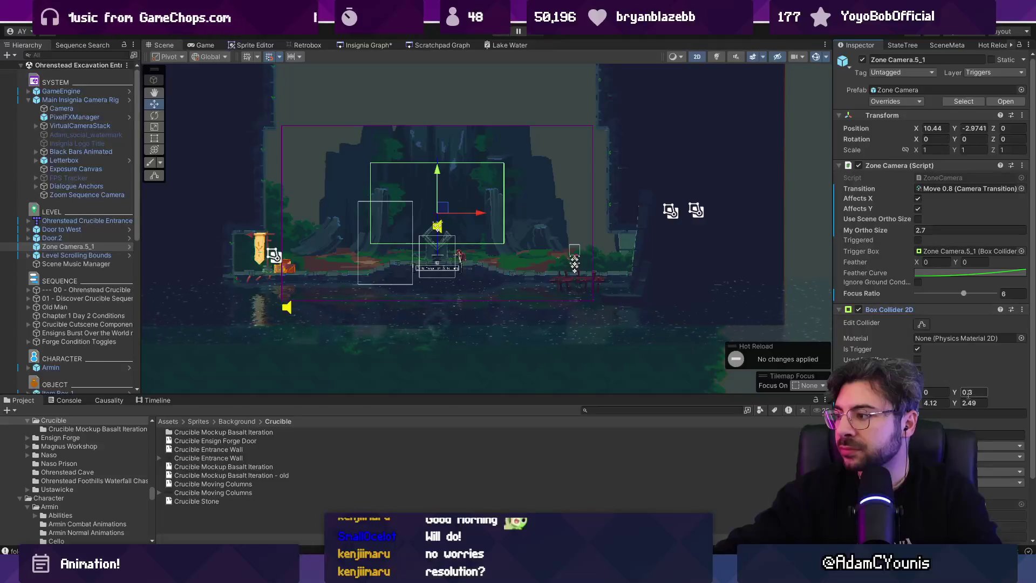
Set the Zone Camera.5_1 Box Collider 2D height to 4.79 and play-test the framing.
click(970, 402)
text(4.79)
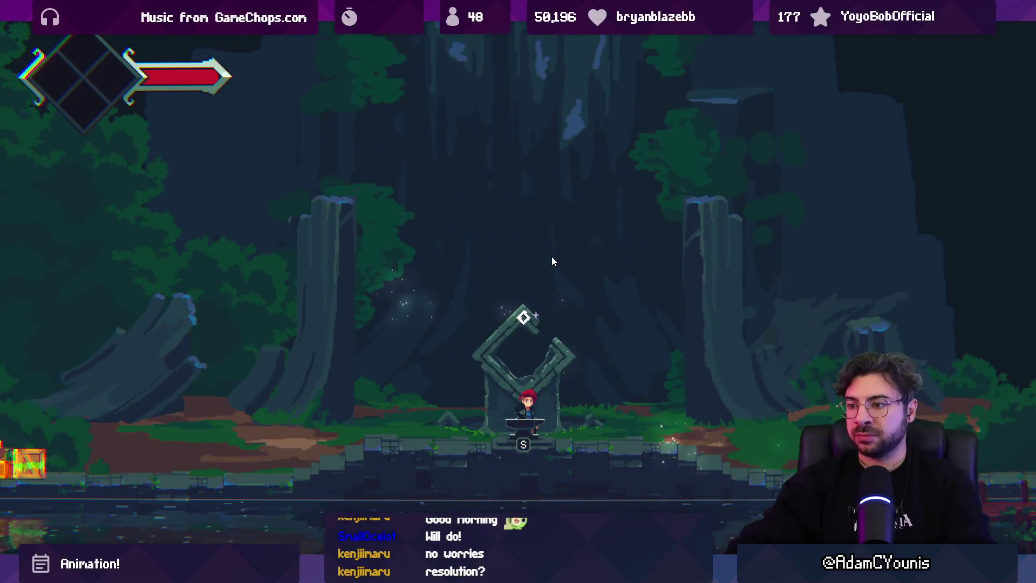
key(shift+space)
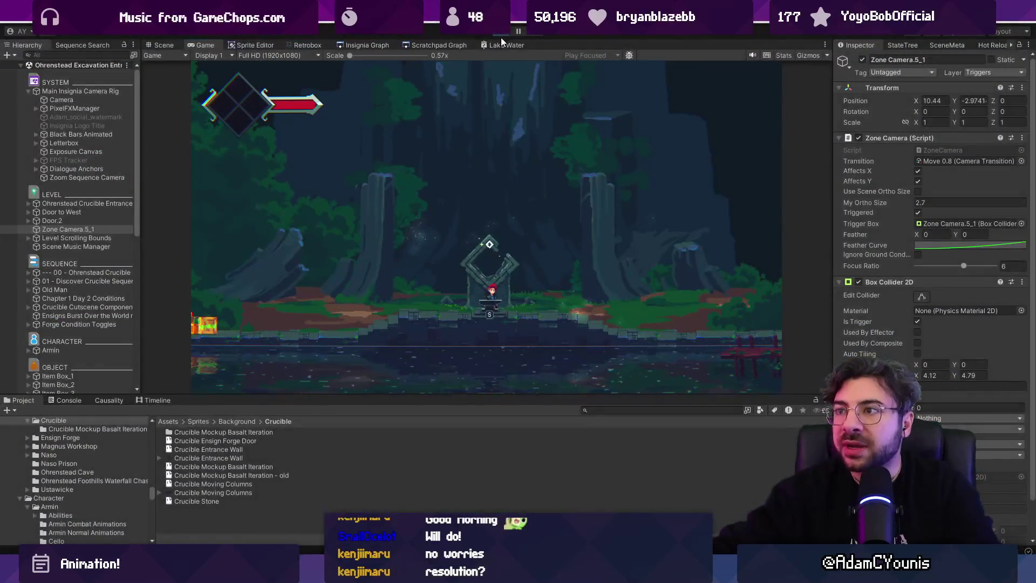
key(ctrl+p)
Zoom and pan the Scene view onto the shrine's camera zone.
scroll(474, 224, up, 5)
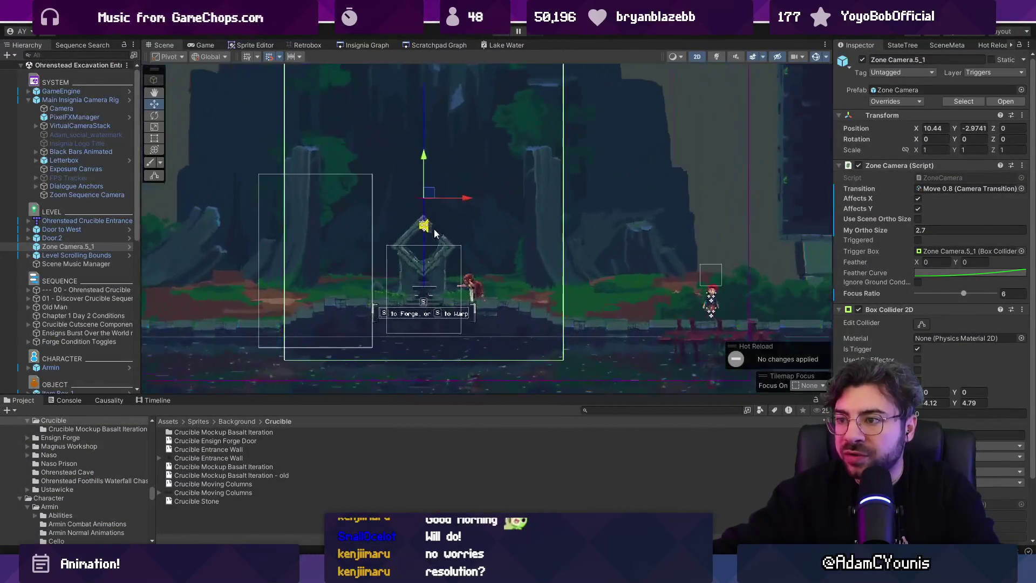
scroll(430, 193, up, 3)
drag(445, 193, 446, 195)
scroll(435, 231, down, 5)
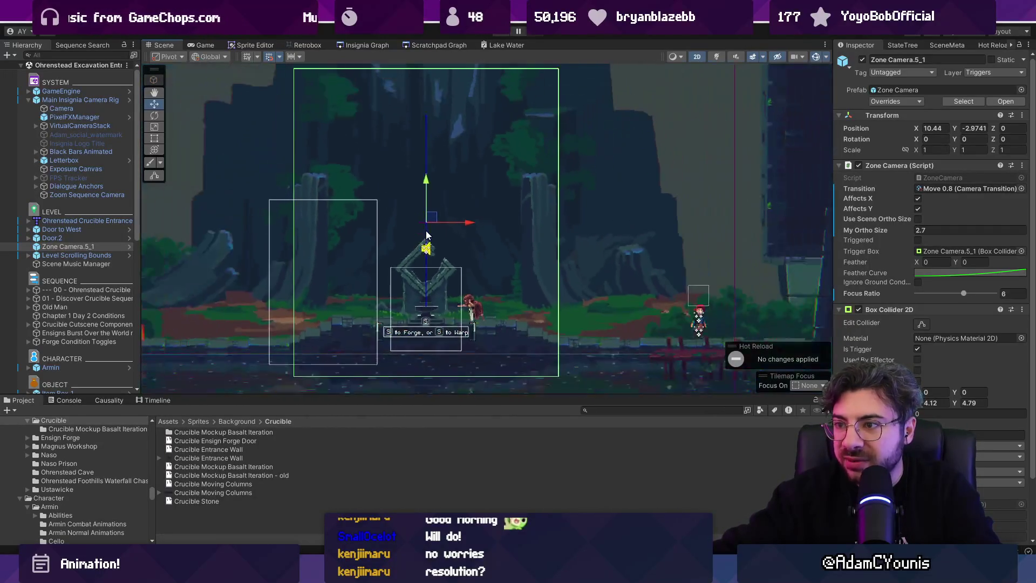
drag(426, 236, 431, 286)
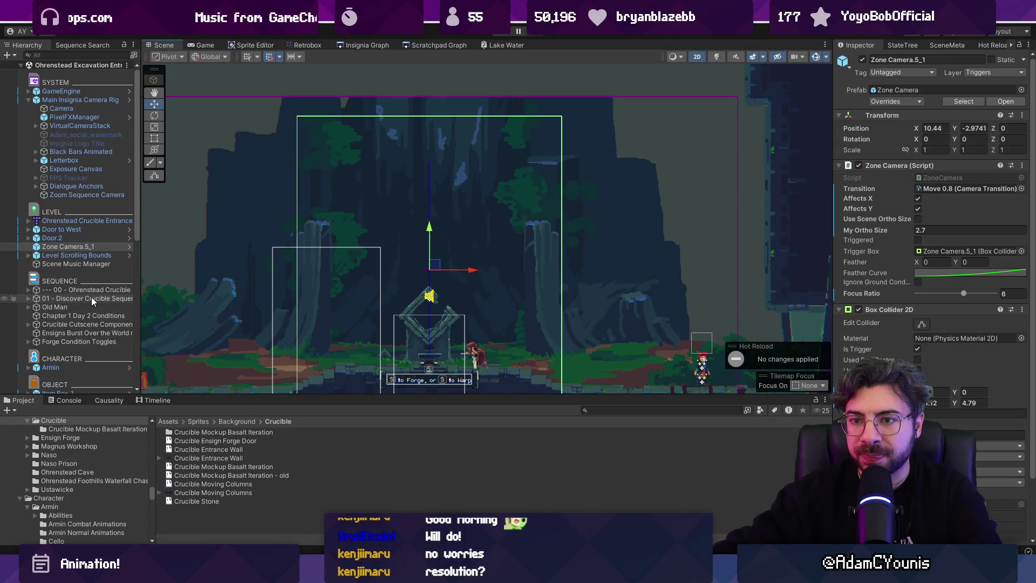
Select Crucible Background together with Zone Camera.5_1 and set both to Position X 10.44.
scroll(92, 297, down, 3)
scroll(92, 301, down, 9)
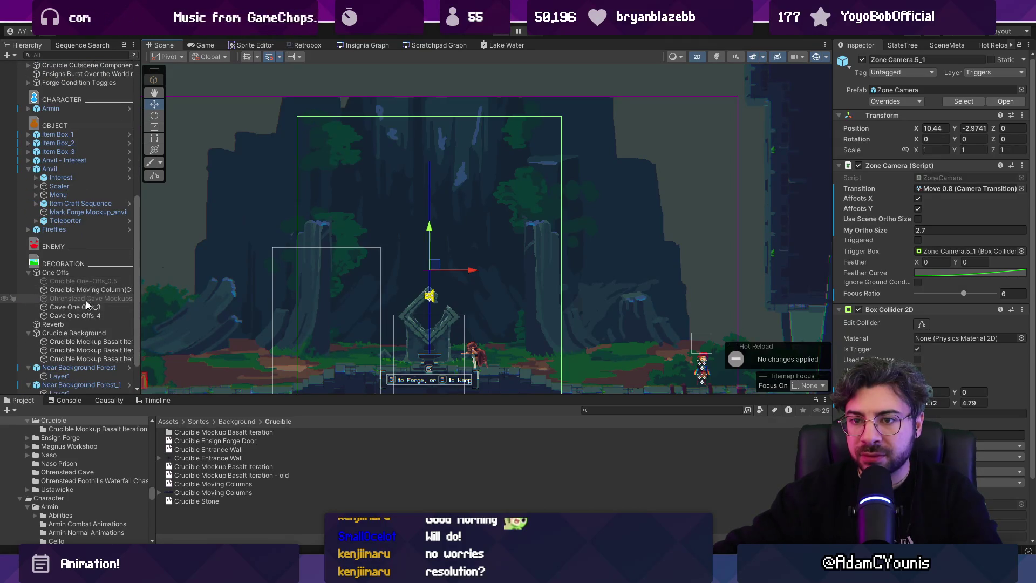
click(84, 333)
click(84, 341)
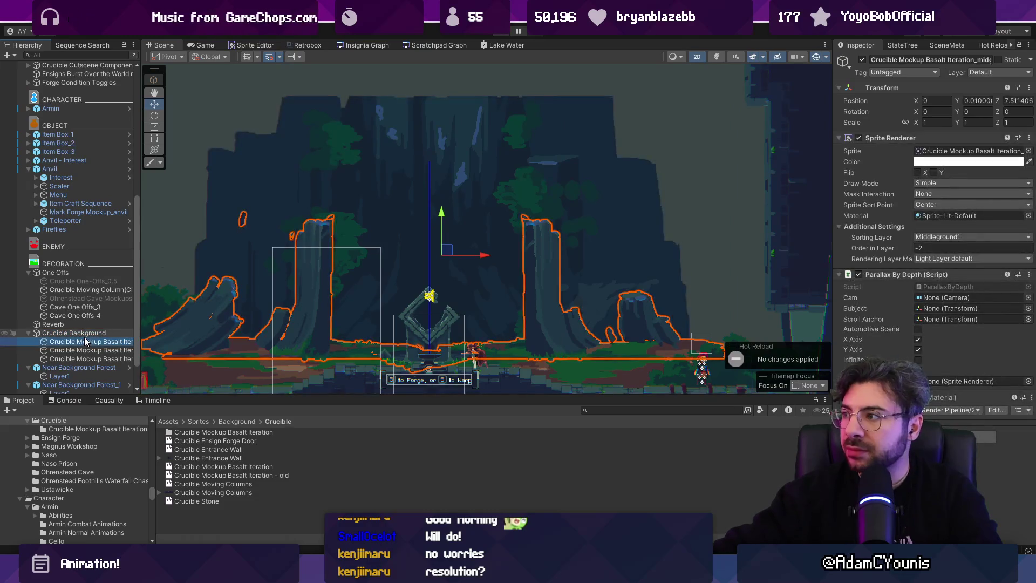
key(Down)
key(Up)
key(Up)
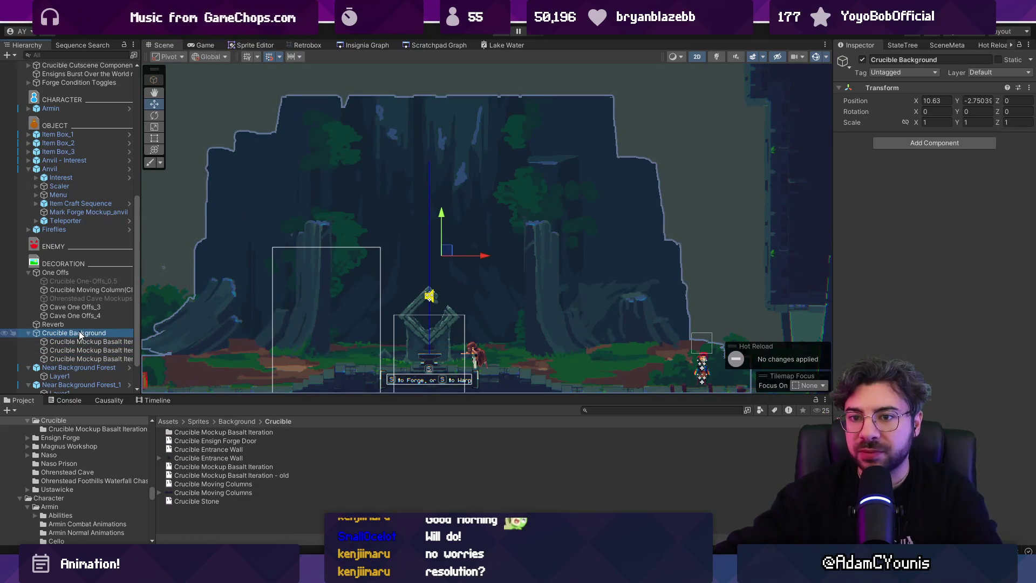
scroll(79, 313, up, 6)
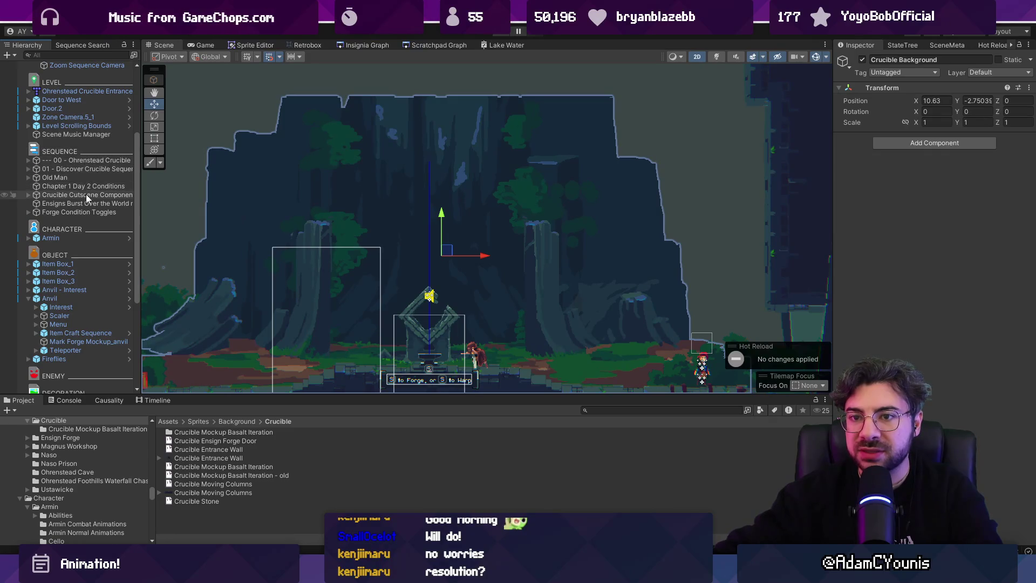
scroll(82, 219, up, 6)
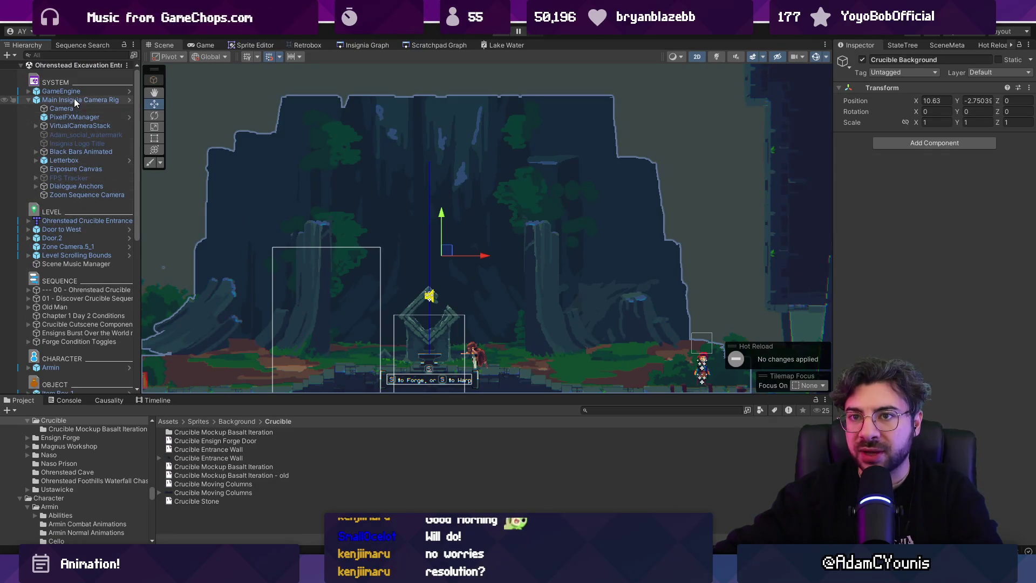
ctrl+click(86, 247)
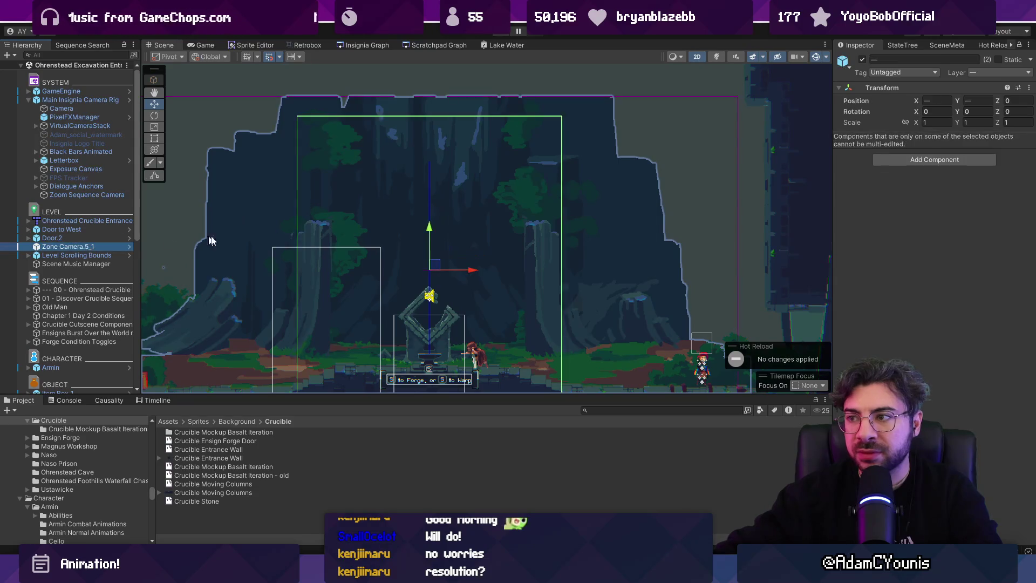
drag(923, 103, 920, 103)
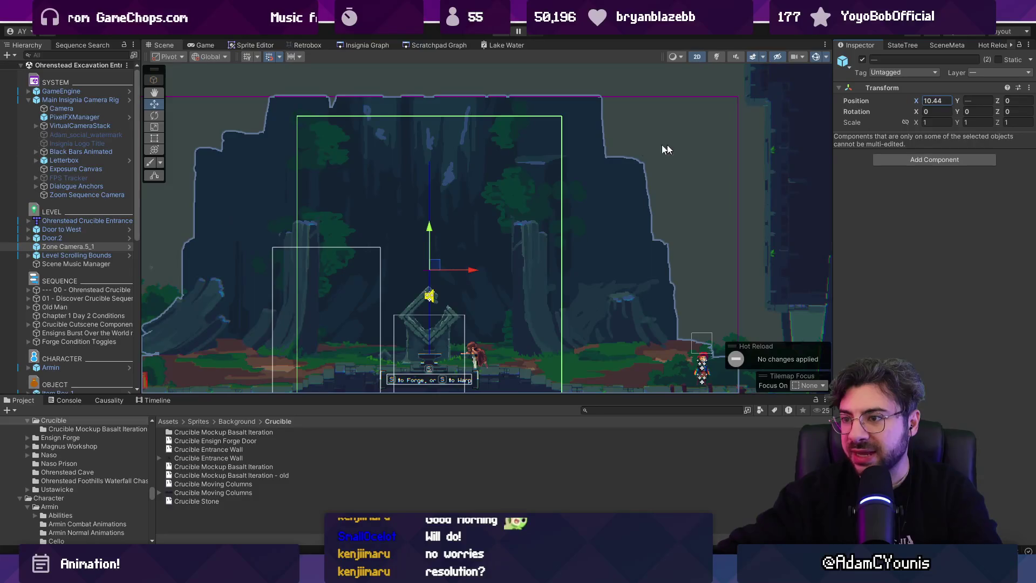
scroll(594, 151, down, 2)
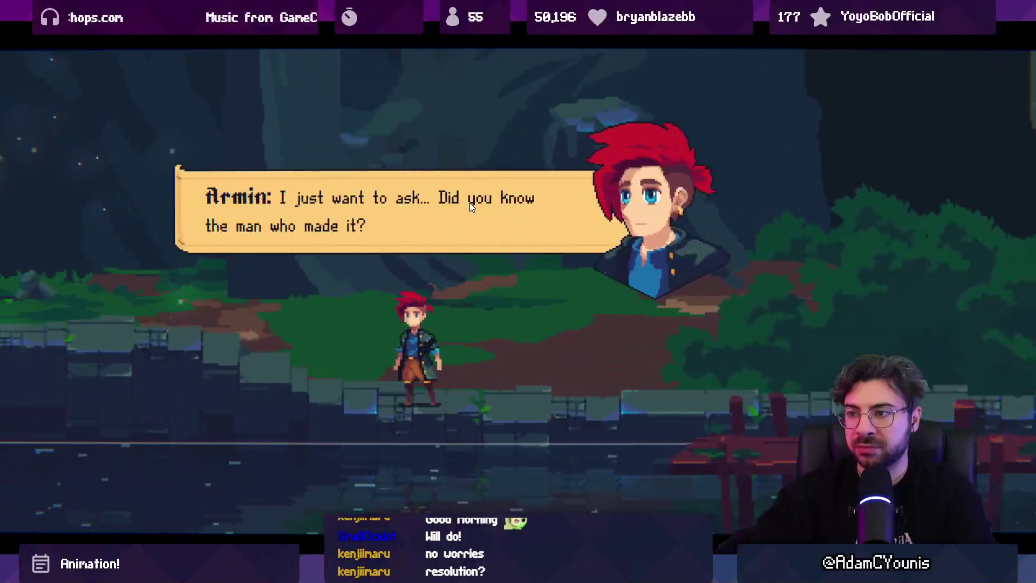
Walk the character to the shrine, select the crucible background wall sprite, and edit its Columns layer in Aseprite.
key(Left)
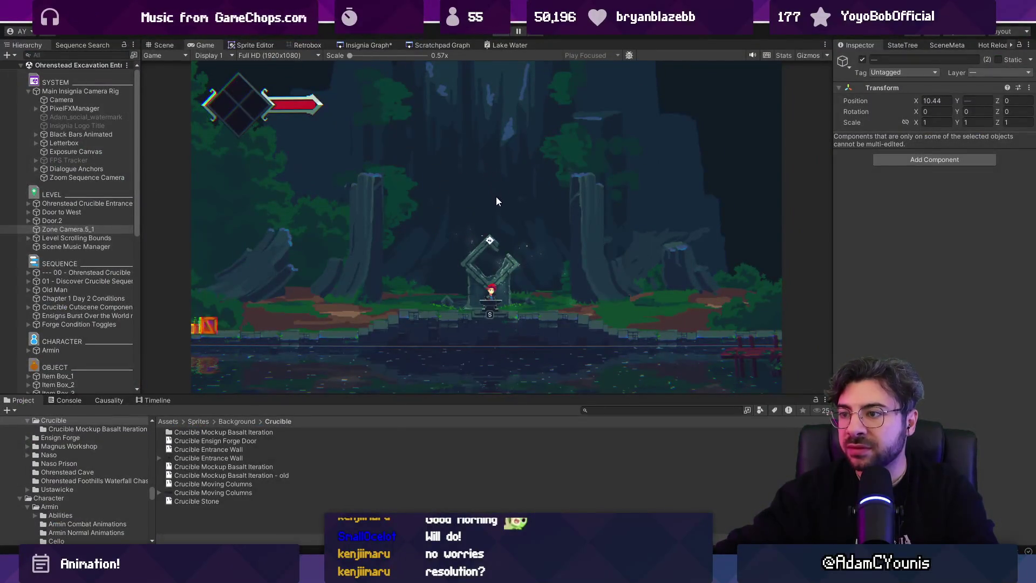
key(ctrl+1)
click(532, 230)
click(533, 230)
click(532, 230)
click(532, 230)
click(532, 230)
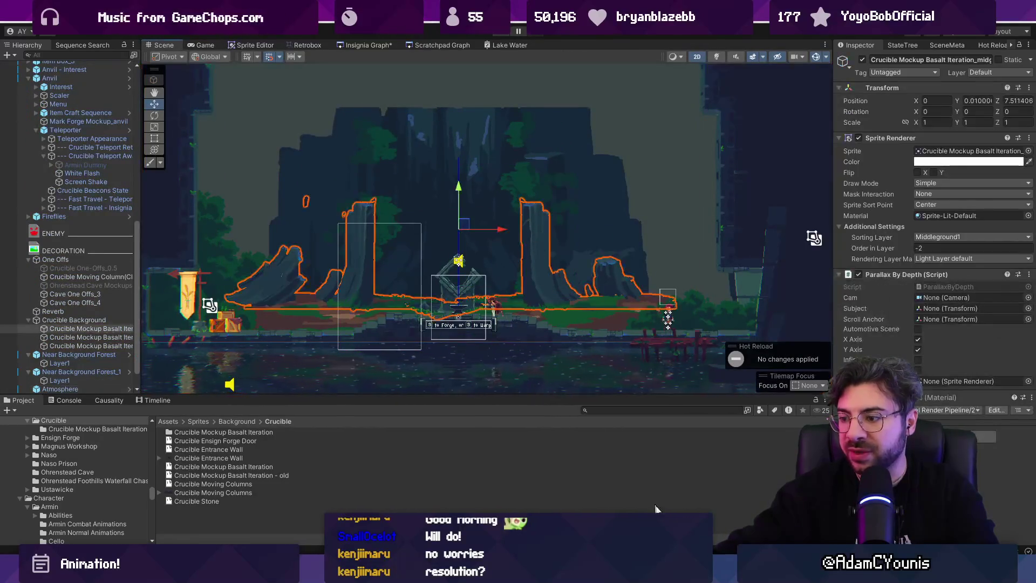
key(alt+Tab)
click(363, 275)
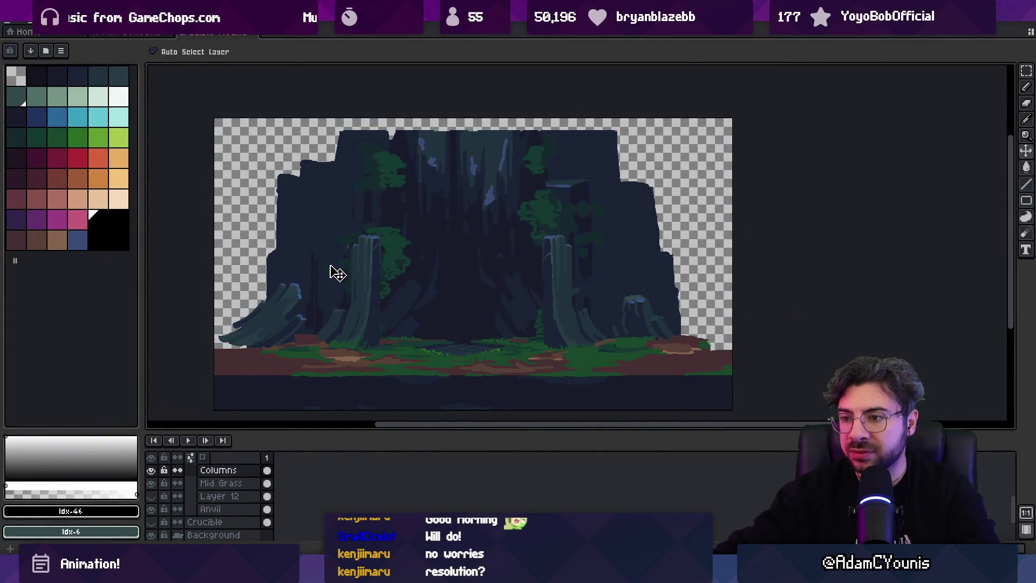
Add a new layer and draw a pale guide rectangle across the columns.
key(shift+n)
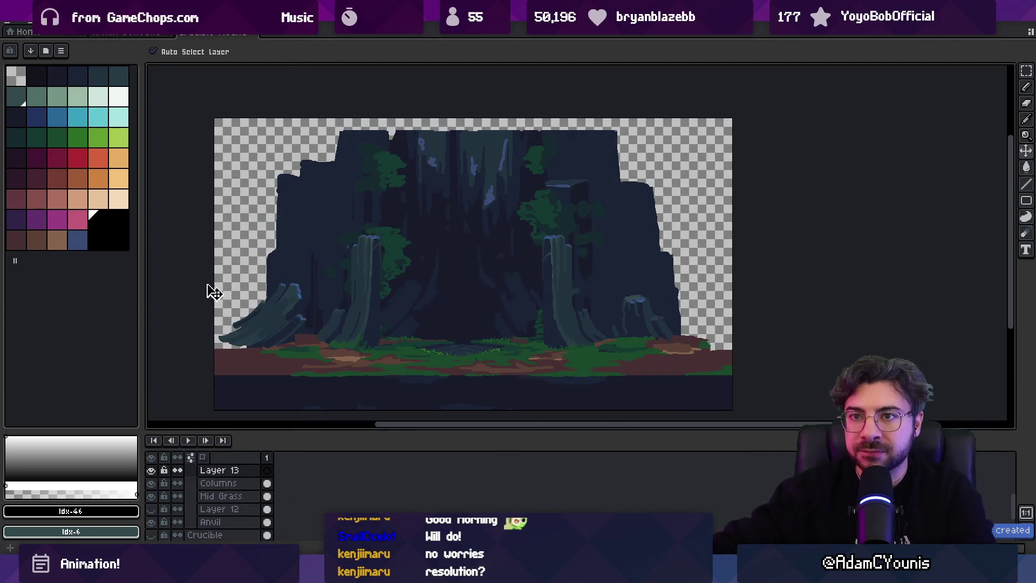
click(106, 96)
key(b)
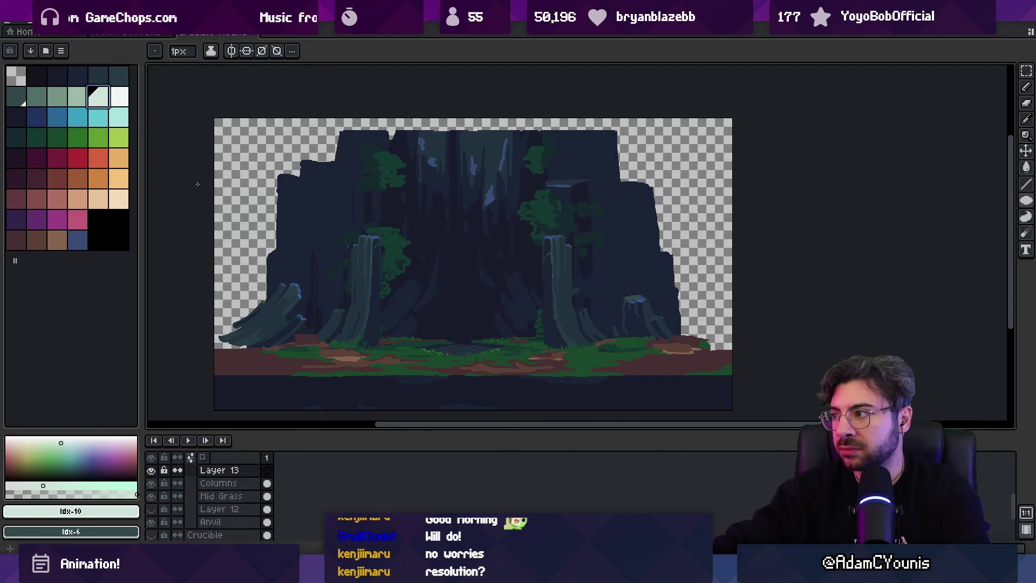
mouse_move(351, 290)
mouse_down()
mouse_move(329, 287)
mouse_move(370, 243)
mouse_move(685, 277)
mouse_up()
Select the right-hand column on the Columns layer and shift it slightly right.
key(v)
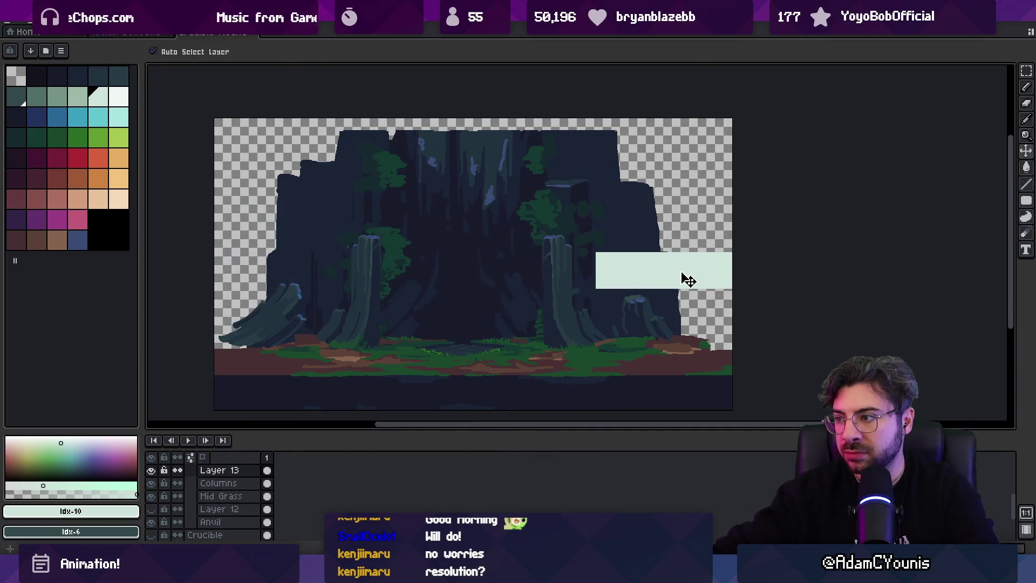
click(567, 285)
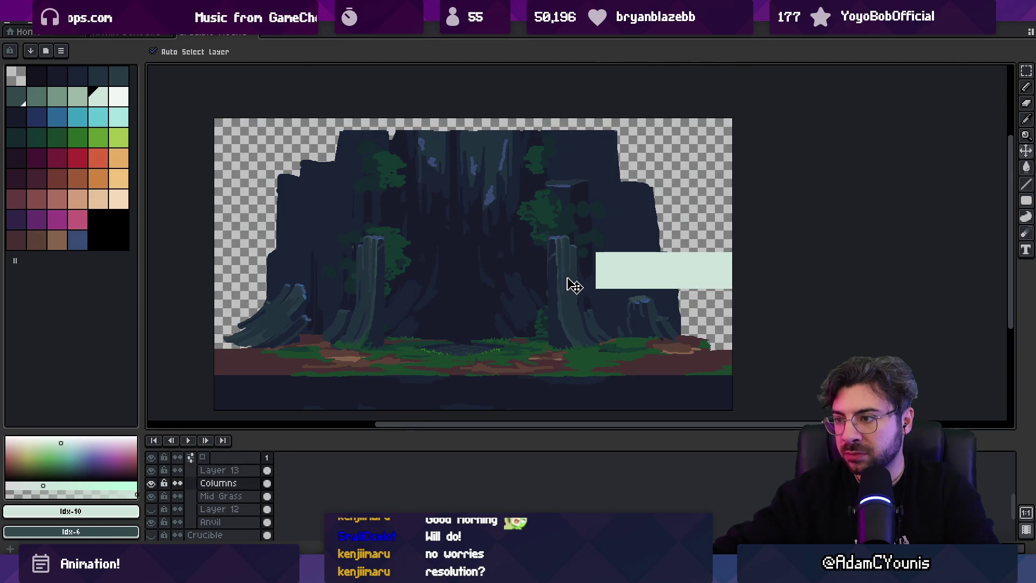
key(m)
drag(465, 211, 696, 367)
mouse_move(571, 324)
mouse_down()
mouse_move(596, 327)
mouse_move(555, 321)
mouse_move(578, 322)
mouse_up()
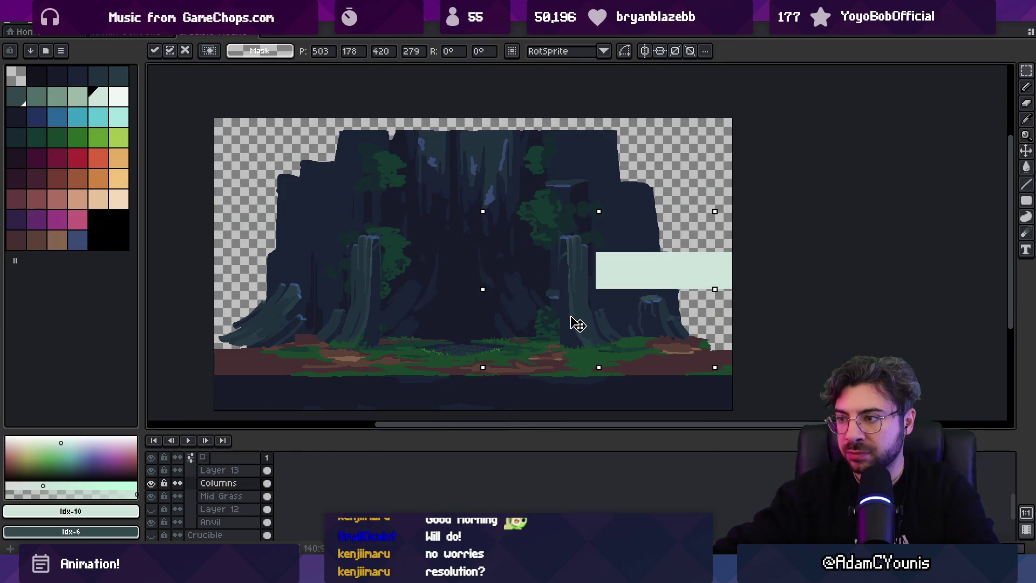
click(298, 254)
Reposition the pale guide bar against the left column's edge.
drag(215, 365, 427, 132)
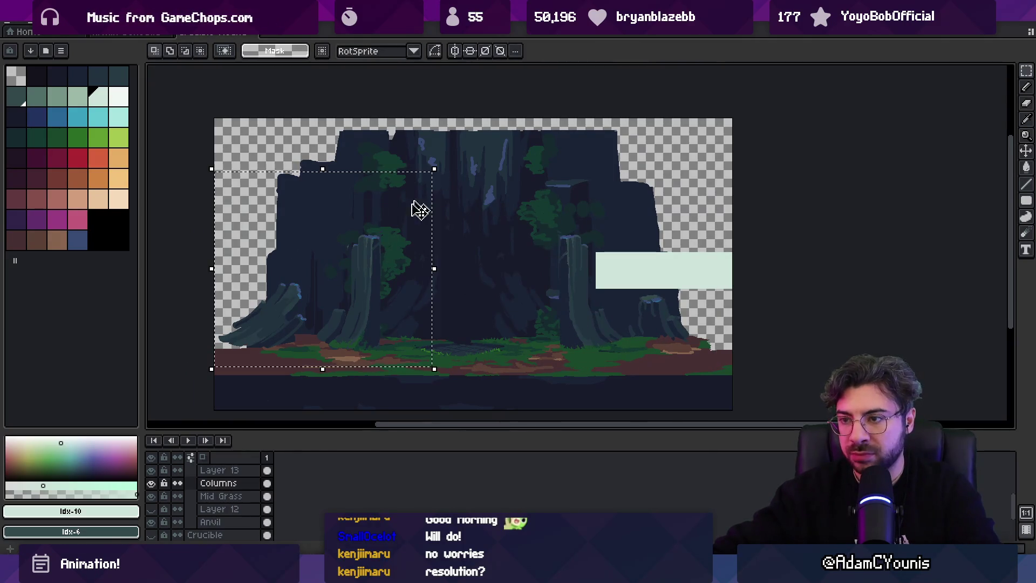
ctrl+click(626, 281)
mouse_move(626, 280)
mouse_down()
mouse_move(284, 279)
mouse_move(664, 273)
mouse_move(282, 274)
mouse_up()
click(362, 322)
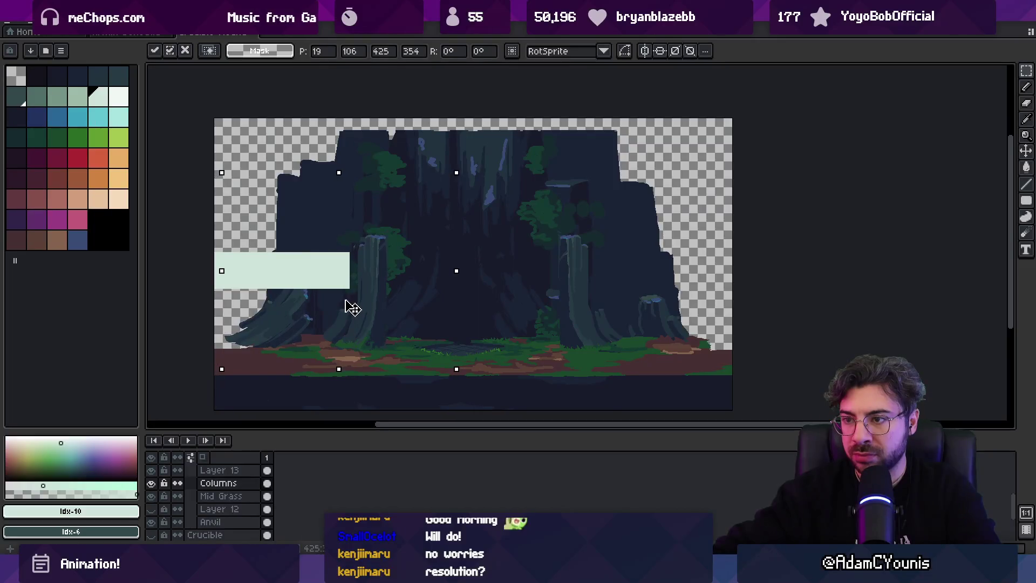
key(Escape)
key(v)
mouse_move(298, 278)
mouse_down()
mouse_move(673, 253)
mouse_move(291, 268)
mouse_move(315, 269)
mouse_move(301, 270)
mouse_up()
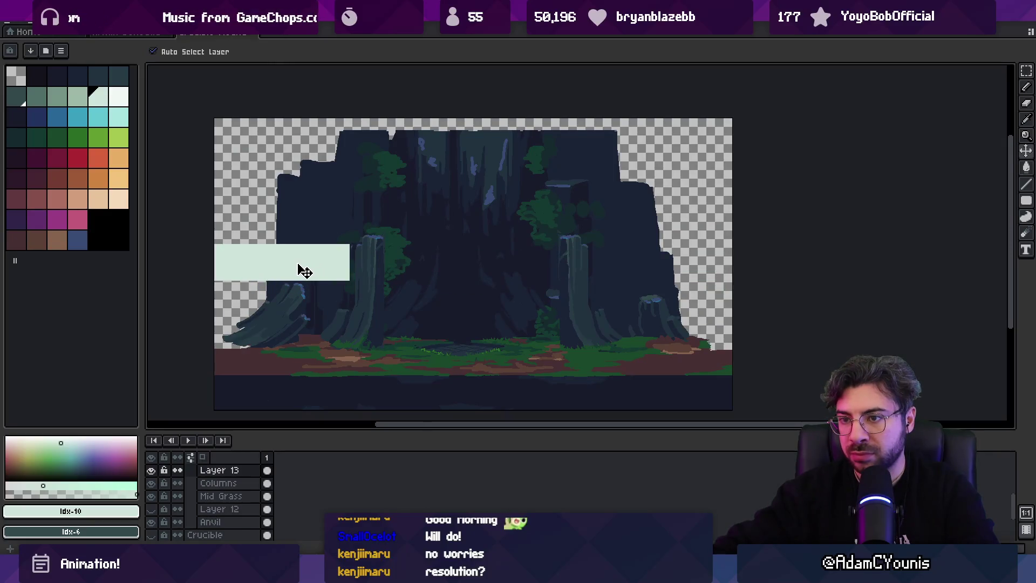
Adjust the left column with a free transform, then delete the pale guide bar.
click(373, 284)
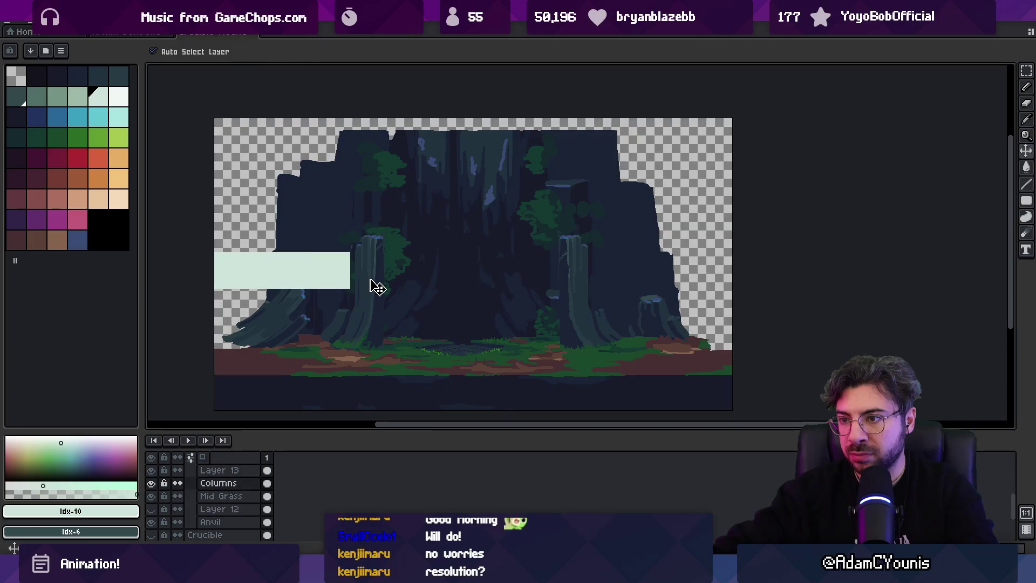
key(ctrl+t)
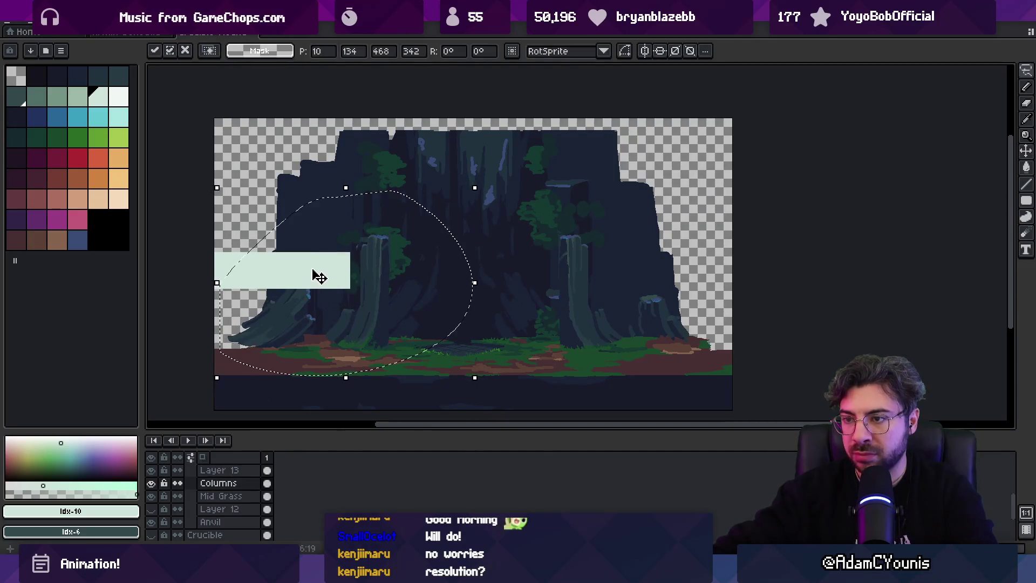
key(Escape)
click(313, 275)
key(Delete)
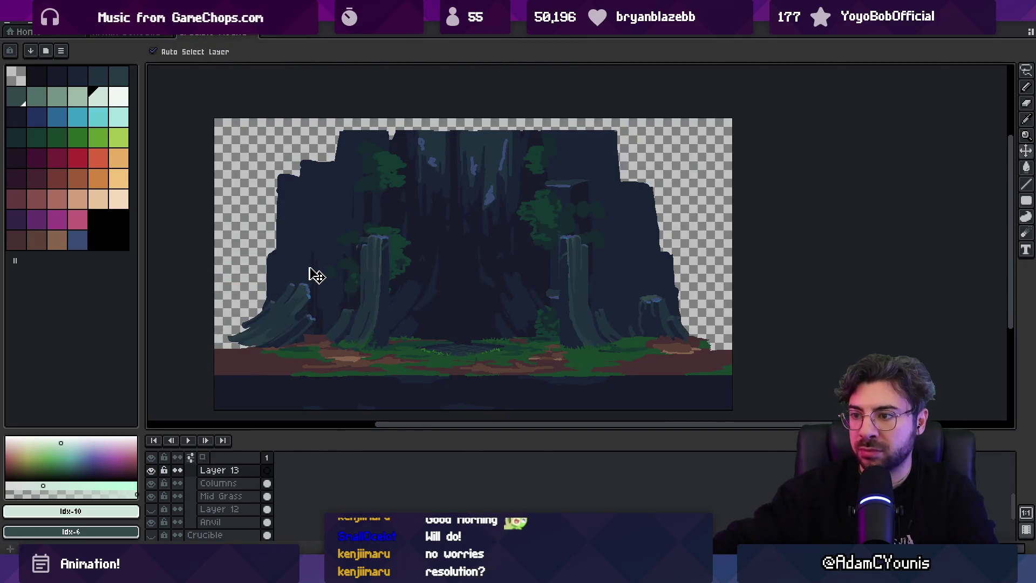
Shift the ground layer and Mid Grass tufts to the right.
click(472, 353)
scroll(471, 365, up, 2)
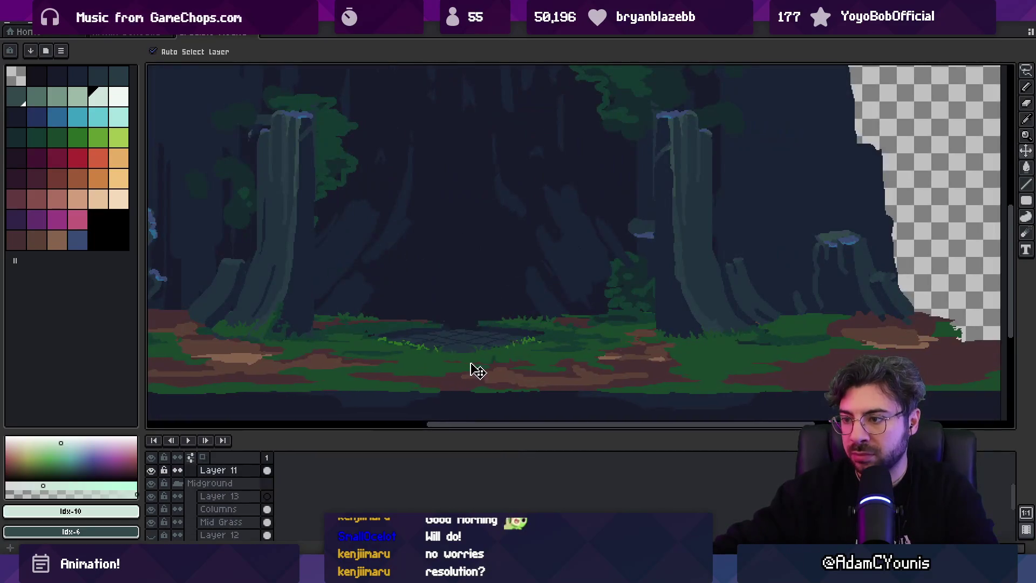
scroll(484, 371, down, 2)
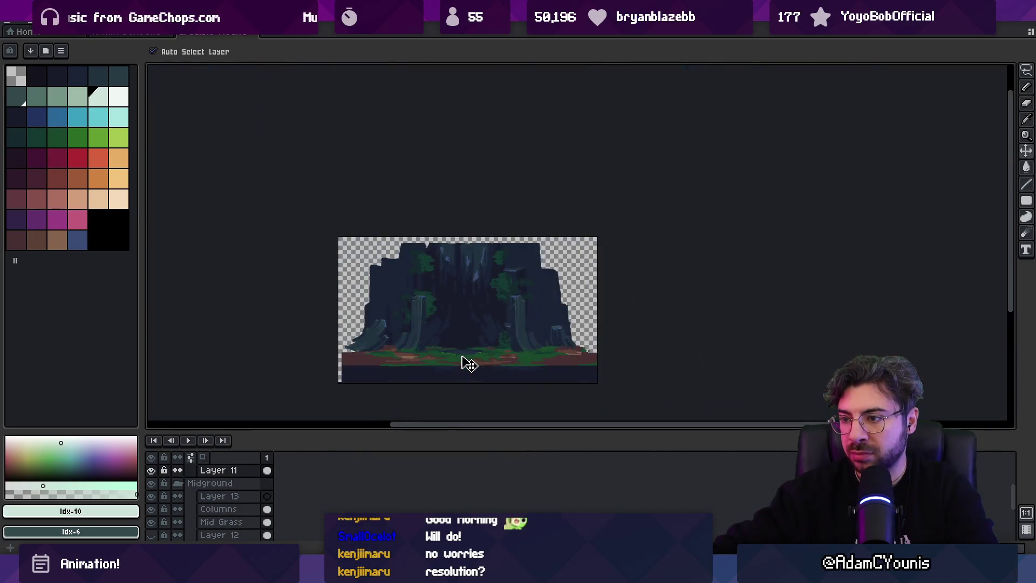
scroll(463, 363, up, 1)
key(b)
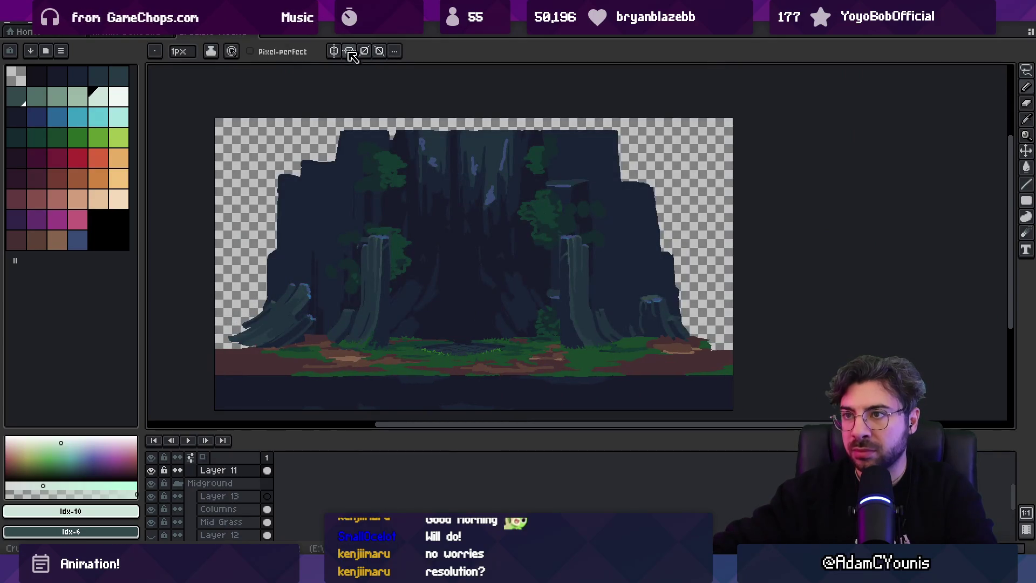
scroll(462, 377, up, 2)
key(v)
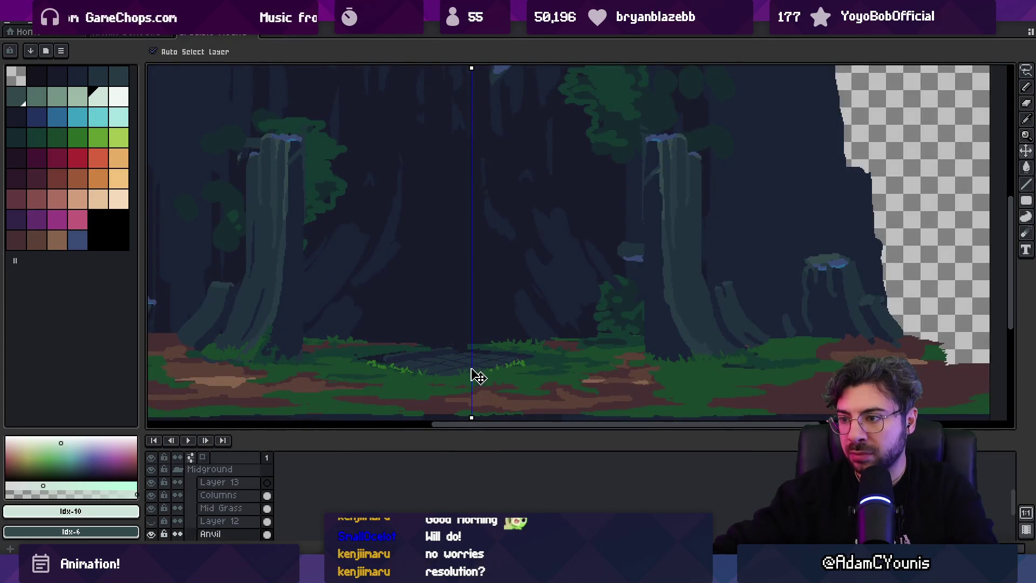
drag(429, 391, 446, 392)
drag(380, 361, 395, 358)
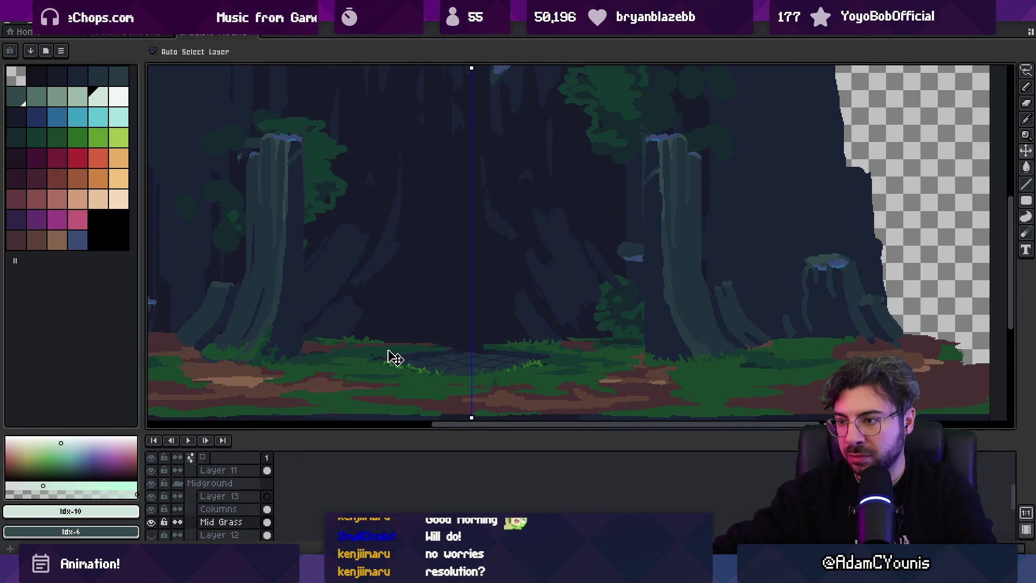
drag(447, 391, 456, 392)
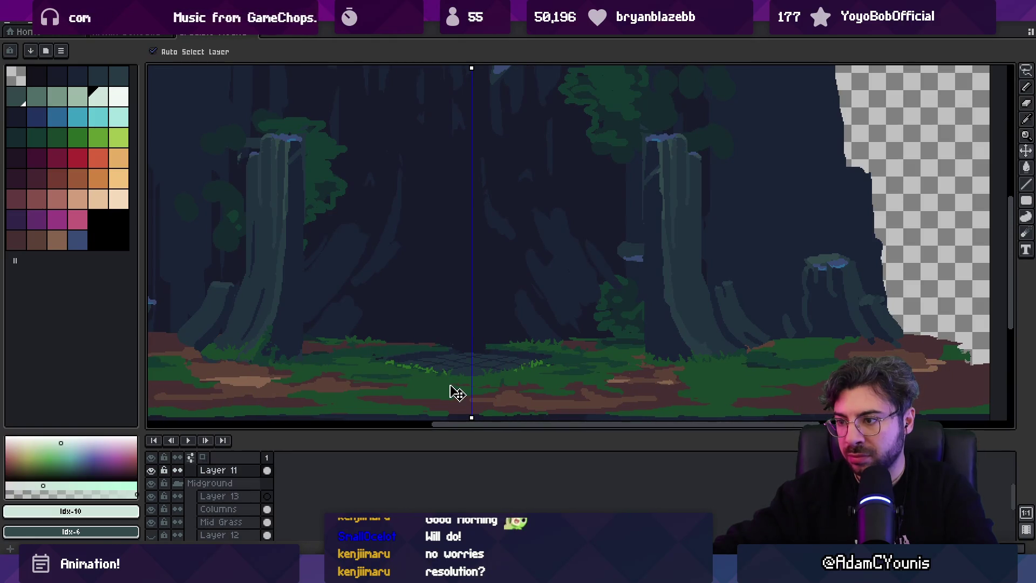
scroll(433, 329, down, 3)
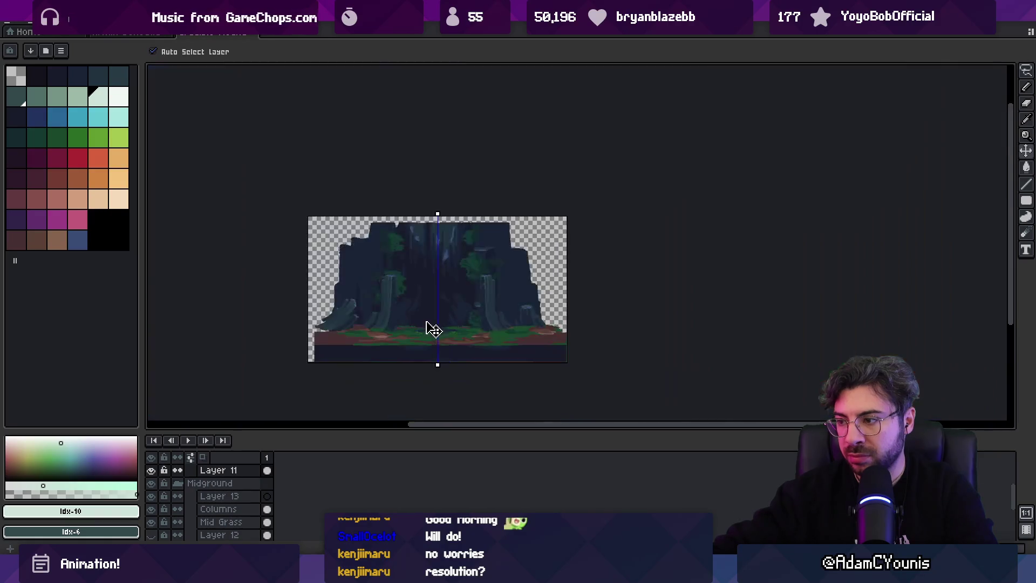
scroll(371, 333, up, 3)
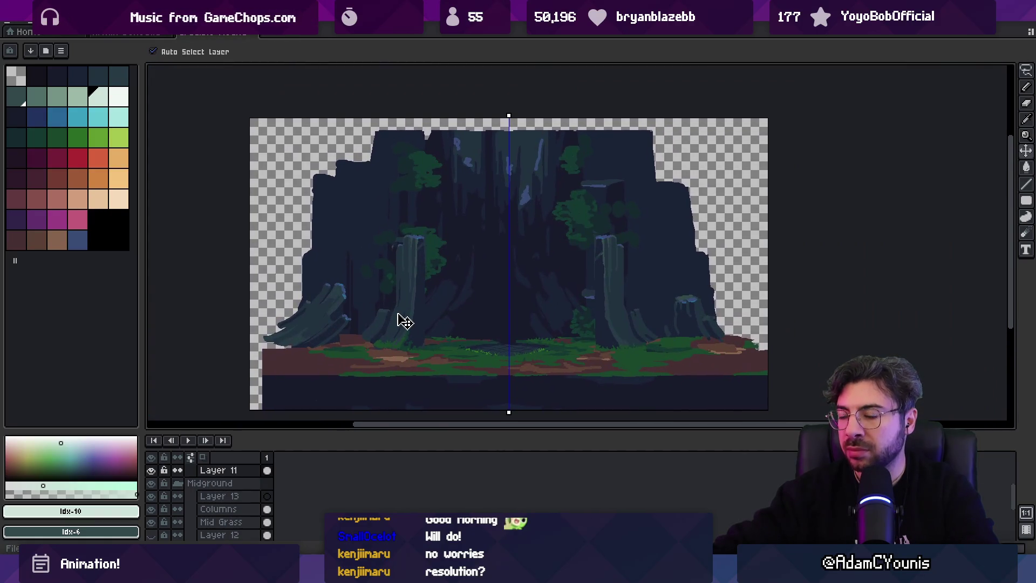
Sample dark navy #1a2336 and bucket-fill the transparent areas on the Background layer.
click(414, 312)
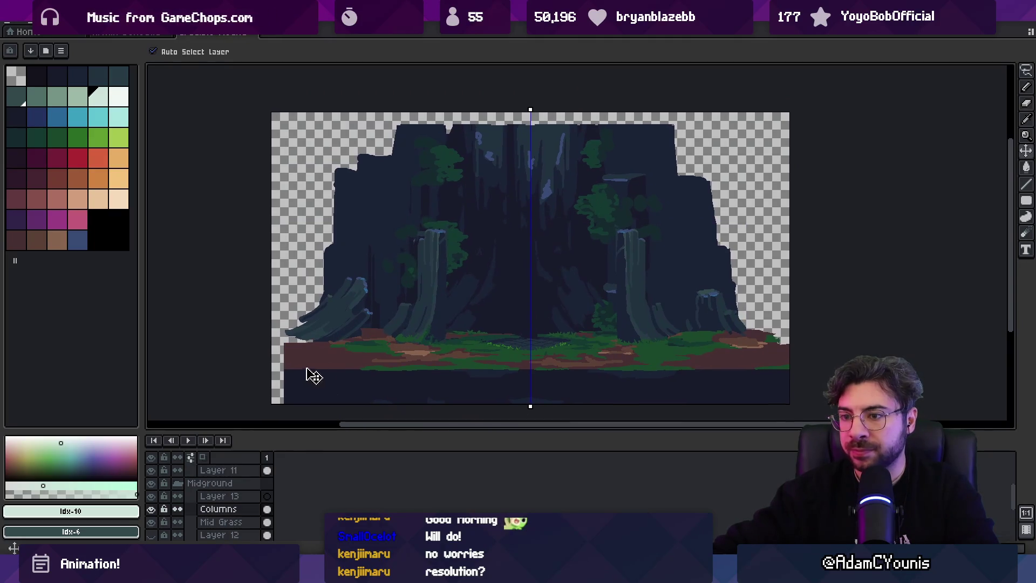
key(m)
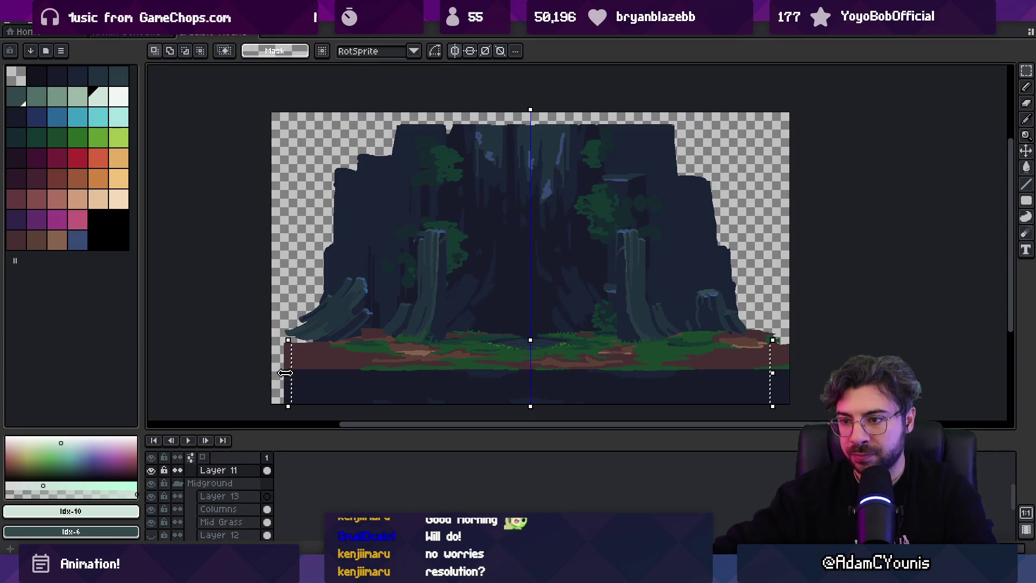
click(298, 338)
drag(288, 341, 306, 406)
key(ctrl+d)
key(i)
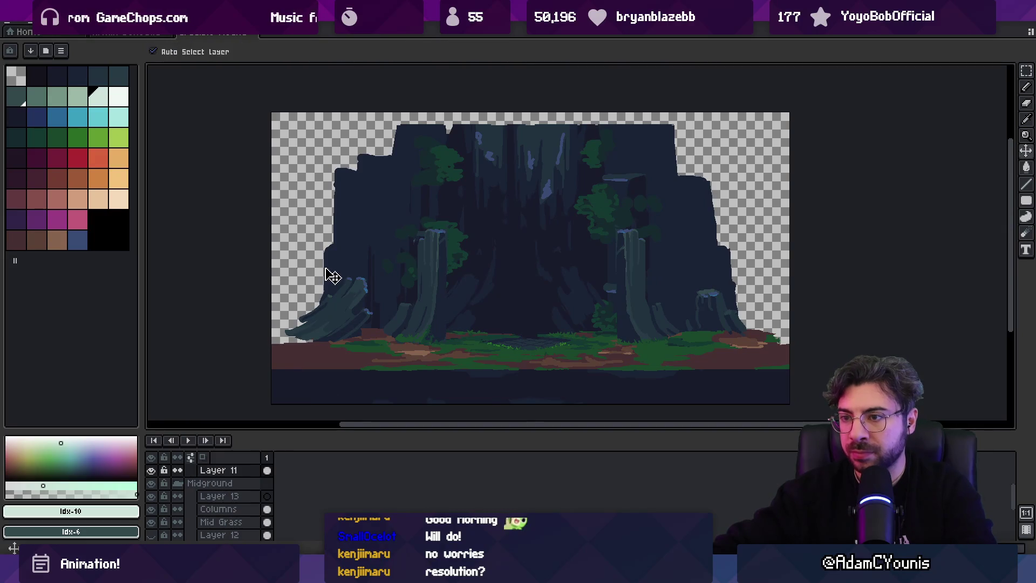
click(349, 237)
key(g)
click(316, 225)
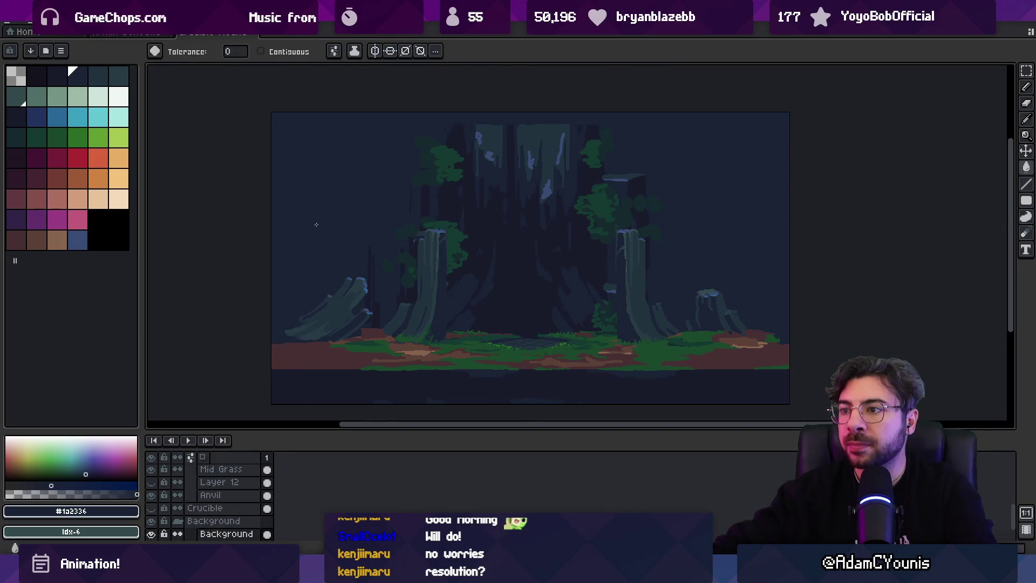
Export the mockup as Crucible Mockup Basalt Iteration.png and return to Unity.
key(ctrl+alt+shift+s)
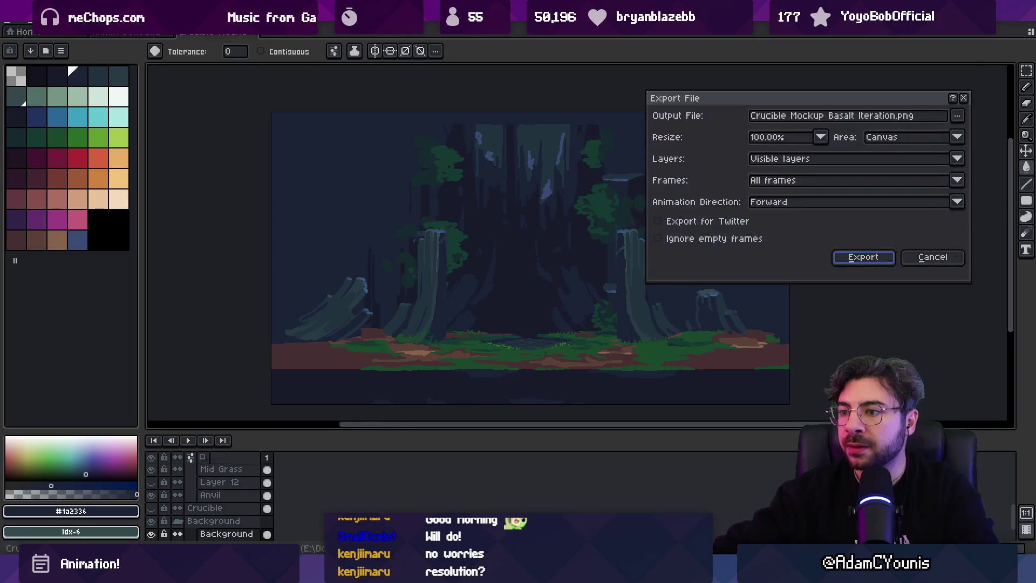
click(841, 258)
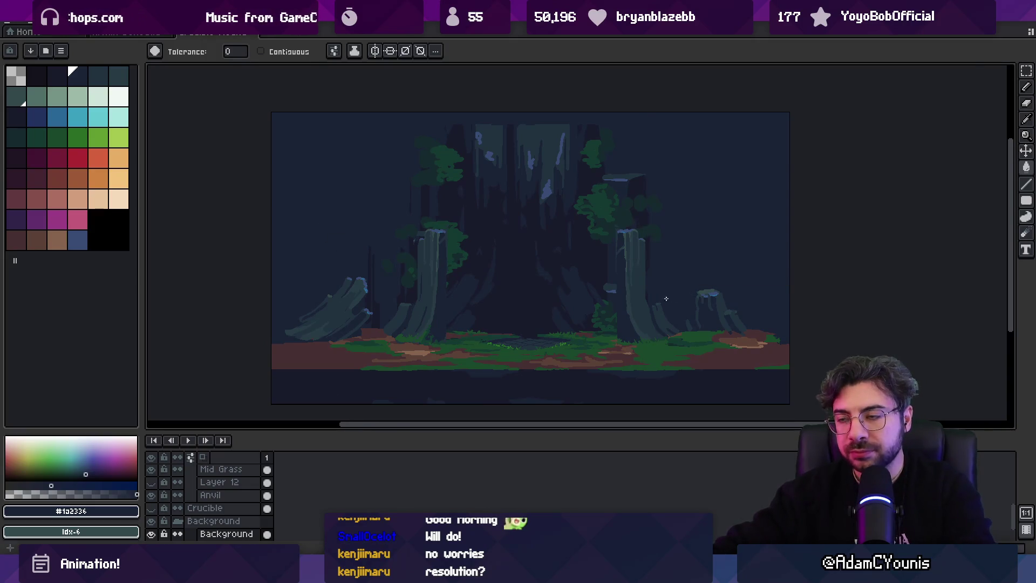
key(alt+Tab)
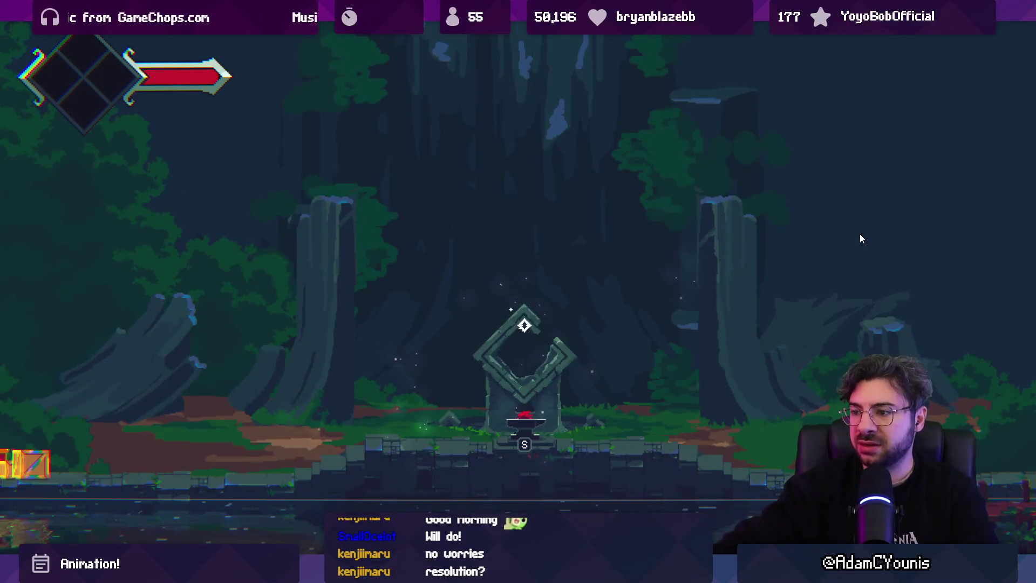
Exit the full-screen Game view and select an object in the Scene view.
key(ctrl+shift+F7)
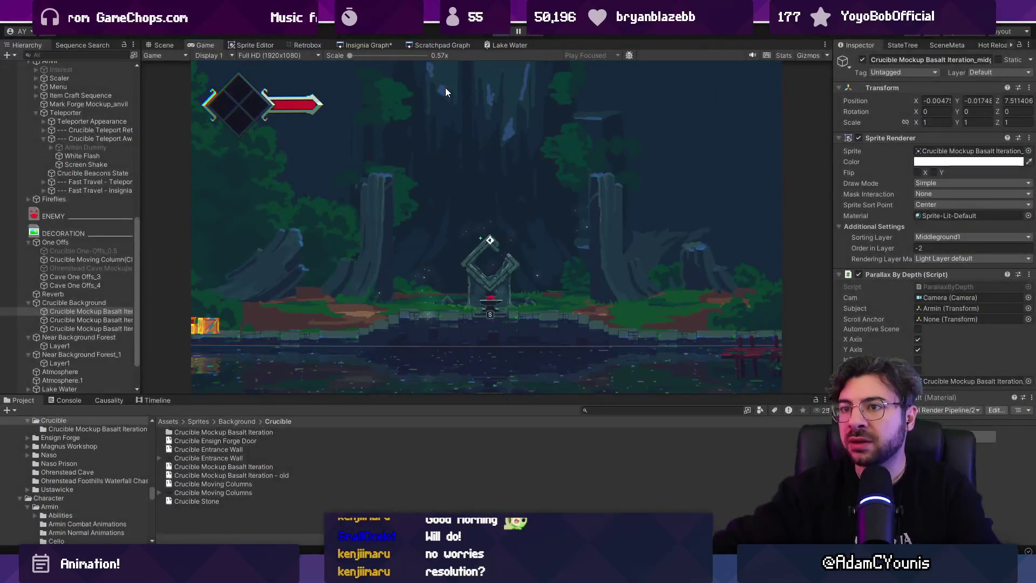
key(ctrl+1)
click(215, 239)
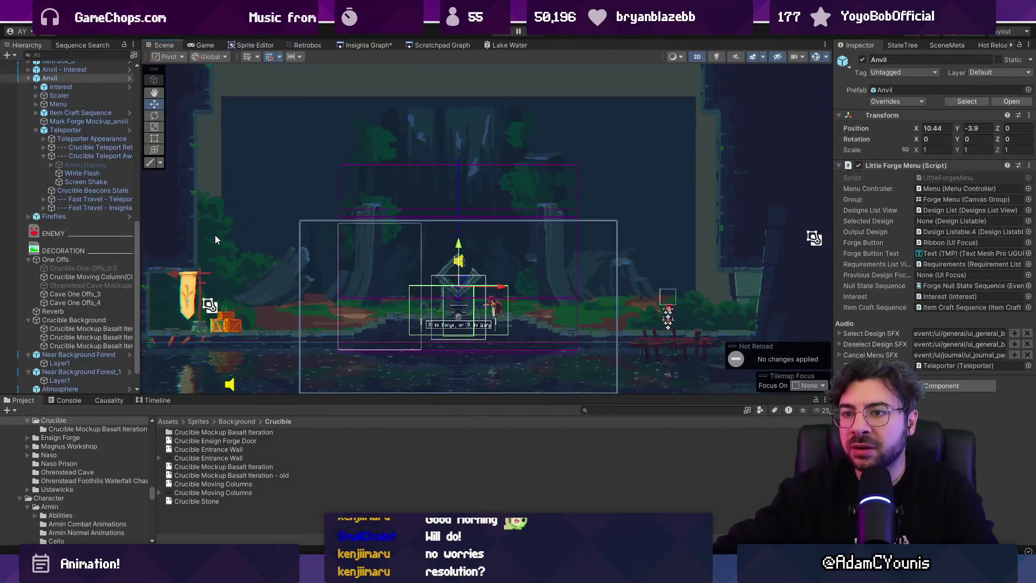
Select the Near Background Forest tilemap and pick a tree tile in the Tile Palette.
click(215, 239)
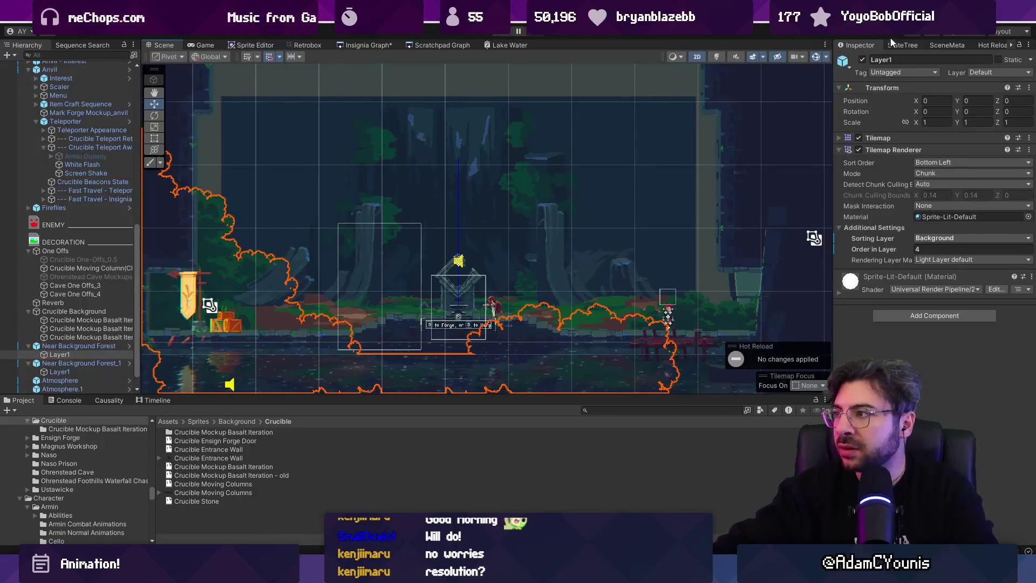
click(997, 45)
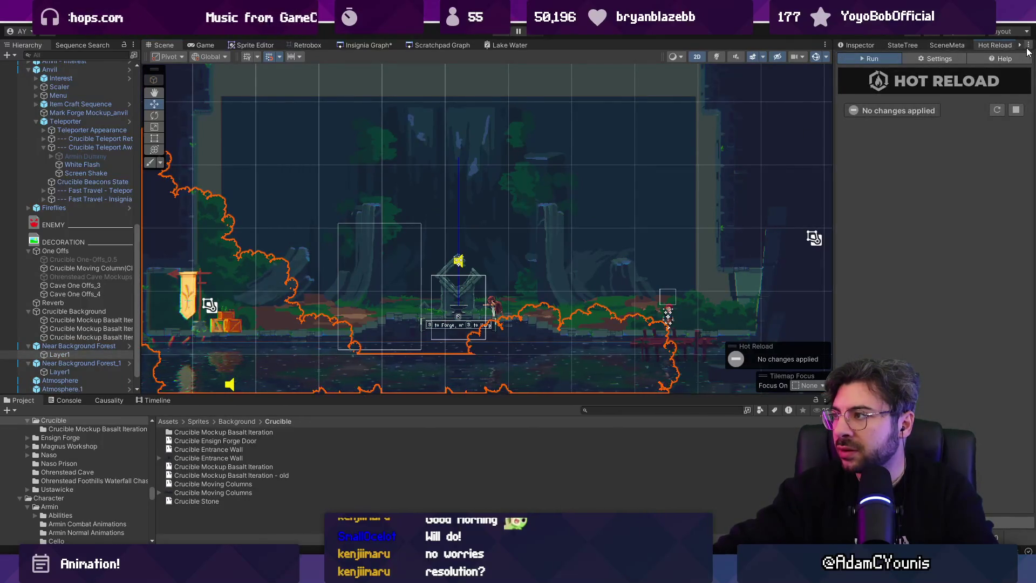
click(1019, 44)
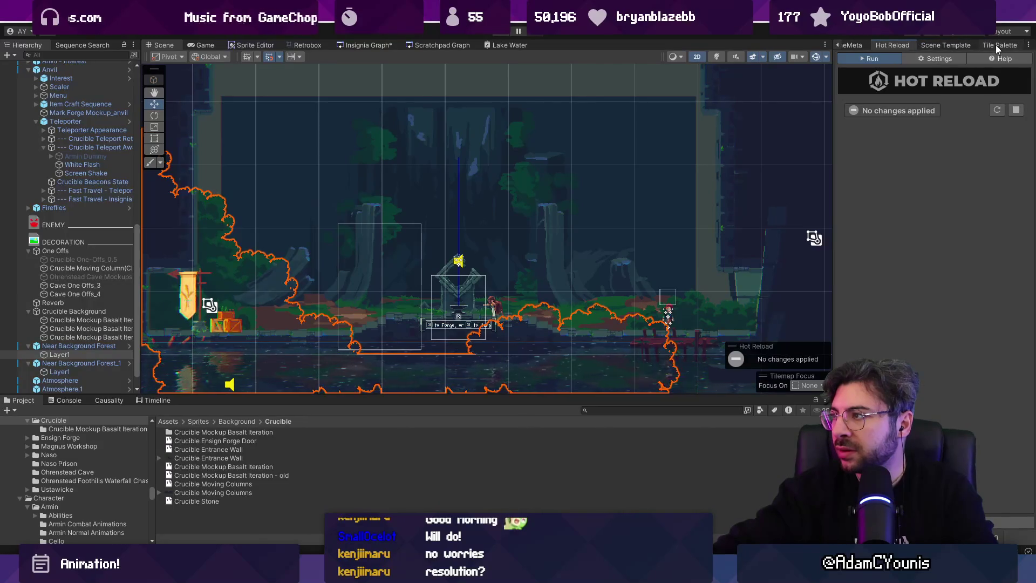
click(995, 45)
click(861, 206)
Paint tree tiles down the right edge and start a play test.
mouse_move(723, 324)
mouse_down()
mouse_move(780, 152)
mouse_move(672, 204)
mouse_up()
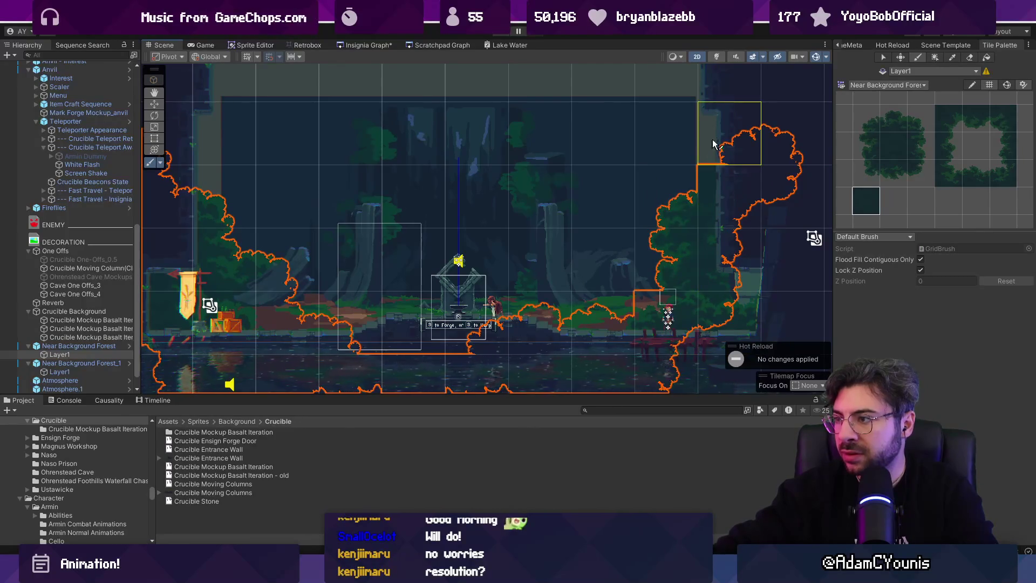
click(675, 155)
mouse_move(788, 203)
mouse_down()
mouse_move(790, 321)
mouse_move(793, 135)
mouse_up()
drag(683, 288, 616, 272)
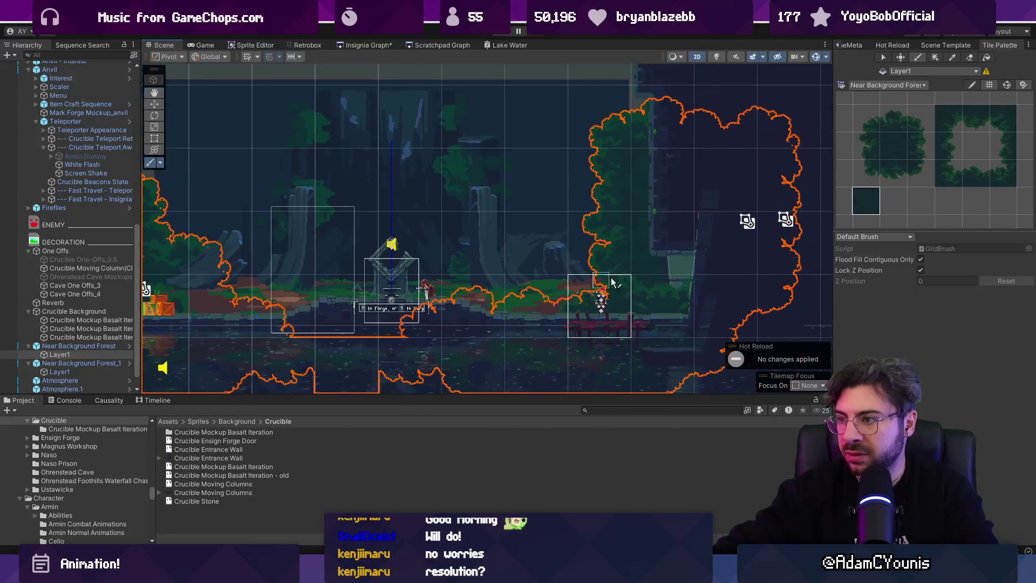
drag(661, 225, 678, 234)
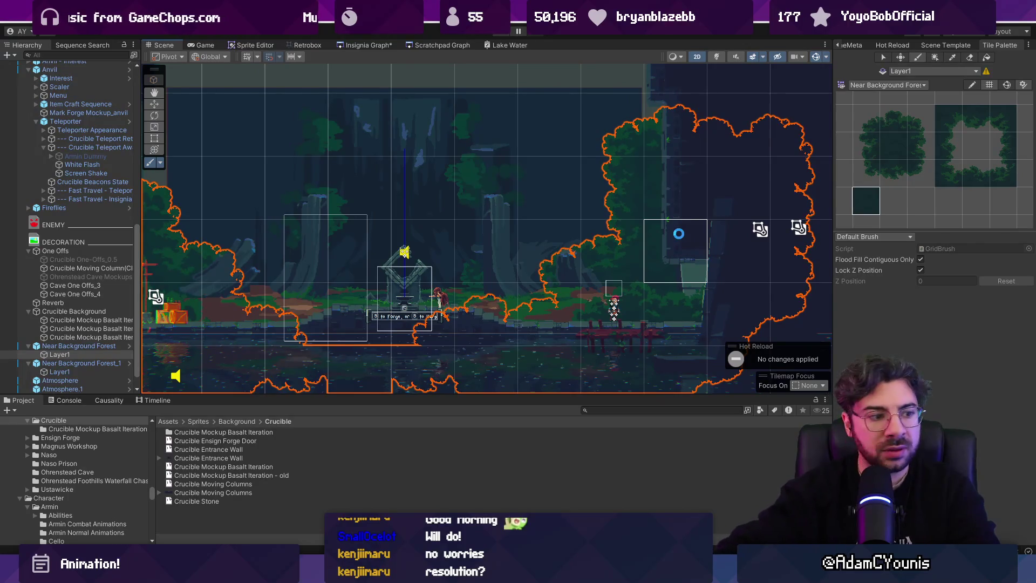
key(ctrl+p)
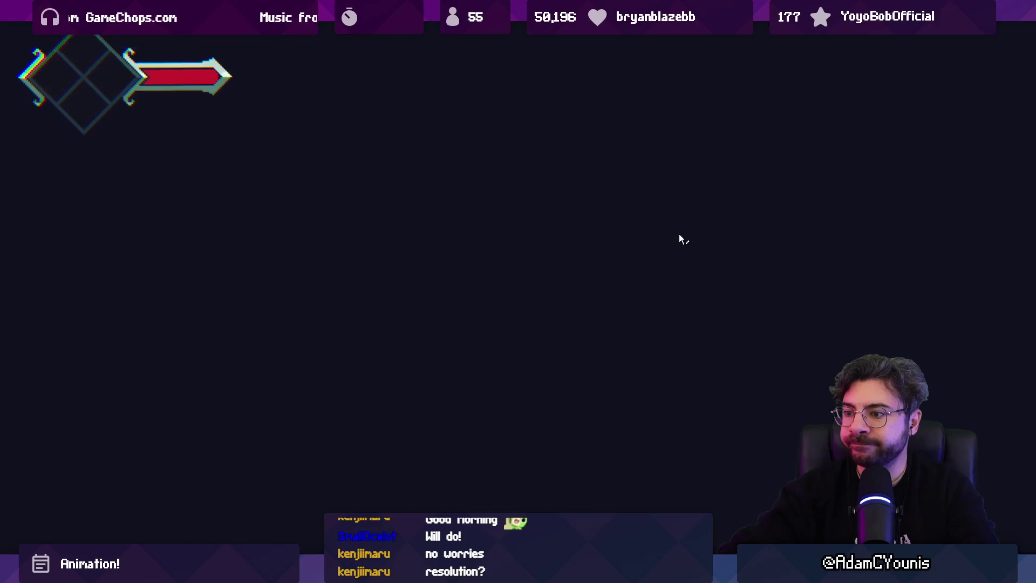
Advance the intro dialogue, walk the character to the shrine, and return to the scene.
key(space)
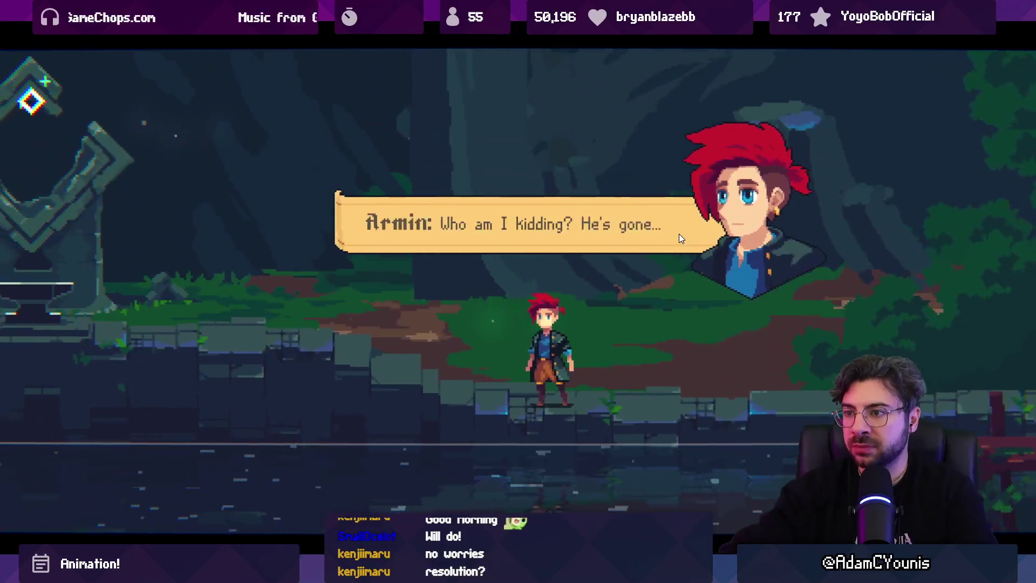
key(space)
key(a)
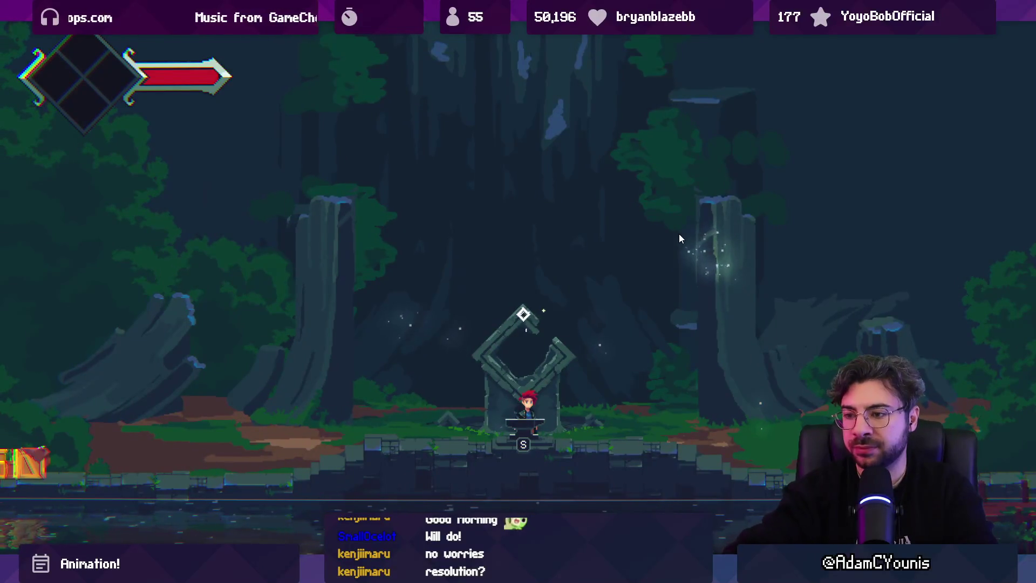
key(ctrl+1)
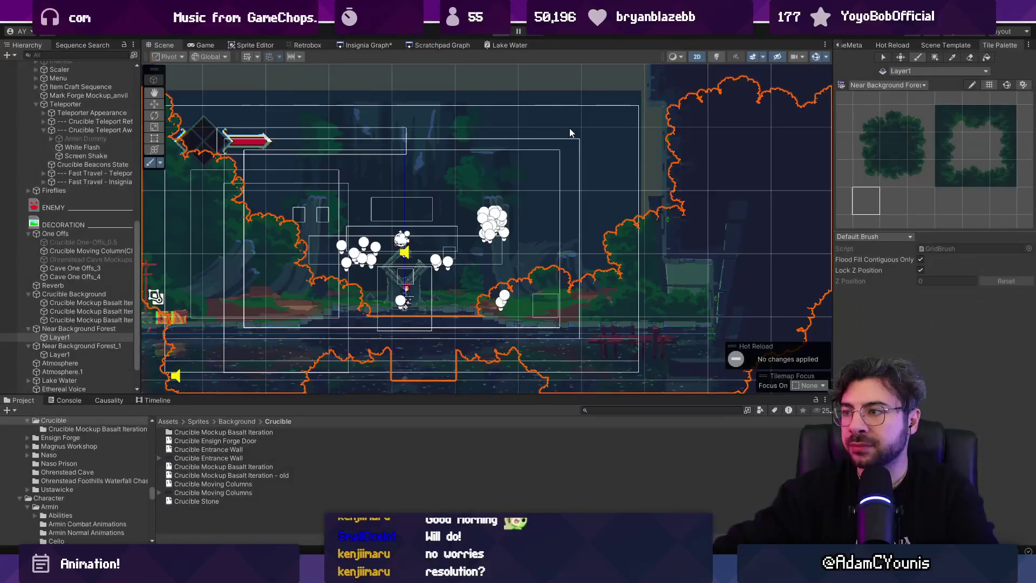
Paint extra foliage around the tree's left side and top, undoing the last stroke.
scroll(620, 209, up, 3)
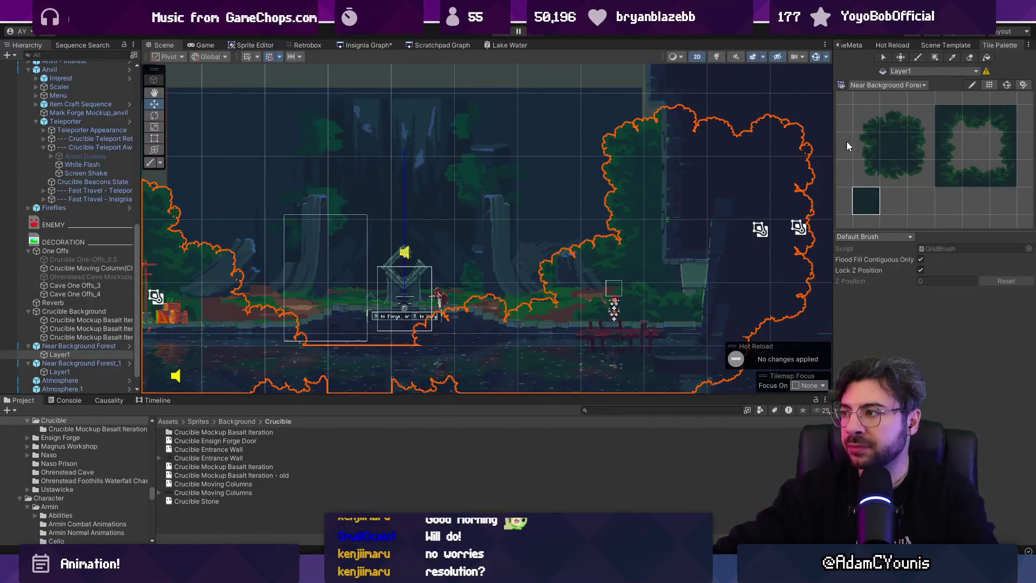
drag(615, 197, 582, 197)
mouse_move(603, 154)
mouse_down()
mouse_move(551, 129)
mouse_move(610, 86)
mouse_move(782, 89)
mouse_up()
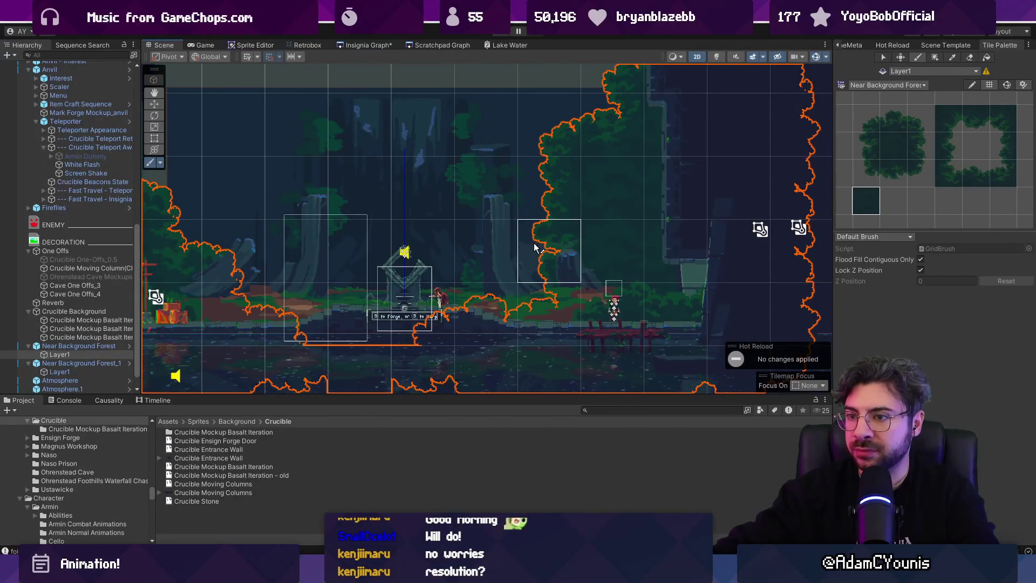
drag(537, 243, 488, 277)
key(ctrl+z)
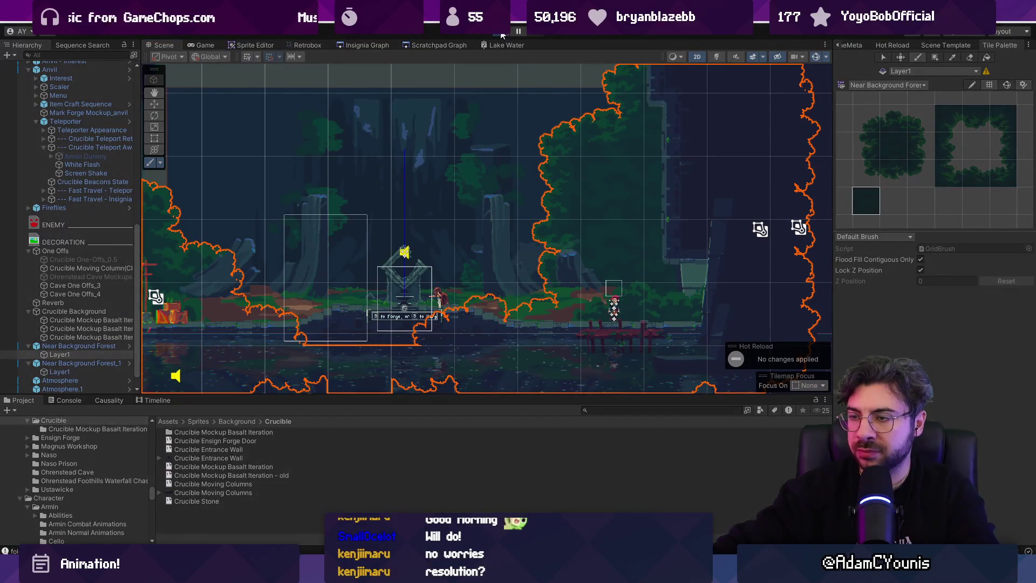
Replay the intro, move the character under the shrine, and show the live Scene view.
click(501, 33)
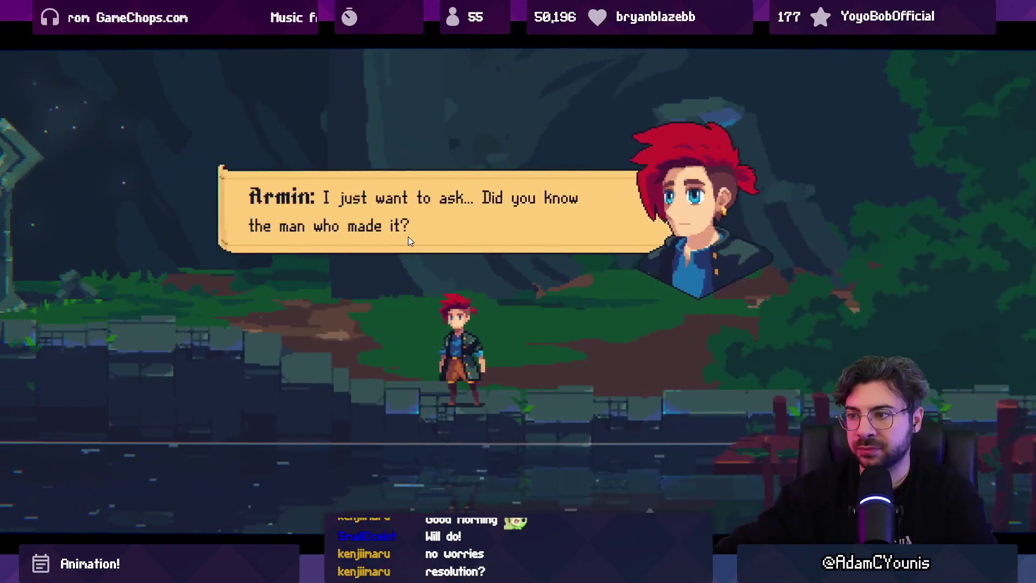
key(Return)
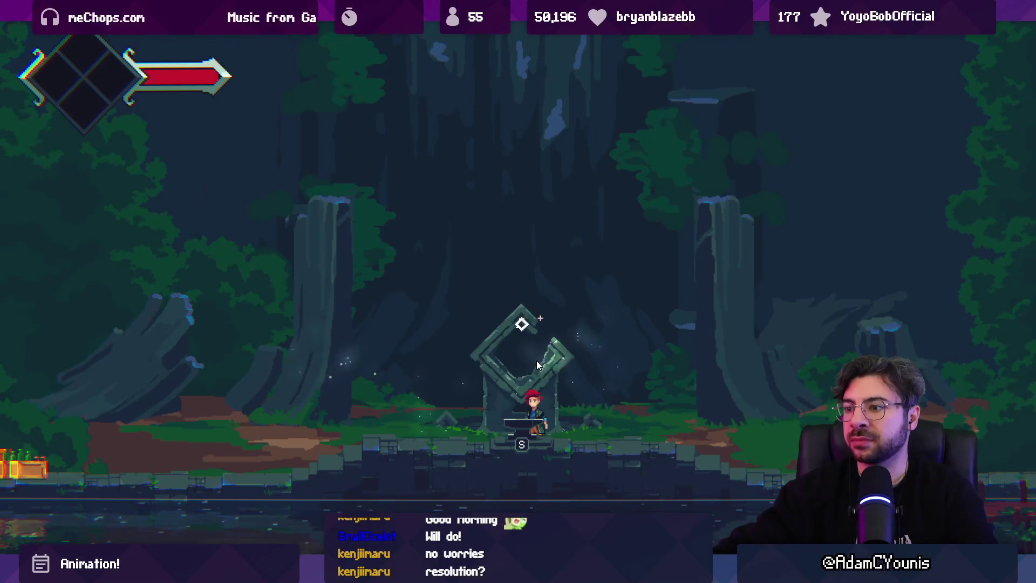
key(Left)
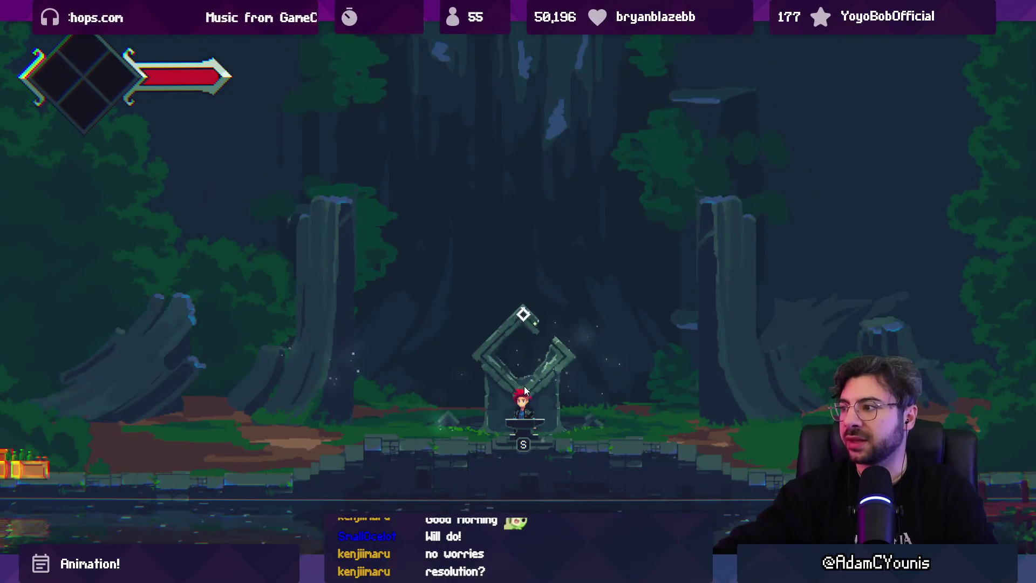
key(shift+space)
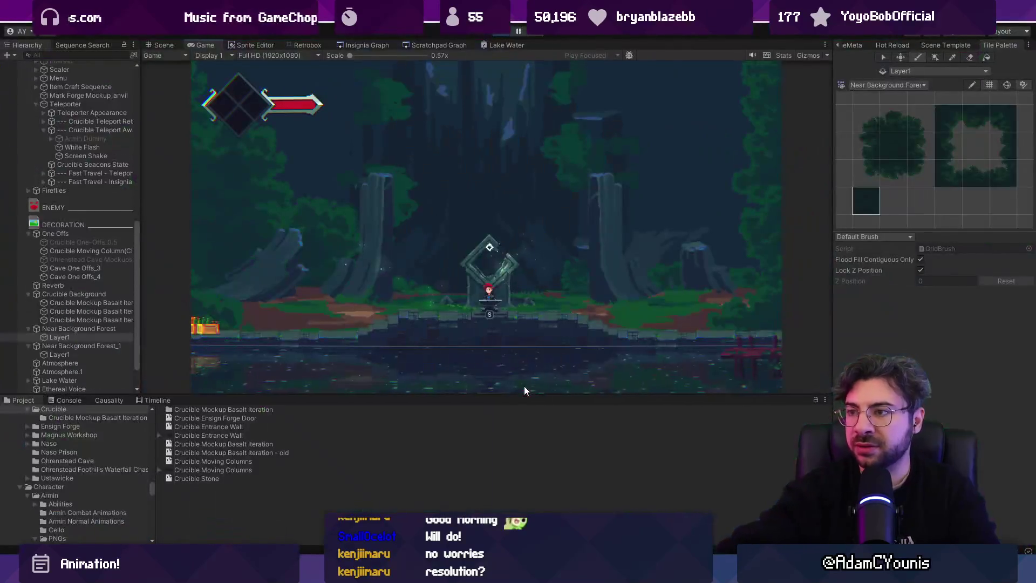
click(171, 43)
scroll(382, 159, down, 1)
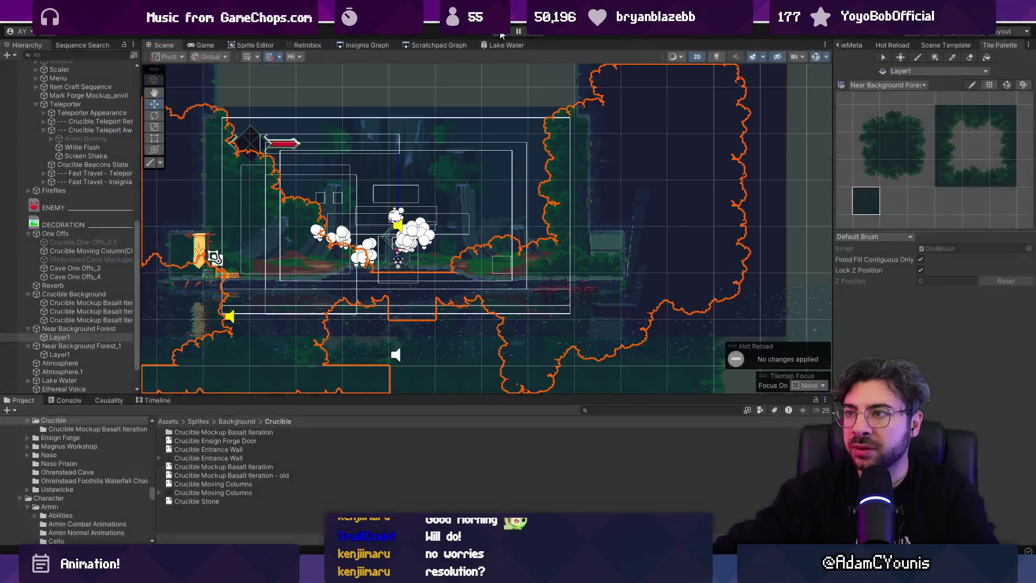
Stop play, drag Near Background Forest right from X -0.0689 to 0.891, and replay the game.
click(501, 33)
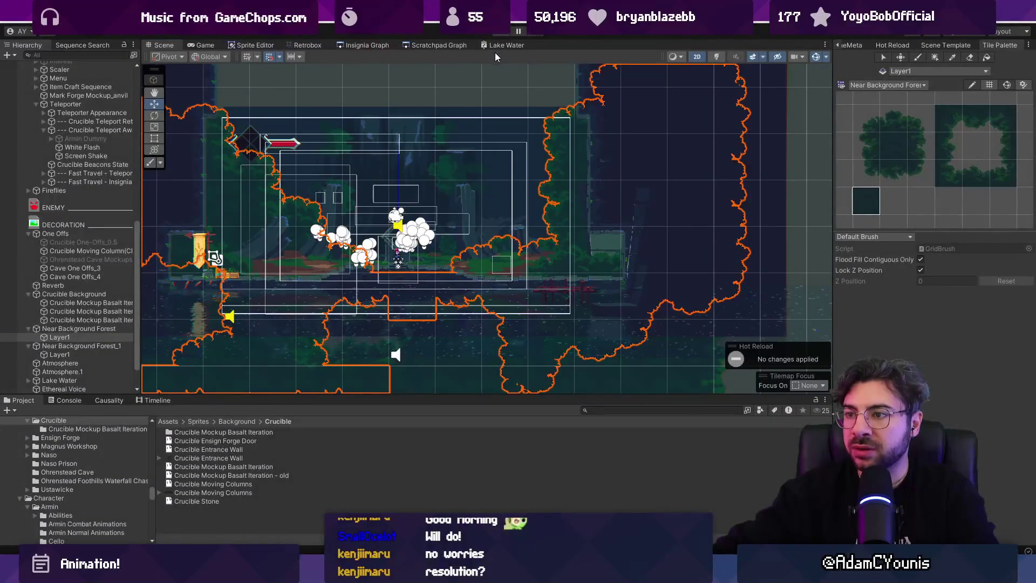
scroll(457, 159, down, 1)
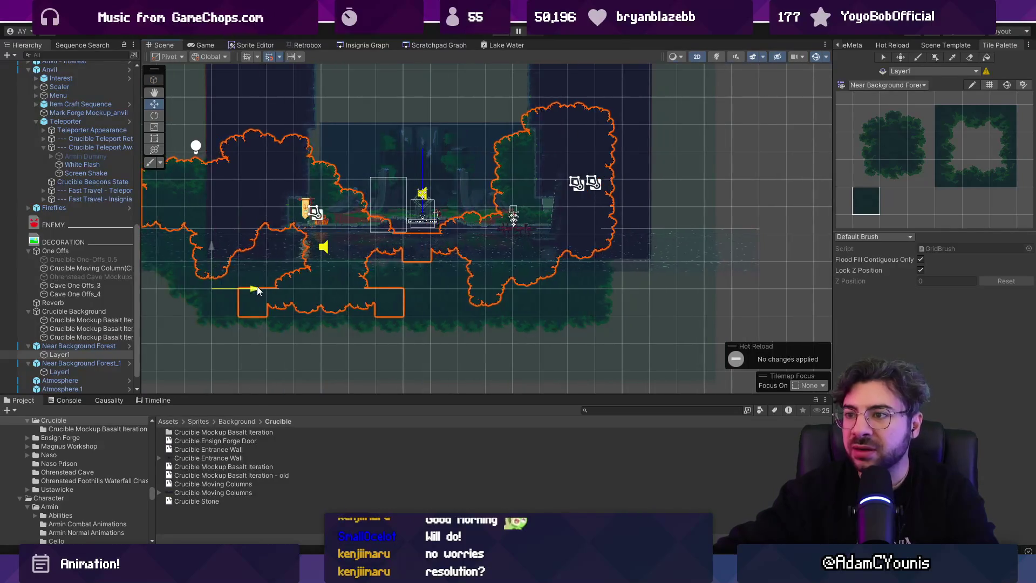
click(847, 46)
click(838, 46)
click(844, 47)
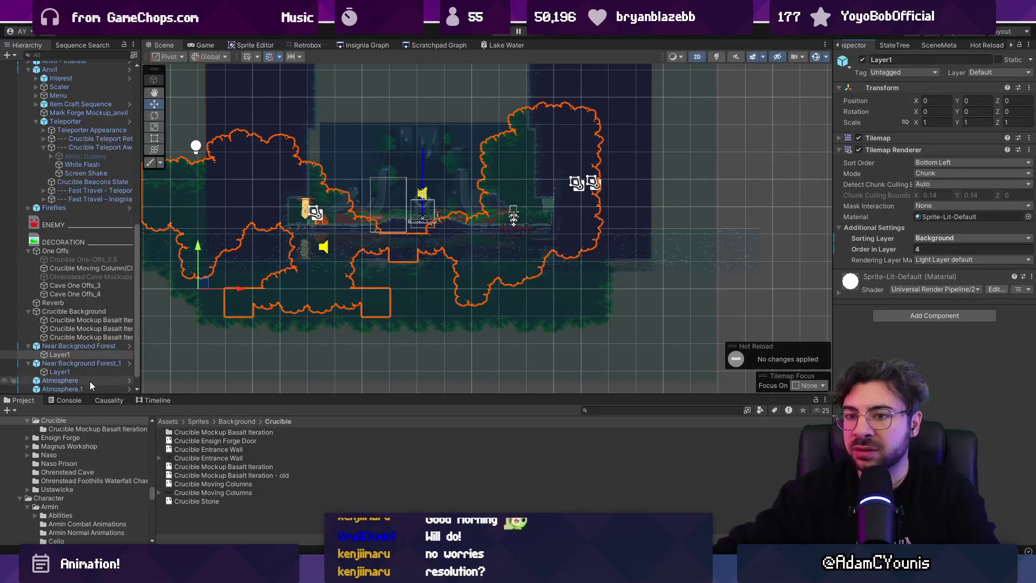
click(84, 347)
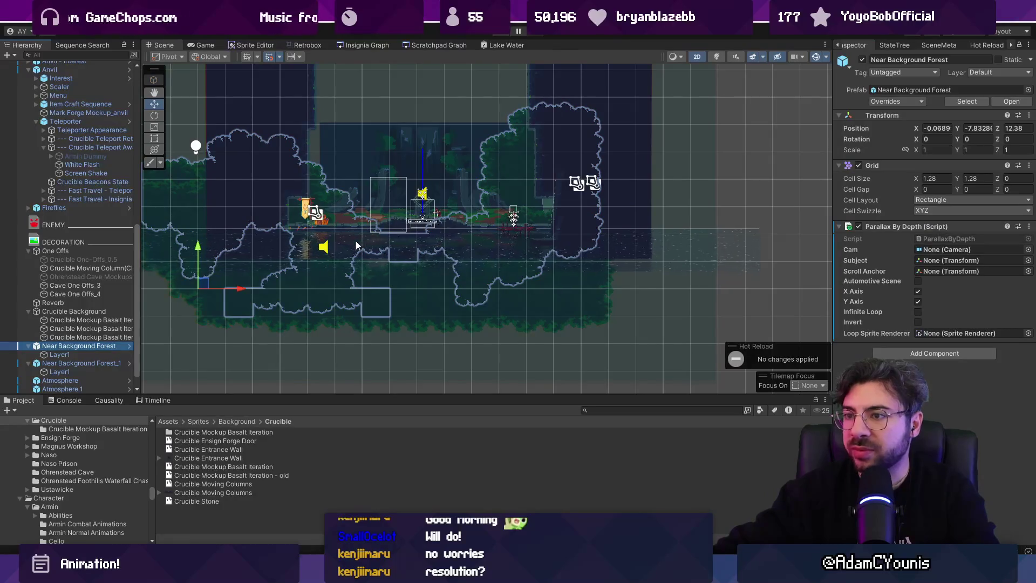
drag(248, 286, 258, 292)
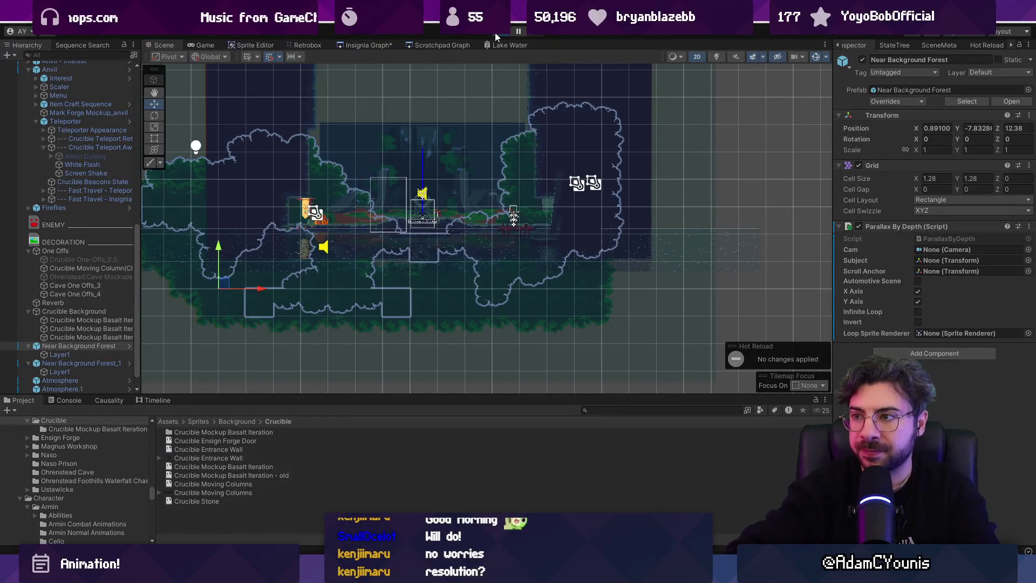
click(495, 33)
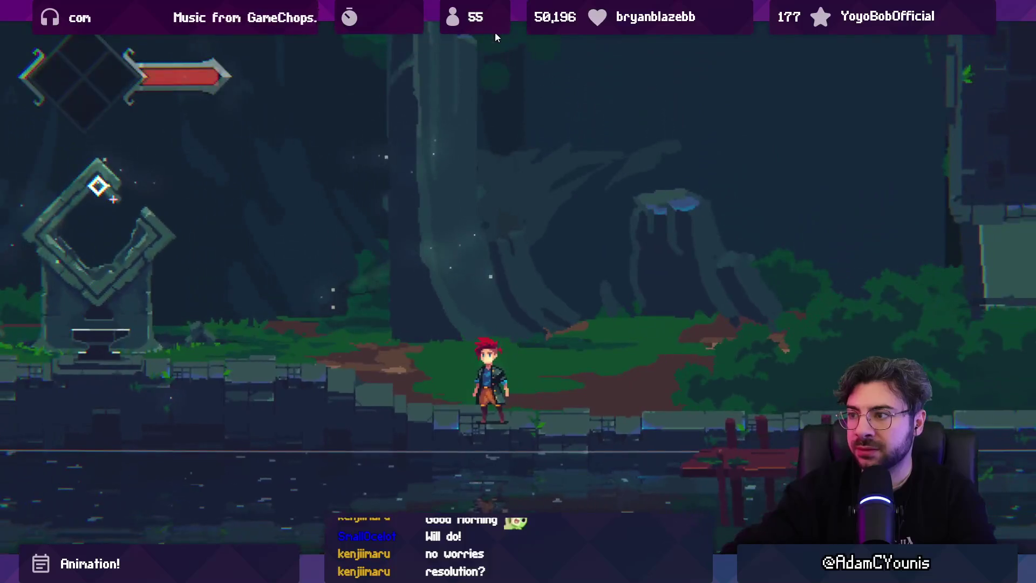
Advance past Armin's dialogue to the shrine, then leave the maximized game and stop play.
key(Right)
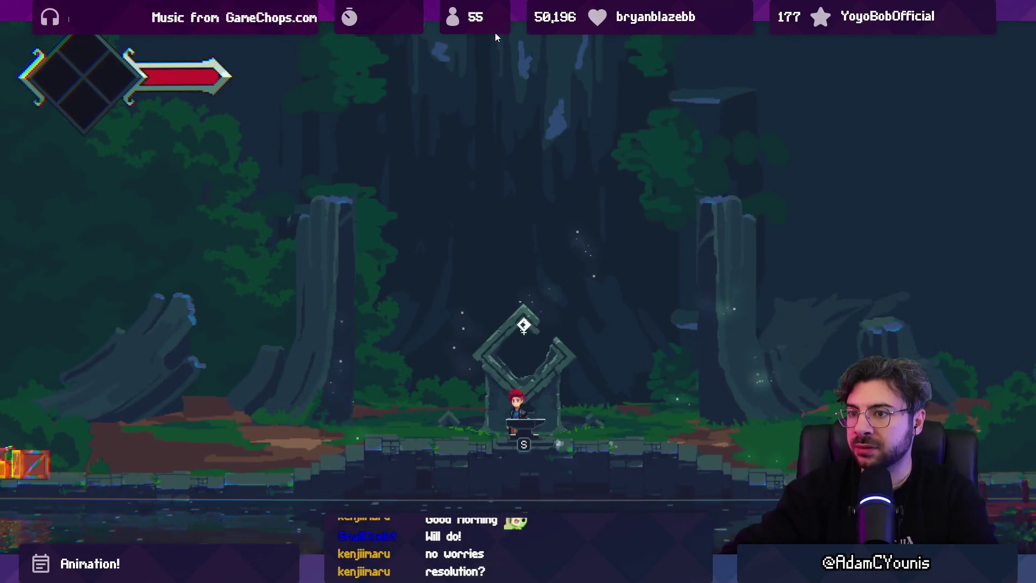
key(shift+space)
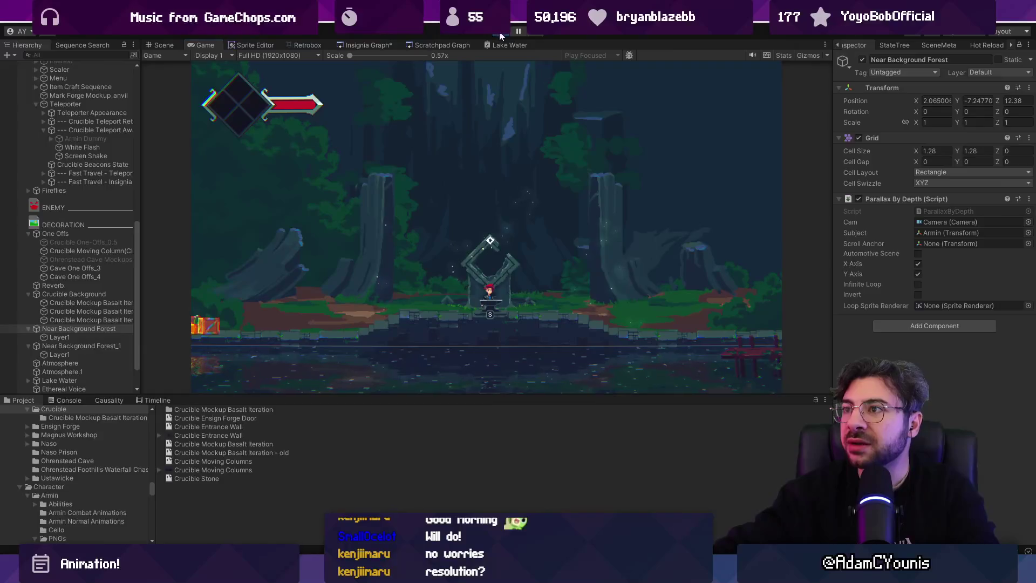
key(ctrl+p)
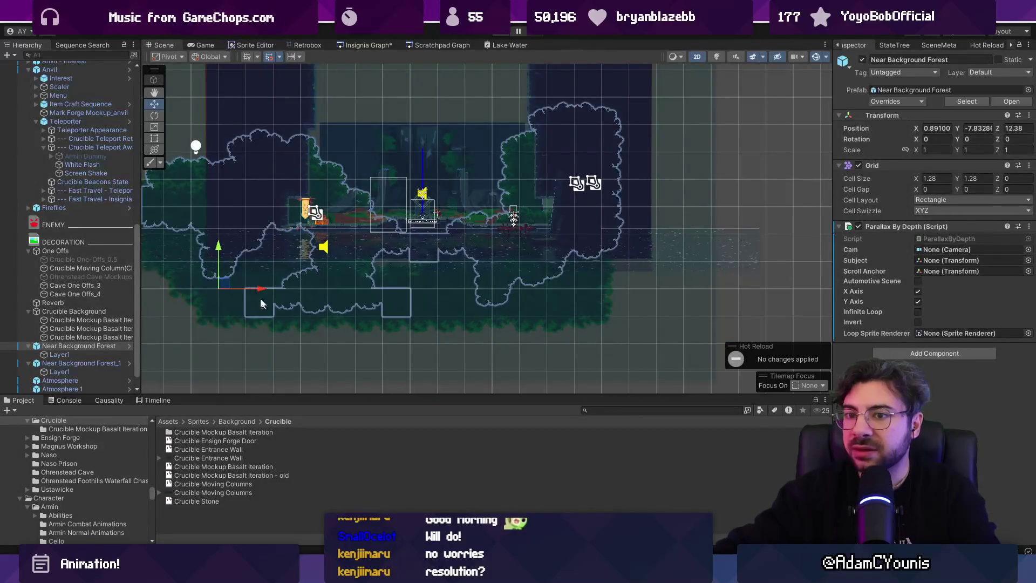
Frame Near Background Forest and orbit in 3D to check its depth, then collapse One Offs.
click(95, 343)
key(f)
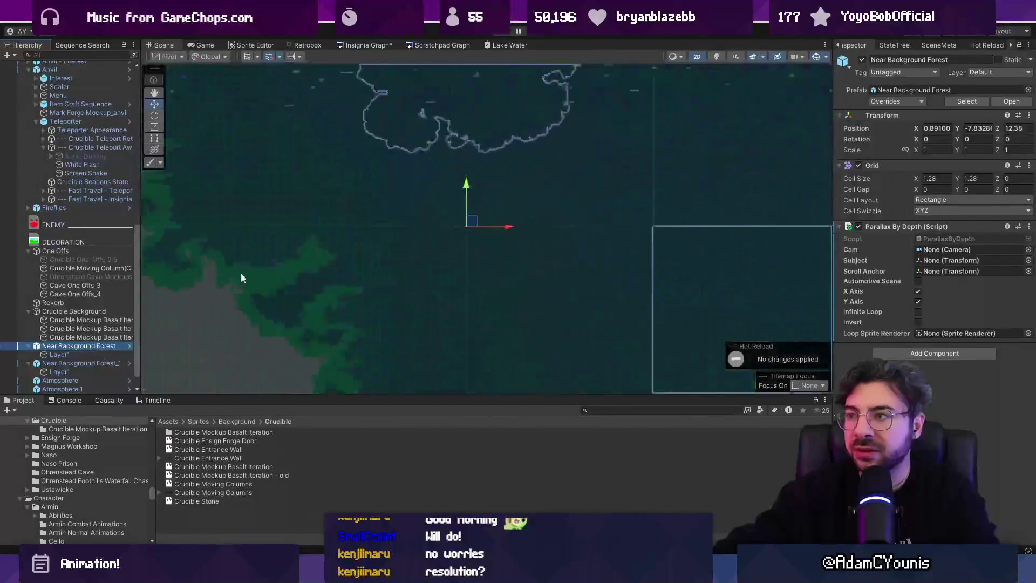
key(2)
mouse_move(435, 228)
mouse_down()
mouse_move(465, 183)
mouse_move(449, 126)
mouse_up()
scroll(449, 126, down, 5)
scroll(436, 199, up, 3)
key(2)
key(2)
key(2)
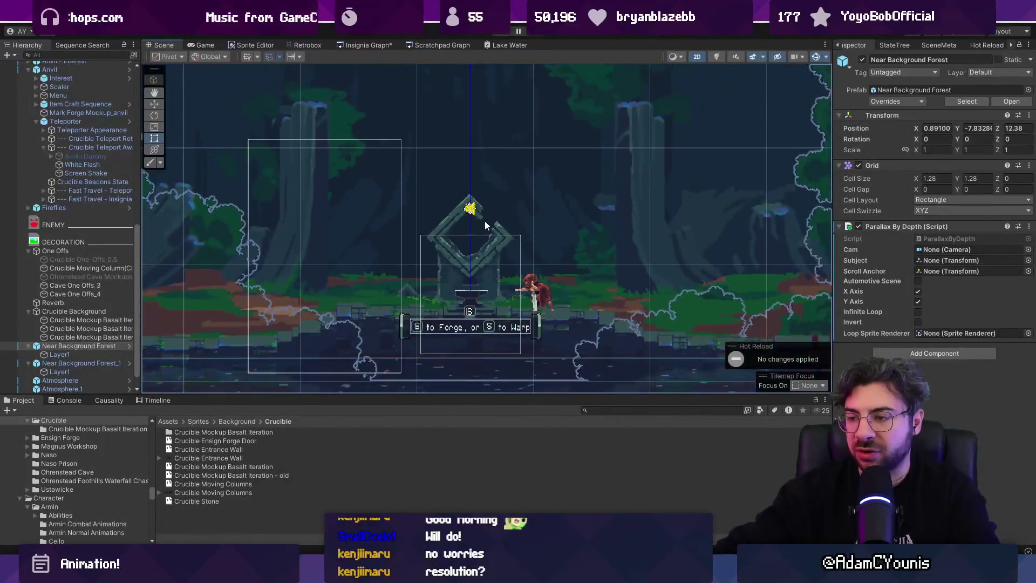
click(34, 250)
click(30, 251)
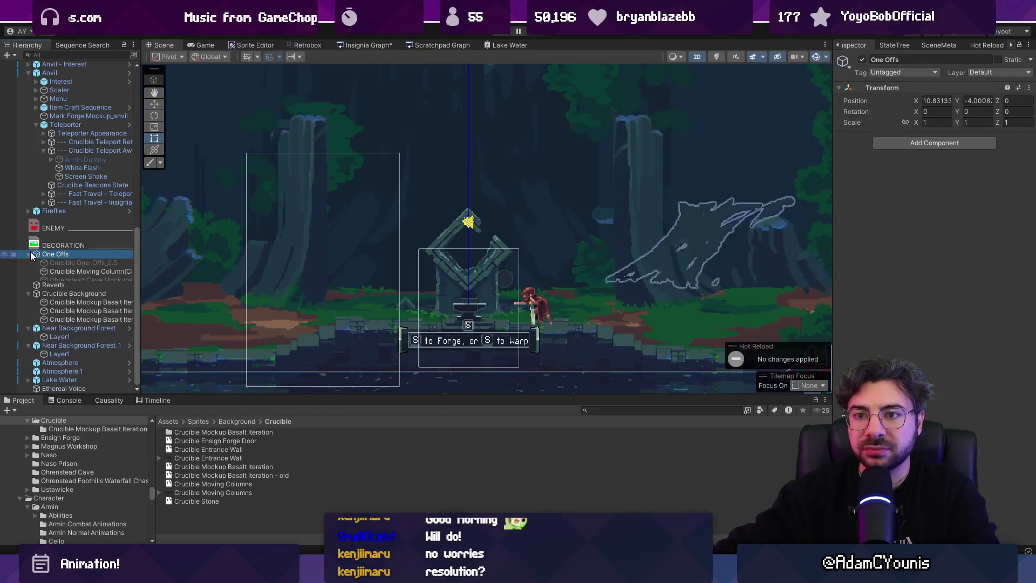
Search the Hierarchy for 'scroll anchor', then clear it and expand Crucible Background.
click(82, 44)
click(26, 44)
click(48, 55)
text(scroll anchor)
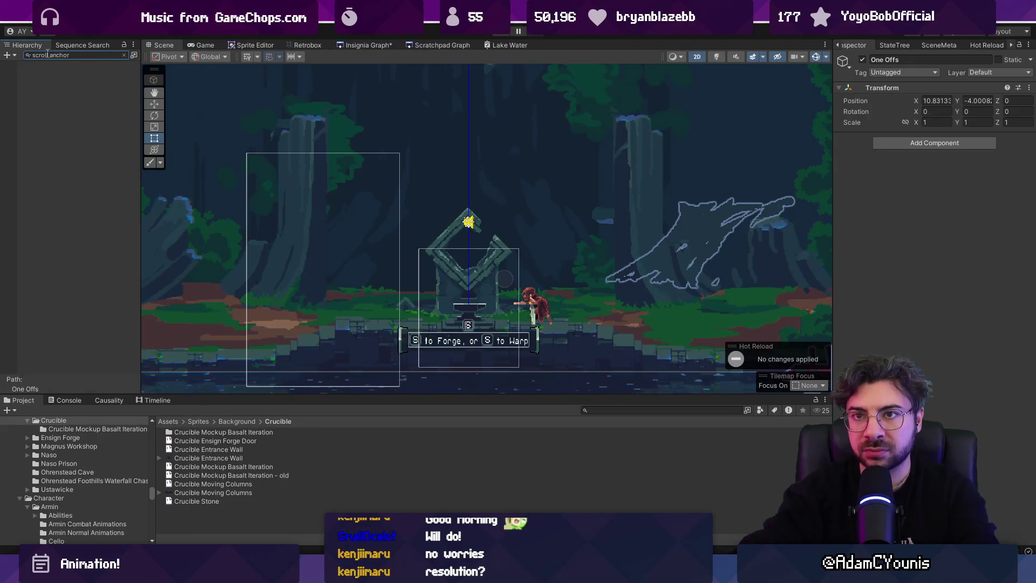
click(124, 55)
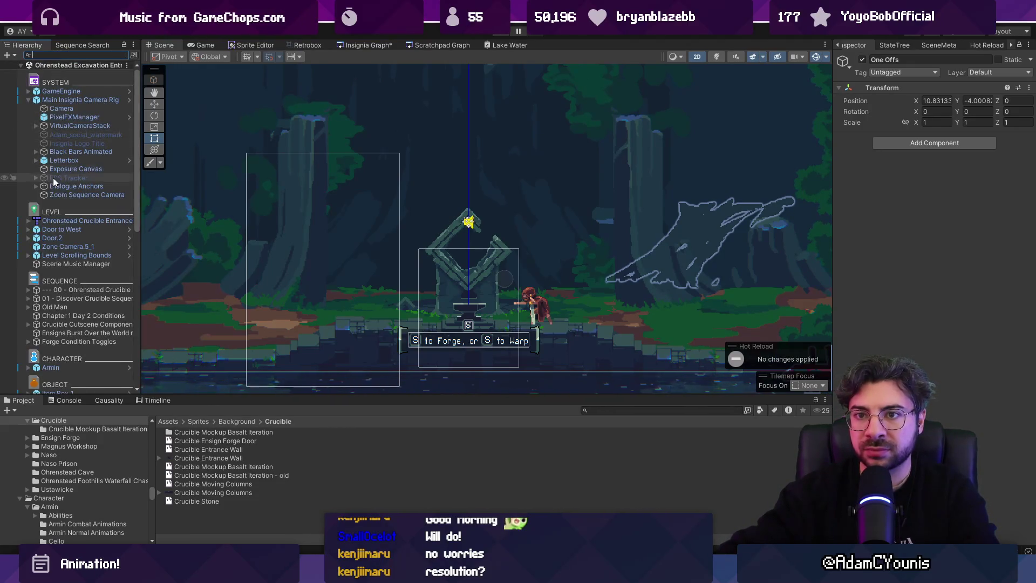
scroll(32, 116, down, 9)
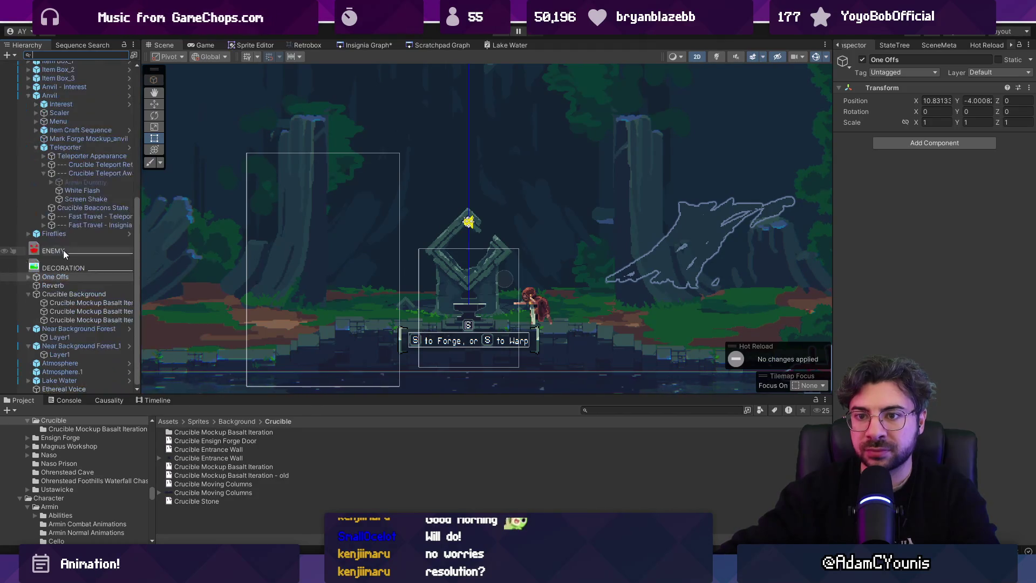
click(28, 96)
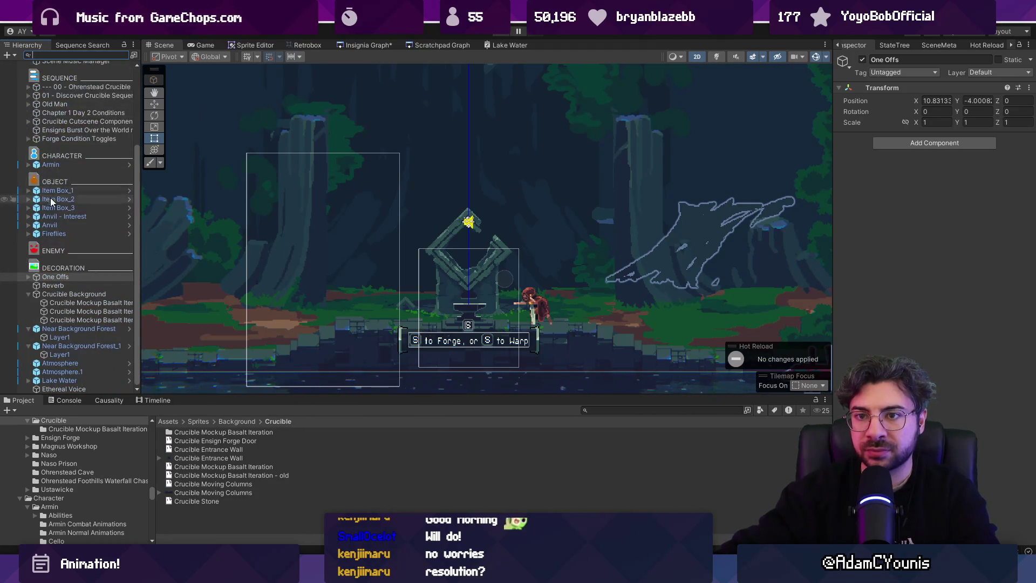
scroll(49, 195, up, 9)
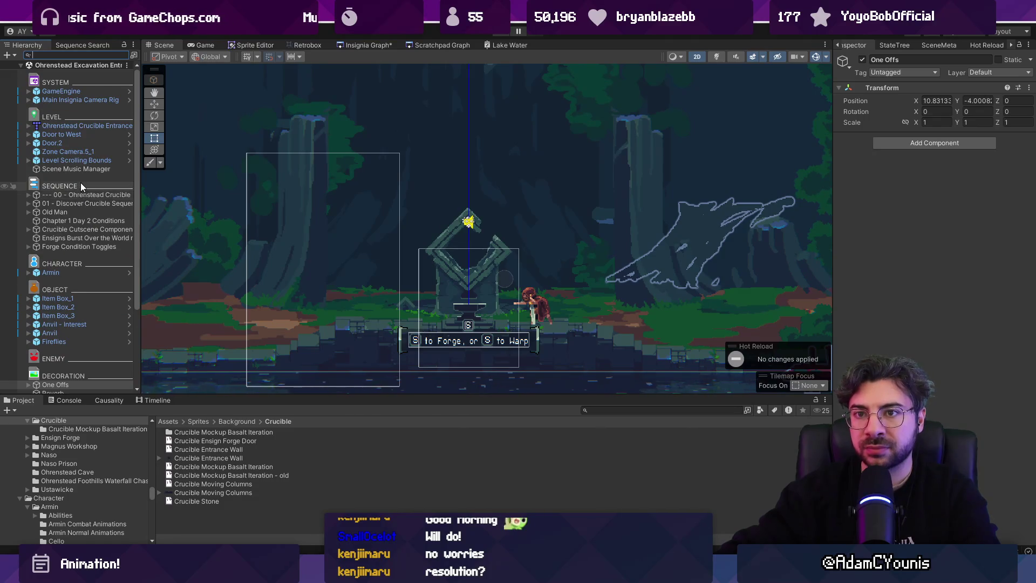
scroll(79, 186, down, 4)
click(95, 294)
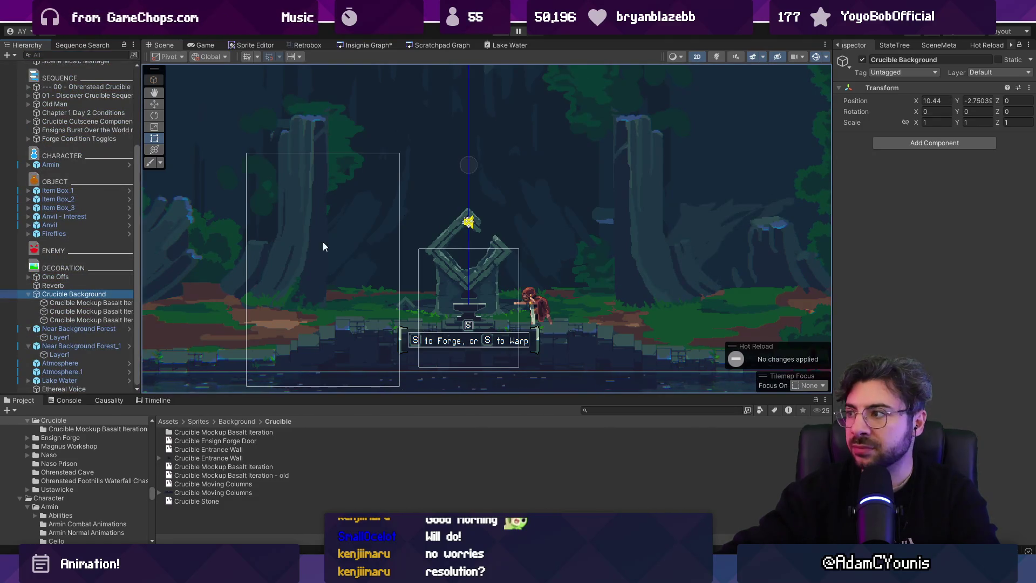
Set the Scroll Anchor of the basalt layers and both Near Background Forests to Zone Camera.5_1, then run the game.
click(72, 302)
shift+click(81, 320)
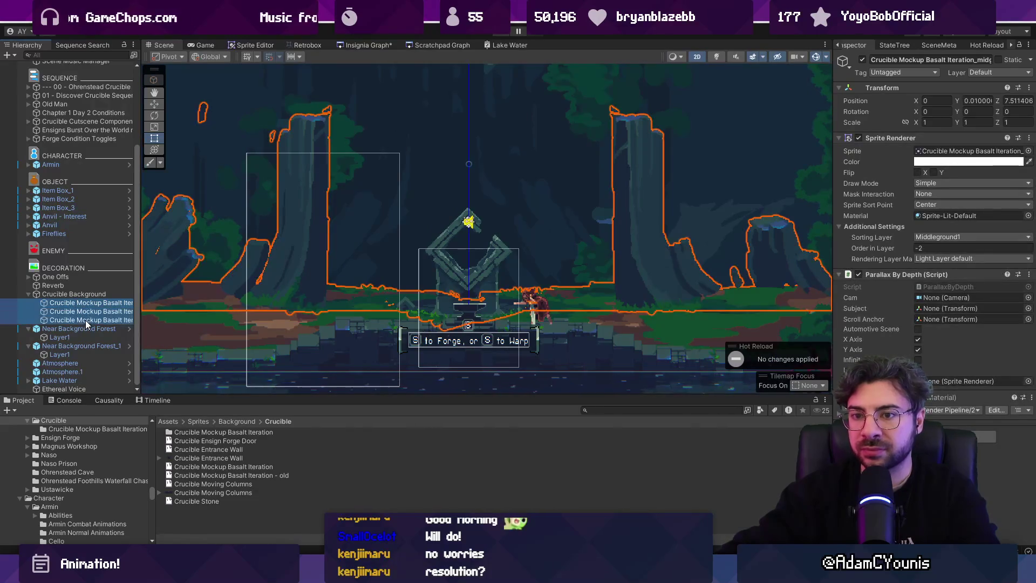
ctrl+click(84, 328)
ctrl+click(92, 346)
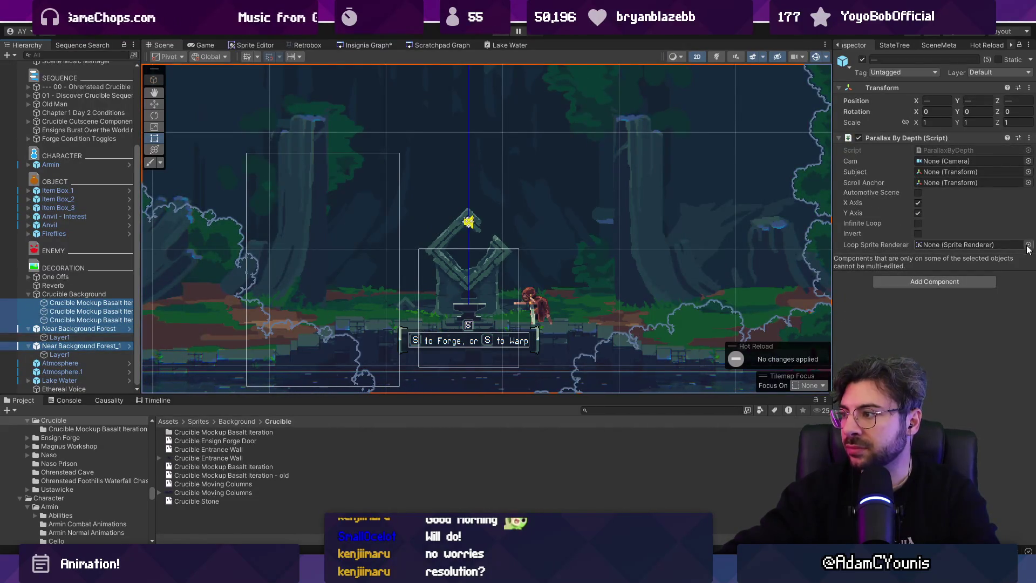
click(1028, 183)
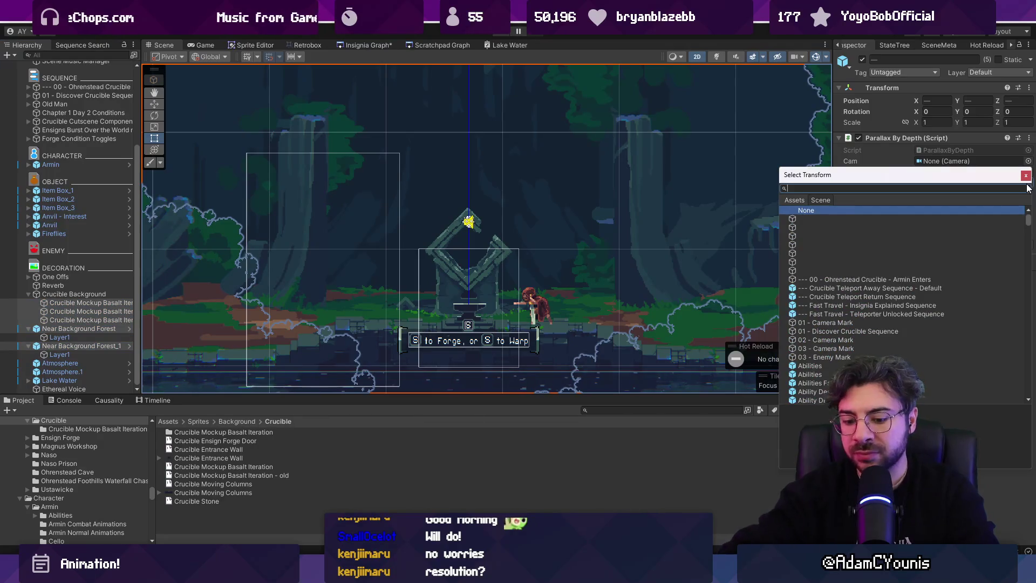
text(amera)
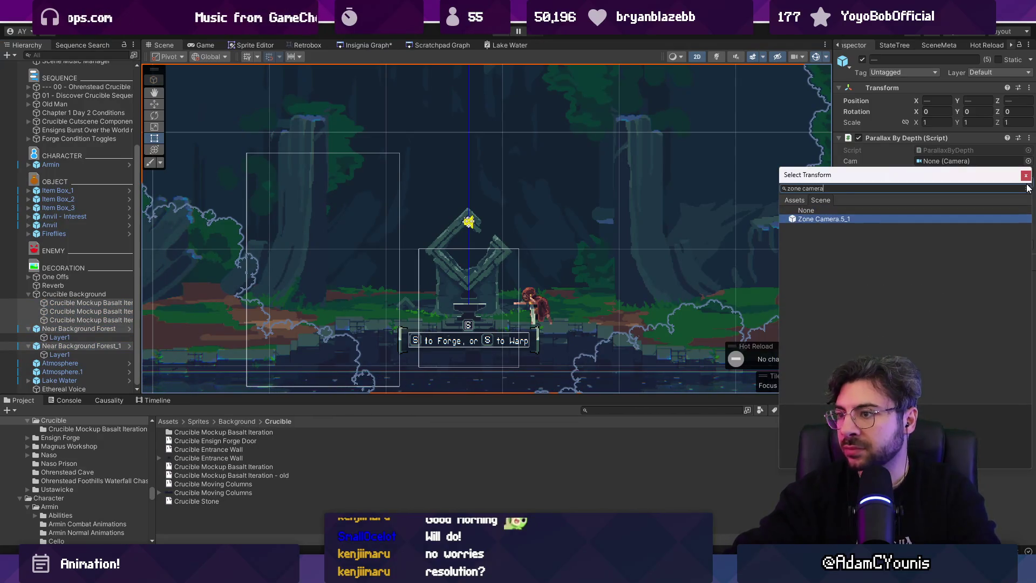
key(Return)
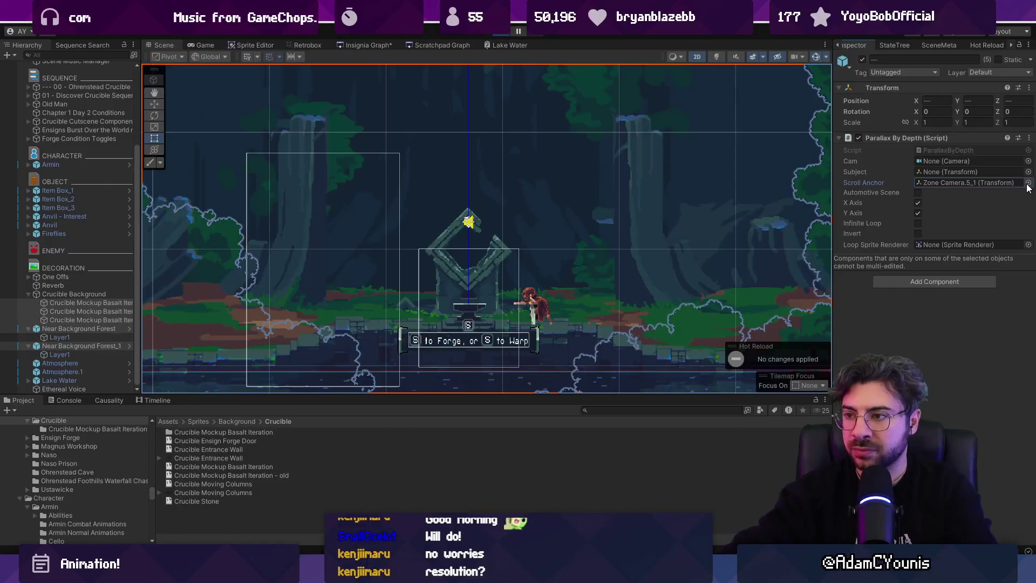
key(ctrl+p)
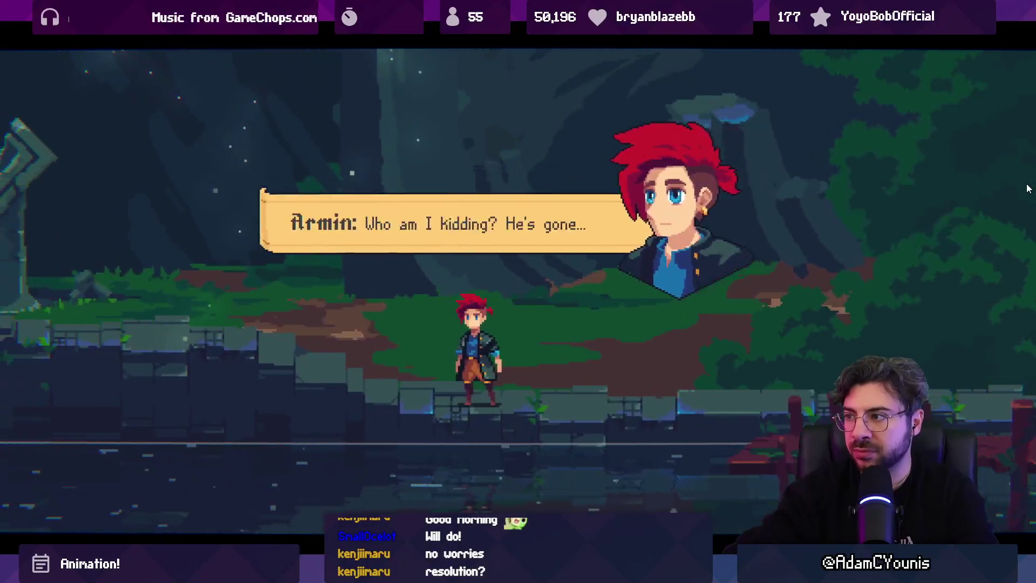
key(Right)
Walk the character behind the anvil, then zoom out and pan the Scene view to frame the level.
key(Left)
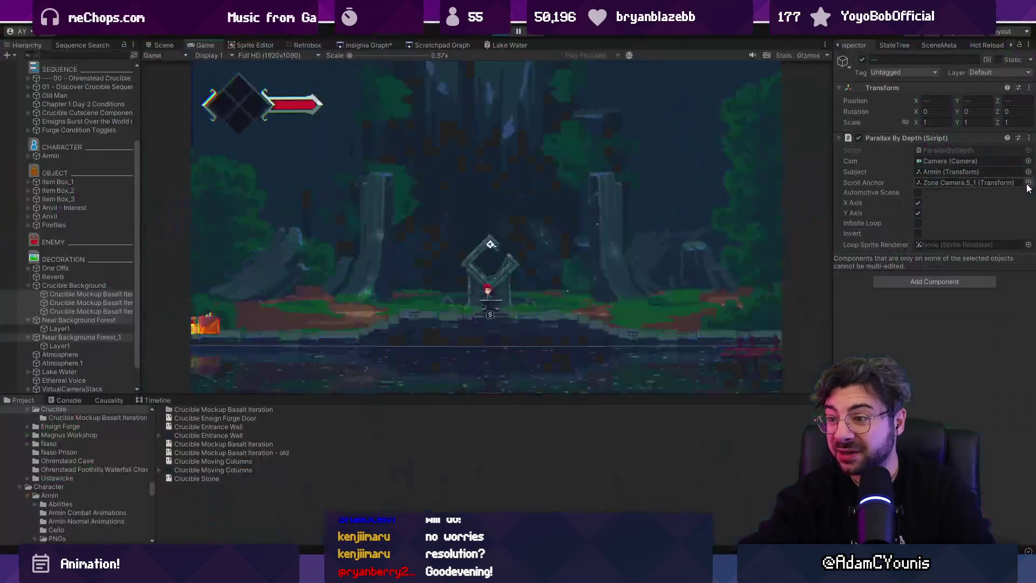
key(shift+space)
click(162, 45)
scroll(441, 181, down, 3)
drag(441, 182, 433, 226)
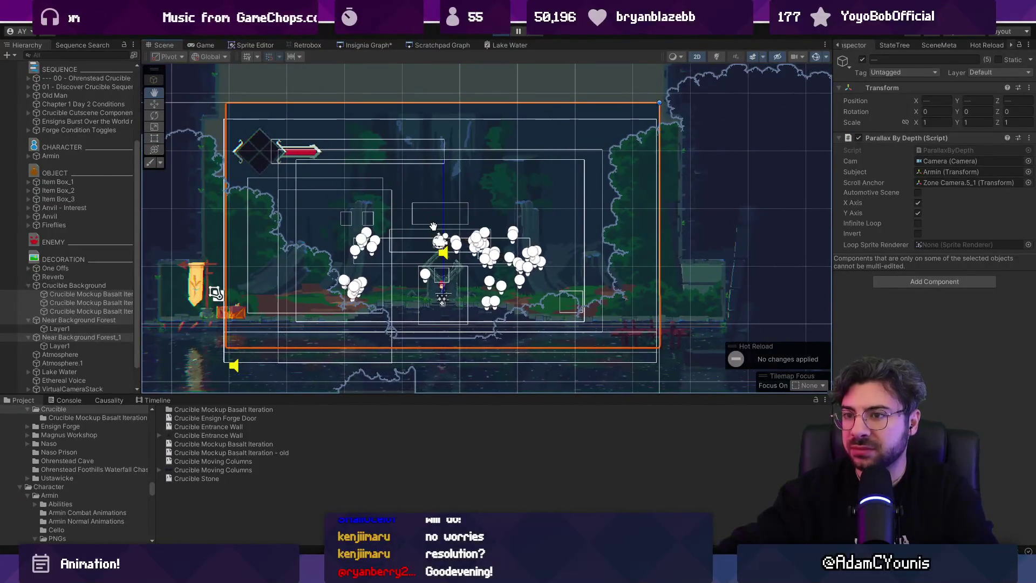
Stop play and erase the foliage tiles at the level's top right with the Tile Palette eraser.
click(205, 45)
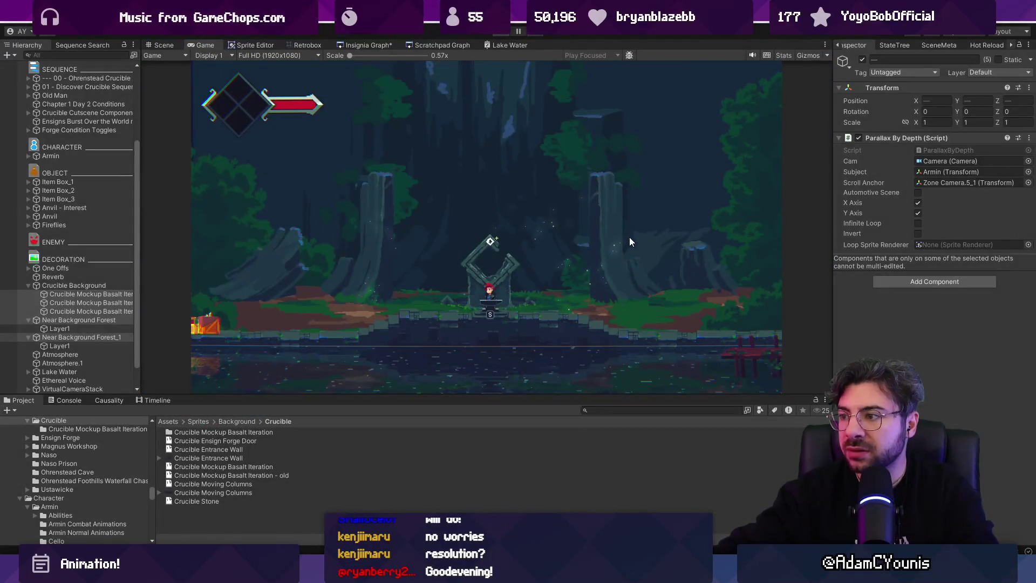
key(ctrl+p)
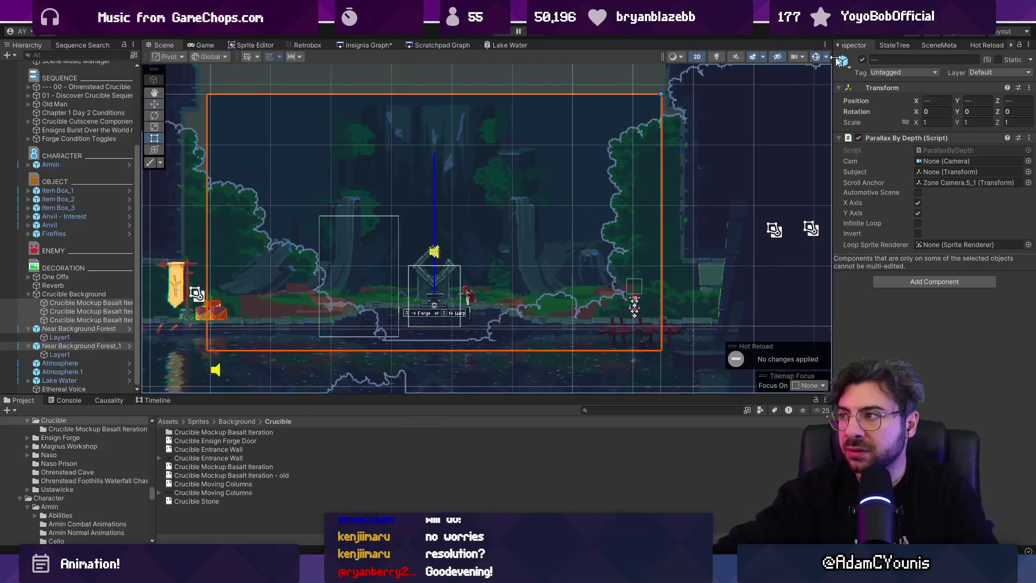
click(1011, 45)
click(993, 46)
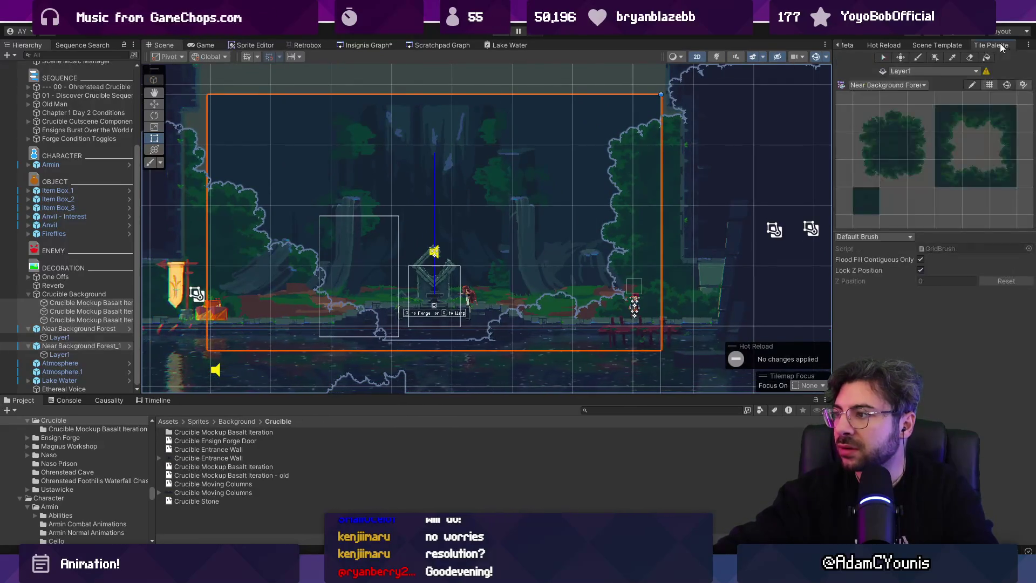
click(866, 201)
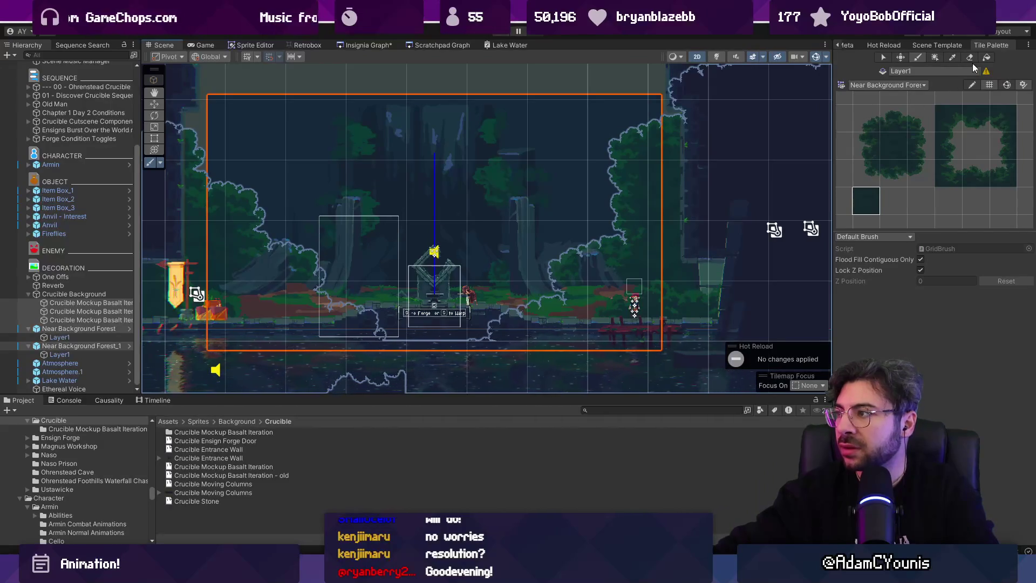
key(d)
click(634, 137)
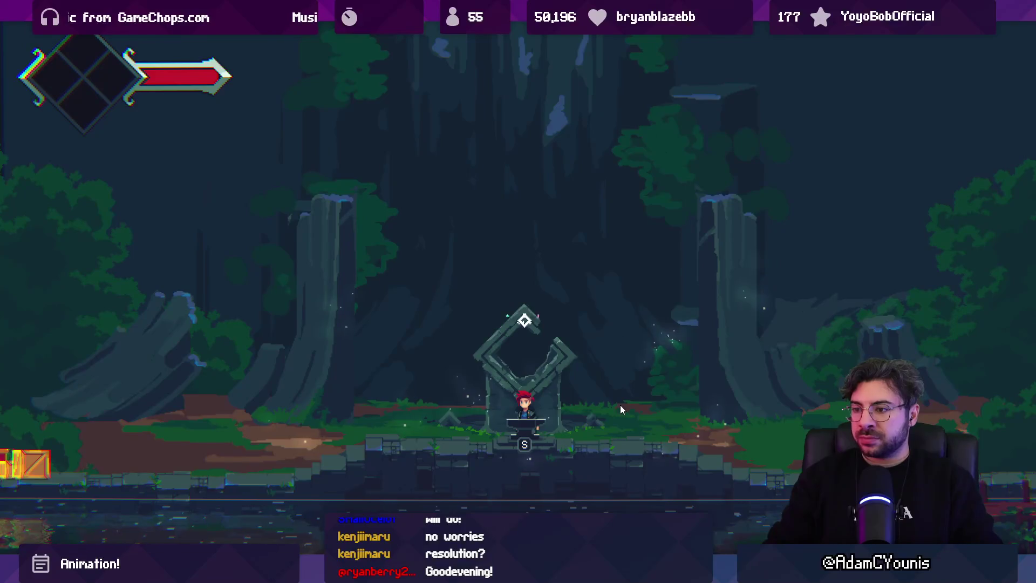
Walk the character left, stop play, and show Zone Camera.5_1's properties in the Inspector.
key(Left)
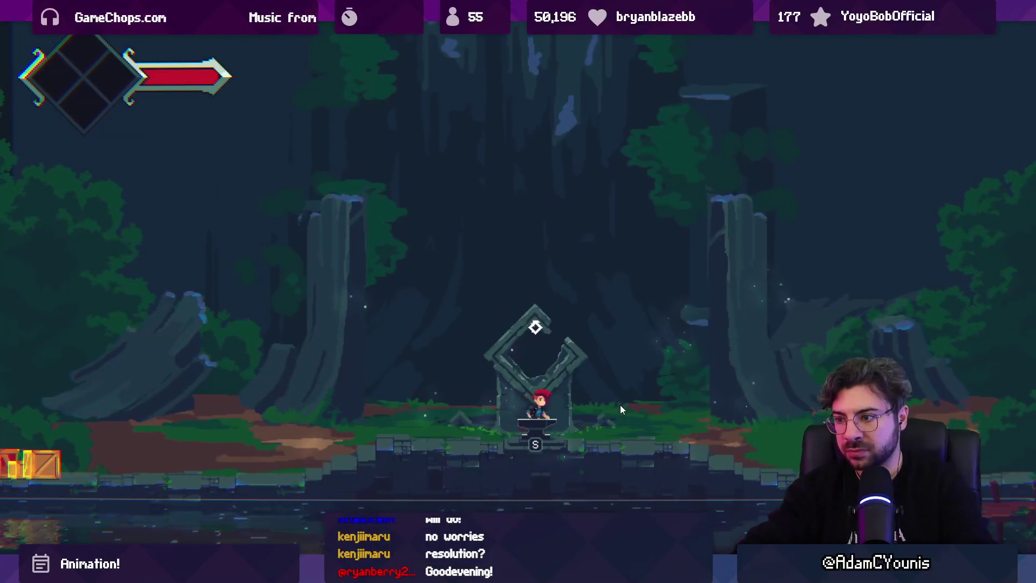
key(shift+space)
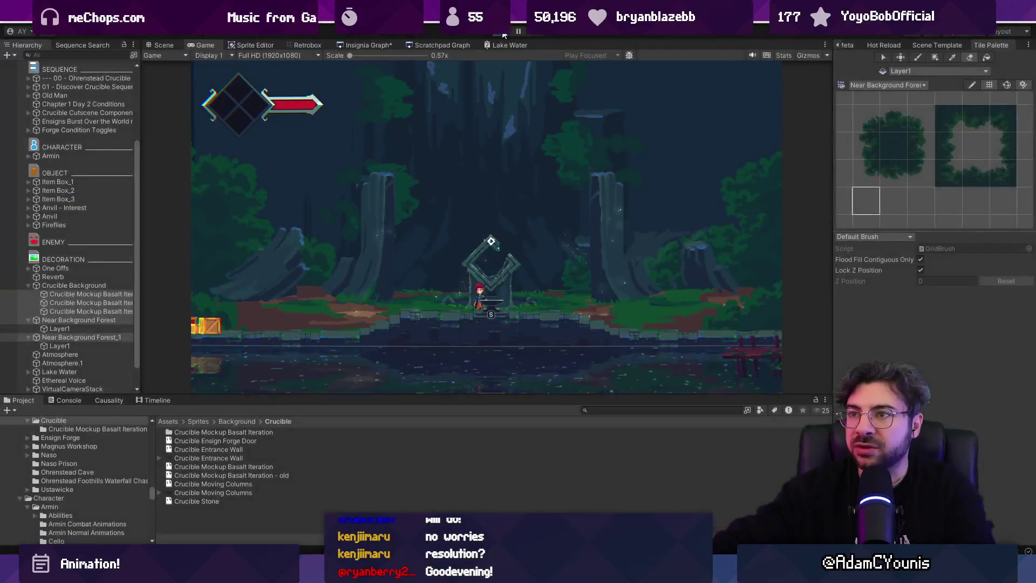
key(ctrl+p)
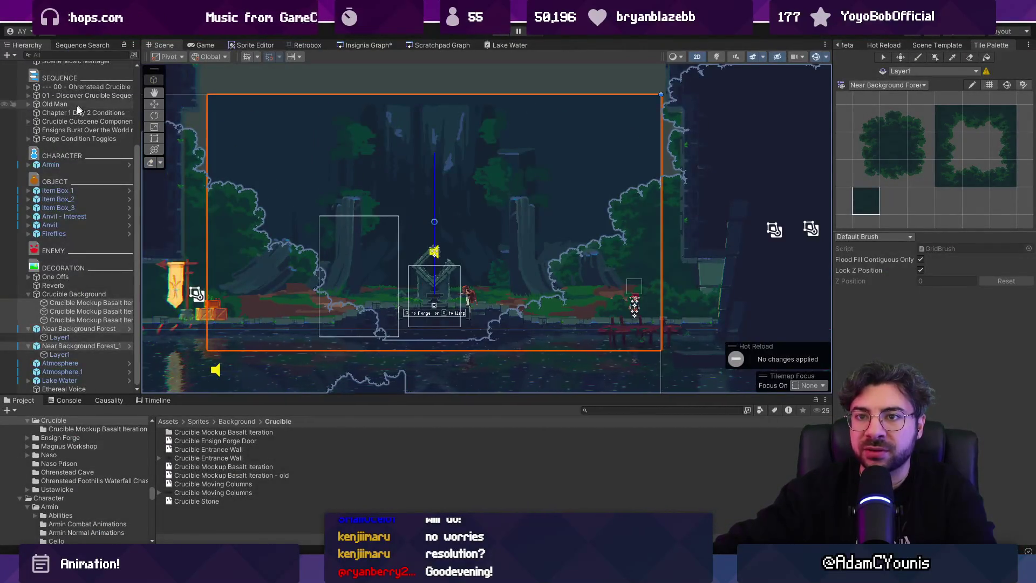
scroll(76, 249, up, 5)
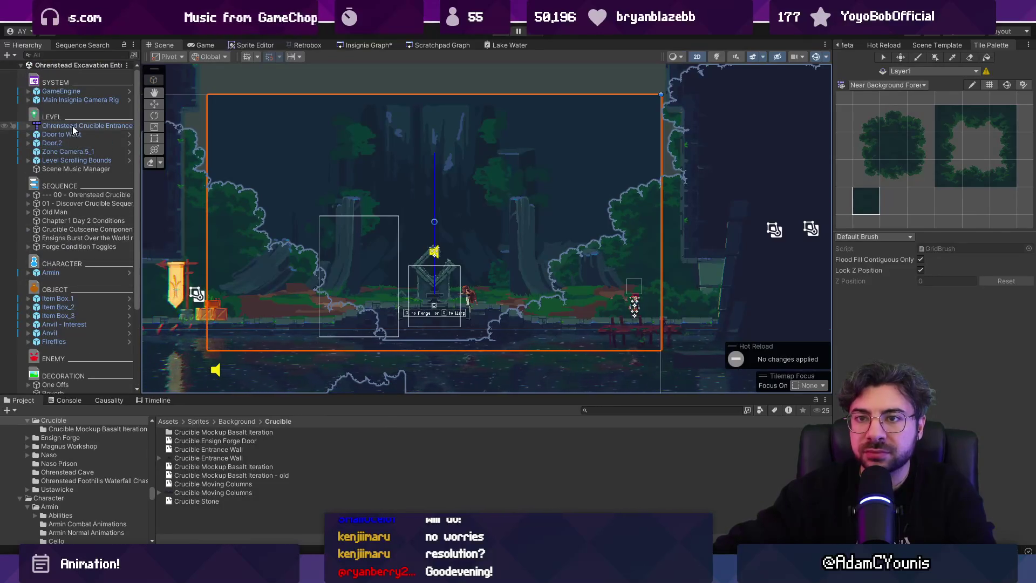
click(75, 153)
click(840, 46)
click(853, 46)
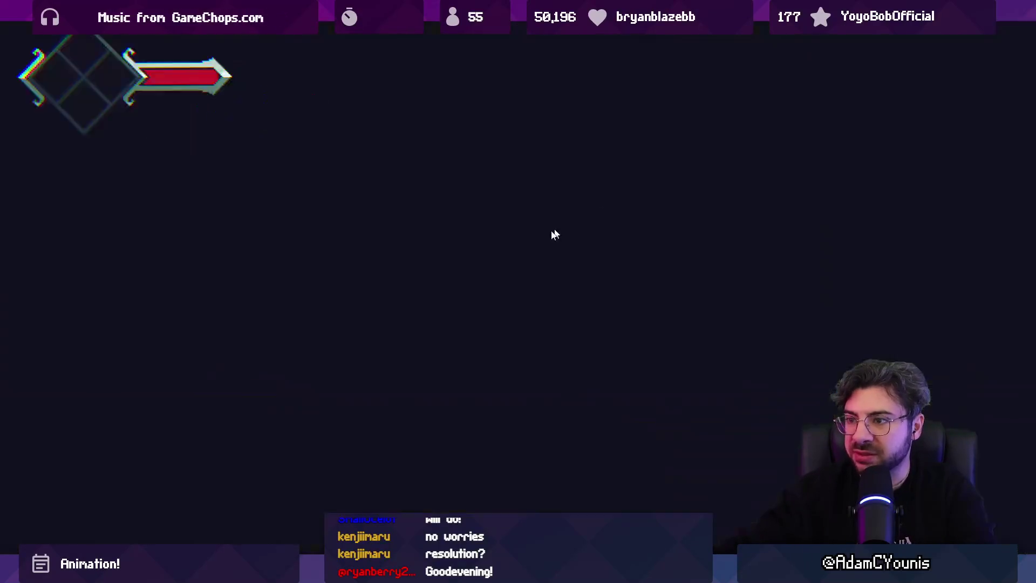
Dismiss the dialogue and run the character left and back to the anvil centre.
key(space)
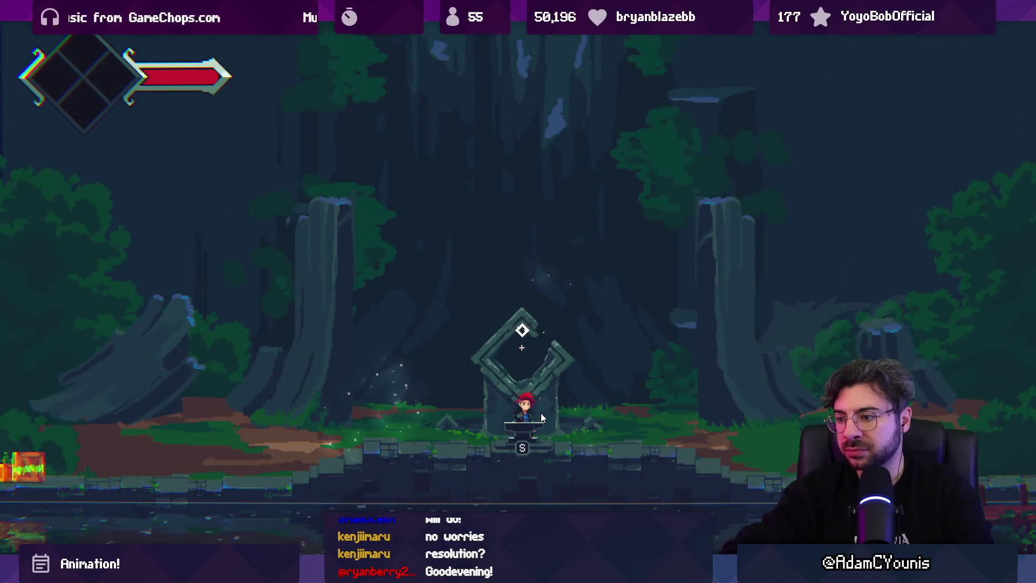
key(a)
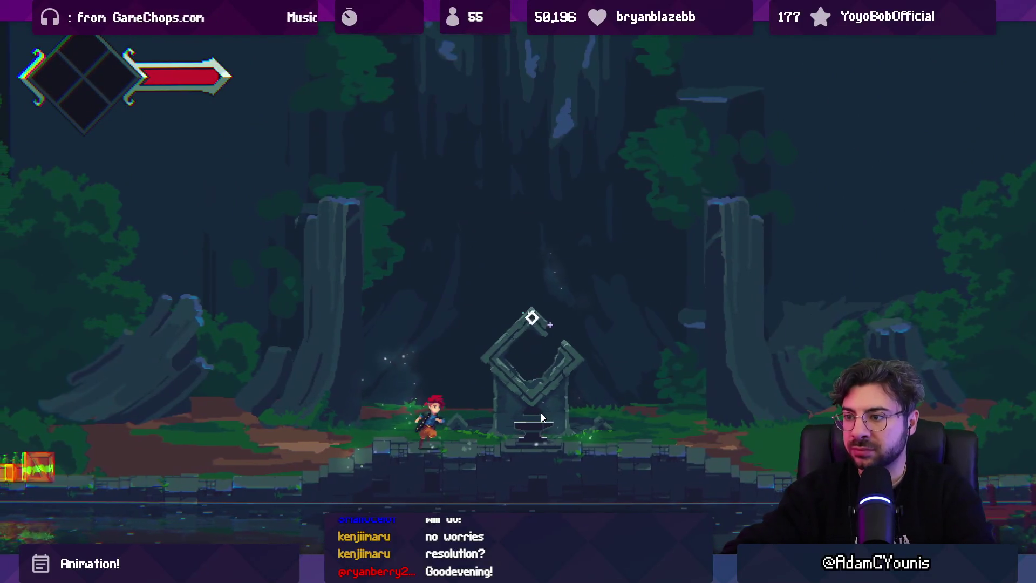
key(d)
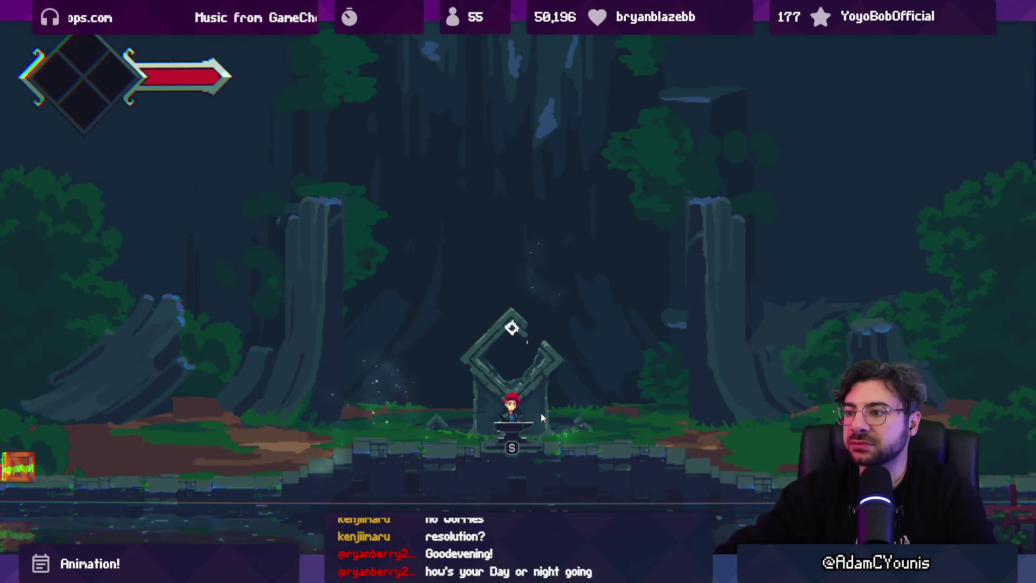
key(Left)
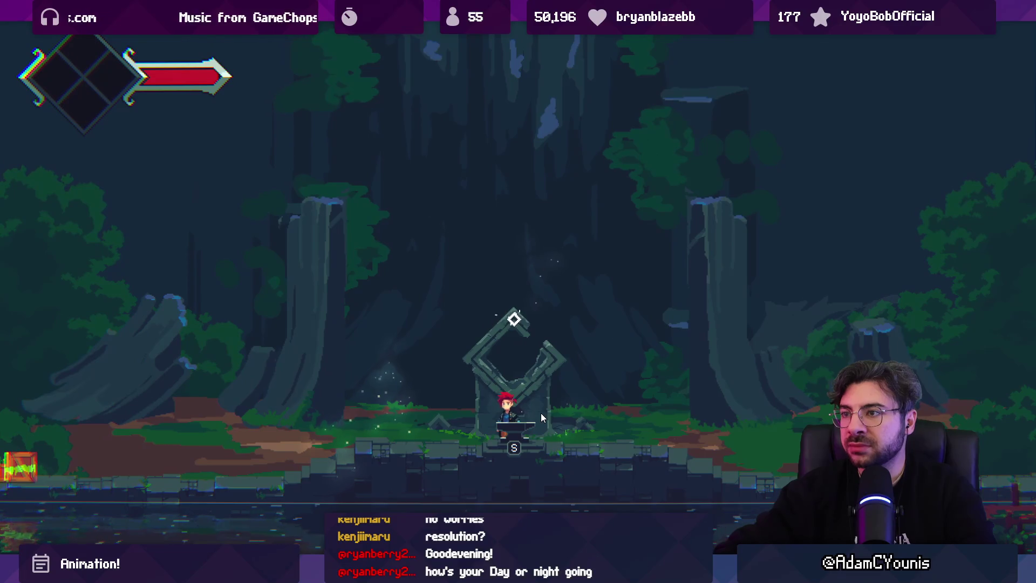
key(Right)
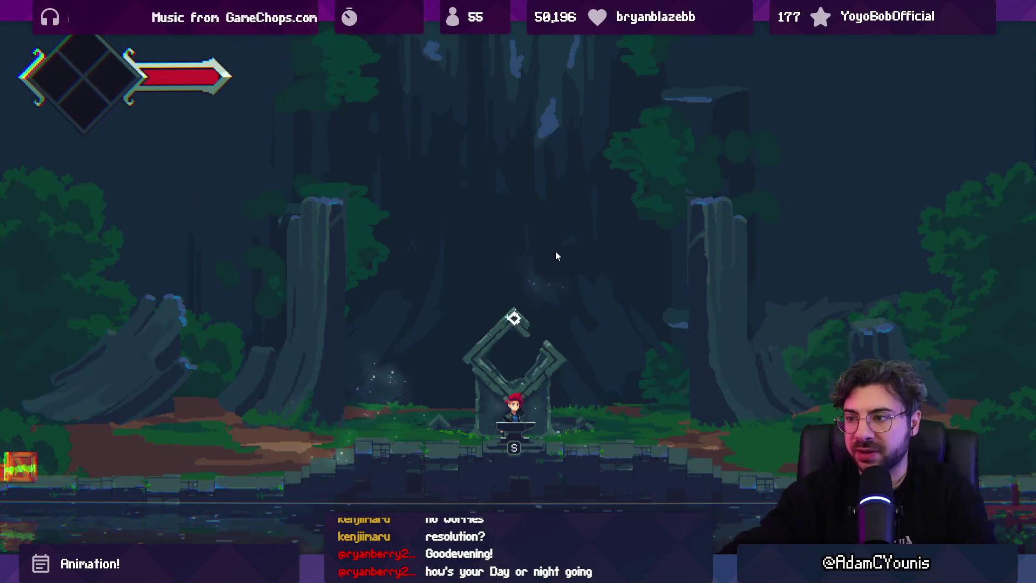
Leave the full-screen game, stop play, and return to the forest artwork in Aseprite.
key(shift+space)
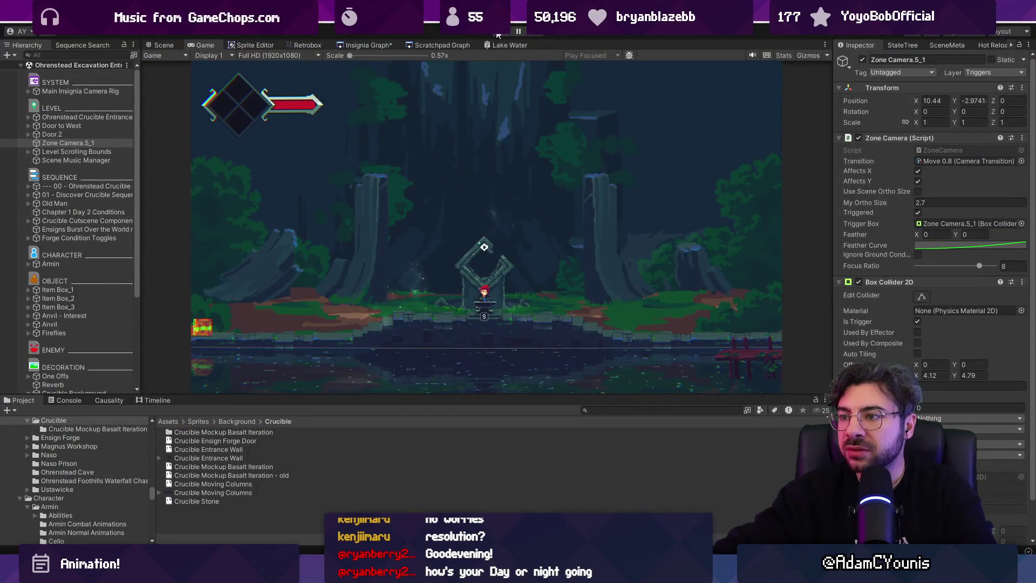
click(497, 33)
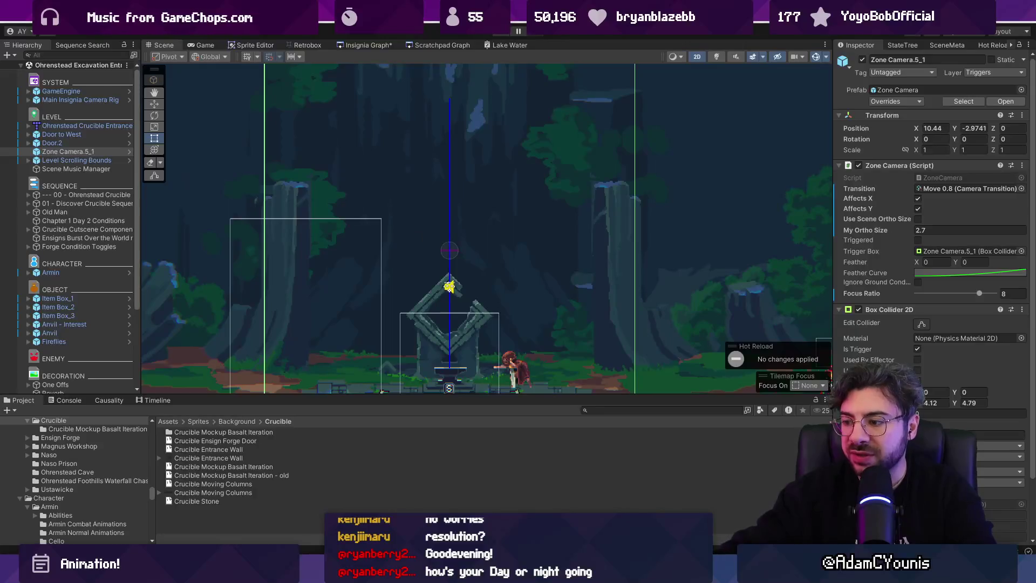
key(alt+Tab)
key(b)
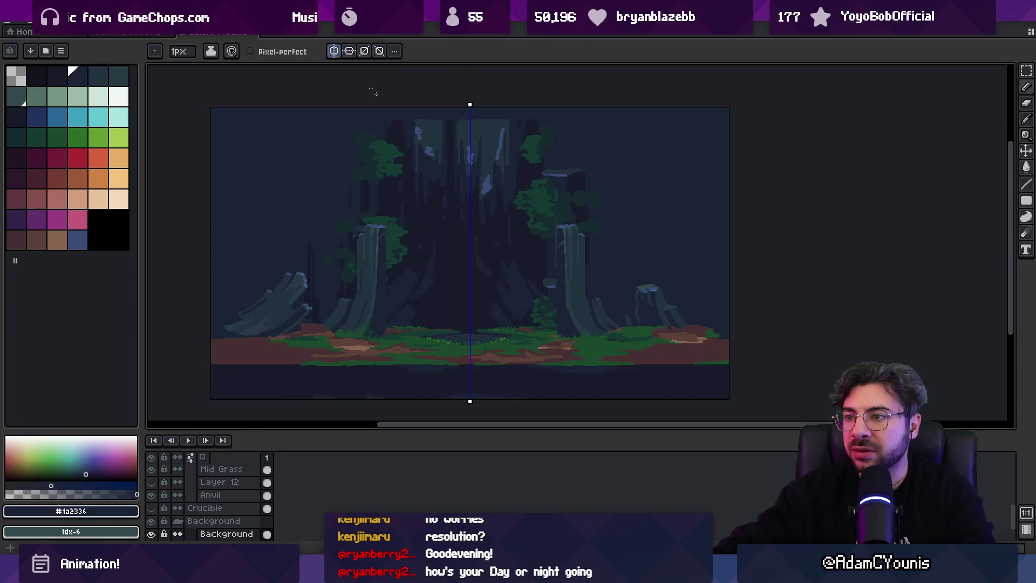
Shift the foliage and highlights layer about 43 px right and fill the empty left strip dark blue.
scroll(485, 280, up, 2)
key(v)
scroll(492, 282, down, 4)
scroll(504, 284, up, 4)
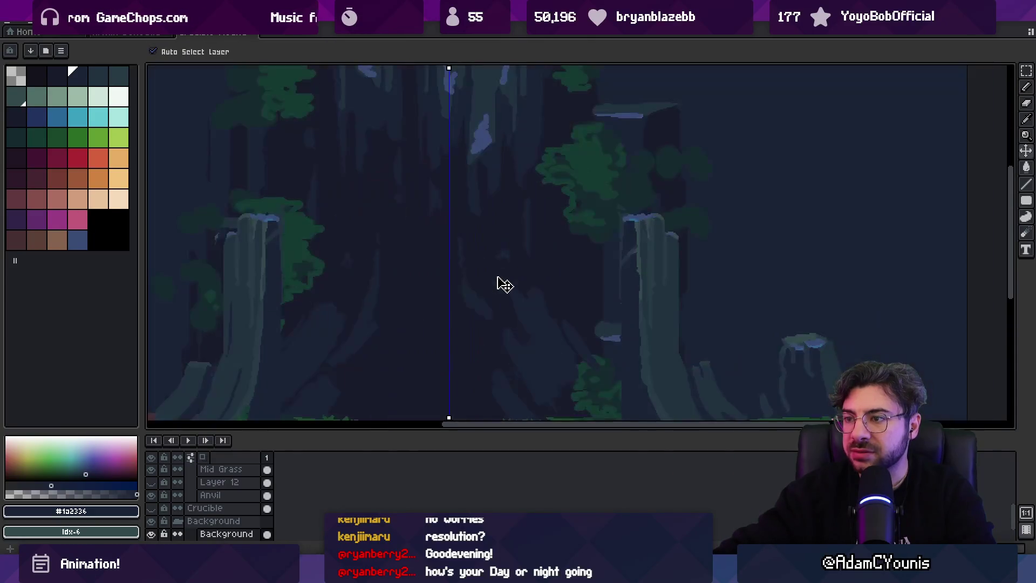
drag(491, 246, 514, 242)
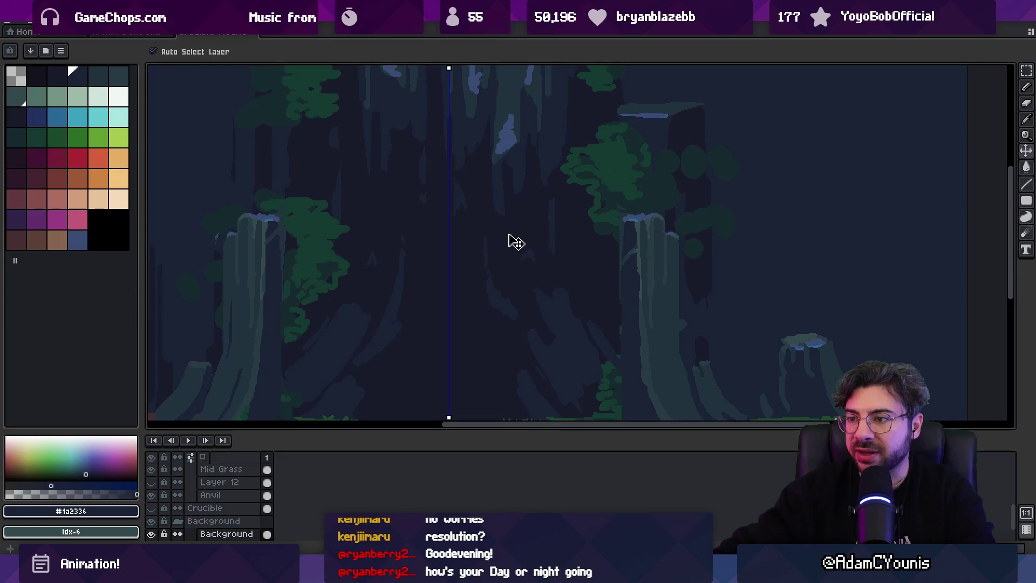
scroll(469, 224, down, 3)
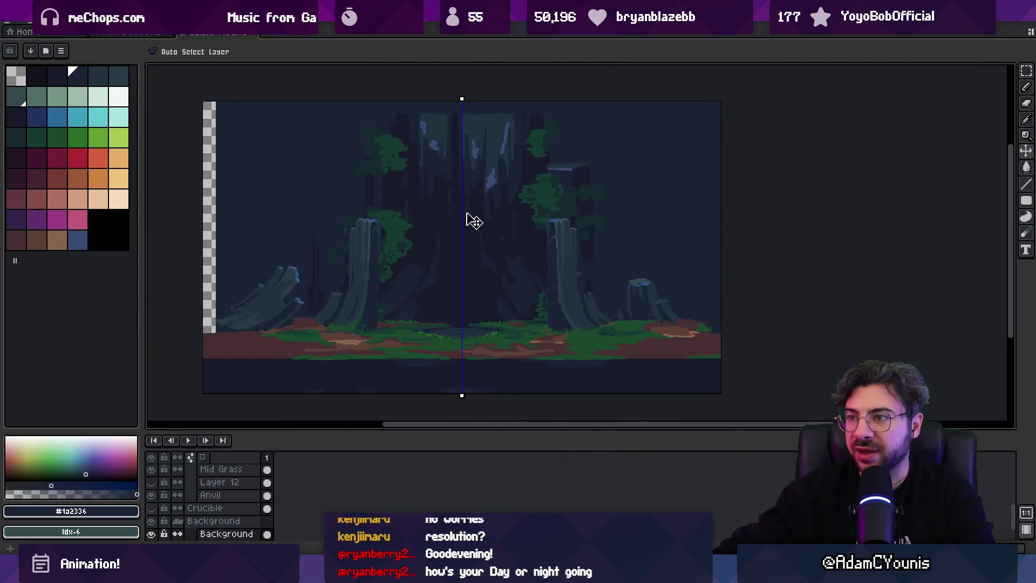
key(g)
click(204, 209)
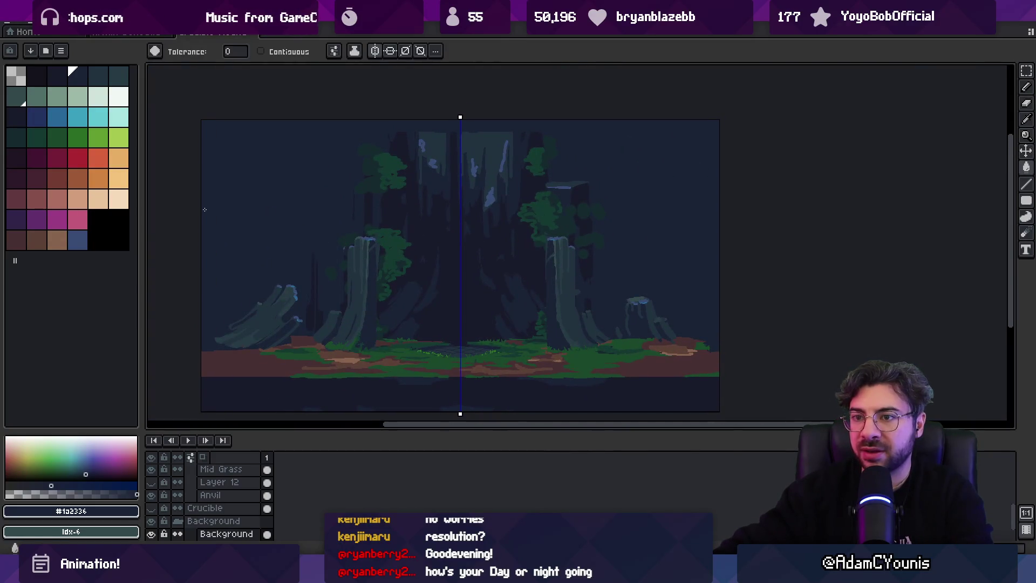
Export the mockup as Crucible Mockup Basalt Iteration.png and return to Unity.
key(ctrl+alt+shift+s)
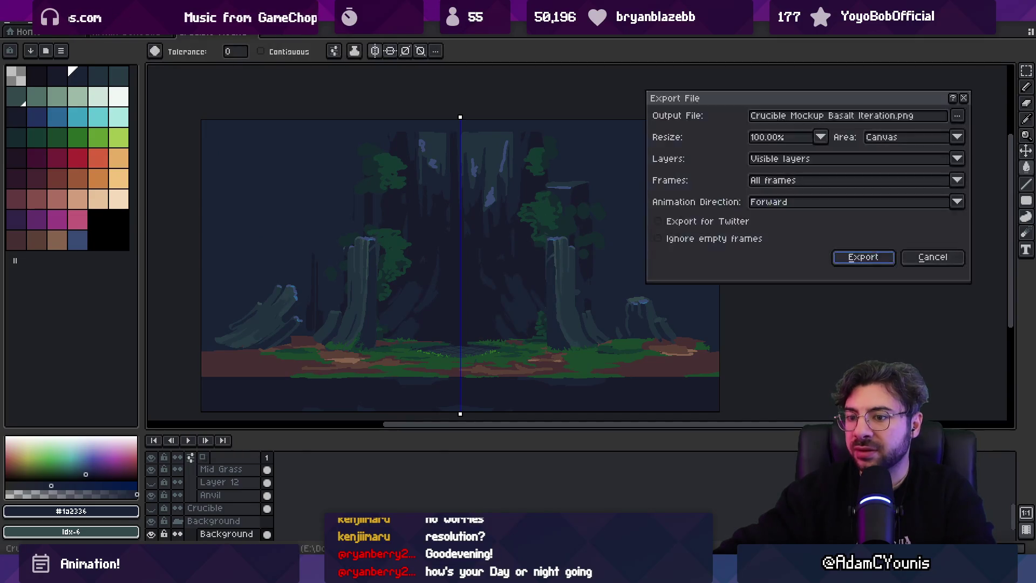
key(Return)
key(alt+Tab)
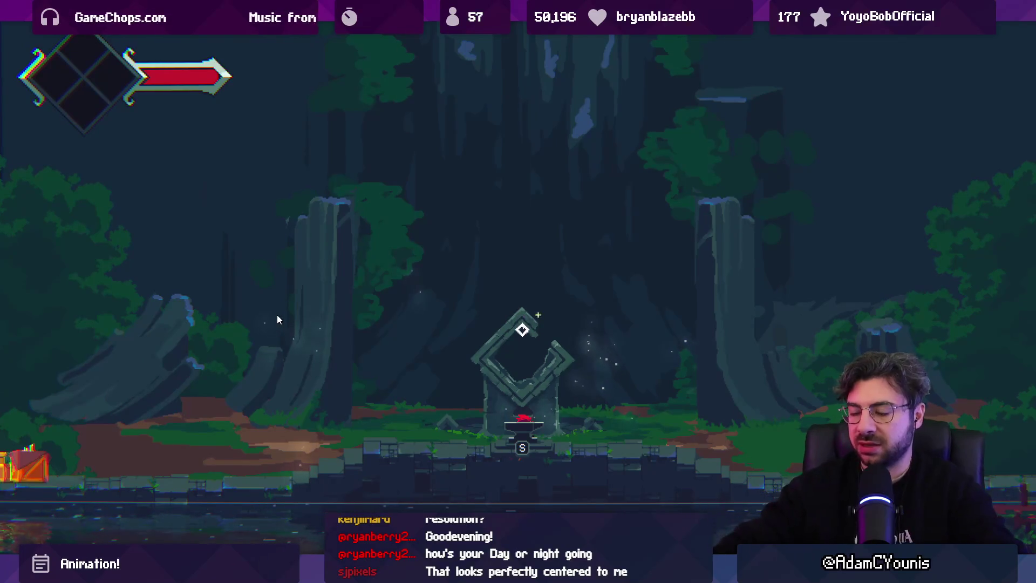
Run the character left and back right past the shrine, then leave the maximised Game view.
key(Left)
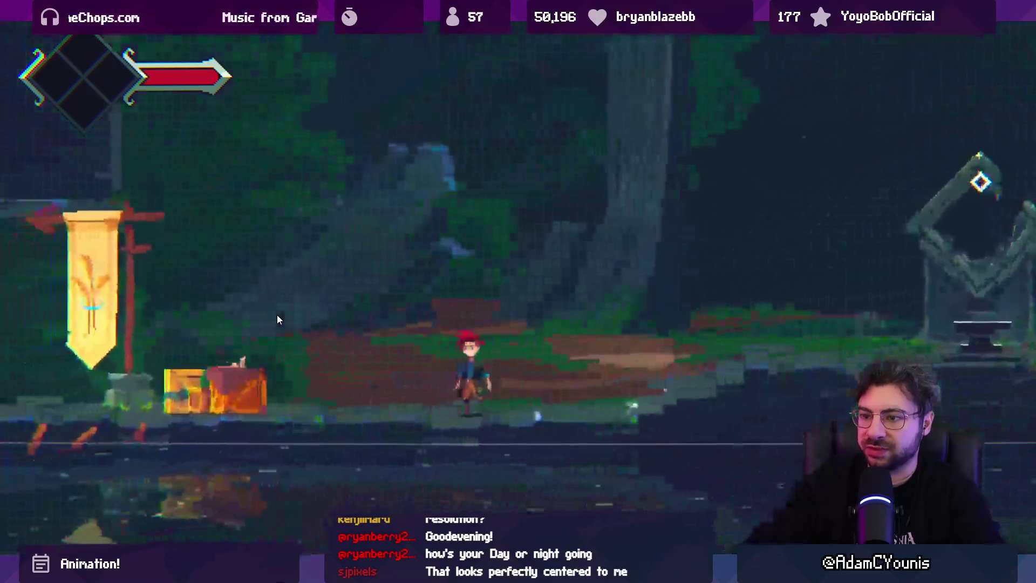
key(Right)
key(Right)
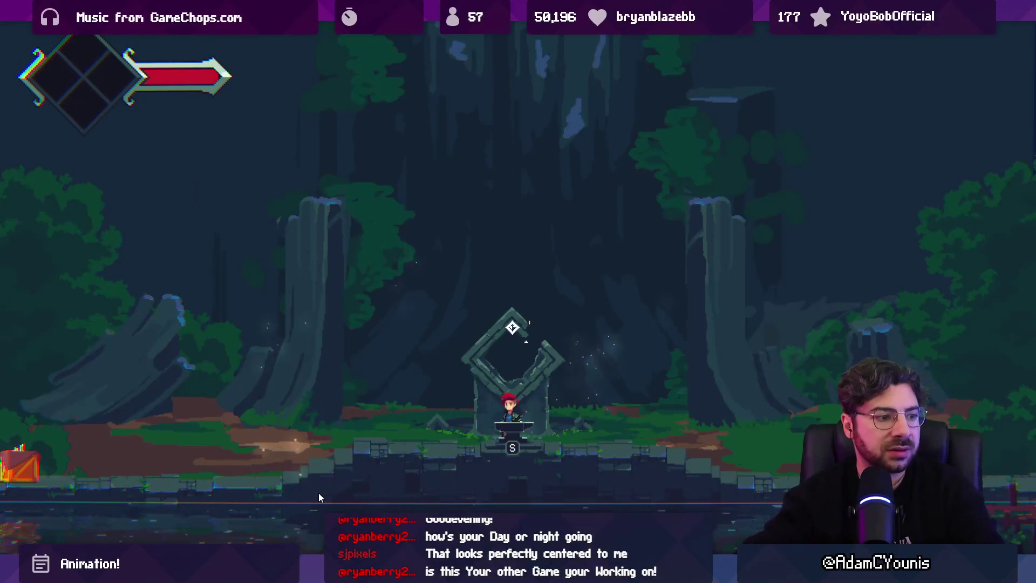
key(shift+space)
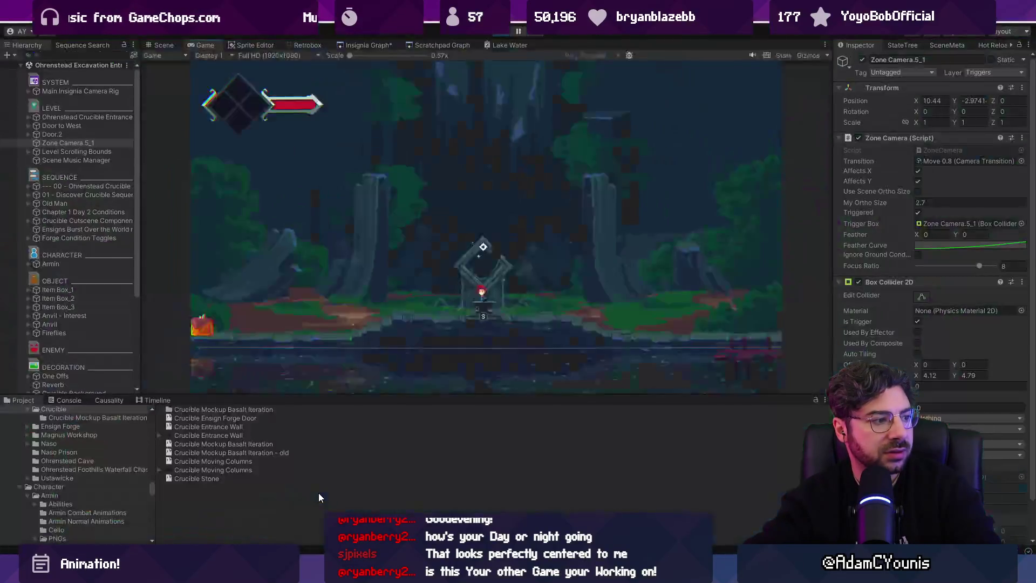
In the Scene view, click through the objects stacked under the forge down to the ground tilemap.
key(ctrl+1)
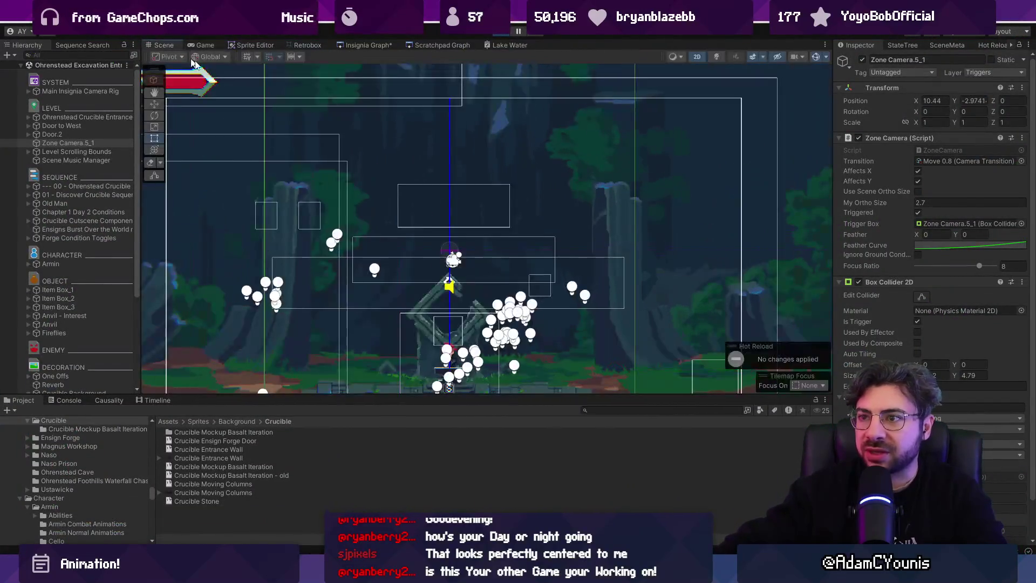
scroll(389, 219, up, 3)
click(401, 257)
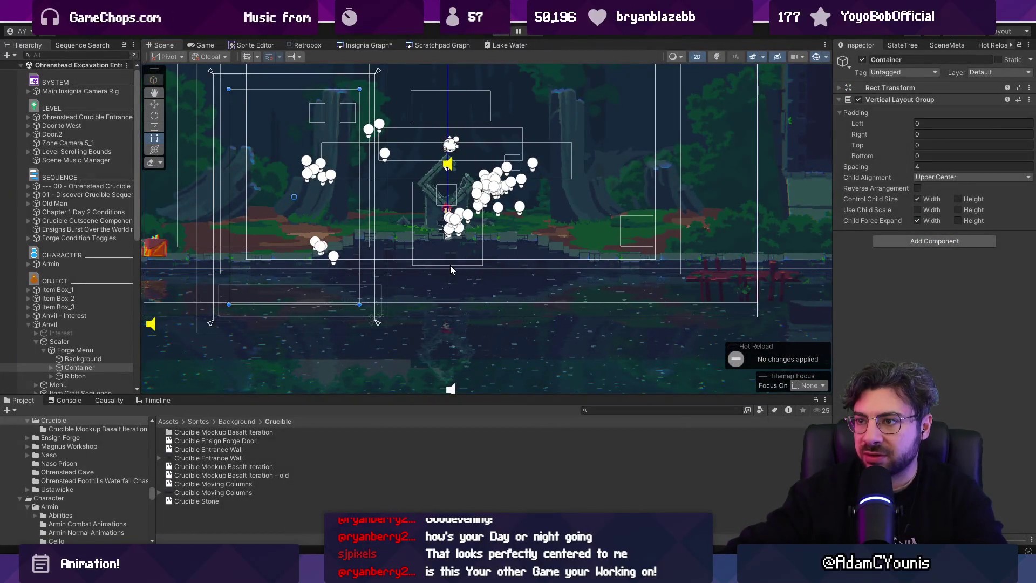
click(451, 268)
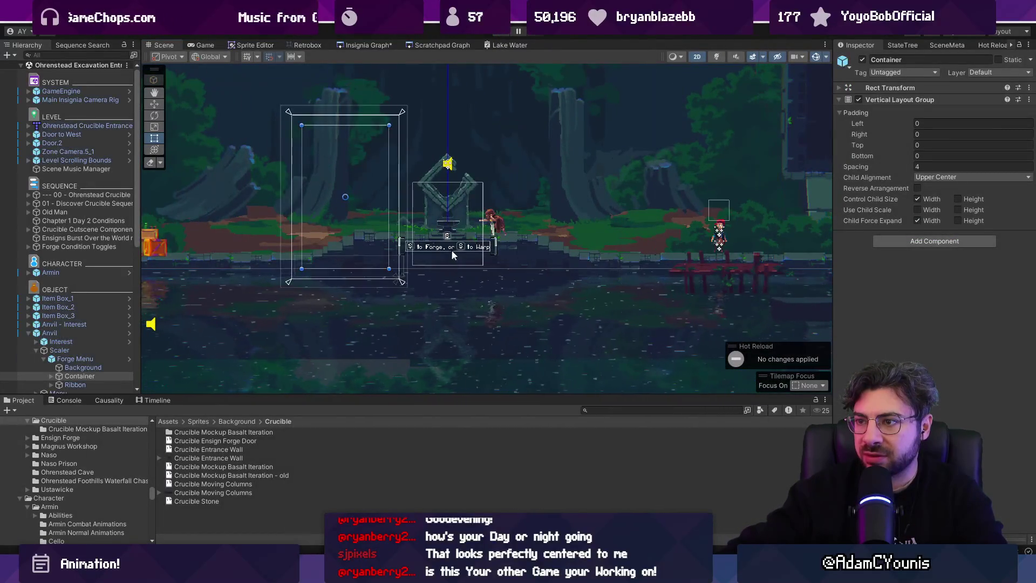
click(523, 245)
click(529, 245)
click(529, 249)
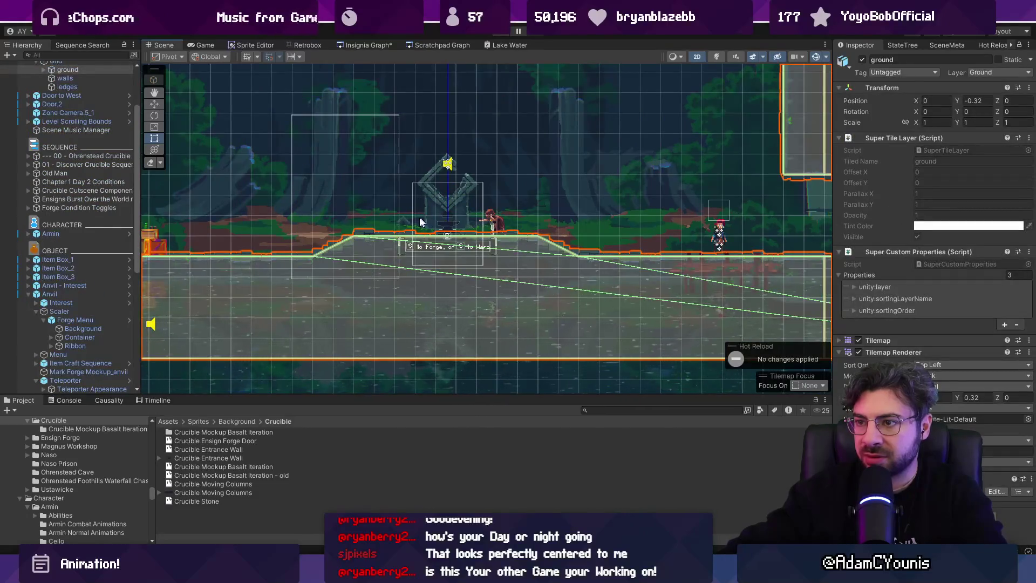
Select the Ohrenstead Crucible Entrance level map in the Hierarchy.
scroll(426, 225, up, 5)
scroll(489, 238, up, 3)
scroll(468, 244, down, 6)
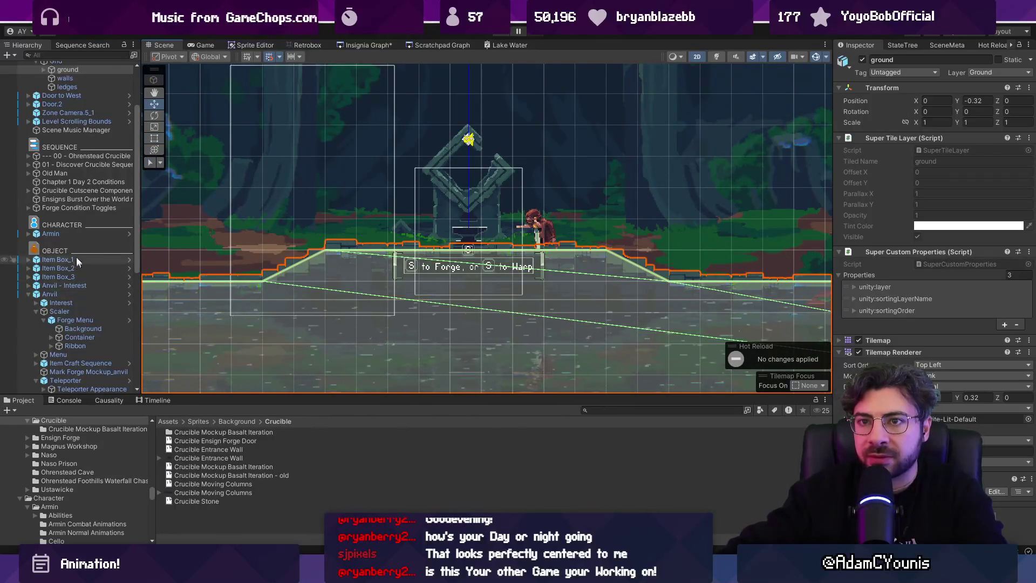
scroll(73, 142, up, 3)
click(76, 125)
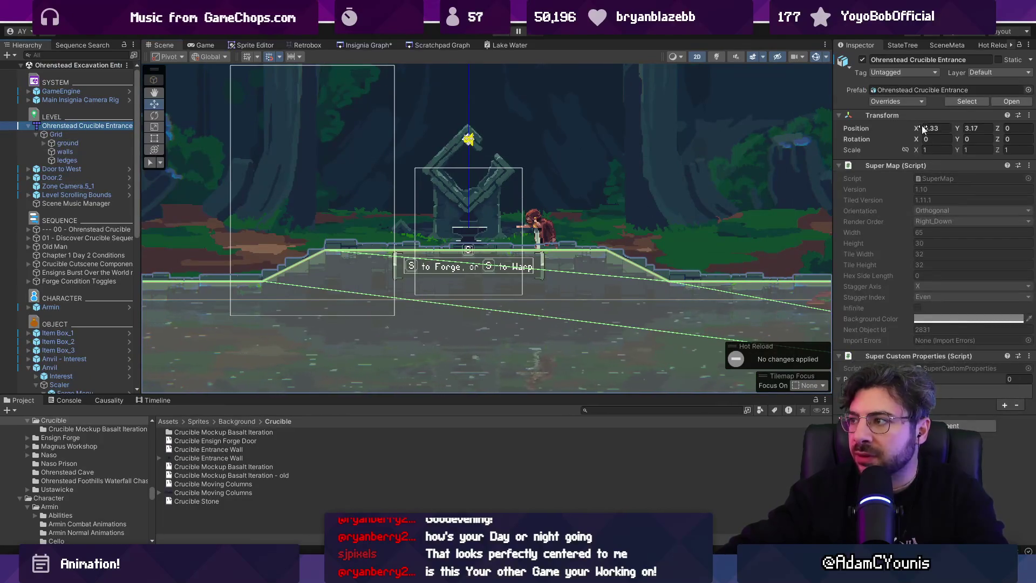
Nudge the level map slightly right and turn on the scene grid to check its alignment.
drag(917, 129, 919, 128)
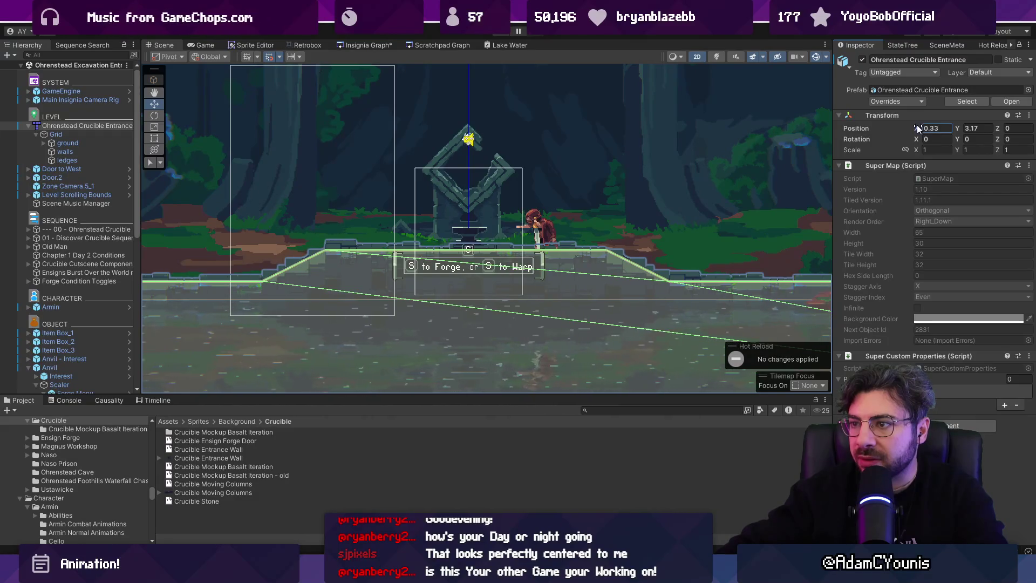
scroll(515, 244, down, 2)
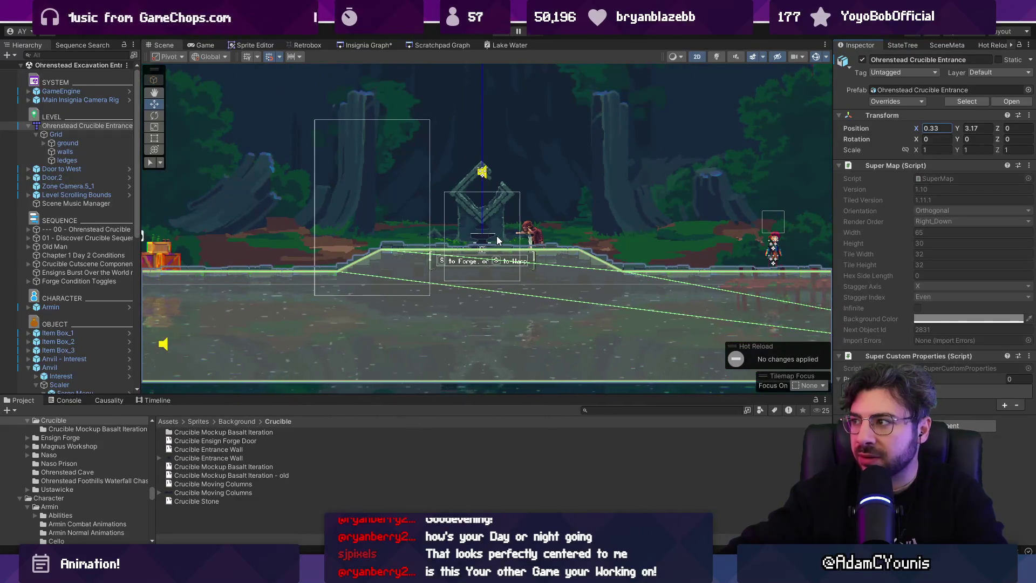
scroll(499, 240, up, 5)
scroll(482, 256, down, 3)
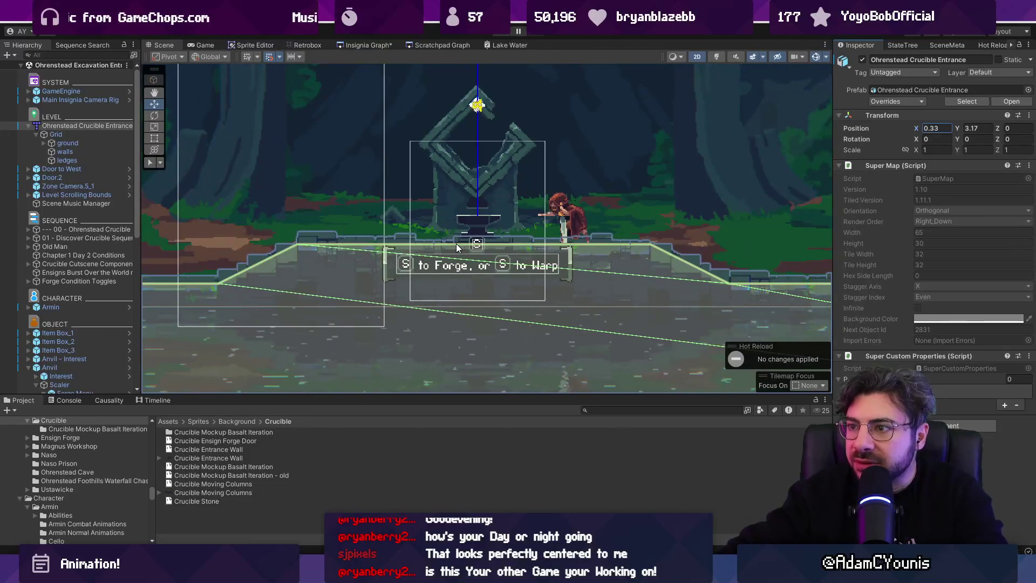
scroll(456, 247, down, 3)
scroll(456, 247, up, 4)
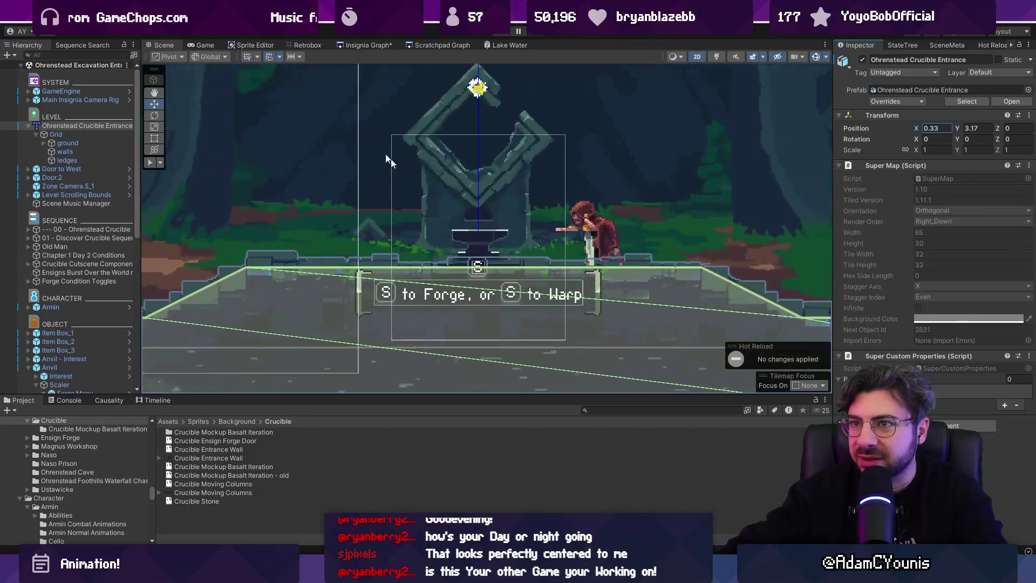
click(251, 57)
scroll(497, 191, down, 4)
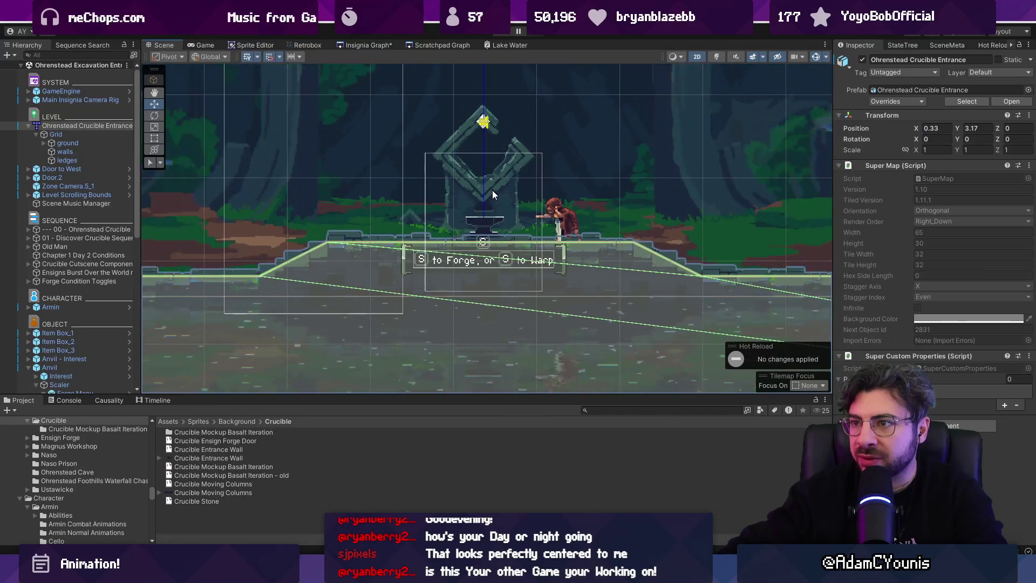
drag(492, 190, 481, 215)
scroll(480, 232, down, 6)
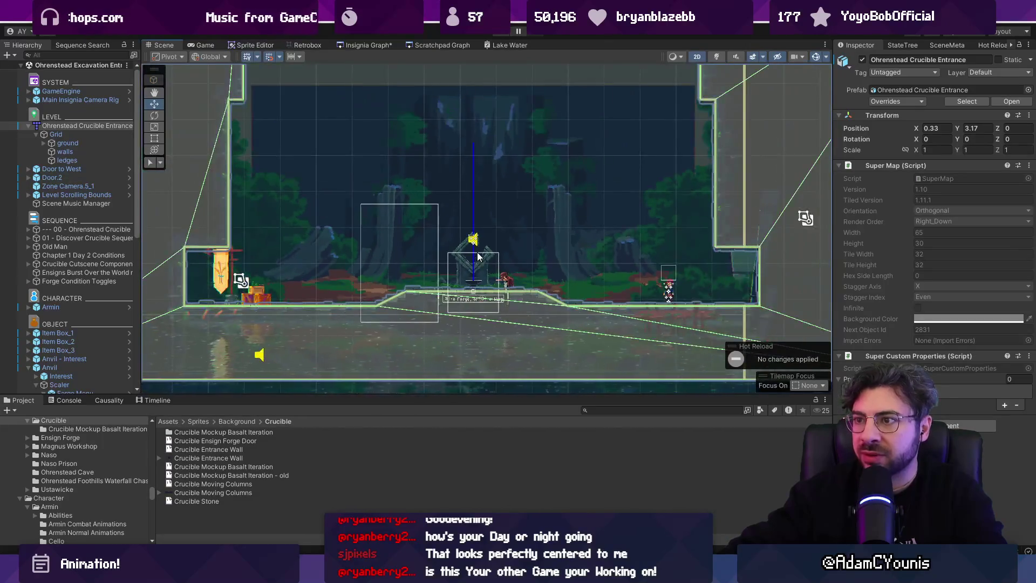
scroll(475, 254, up, 6)
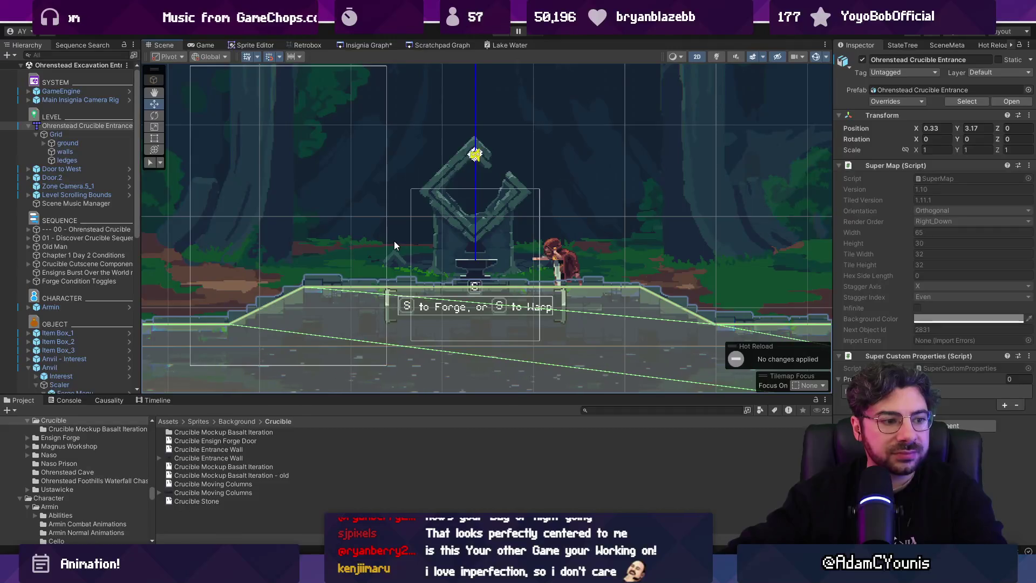
scroll(470, 267, down, 4)
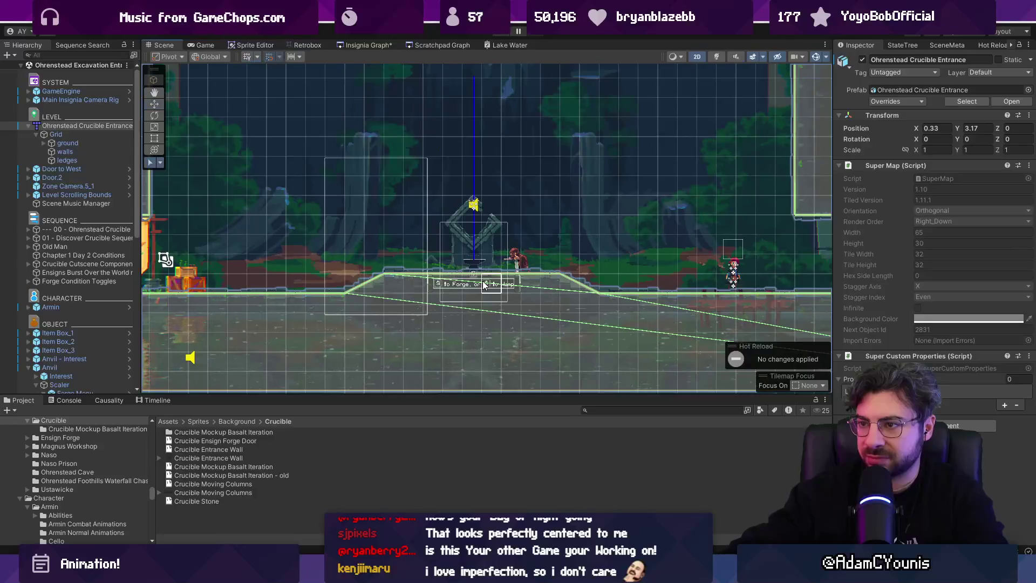
scroll(483, 285, up, 5)
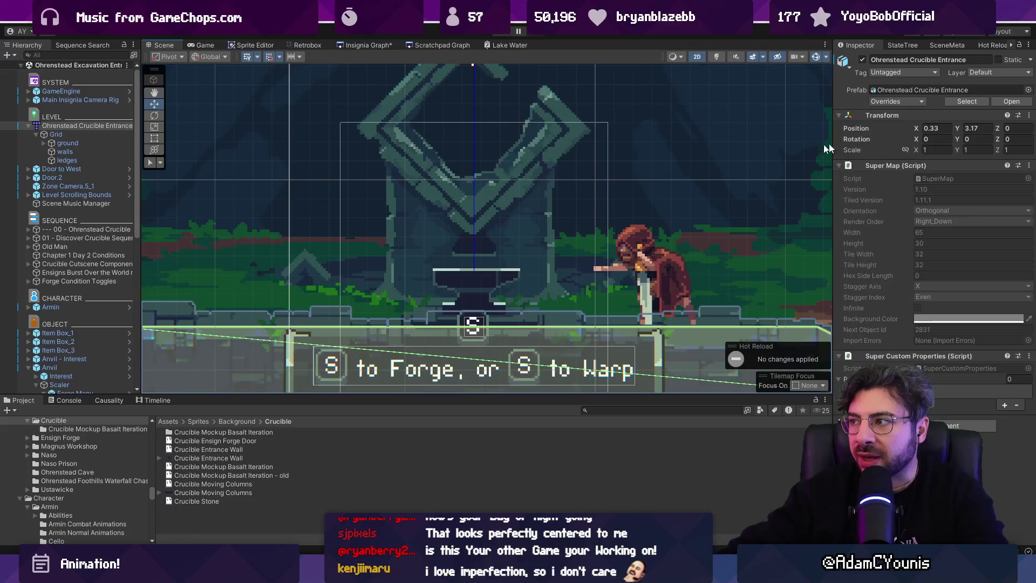
Set the map's Position X to 0.35, select the Grid object, and start the game.
text(0.35)
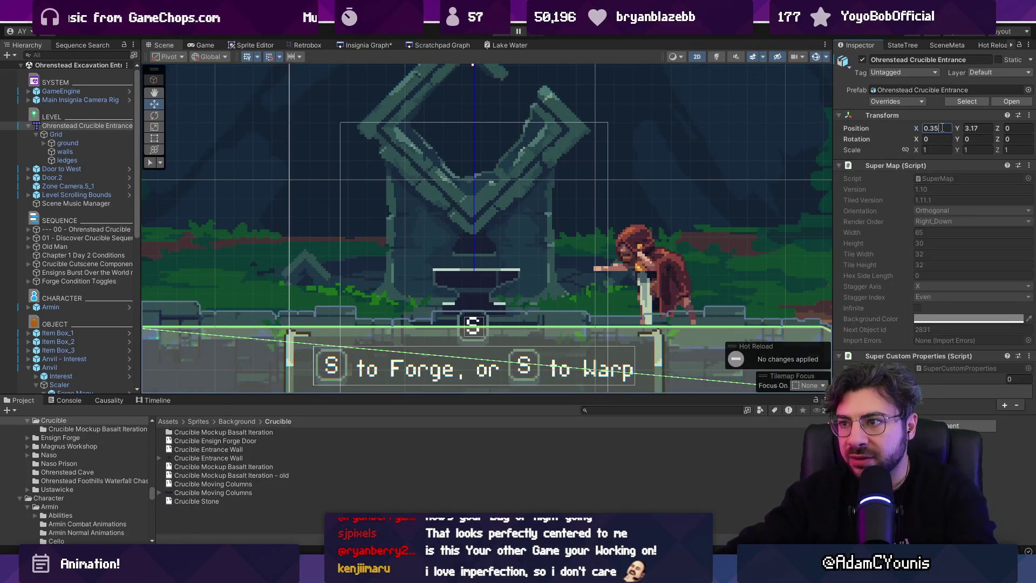
scroll(504, 212, down, 2)
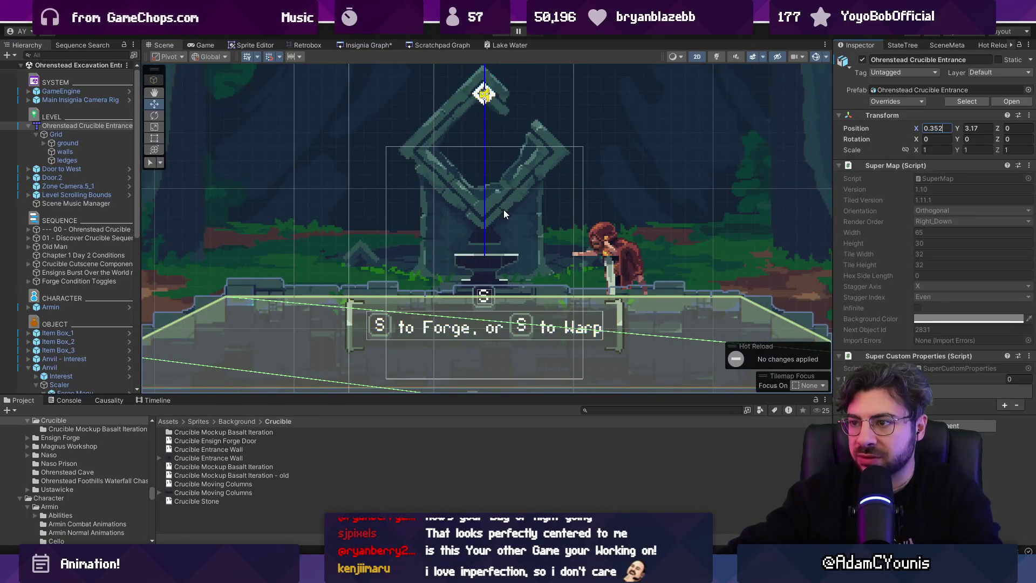
click(67, 135)
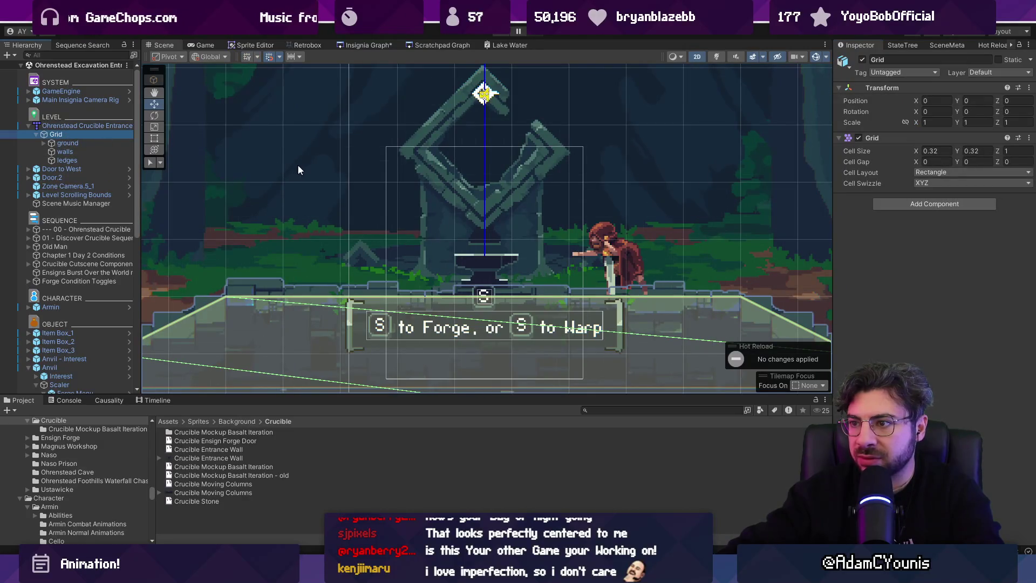
scroll(518, 205, down, 5)
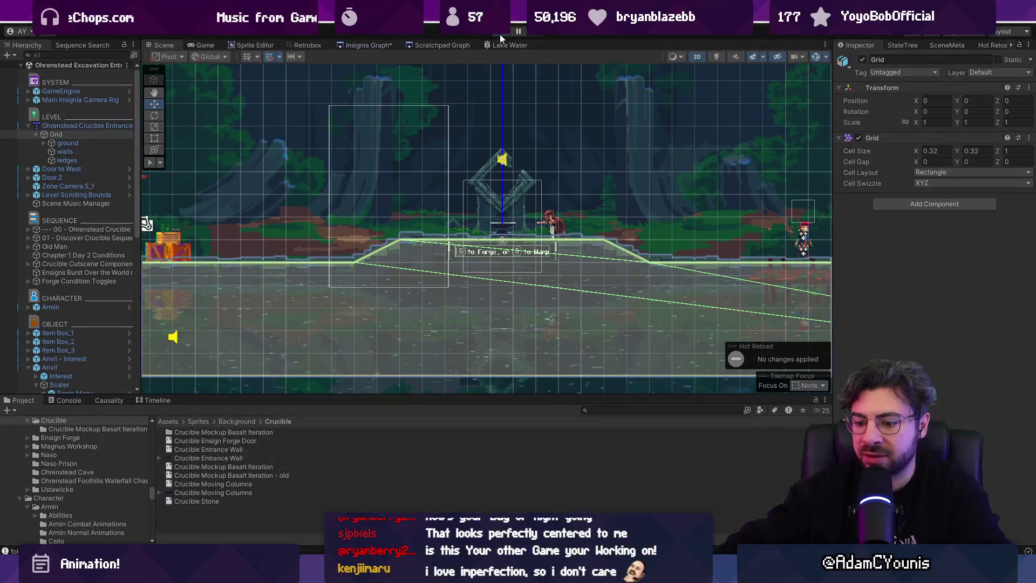
click(499, 34)
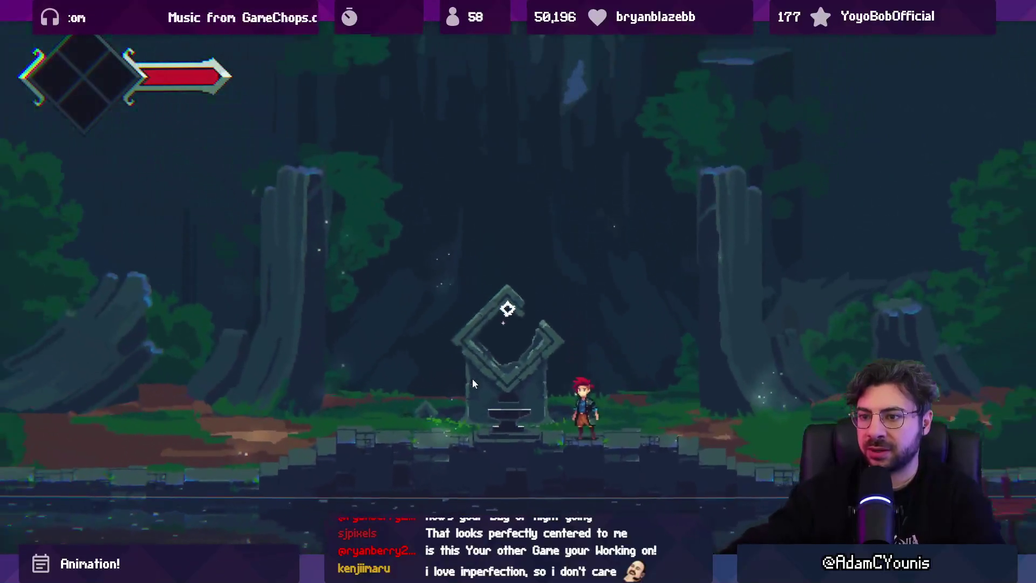
Walk Armin left to the anvil, then leave fullscreen and return to the Scene view.
key(Left)
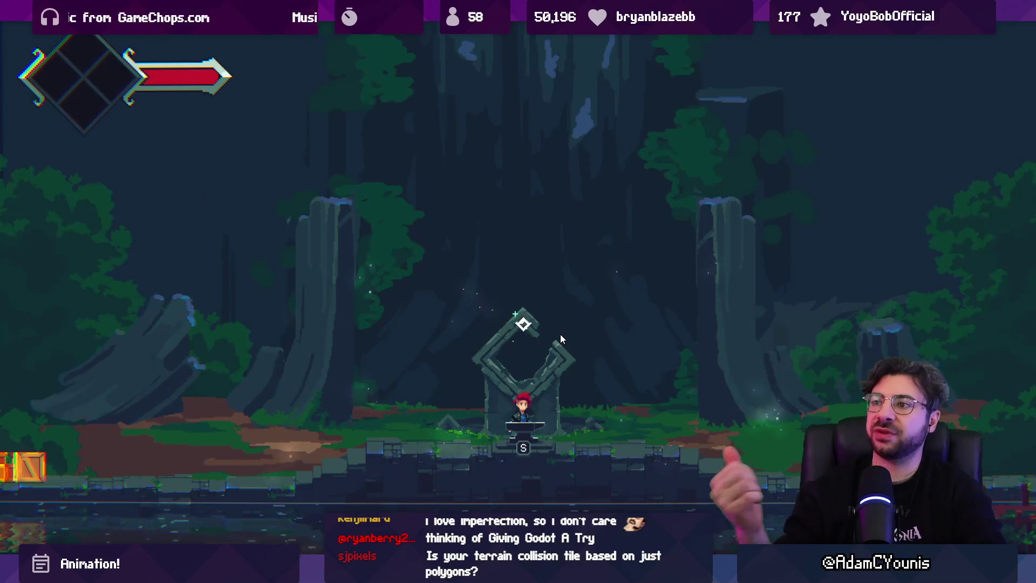
key(F11)
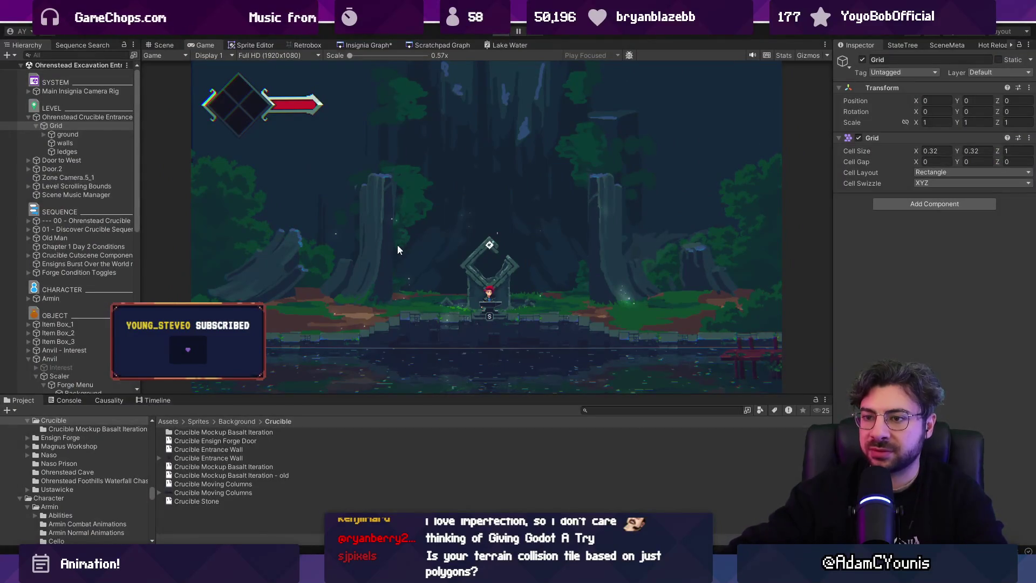
key(ctrl+1)
Select Item Box_1 through Item Box_3 stacked by the left banner.
scroll(404, 270, up, 5)
click(407, 294)
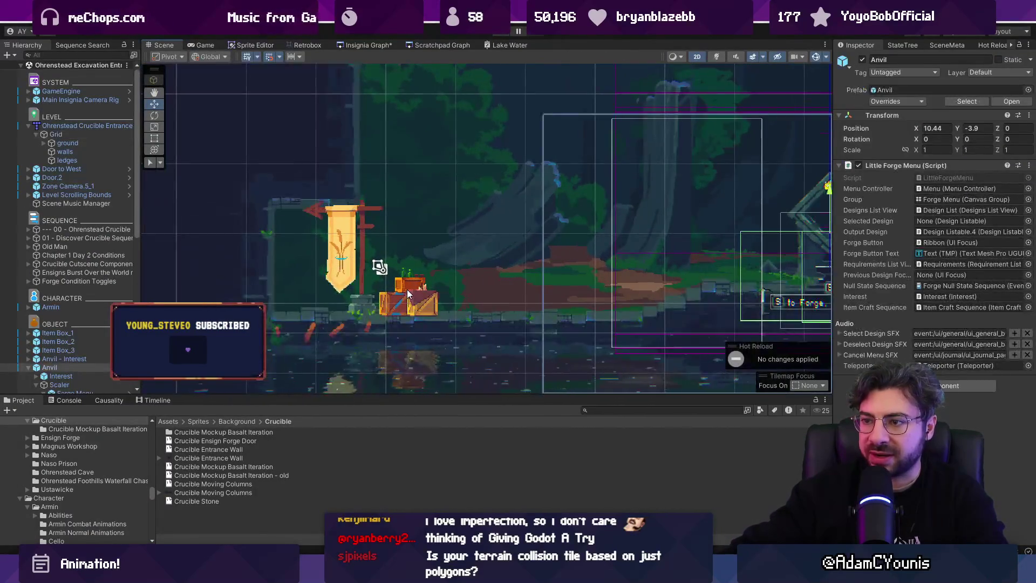
scroll(407, 294, up, 2)
click(407, 294)
click(28, 333)
drag(372, 248, 405, 296)
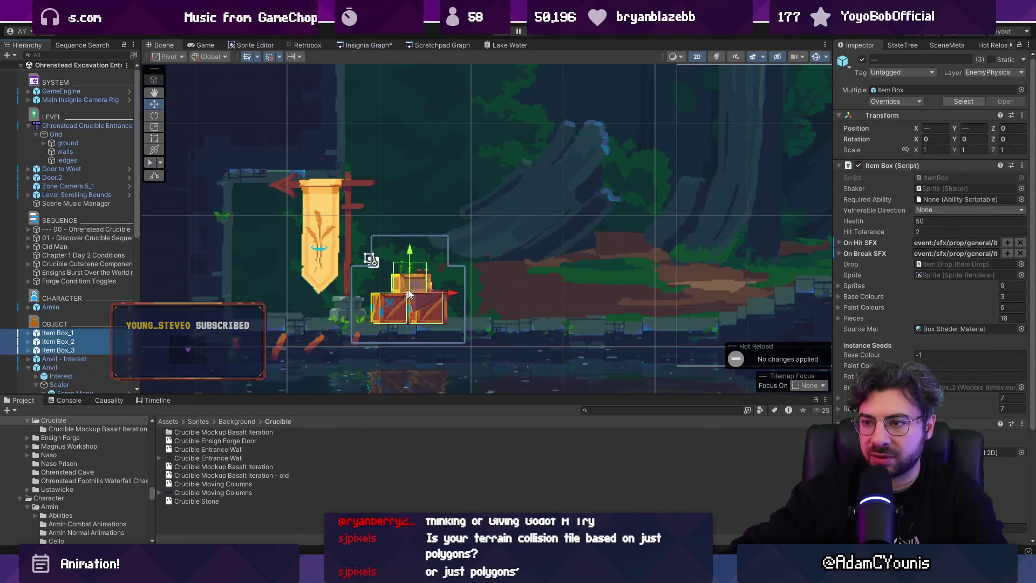
Pan the Scene view and maximize it to fill the editor.
scroll(402, 294, down, 3)
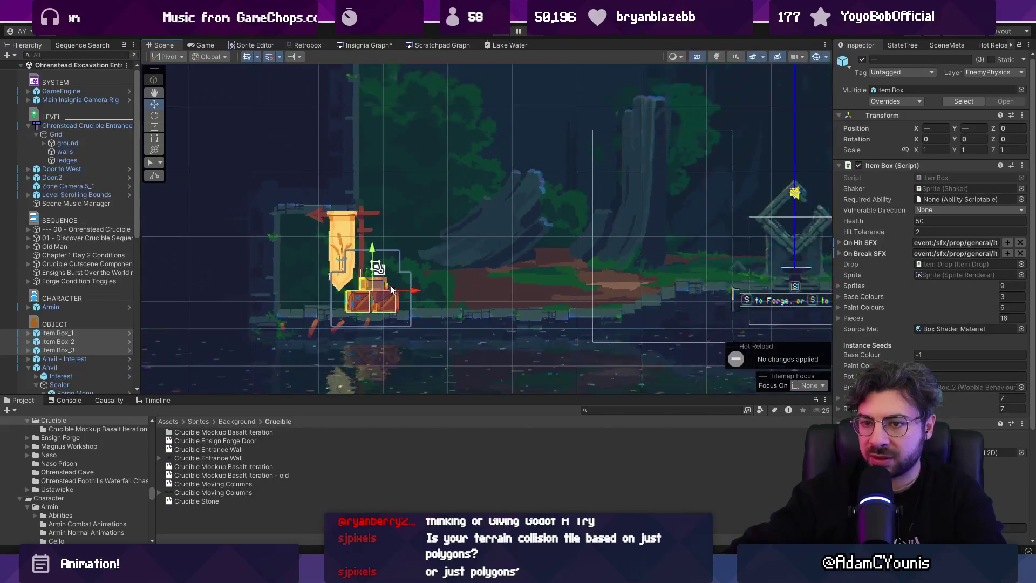
scroll(432, 278, right, 3)
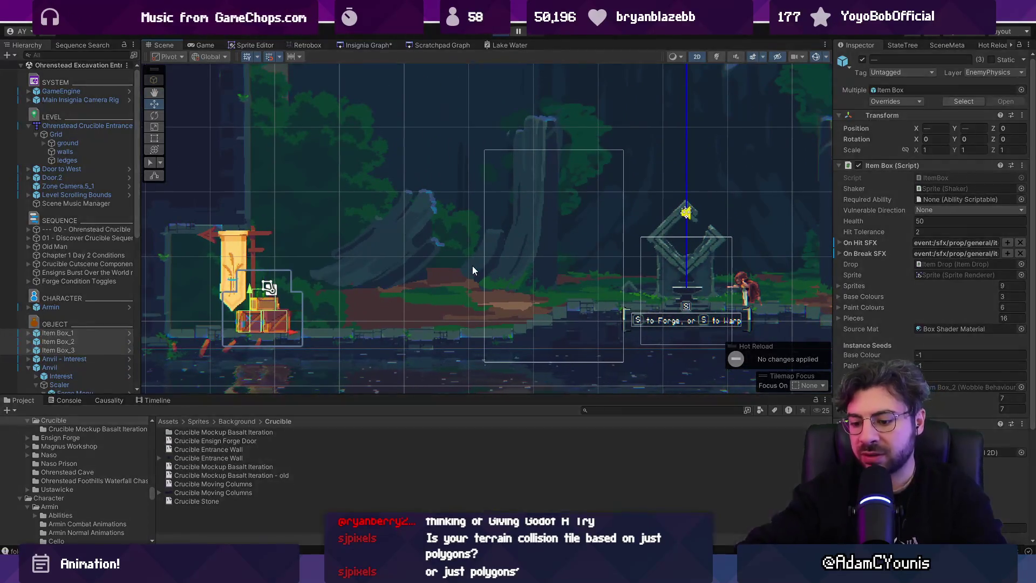
key(shift+space)
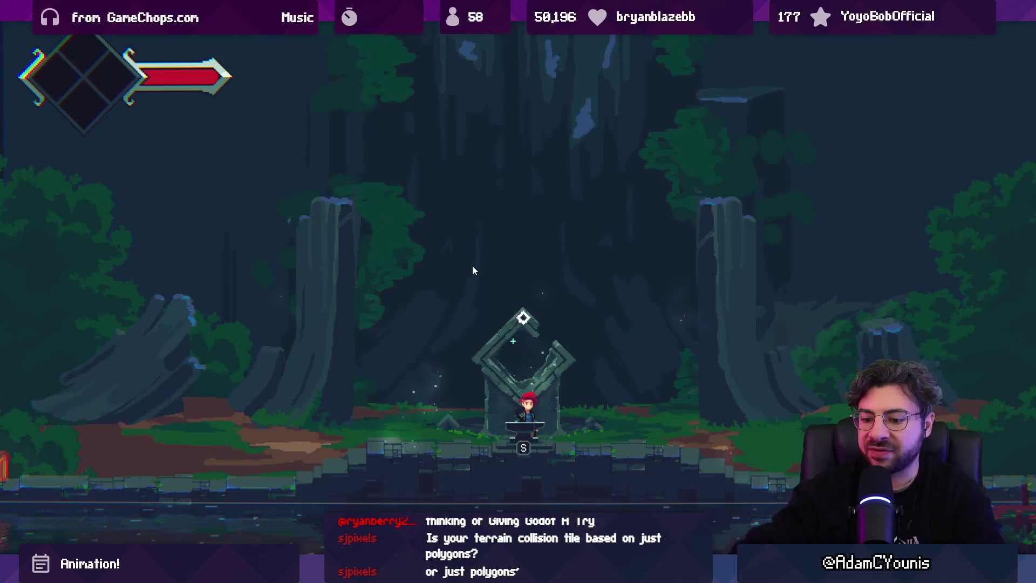
Restart the game, walk Armin left to the shrine centre and activate it with S.
key(Escape)
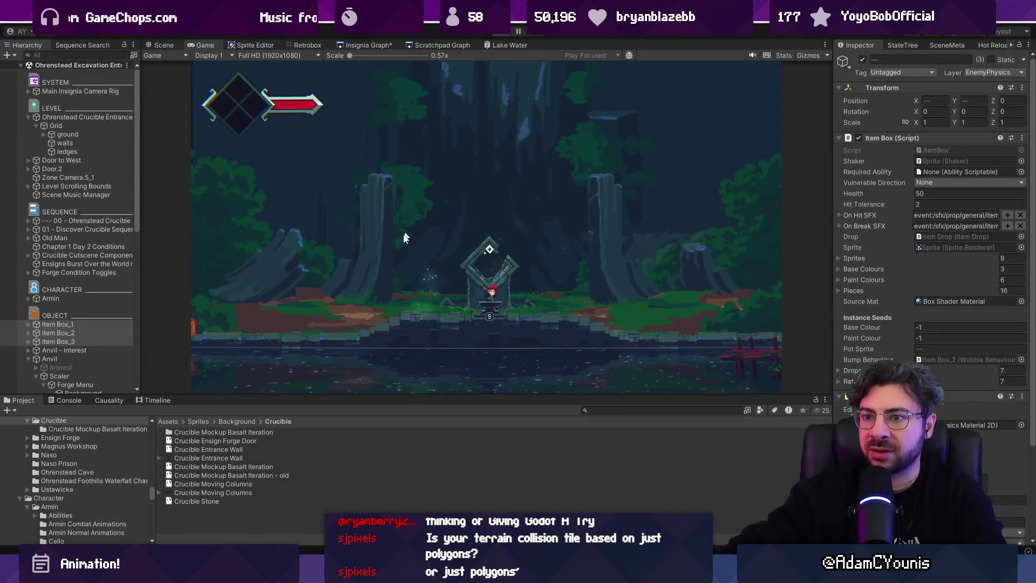
key(ctrl+p)
scroll(281, 344, up, 4)
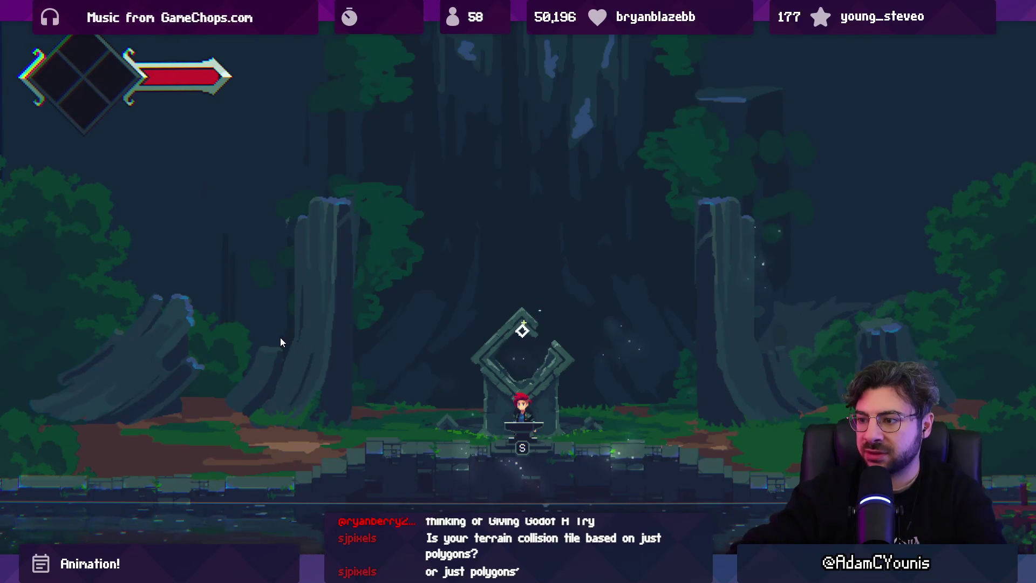
key(Left)
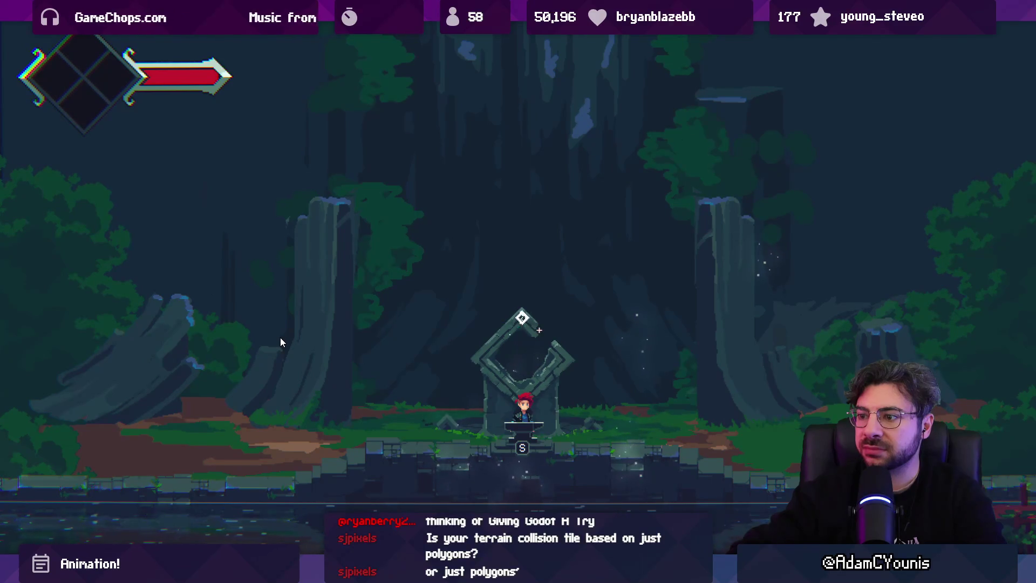
key(s)
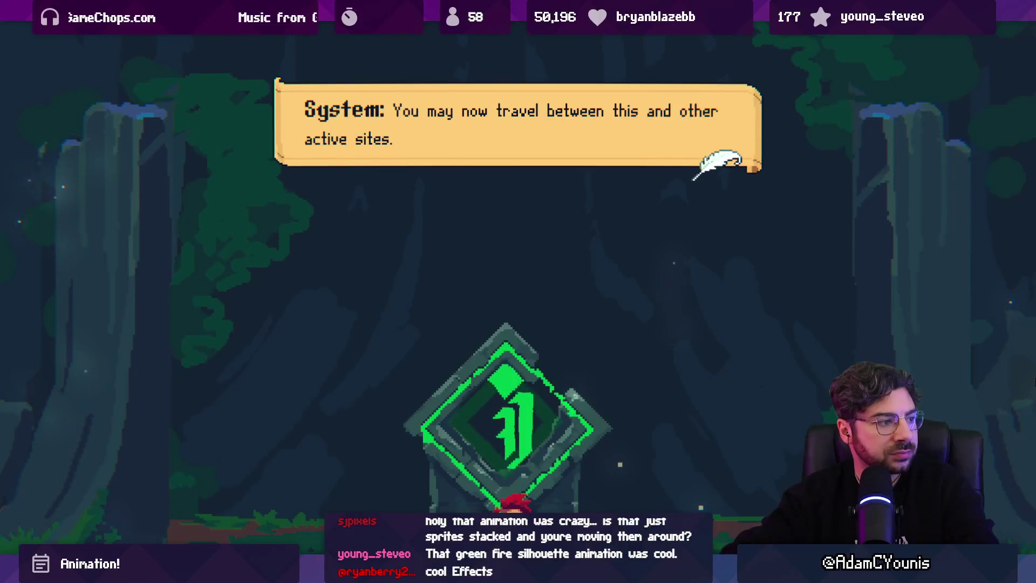
Dismiss the dialogue, open and close the world map with M, then exit full-screen play.
key(space)
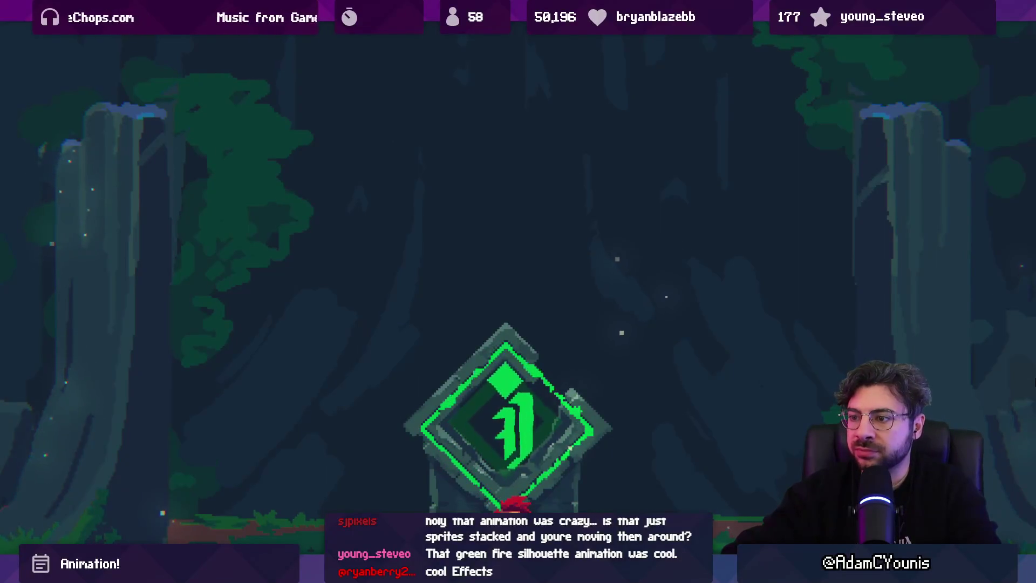
key(m)
scroll(518, 292, up, 1)
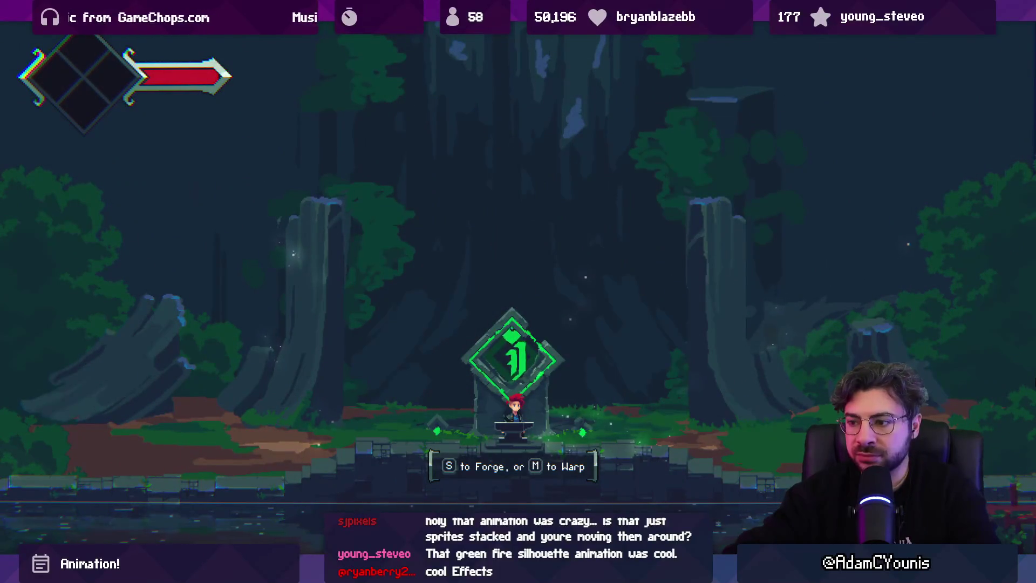
key(m)
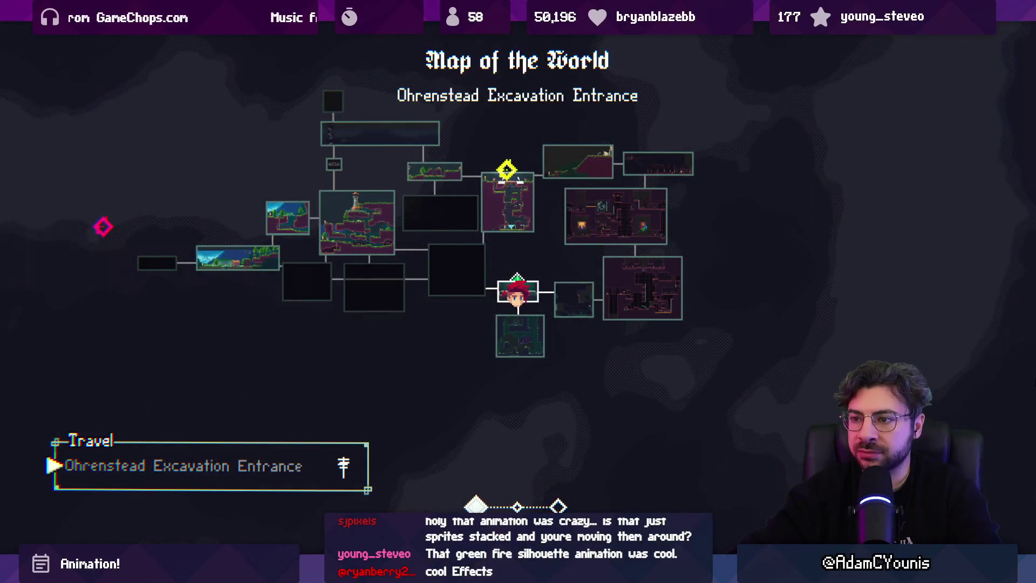
key(Escape)
key(Left)
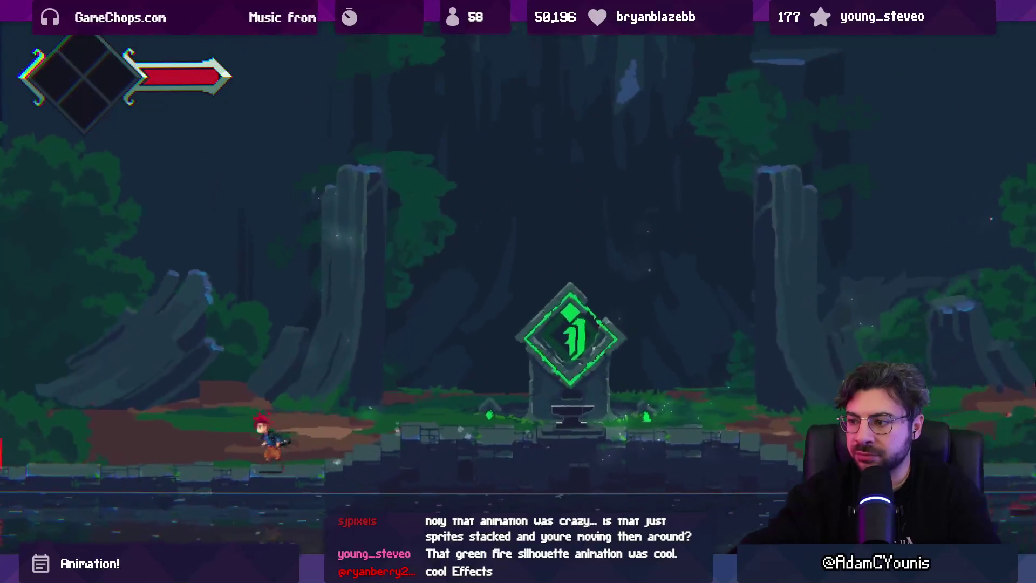
key(Right)
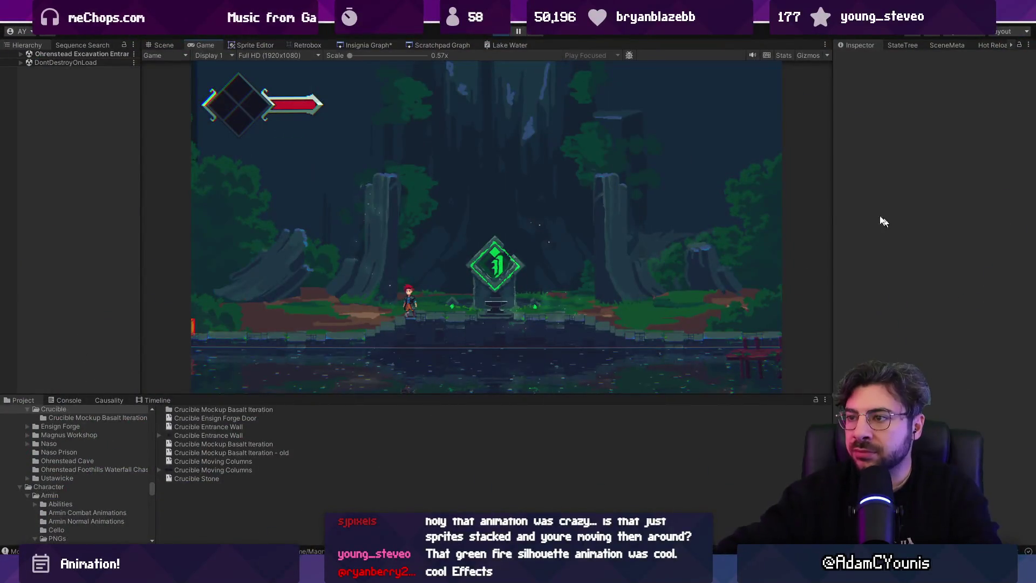
In the Scene view, cycle-select at one spot until Crucible Teleporter_midground is selected.
key(ctrl+1)
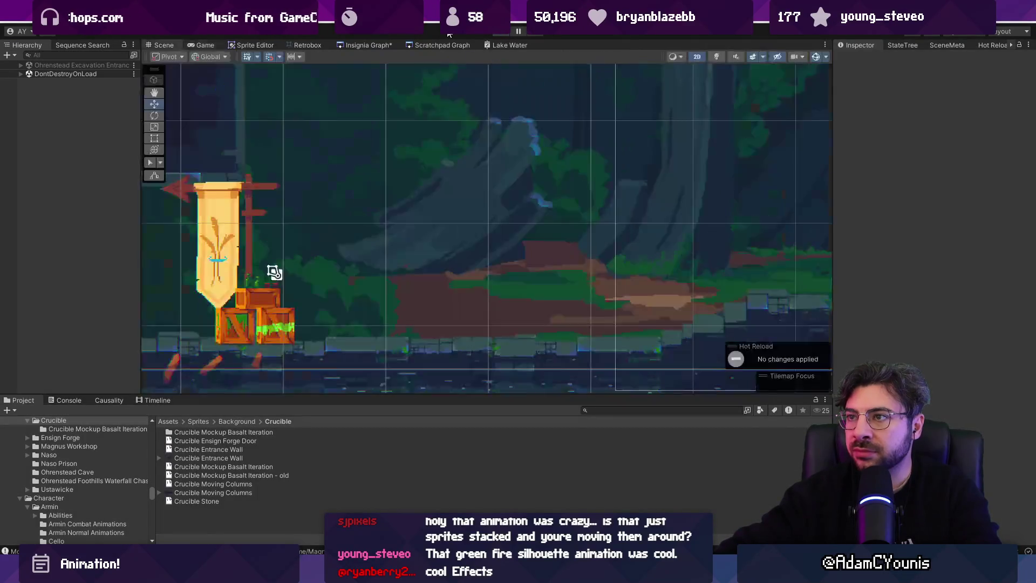
click(507, 34)
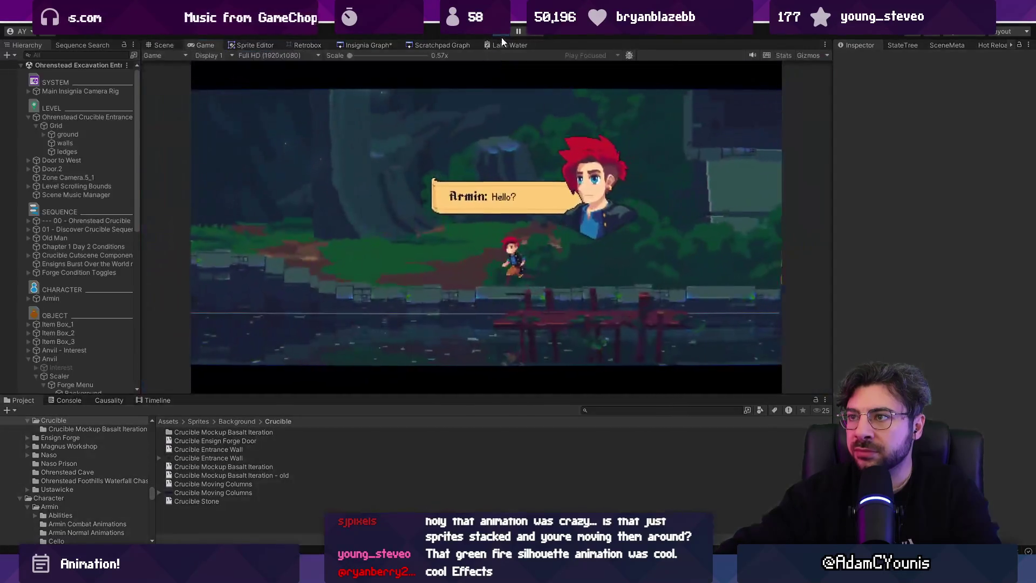
key(ctrl+1)
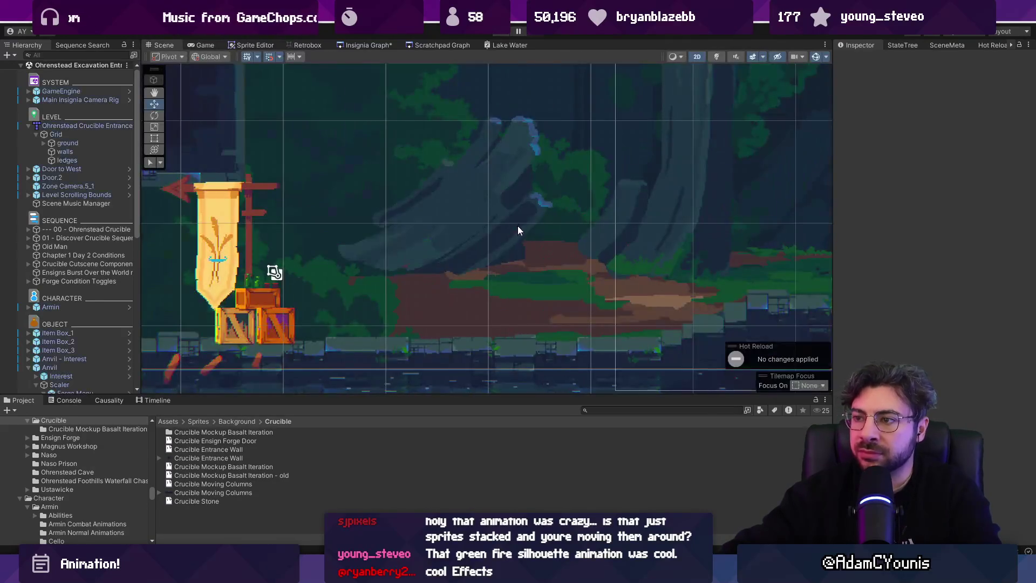
mouse_move(513, 225)
mouse_down()
mouse_move(555, 240)
mouse_move(367, 167)
mouse_move(566, 216)
mouse_move(606, 210)
mouse_move(502, 225)
mouse_move(537, 190)
mouse_move(564, 205)
mouse_up()
click(563, 205)
click(563, 205)
click(563, 206)
click(563, 205)
click(563, 205)
Frame the teleporter in 2D view, set Order in Layer 12, and resume the game.
key(f)
key(2)
key(t)
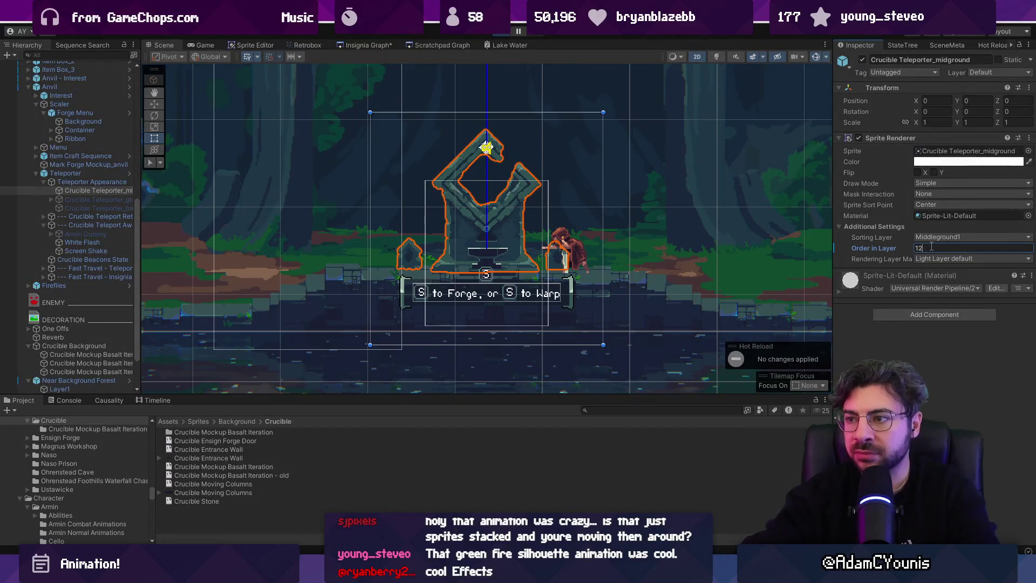
key(ctrl+p)
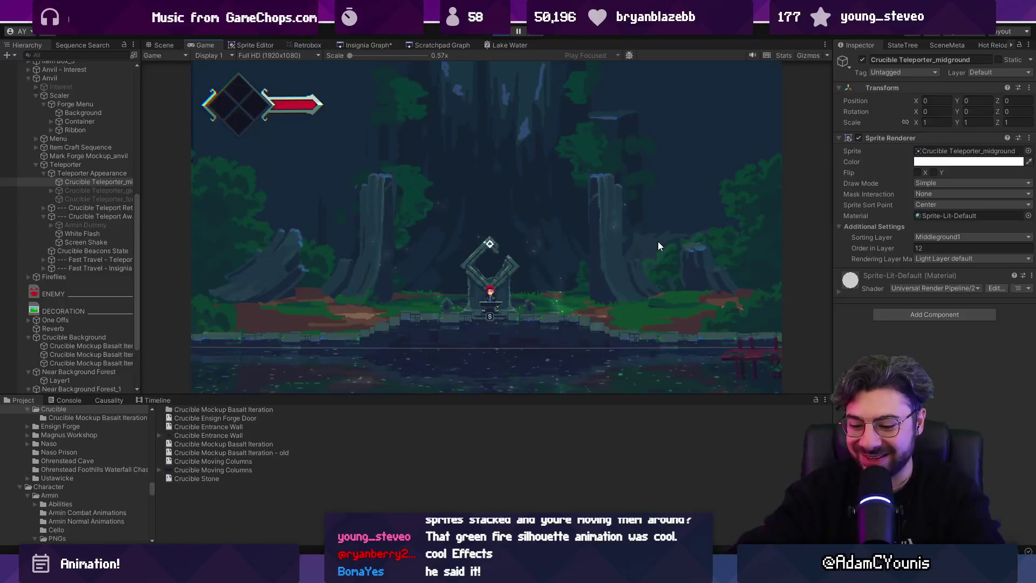
Run the character past the pedestal and step back onto it, facing right.
key(Left)
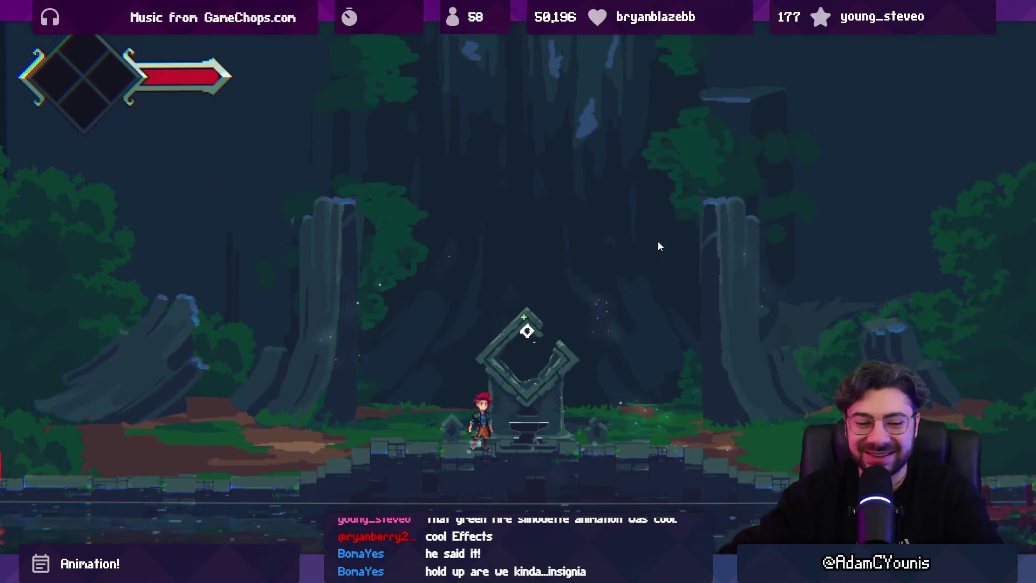
key(Right)
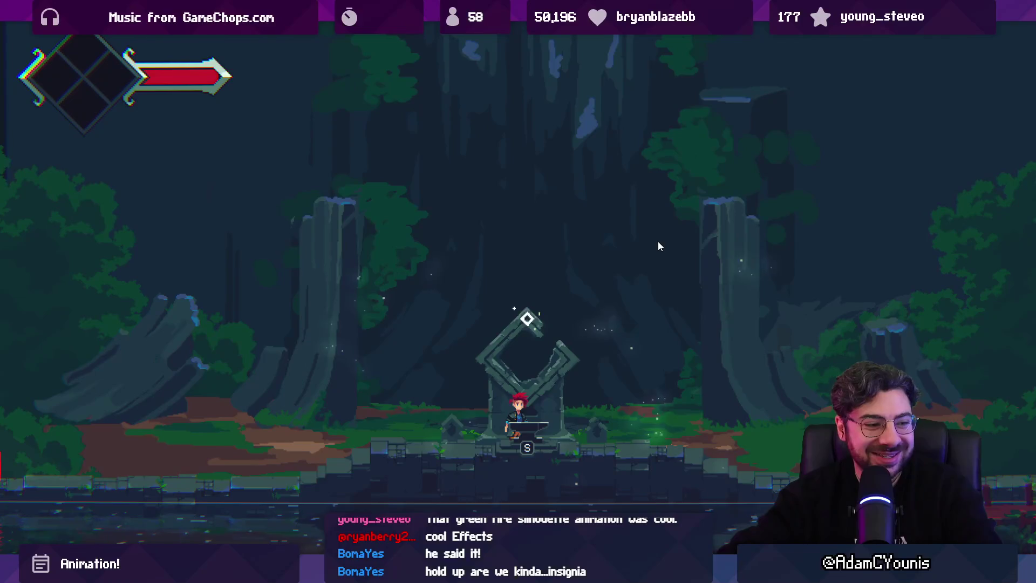
key(Right)
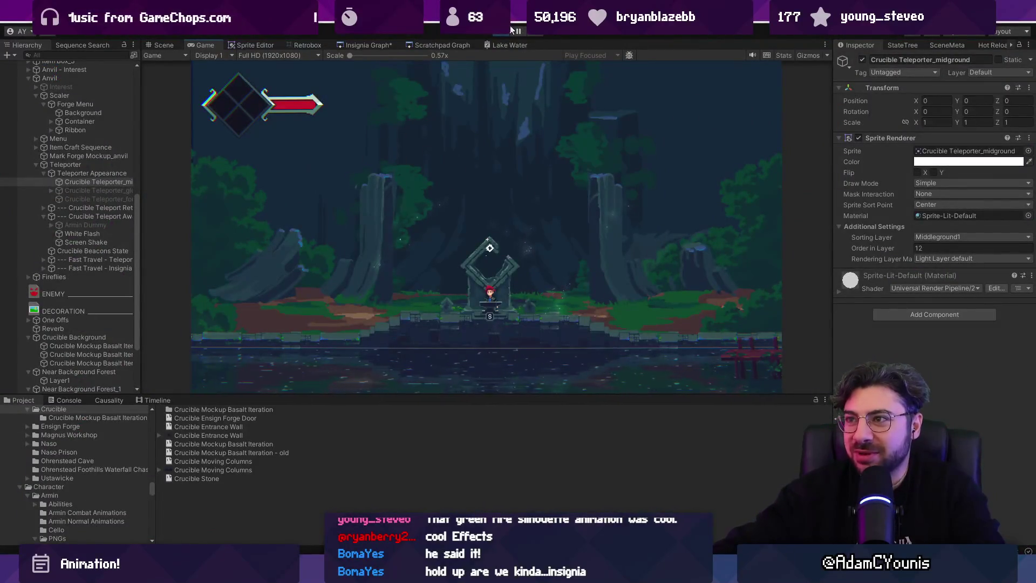
Frame the teleporter in the Scene view, then switch to the Aseprite forest background.
key(ctrl+1)
key(f)
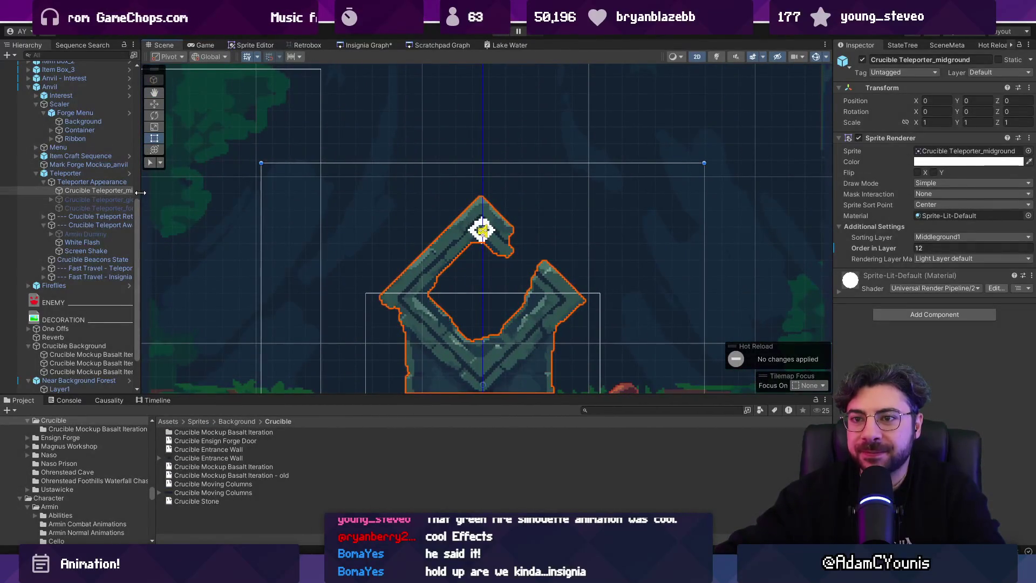
drag(141, 193, 144, 193)
scroll(365, 220, down, 3)
key(alt+Tab)
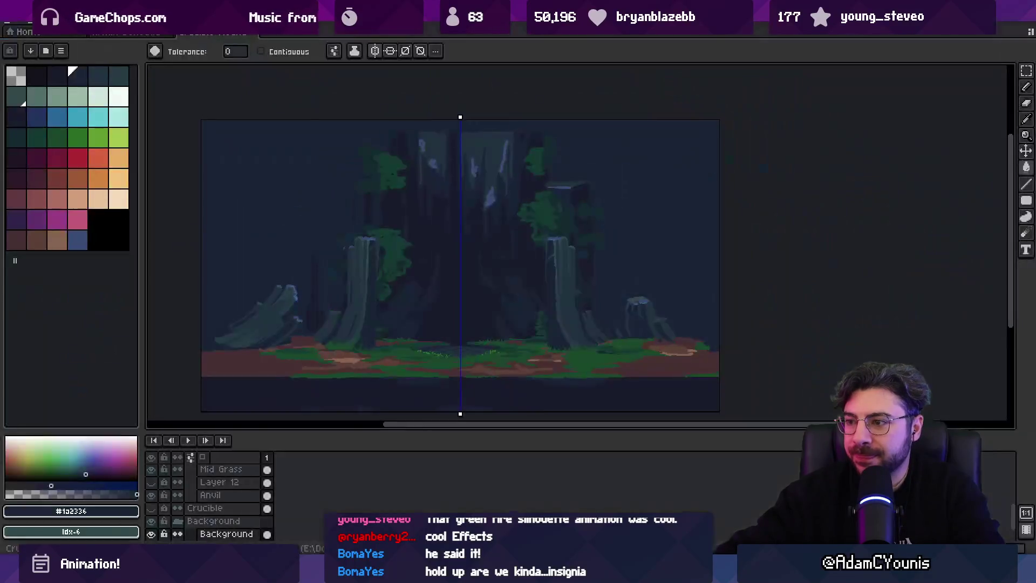
Pick dark green #153931 for the pencil.
scroll(456, 206, up, 1)
scroll(494, 281, up, 2)
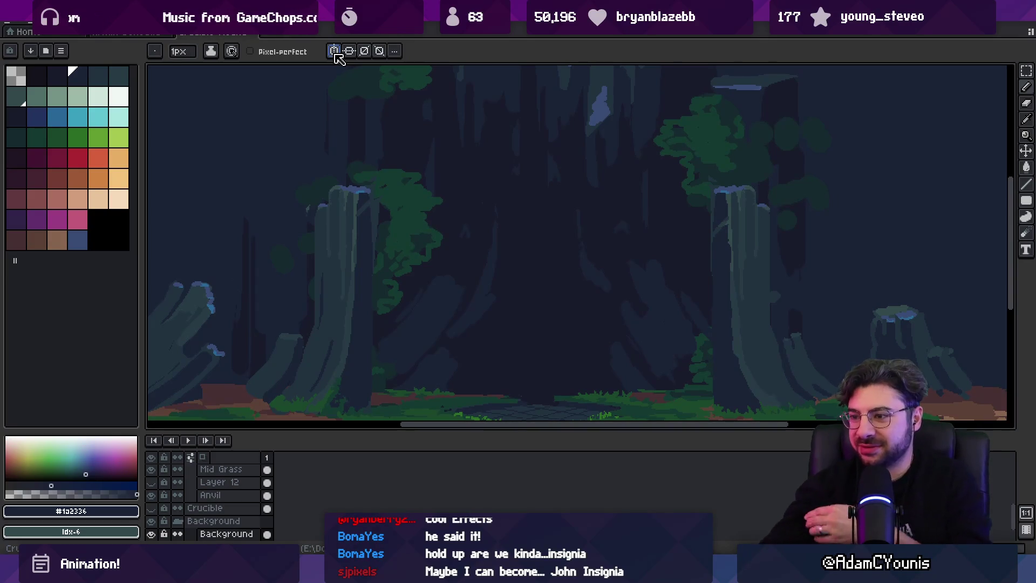
scroll(509, 287, down, 3)
key(x)
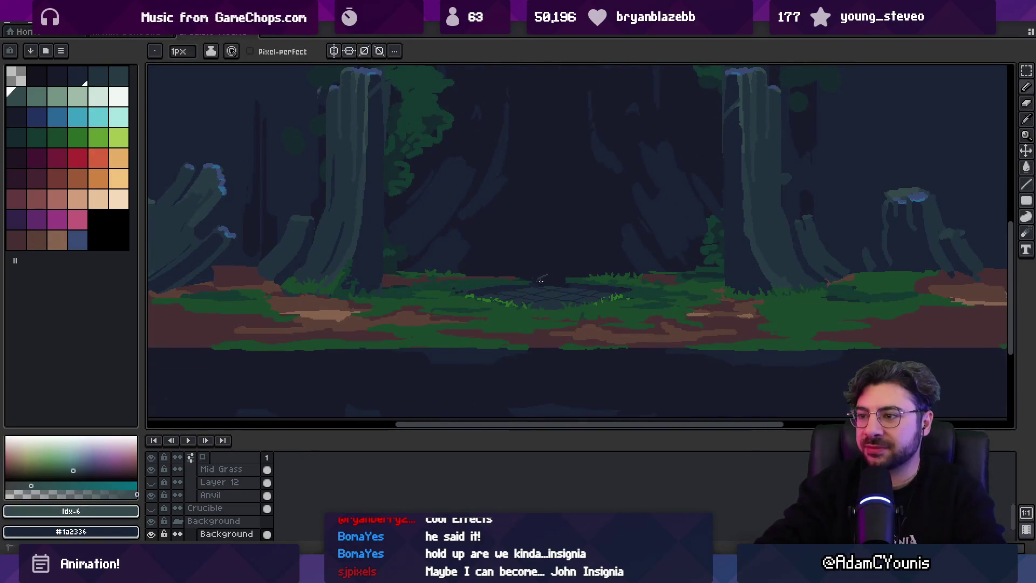
key(b)
alt+click(542, 283)
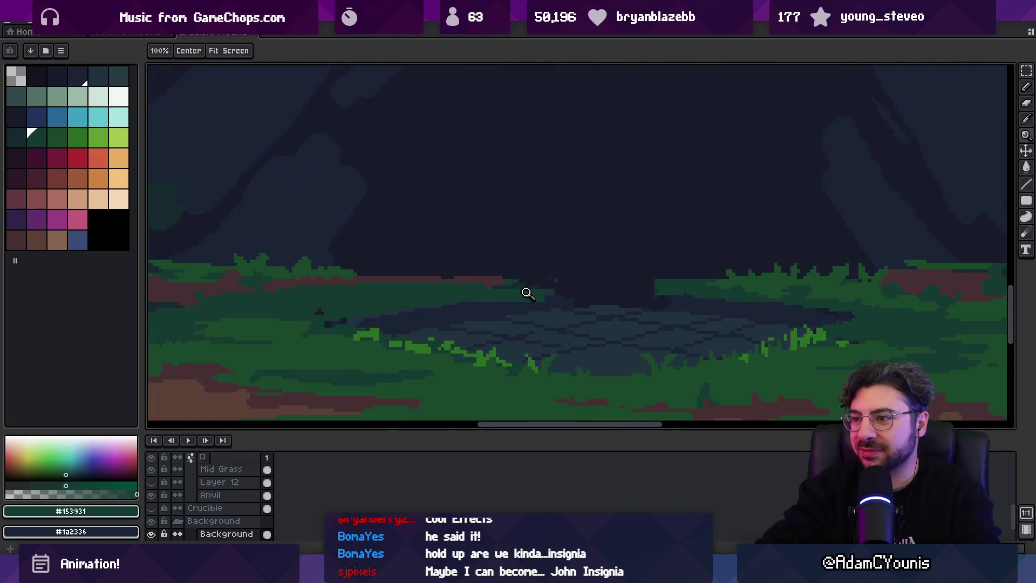
On the Mid Grass layer, erase two rows of grass pixels with a 1px eraser.
key(v)
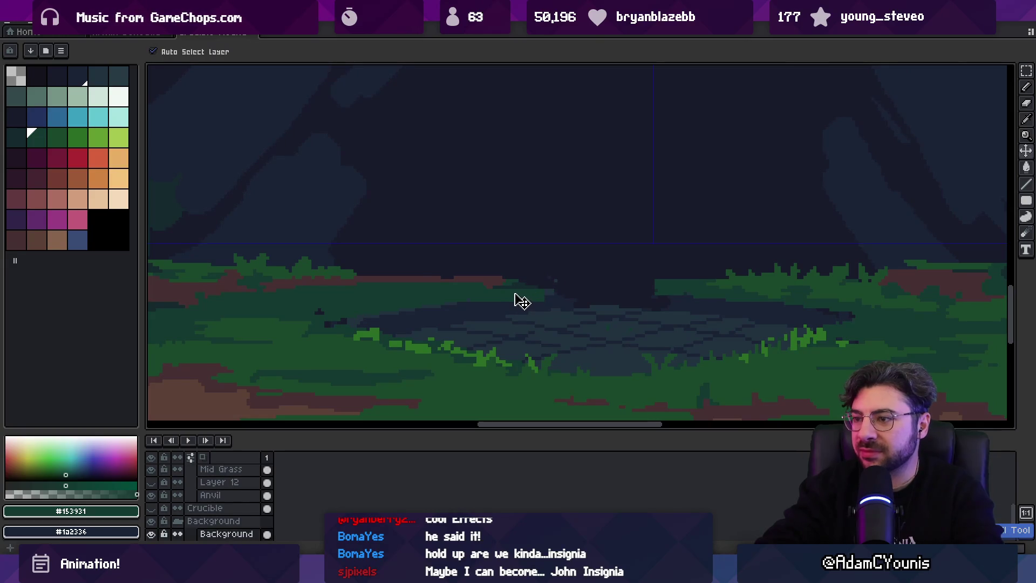
ctrl+click(515, 300)
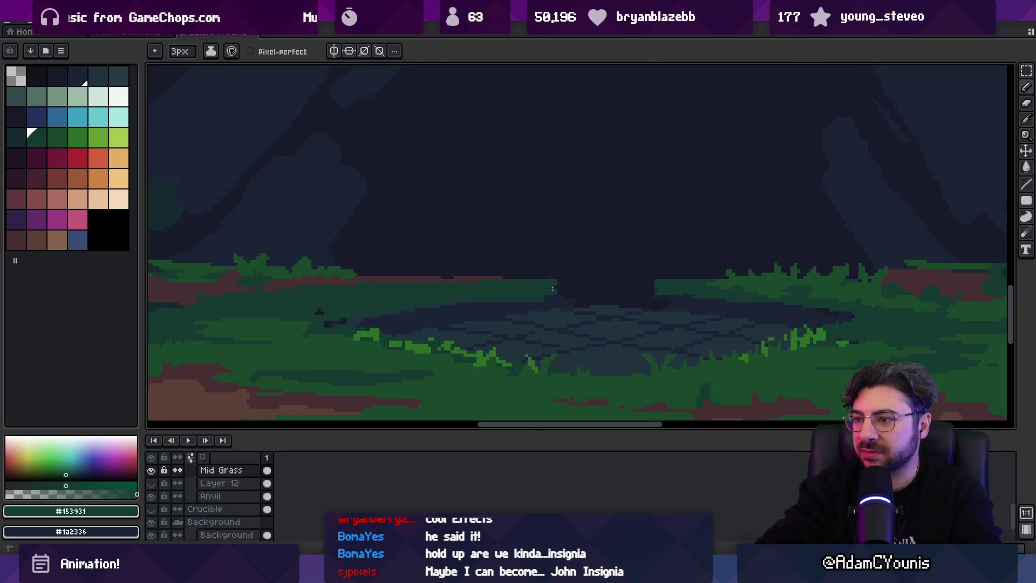
scroll(536, 307, up, 2)
key(e)
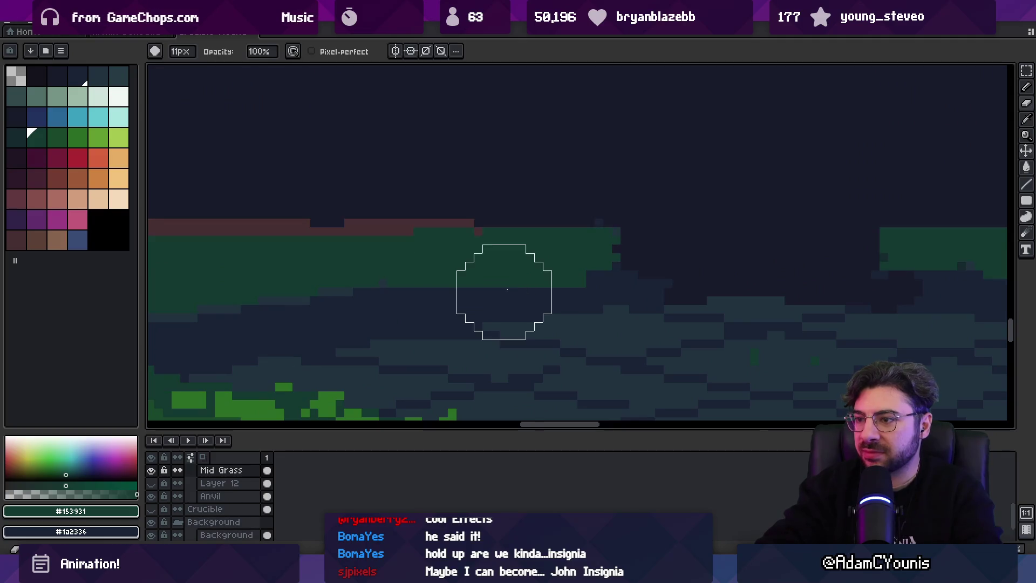
key(minus)
key(minus)
key(minus)
drag(512, 284, 599, 283)
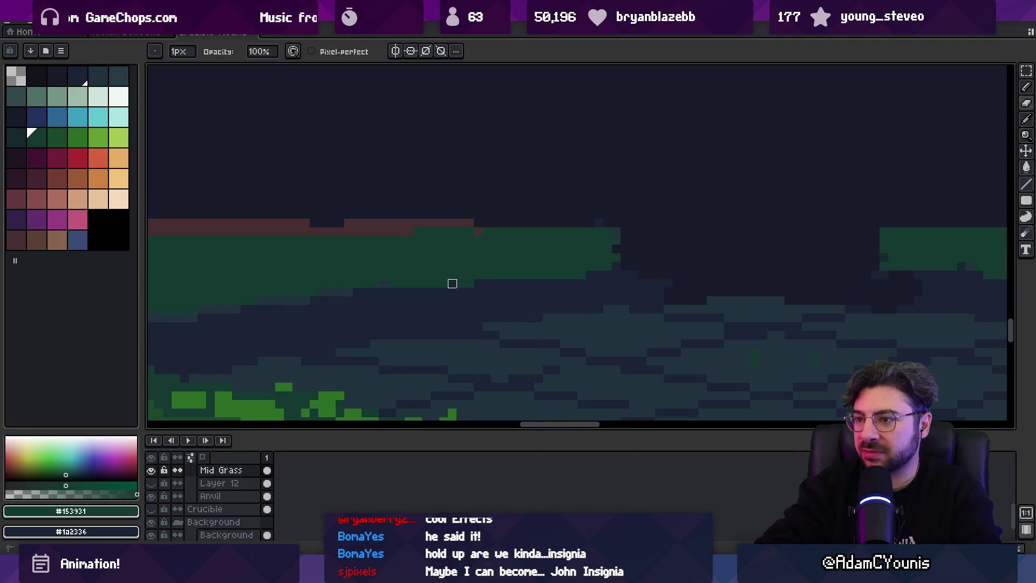
drag(538, 275, 582, 274)
Add a small notch to the column top on the Columns layer and pick blue-grey #223340.
key(i)
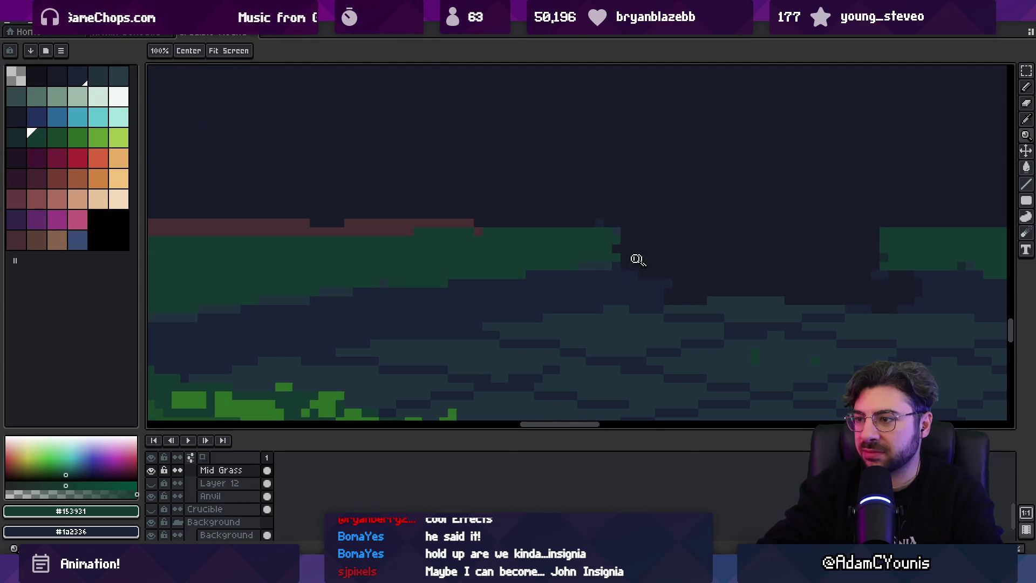
scroll(593, 249, down, 2)
key(z)
scroll(622, 250, down, 2)
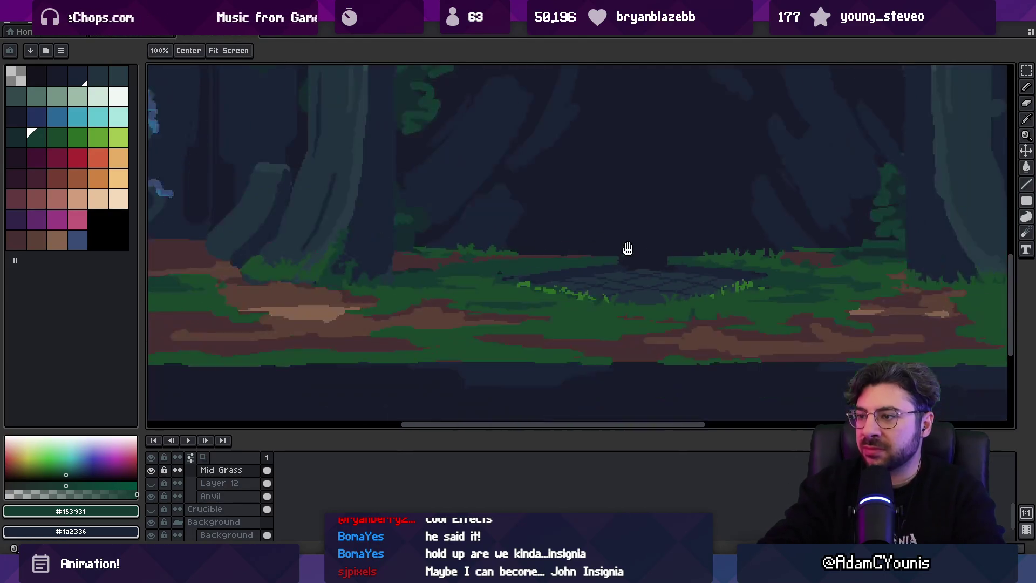
scroll(567, 238, up, 1)
scroll(486, 302, down, 2)
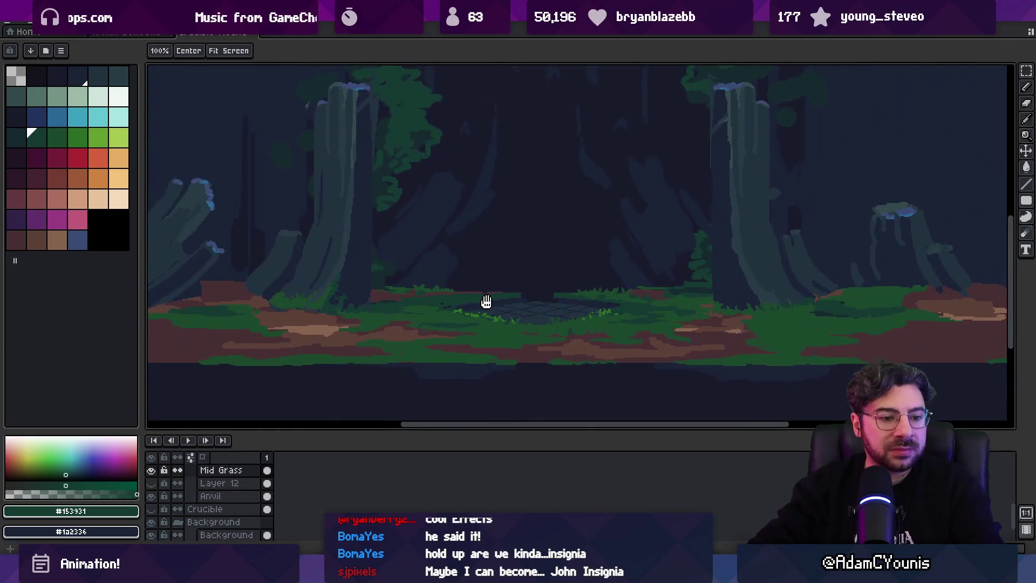
scroll(523, 311, up, 2)
scroll(521, 259, down, 4)
scroll(536, 307, up, 5)
scroll(545, 281, down, 1)
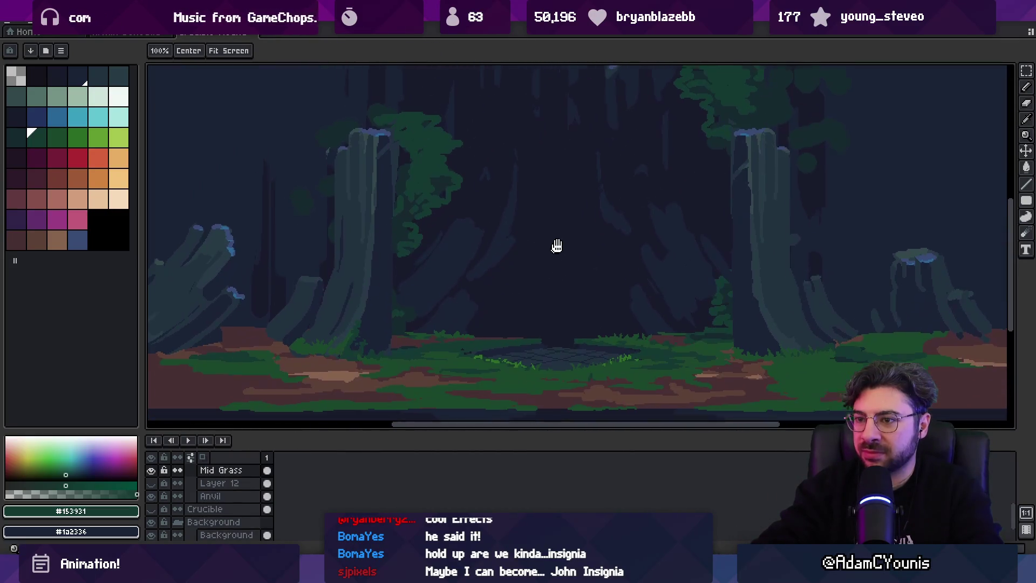
scroll(493, 301, up, 1)
scroll(367, 294, up, 3)
key(v)
click(395, 288)
key(b)
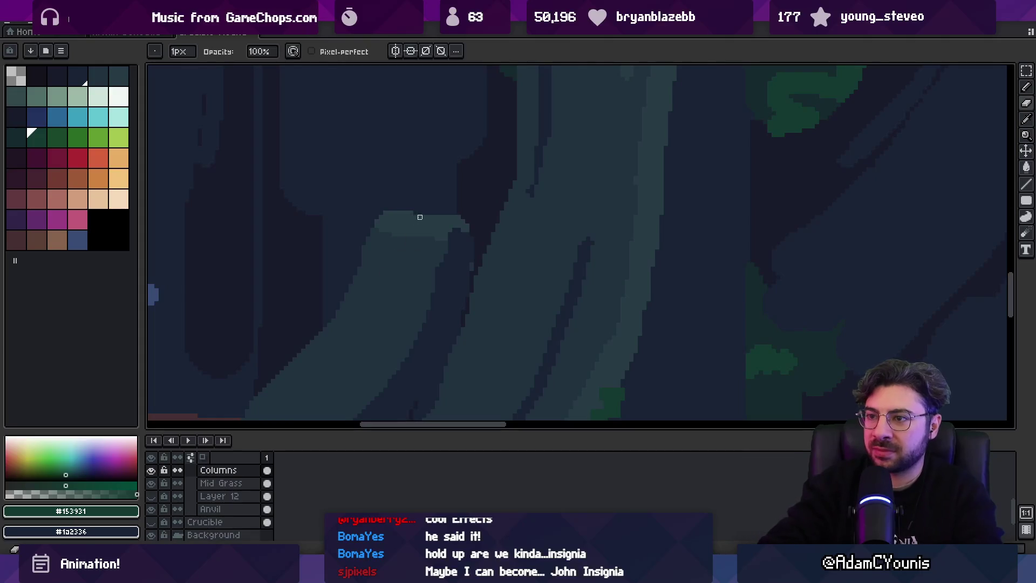
alt+click(421, 224)
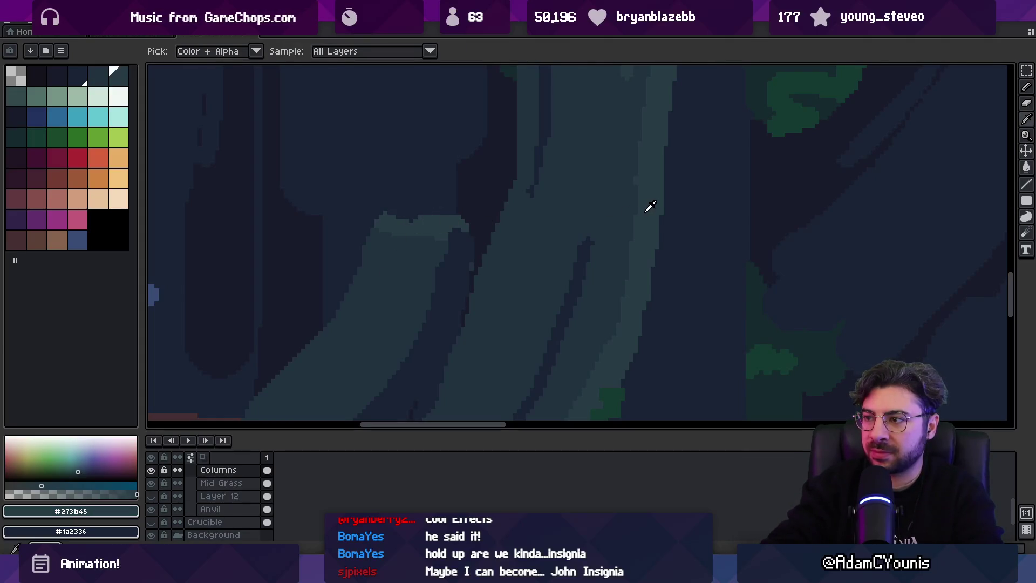
key(e)
alt+click(387, 241)
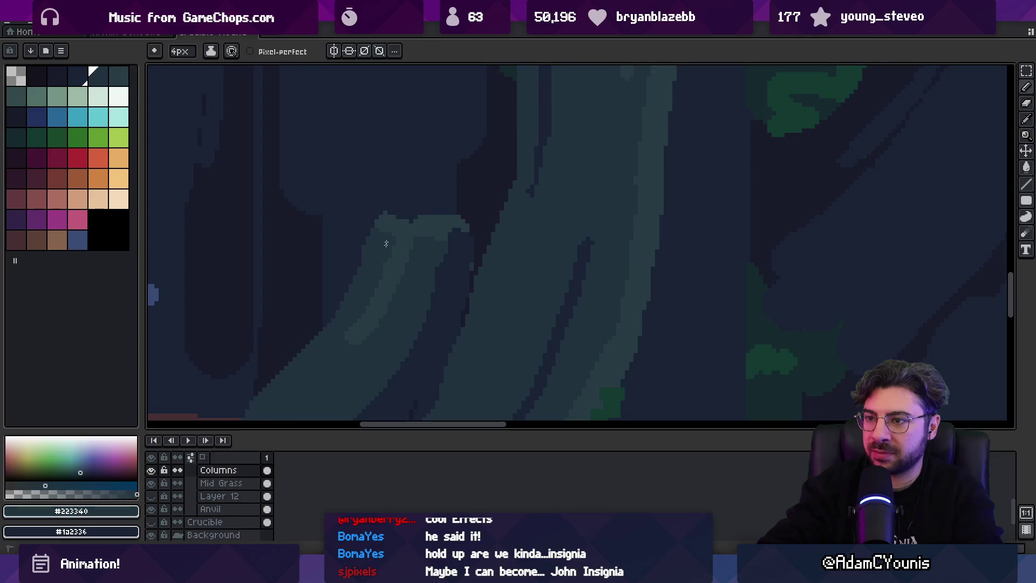
Zoom out, save the forest background, and switch to Unity.
key(z)
scroll(389, 270, down, 5)
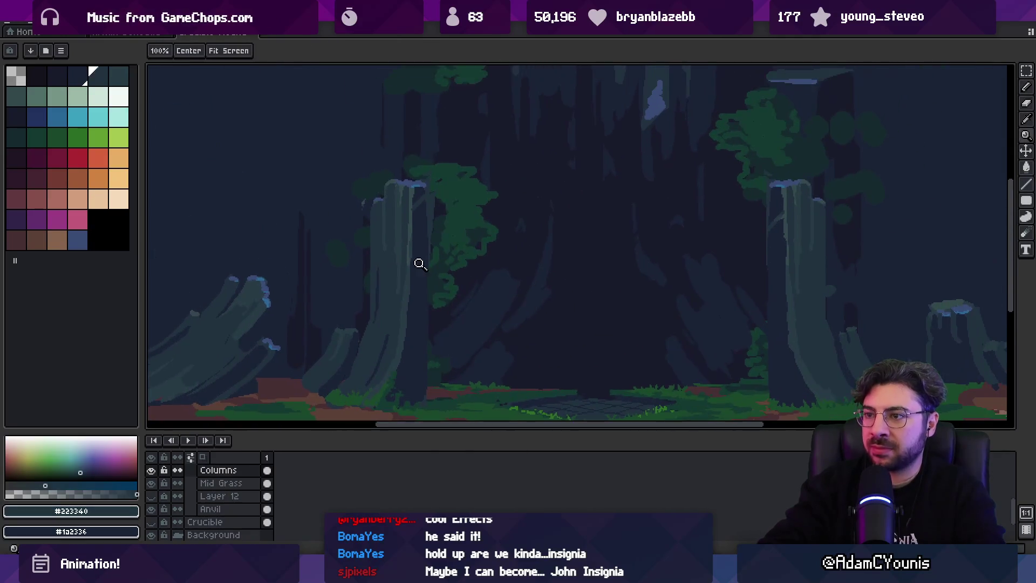
key(ctrl+s)
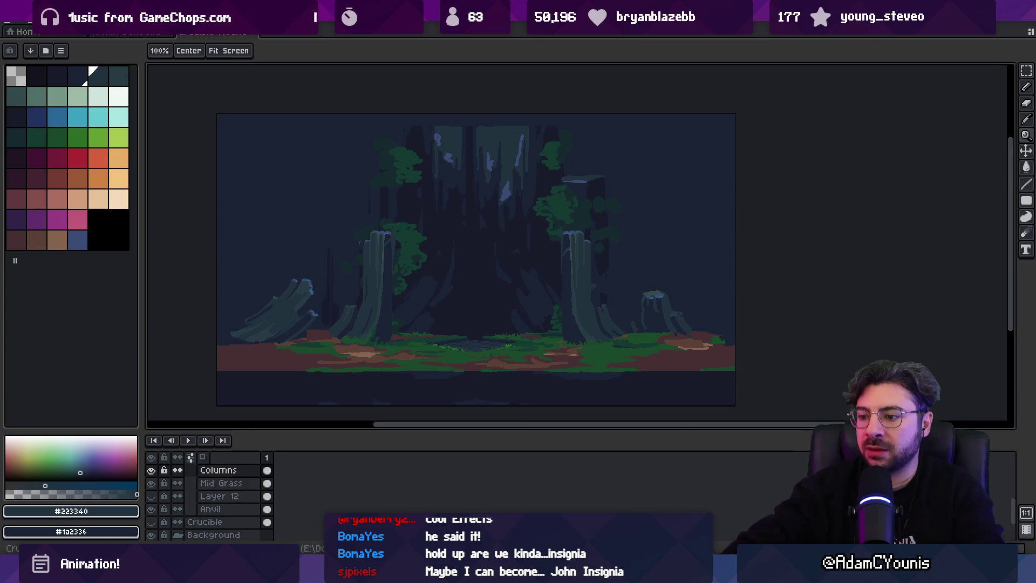
key(alt+Tab)
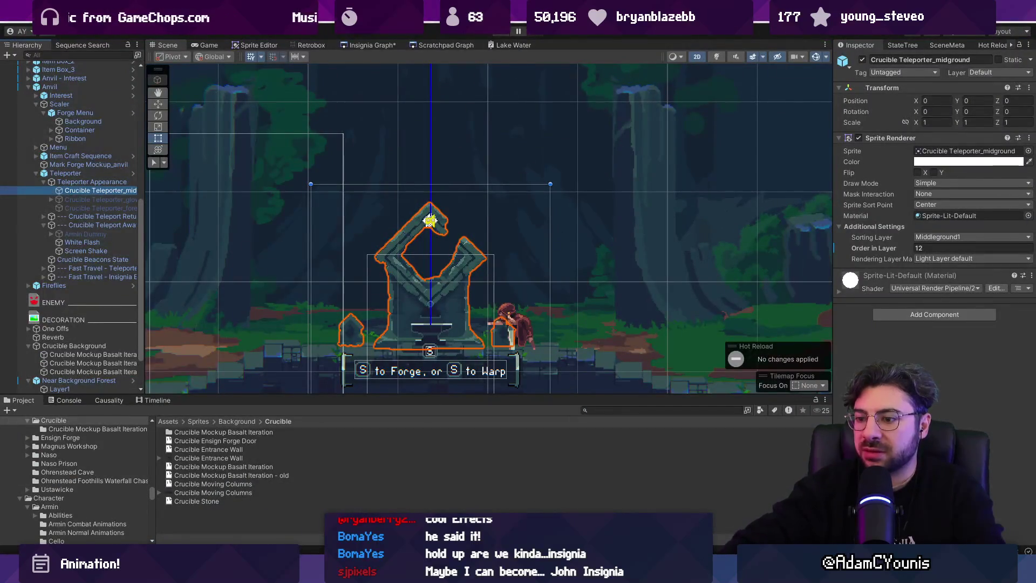
Find 'basalt .ase', open the old Basalt Iteration mockup, close it, and return to Unity.
key(alt+Tab)
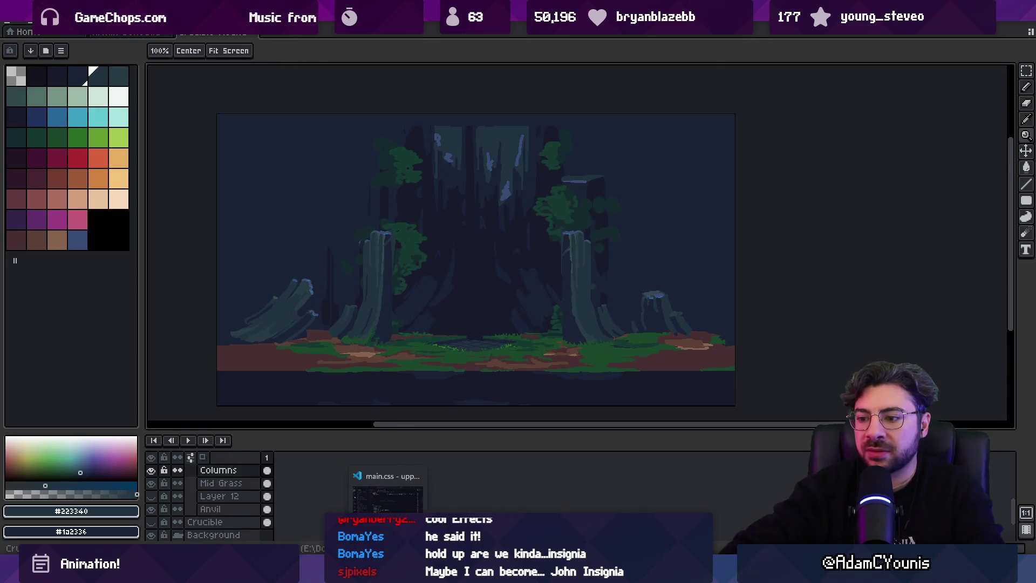
key(alt+Tab)
text(basalt .ase)
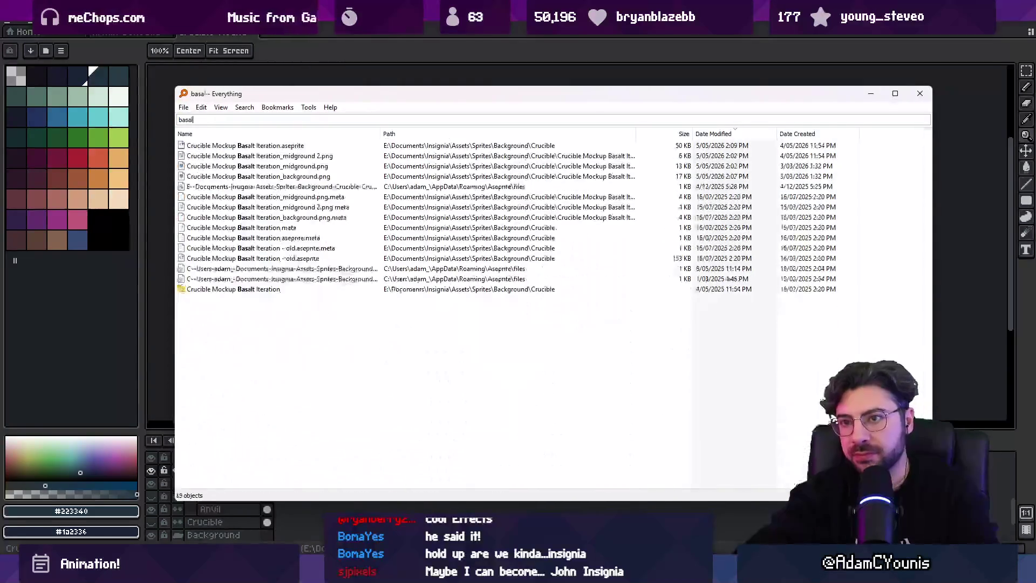
key(Down)
key(Down)
key(Down)
key(Return)
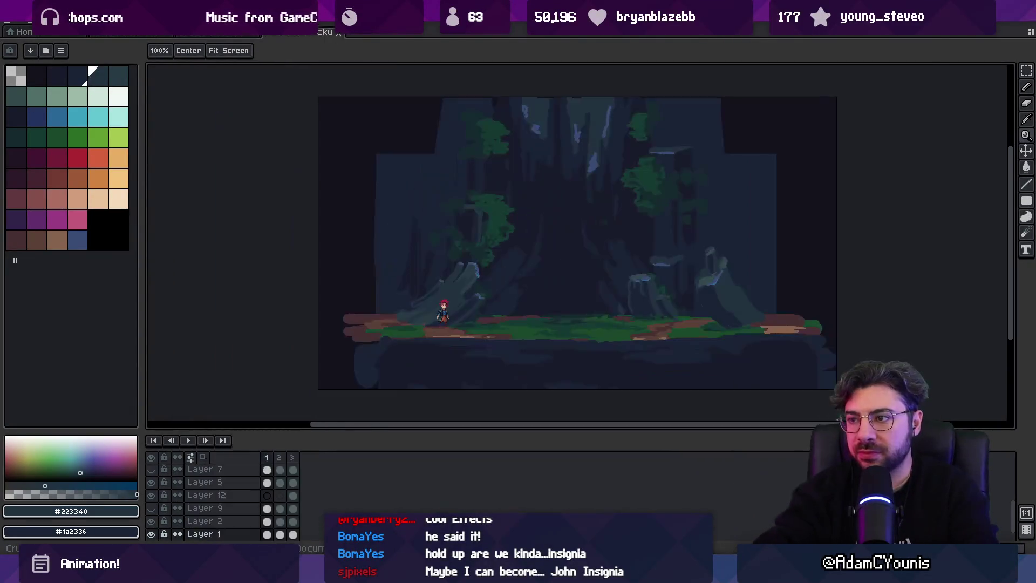
key(ctrl+w)
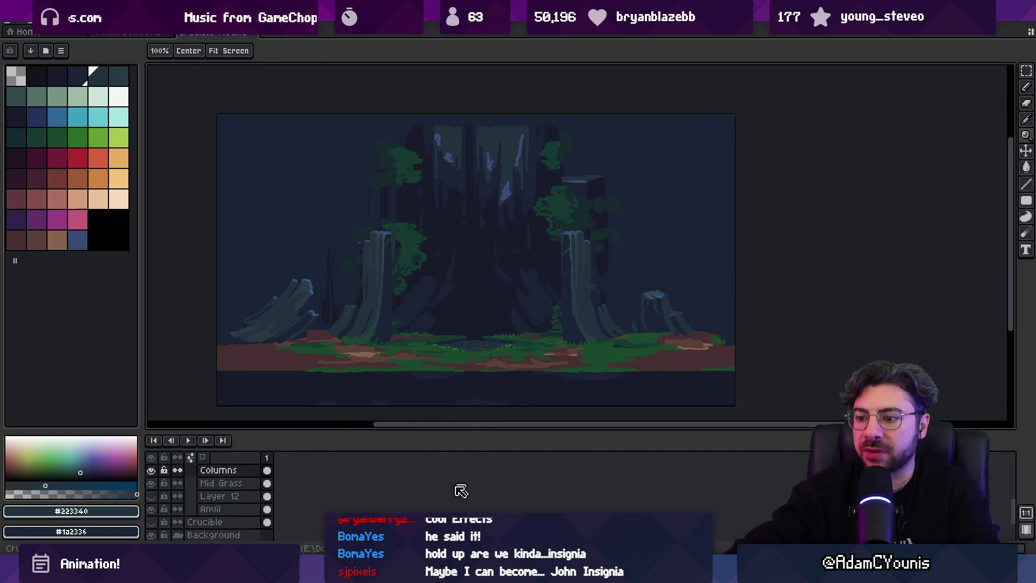
key(alt+Tab)
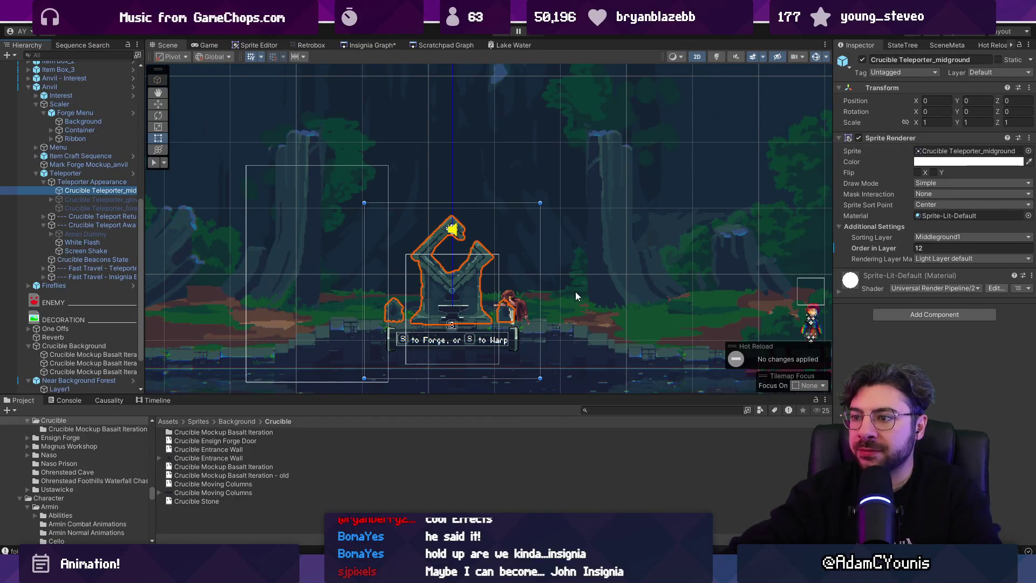
Play the game, walk left to the teleporter, stop play, and return to Aseprite.
scroll(564, 280, up, 1)
scroll(486, 208, down, 1)
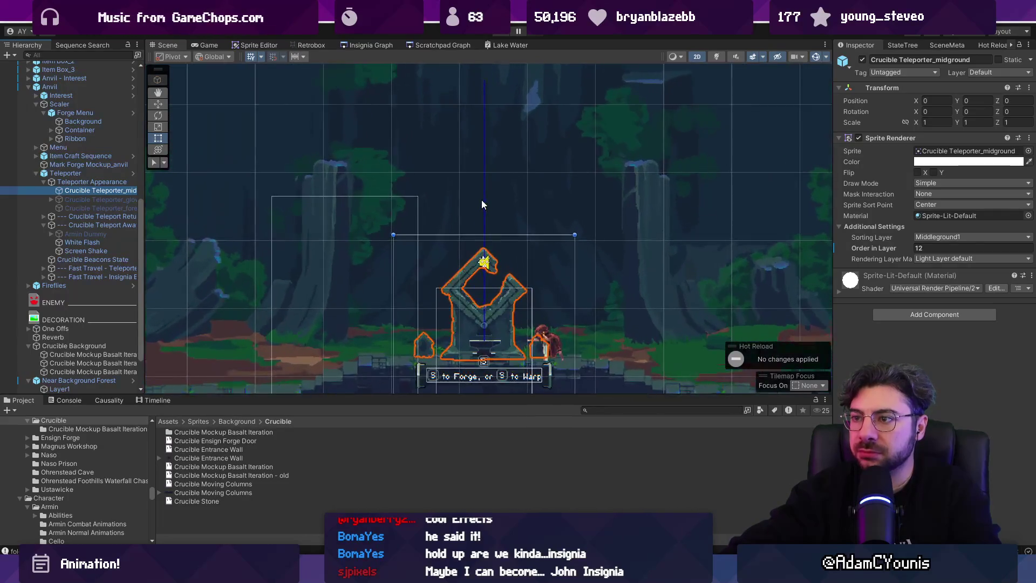
scroll(483, 204, up, 1)
click(498, 33)
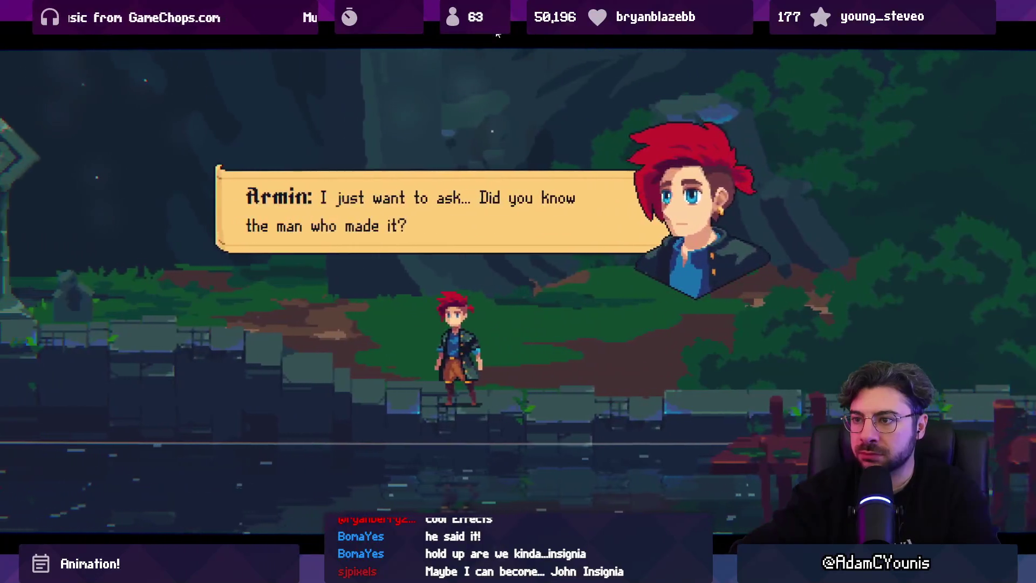
key(Left)
key(Left)
key(Left)
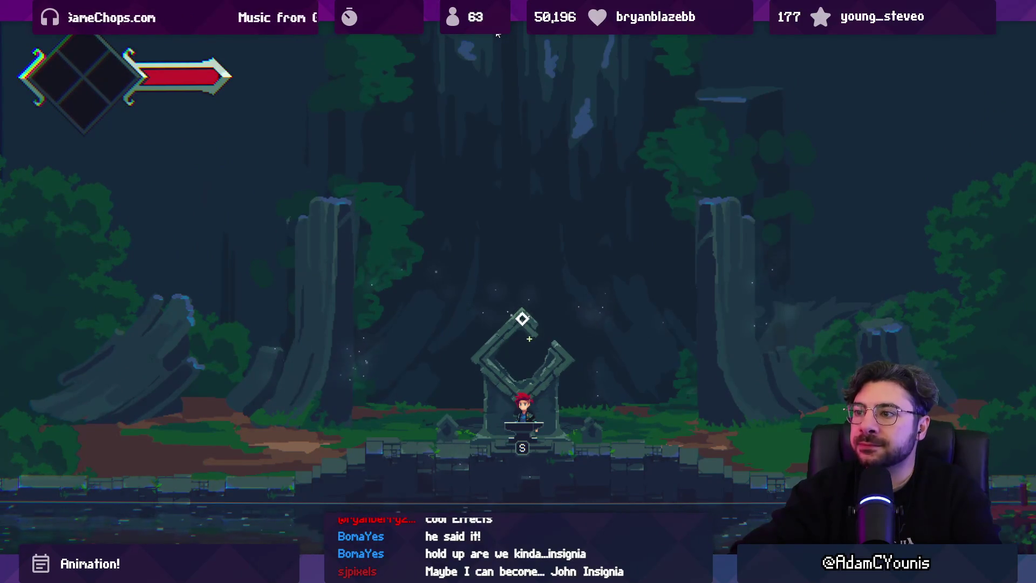
key(F11)
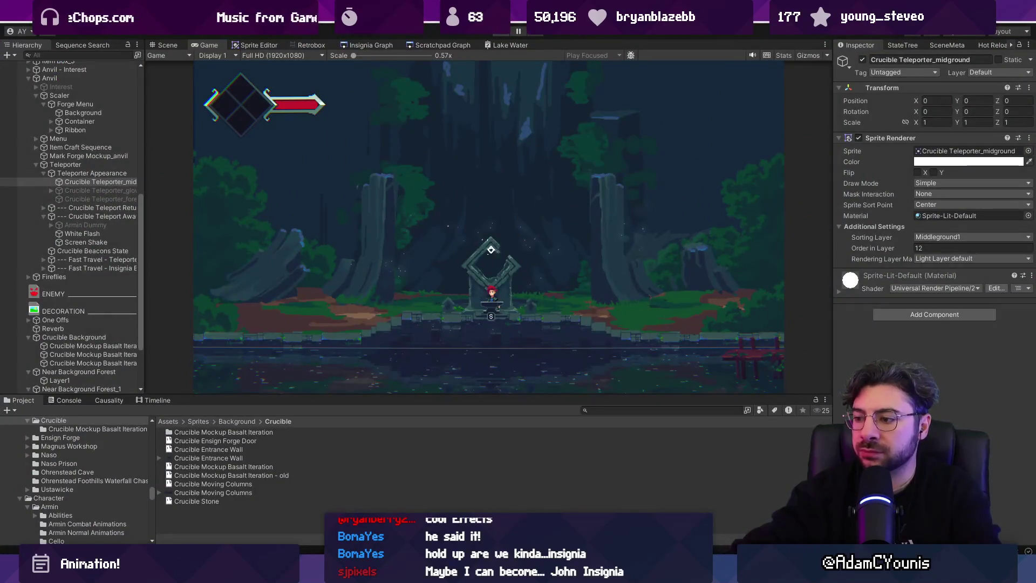
key(ctrl+p)
key(alt+Tab)
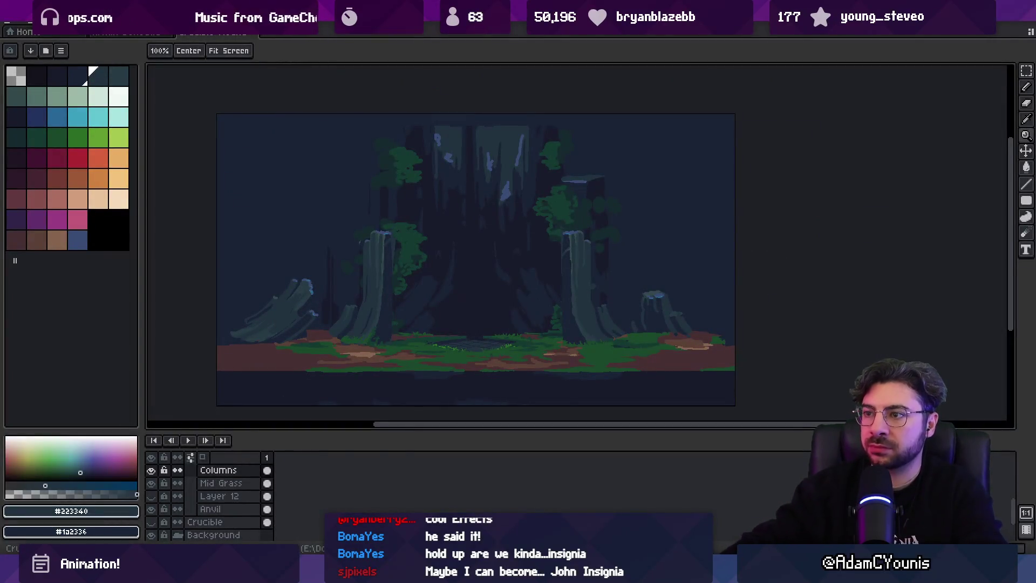
Make the Background layer active and try a light streak above the right tree, then undo it.
key(i)
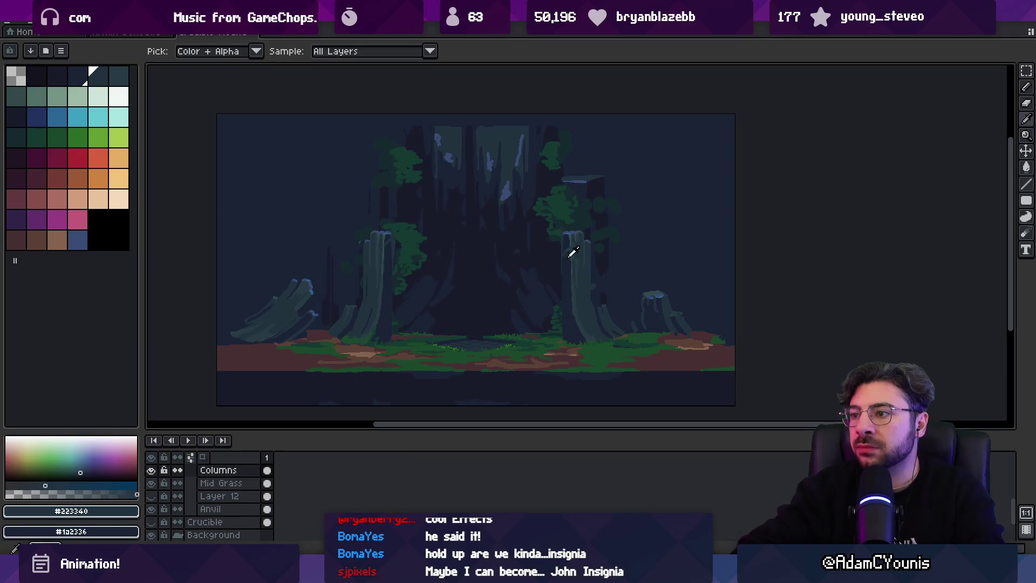
ctrl+click(574, 162)
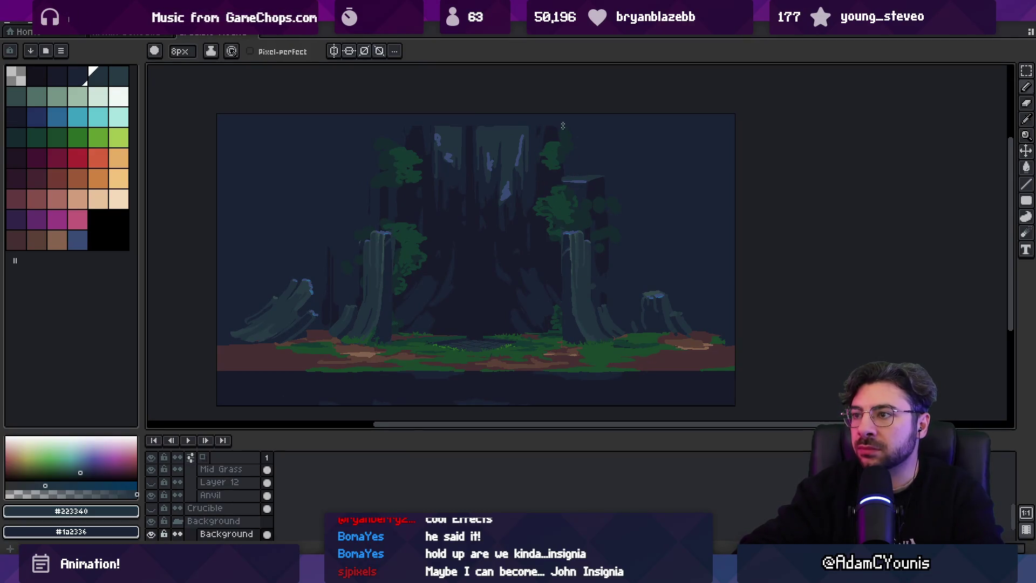
key(z)
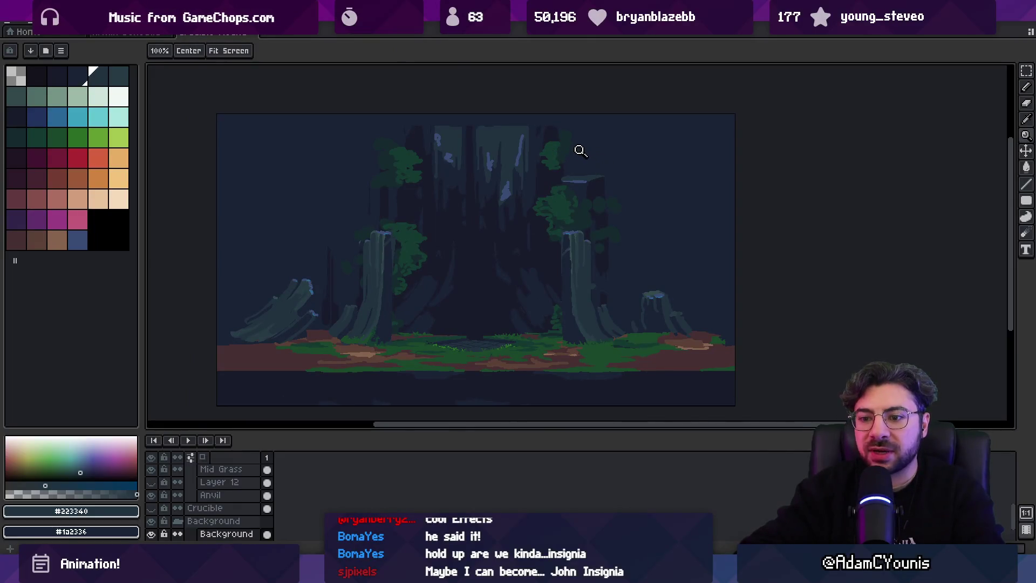
click(575, 166)
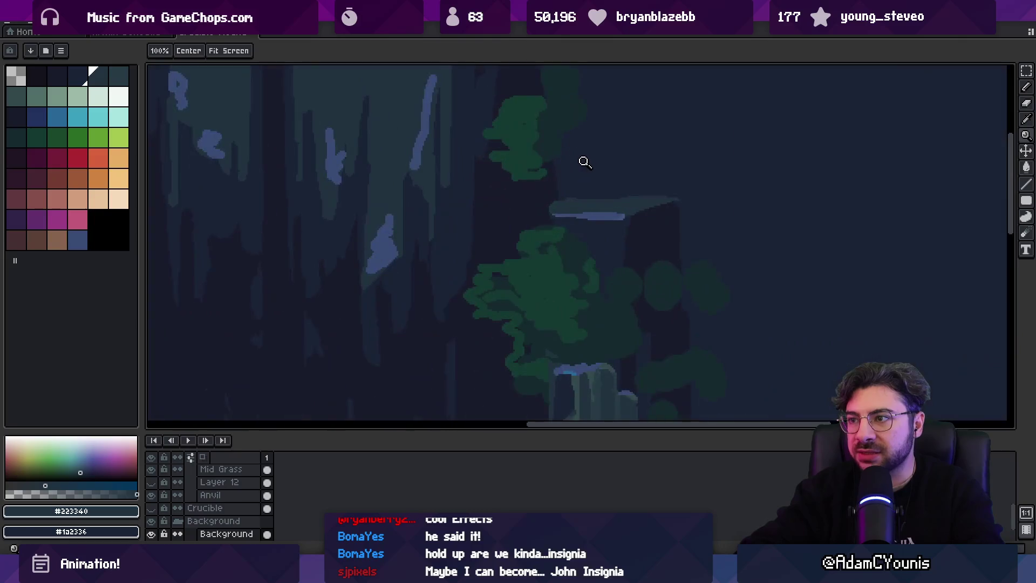
right_click(577, 208)
key(b)
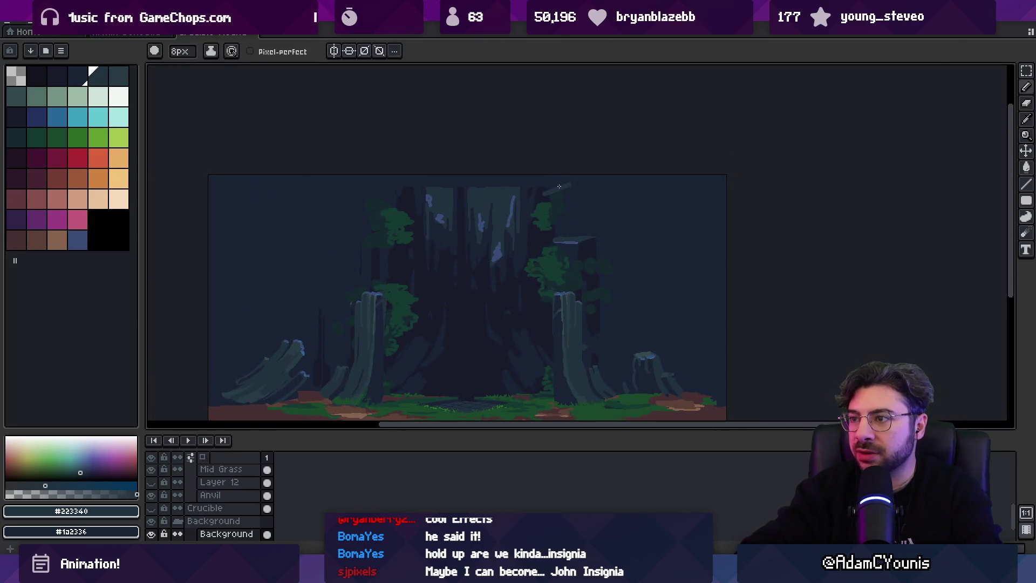
drag(551, 180, 552, 240)
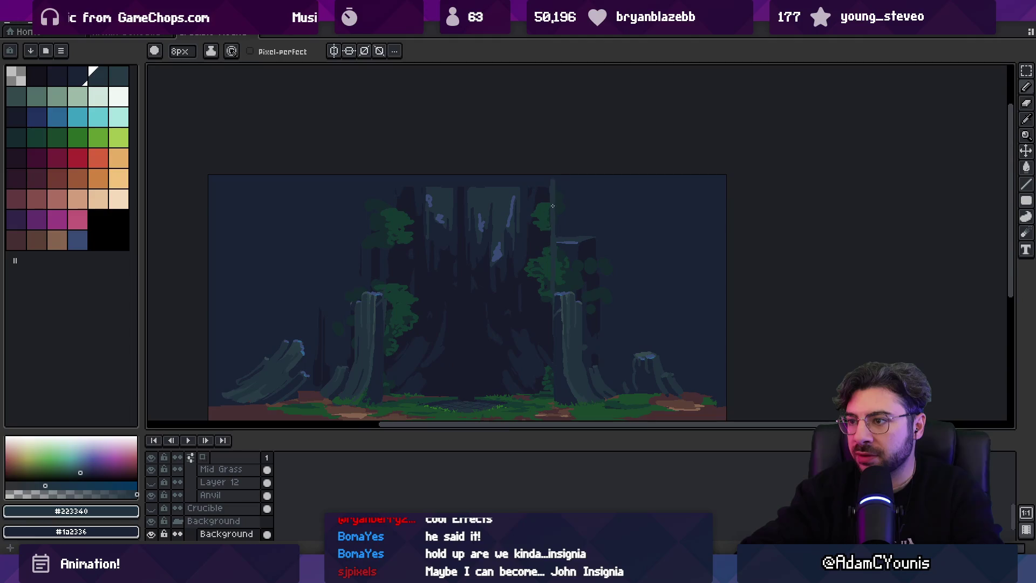
key(ctrl+z)
drag(550, 273, 556, 254)
Select the green foliage by colour, cut it, and paste it onto new Layer 14.
key(y)
click(559, 258)
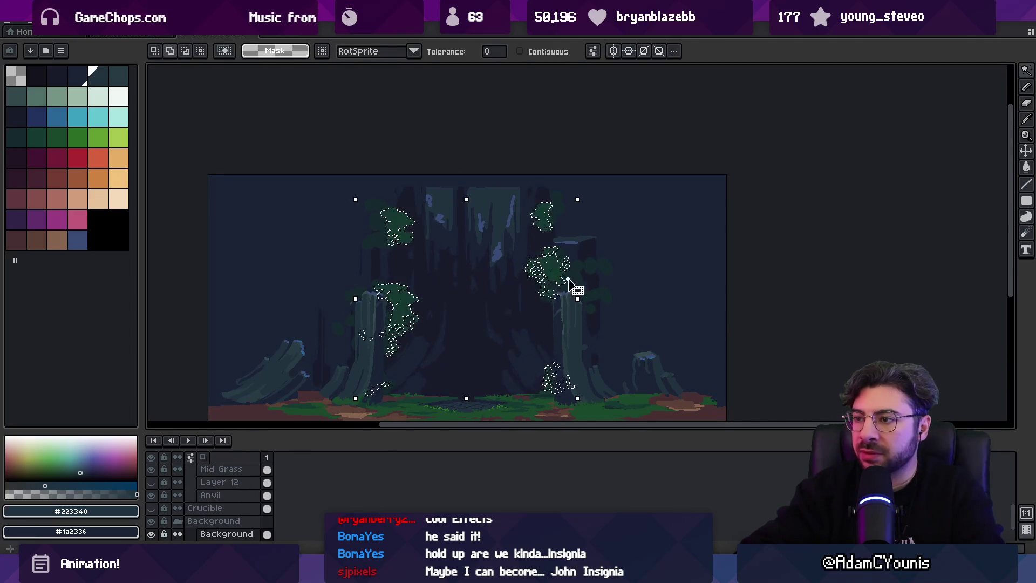
key(z)
click(560, 261)
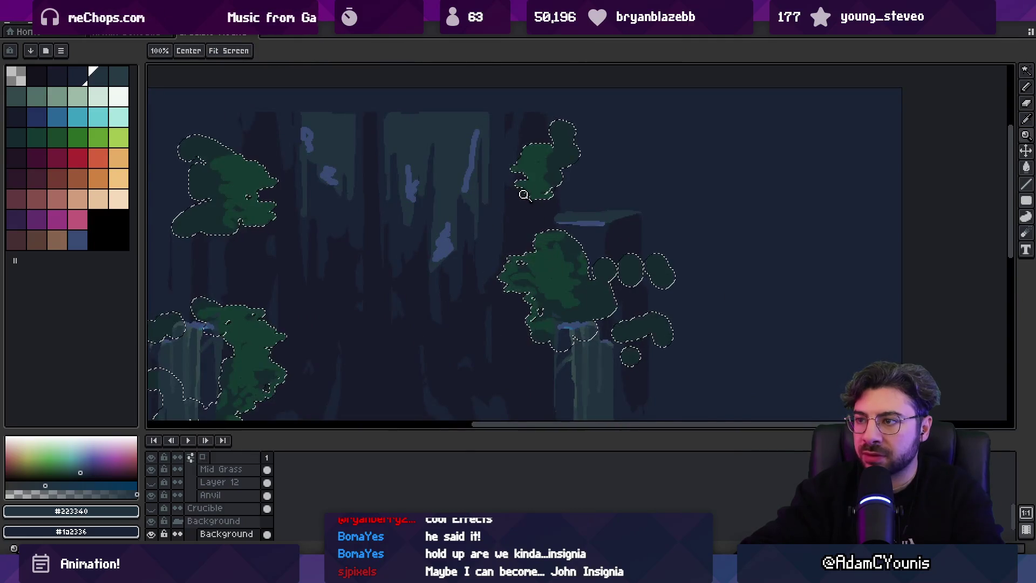
click(553, 214)
key(ctrl+0)
key(ctrl+x)
key(v)
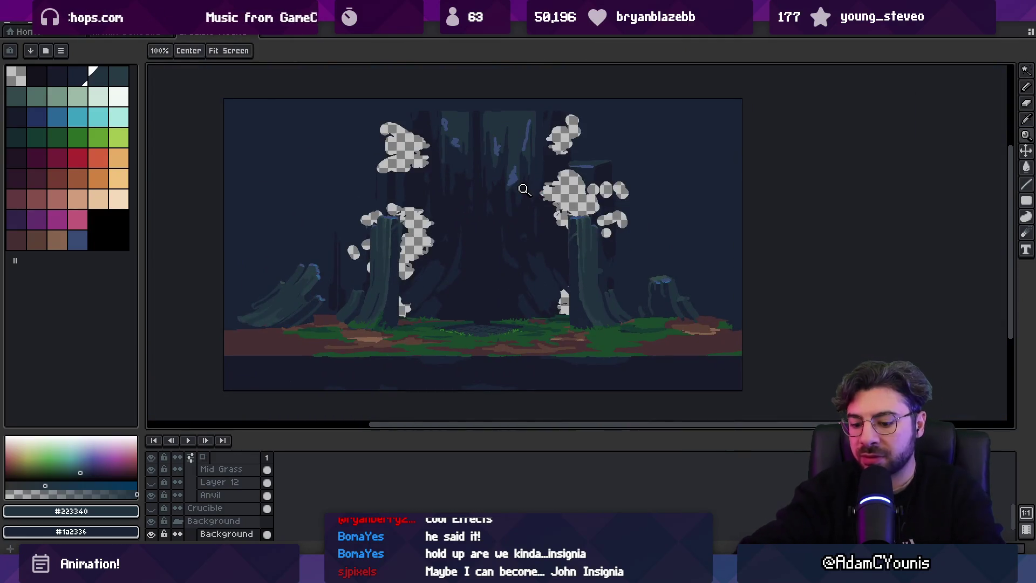
key(ctrl+v)
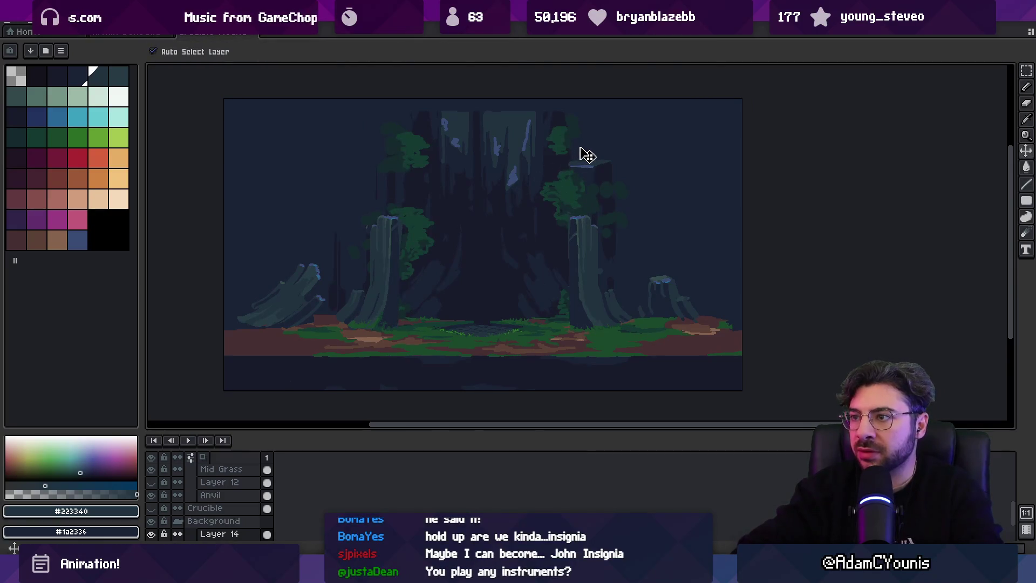
key(i)
scroll(598, 253, up, 3)
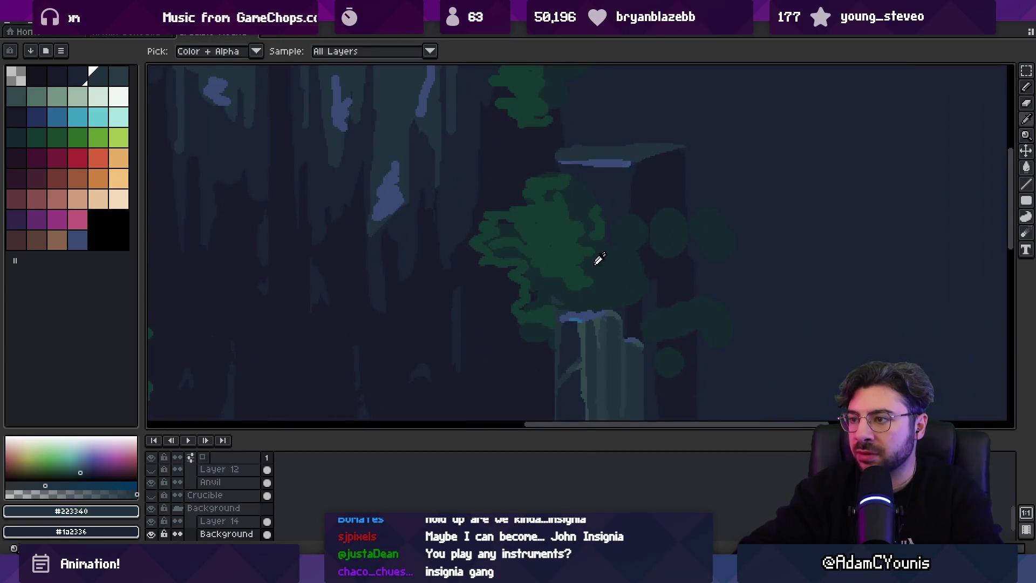
Sample blue-grey #384c75, choose a dark palette colour, and zoom in on the tree trunks.
scroll(583, 250, down, 3)
key(b)
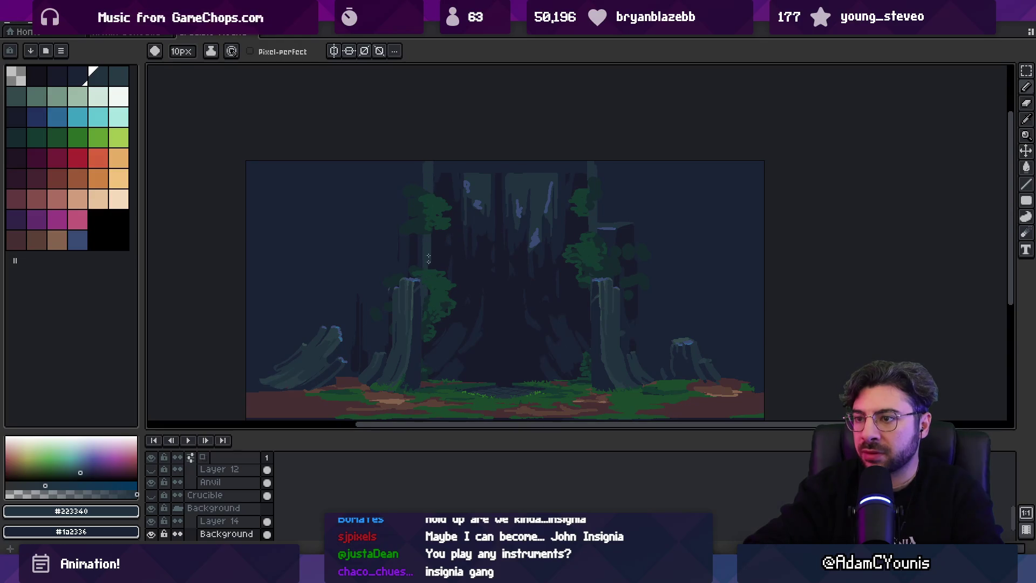
scroll(452, 229, down, 2)
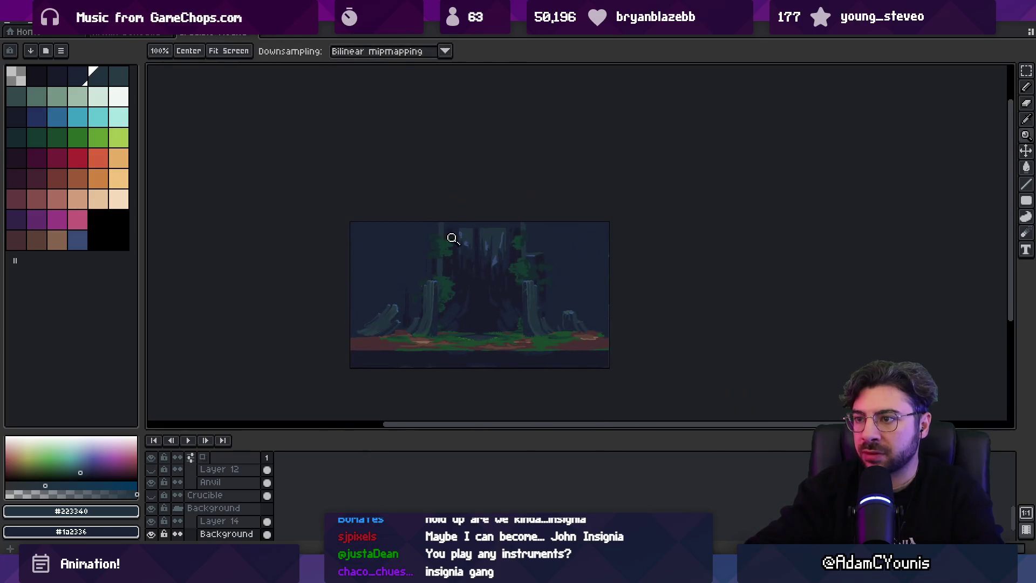
scroll(456, 248, up, 5)
scroll(494, 243, up, 2)
alt+click(327, 342)
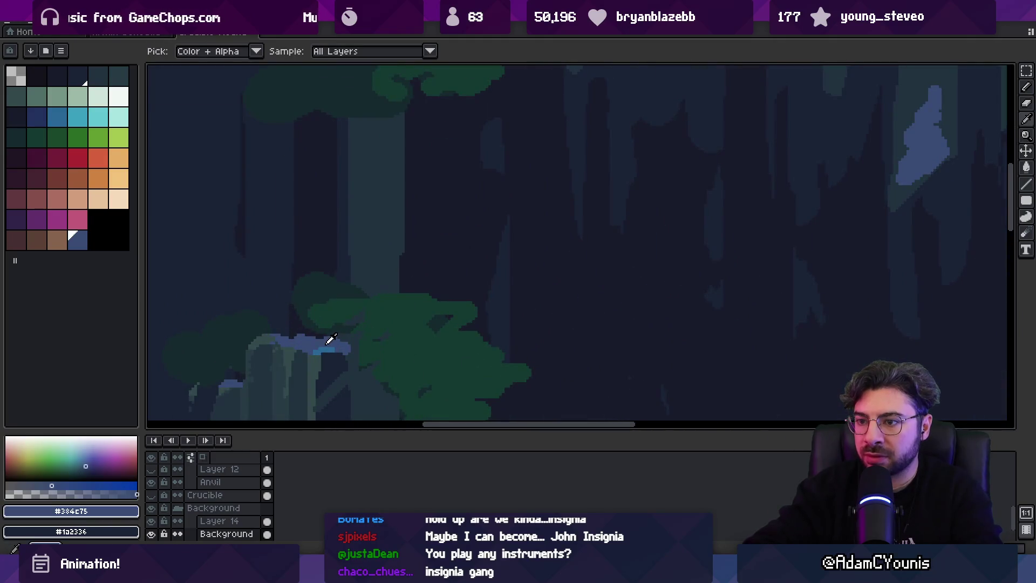
click(98, 76)
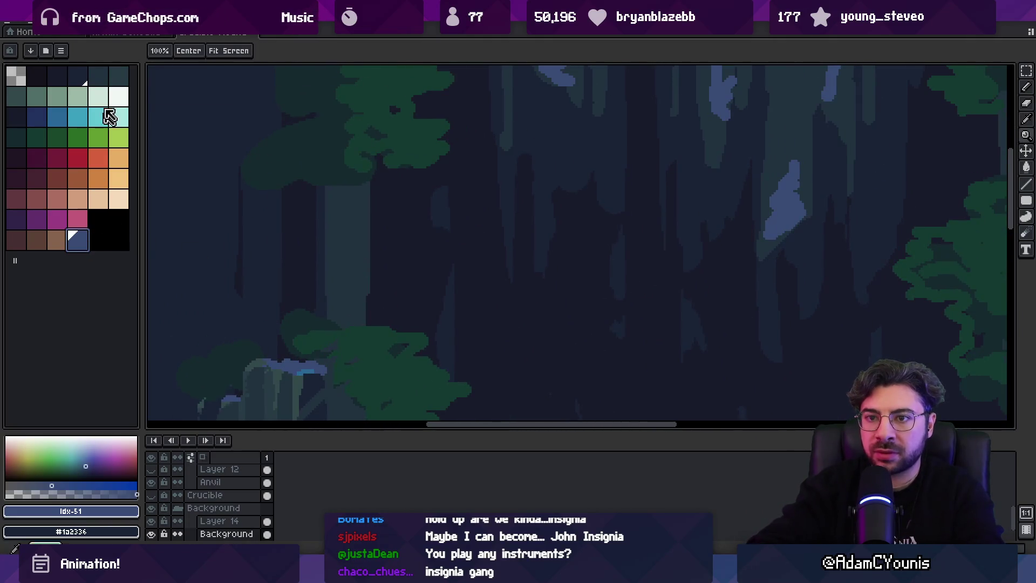
scroll(476, 209, down, 3)
scroll(453, 232, down, 3)
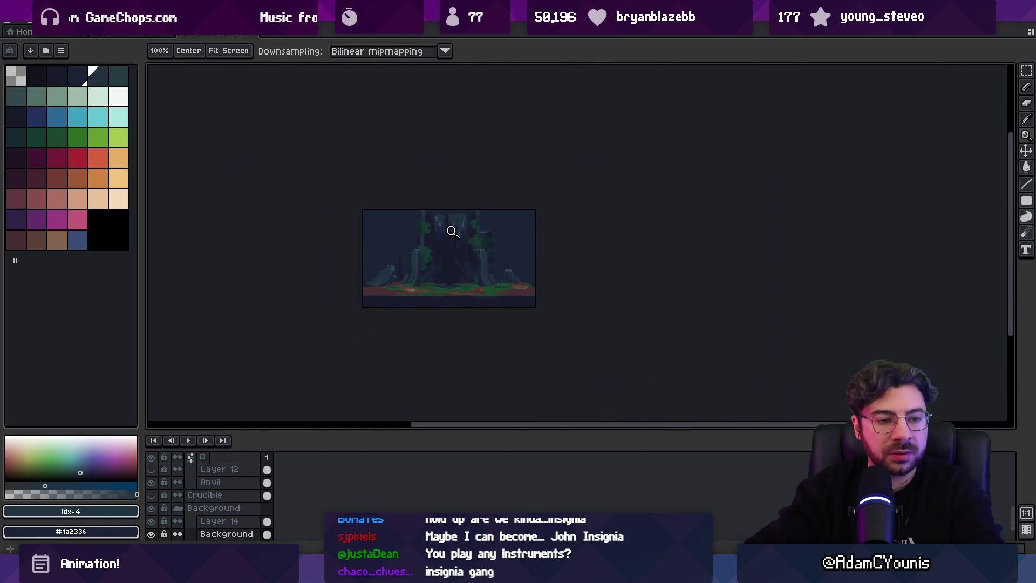
key(z)
scroll(451, 226, up, 1)
click(472, 208)
Draw light blue streaks down the tree trunks with the pencil, resampling a colour midway.
key(b)
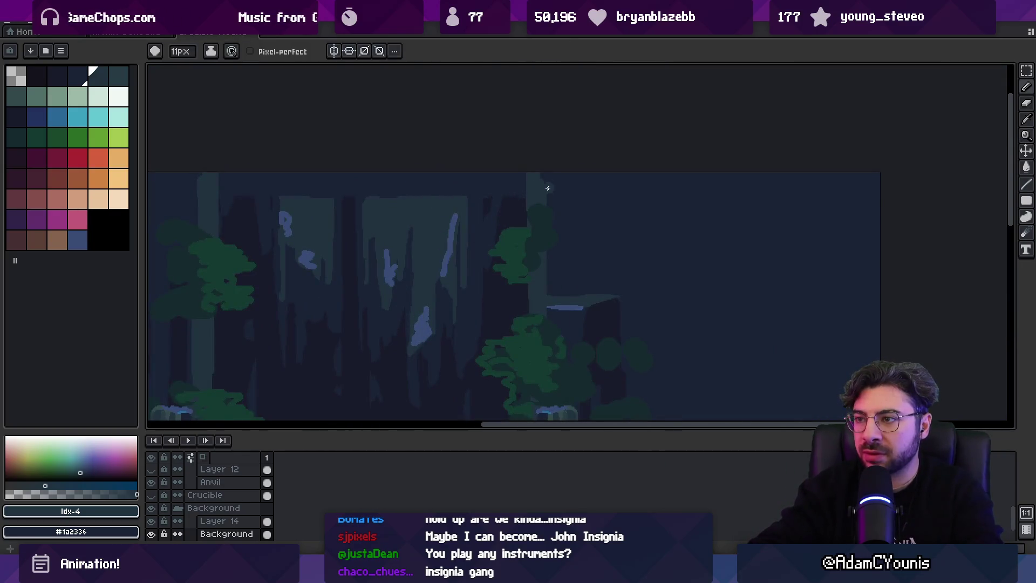
key(x)
key(x)
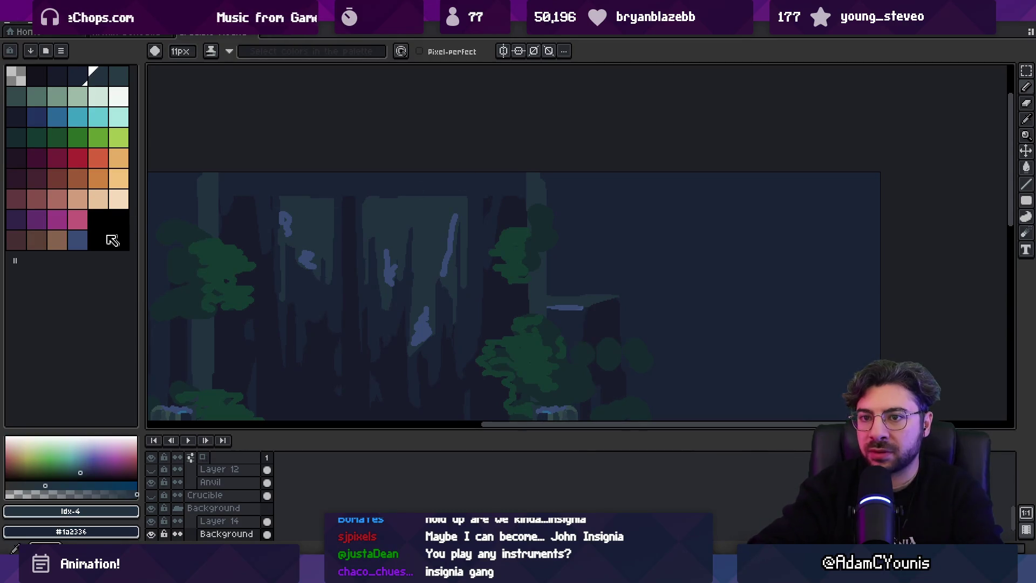
key(x)
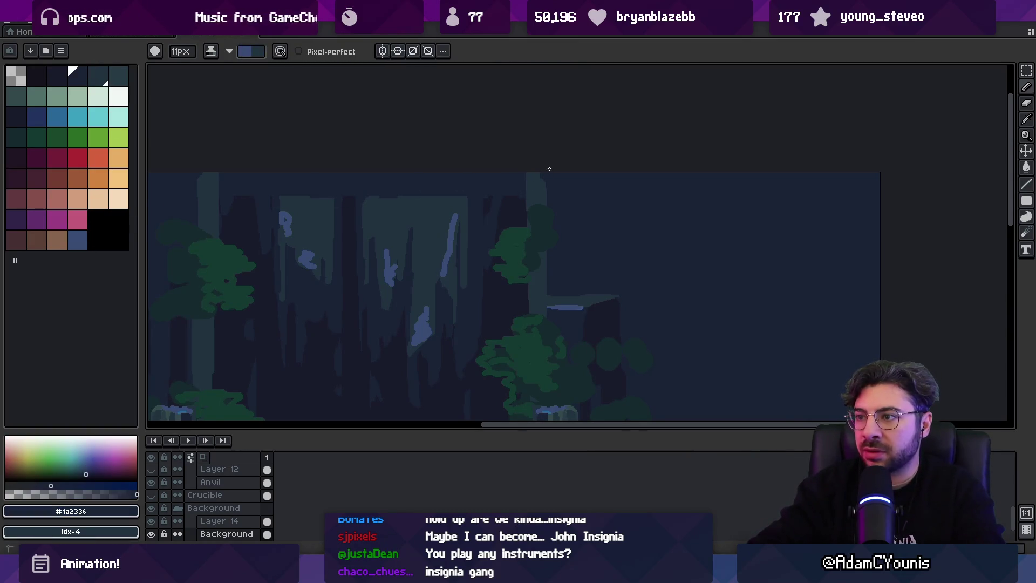
drag(539, 174, 541, 254)
drag(197, 194, 196, 388)
scroll(318, 241, down, 3)
scroll(351, 274, up, 2)
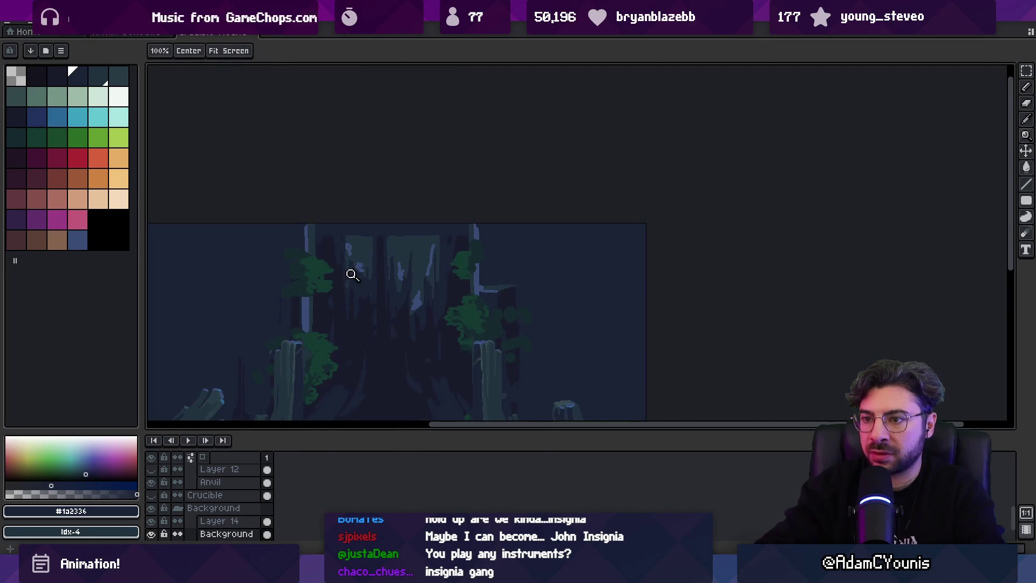
scroll(438, 249, up, 2)
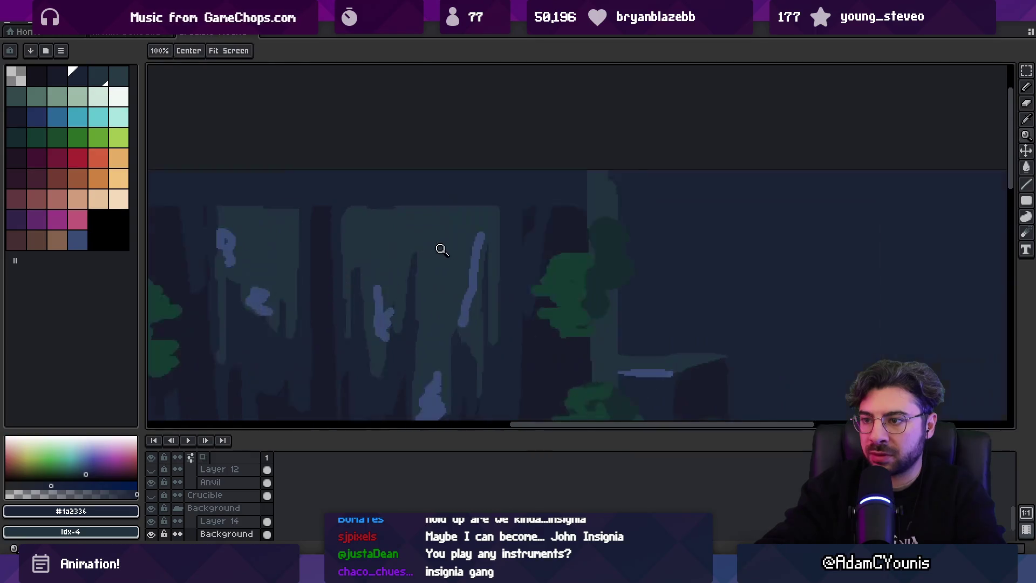
alt+click(590, 192)
key(b)
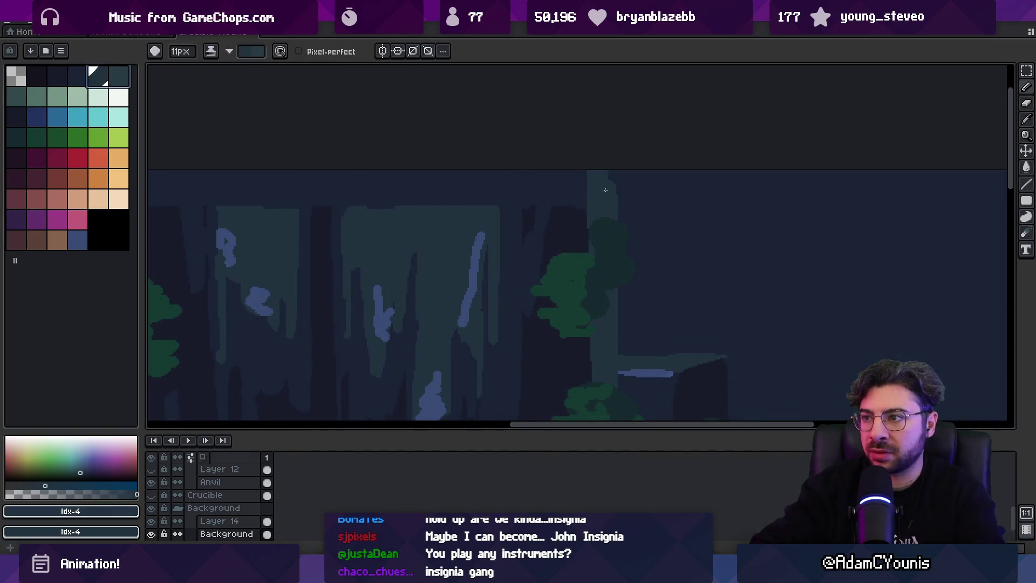
scroll(604, 236, down, 4)
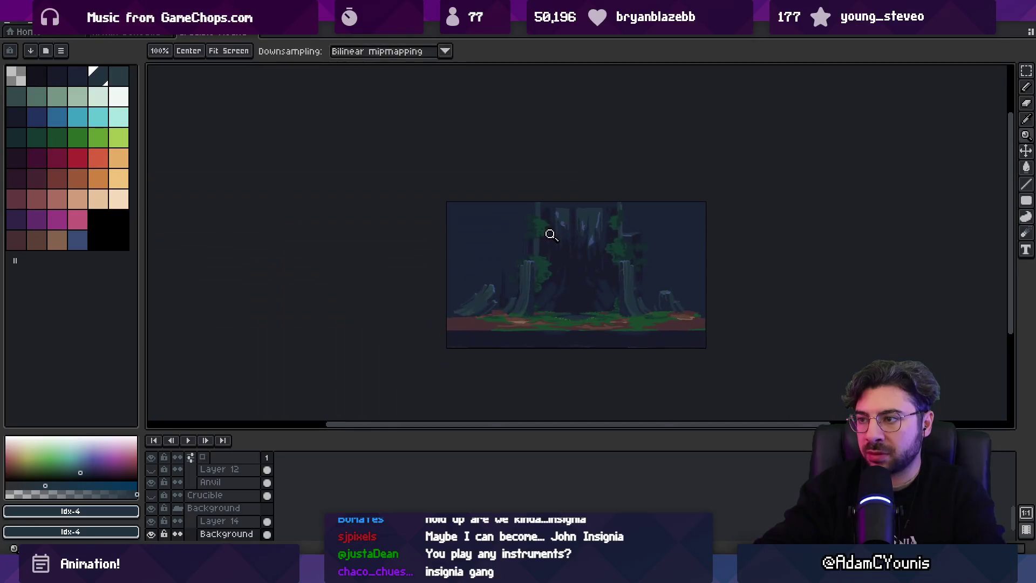
scroll(548, 232, up, 2)
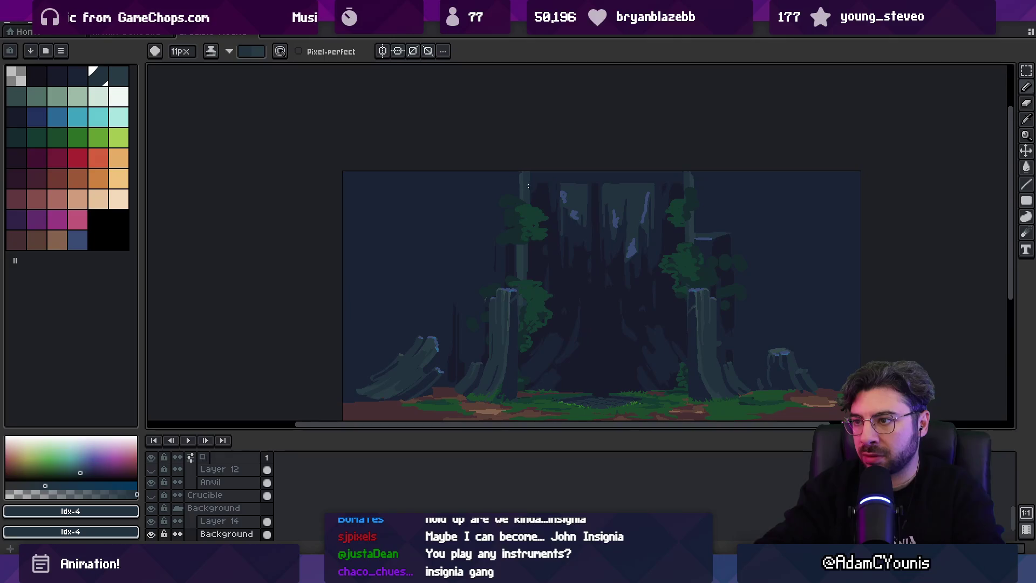
Sample the trunk's darkest navy #191c2c and slate blue #223340 from the canvas.
key(v)
scroll(546, 190, up, 3)
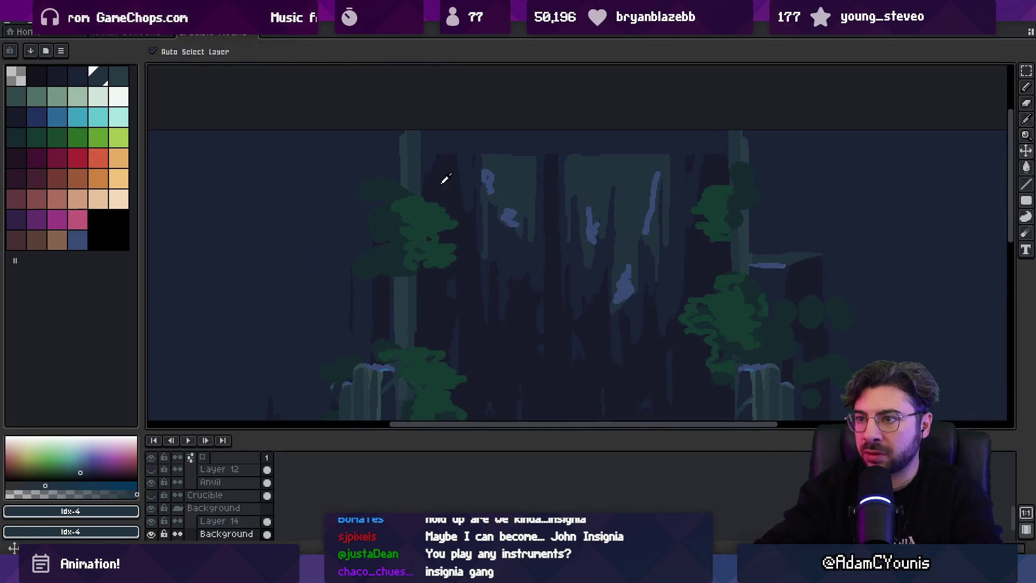
alt+click(431, 172)
key(b)
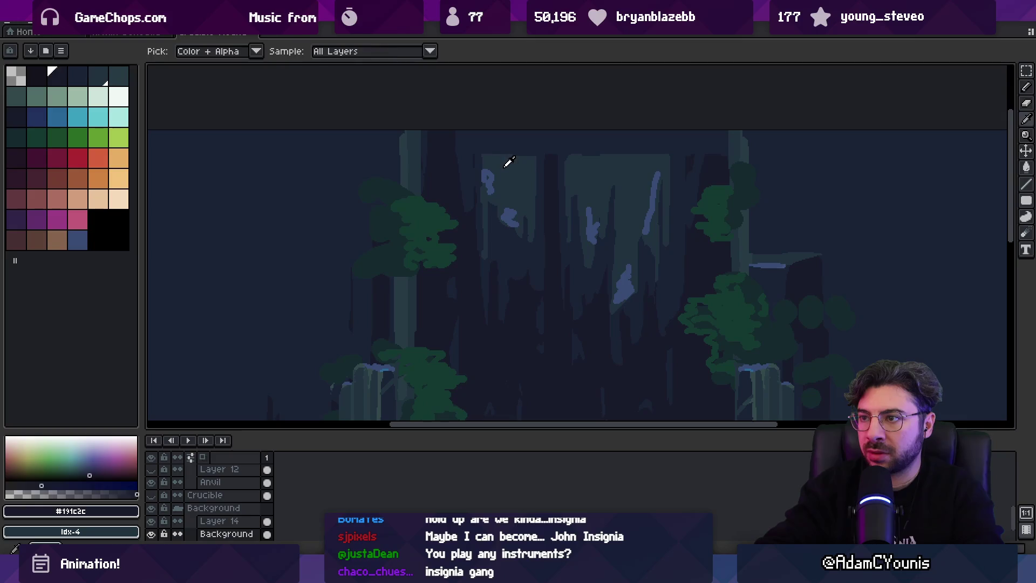
alt+click(492, 156)
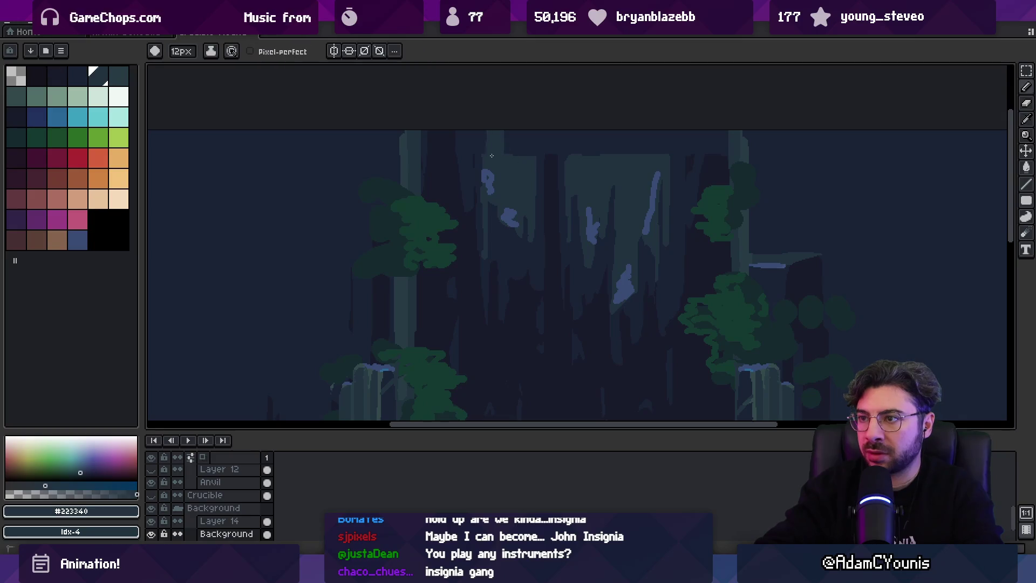
alt+click(550, 170)
Marquee the upper central trunk and stretch it upward, committing the transform.
key(m)
drag(402, 181, 765, 156)
drag(581, 162, 587, 115)
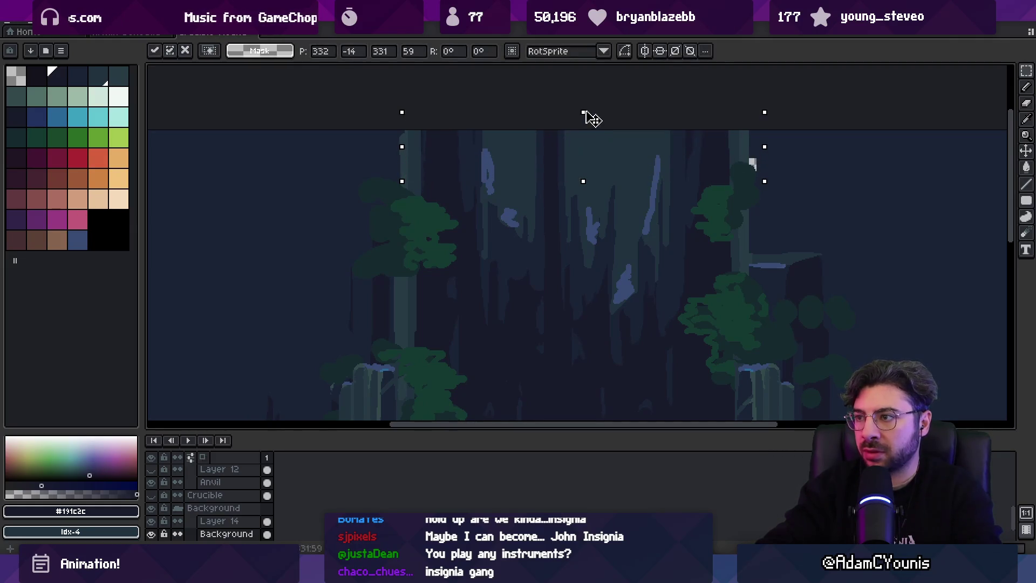
key(Return)
scroll(580, 167, down, 5)
scroll(567, 194, up, 6)
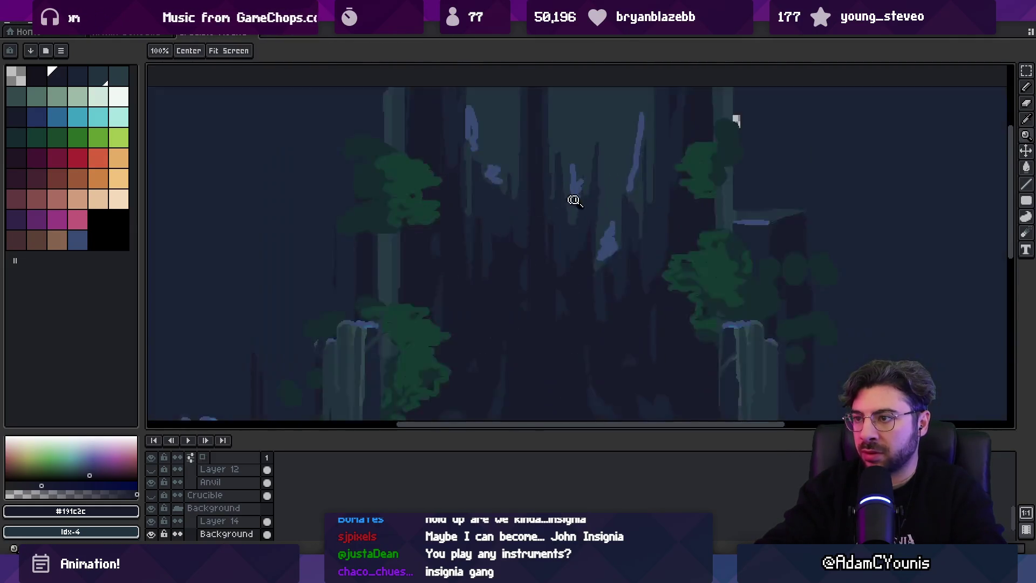
scroll(560, 167, up, 1)
alt+click(574, 156)
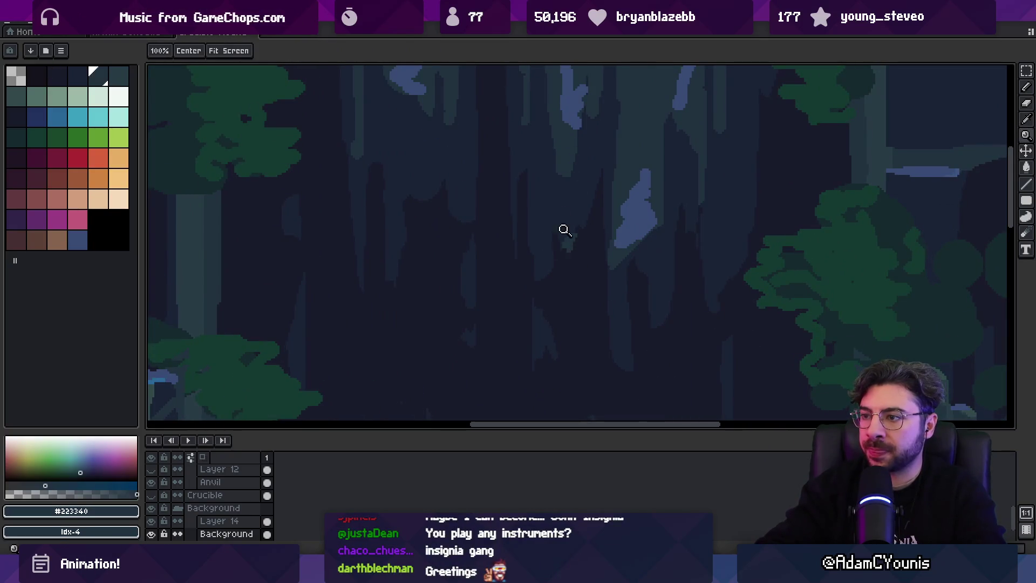
Pick the #1a2336 navy and zoom in on the central trunk and roots.
scroll(551, 194, down, 5)
alt+click(603, 204)
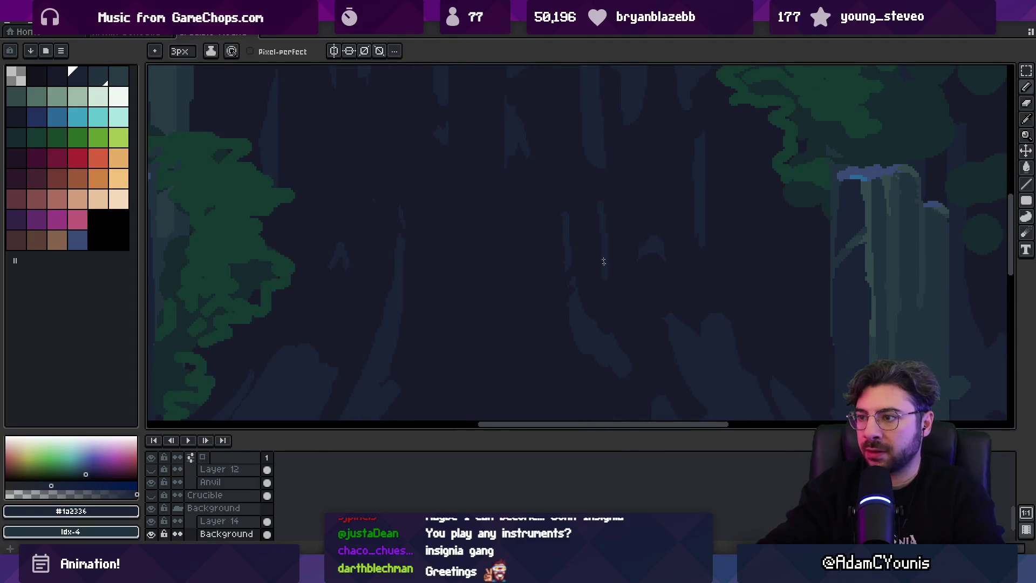
scroll(523, 289, left, 2)
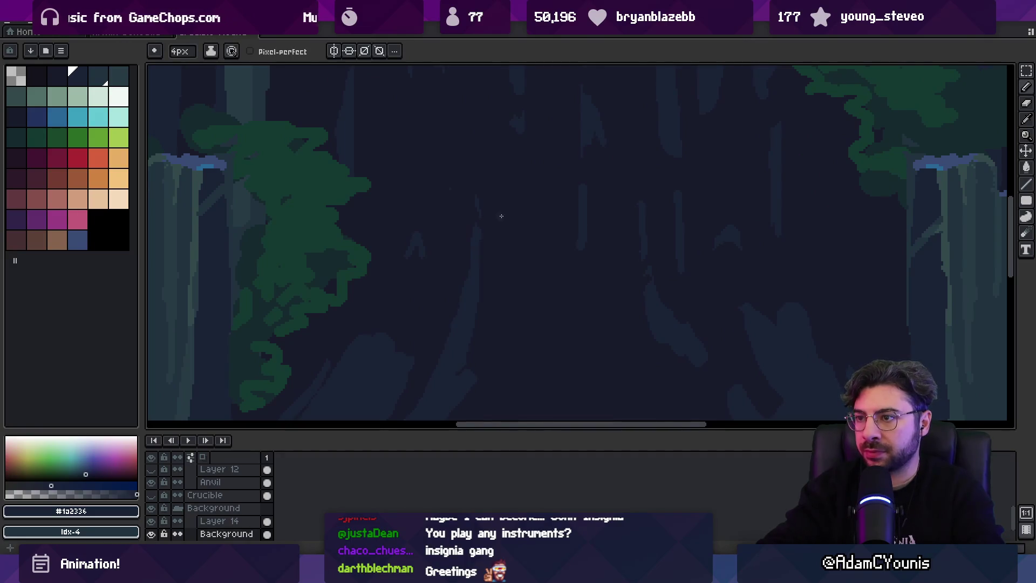
scroll(513, 273, left, 2)
scroll(474, 289, down, 1)
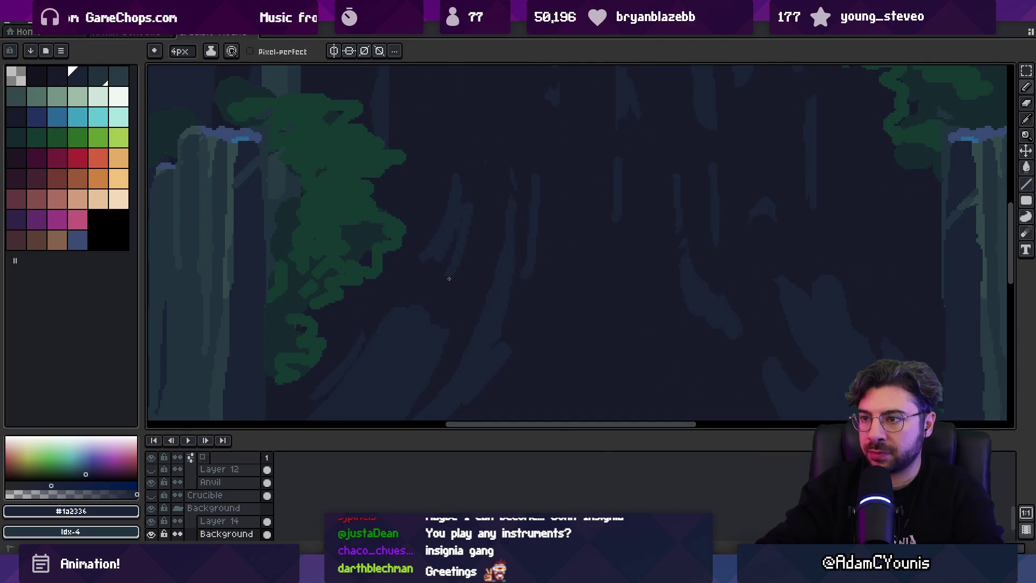
scroll(477, 178, up, 4)
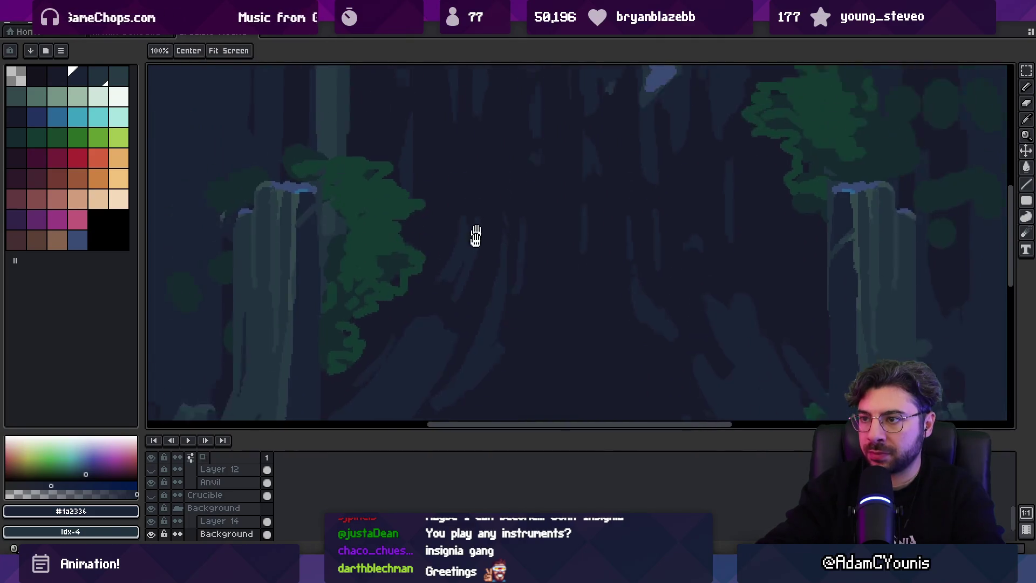
key(z)
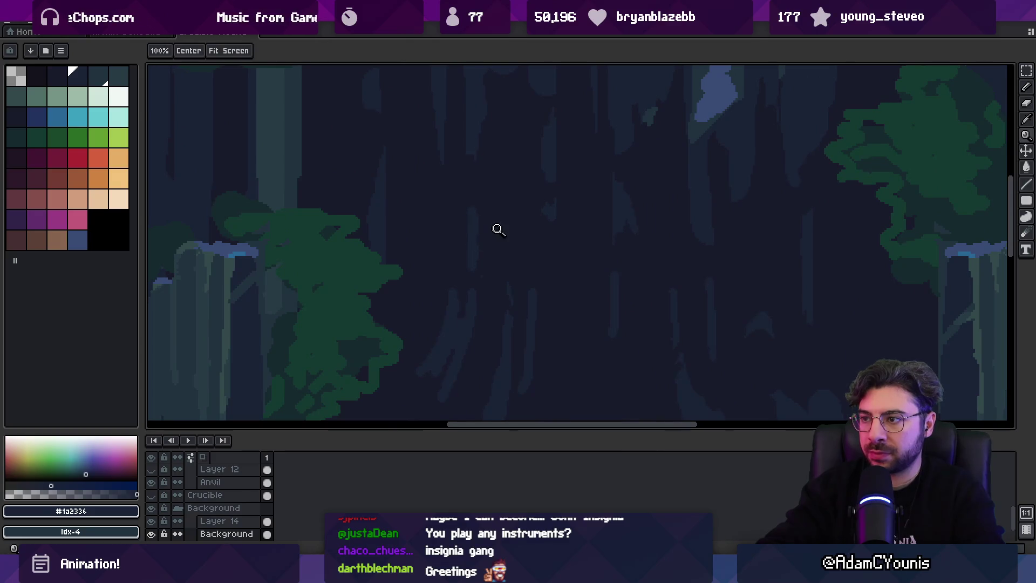
scroll(495, 229, down, 3)
scroll(581, 232, up, 4)
key(b)
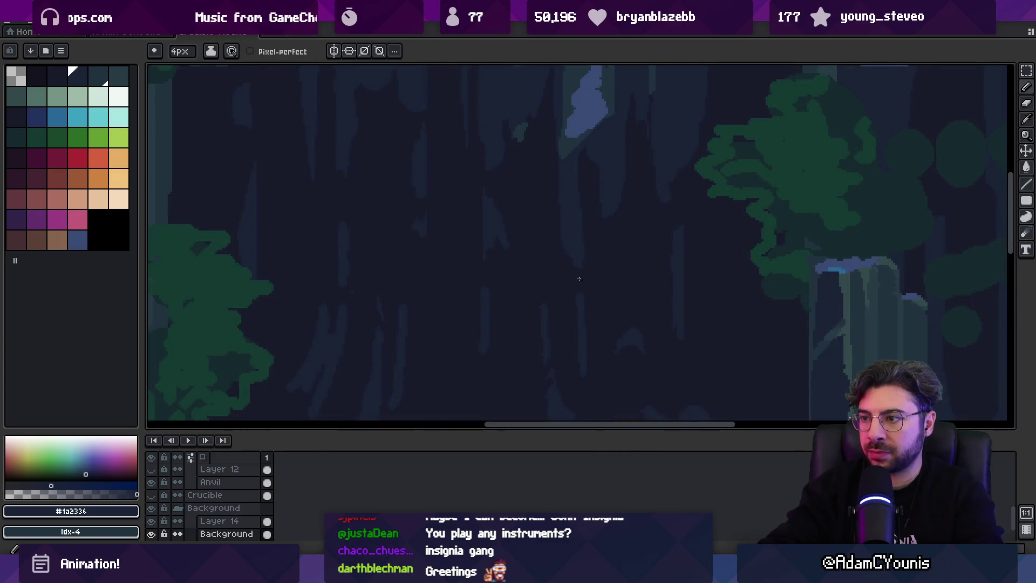
Shade the trunk alternating #191c2c and #1a2336, zooming out to check the scene.
key(z)
scroll(539, 208, down, 3)
scroll(597, 189, up, 4)
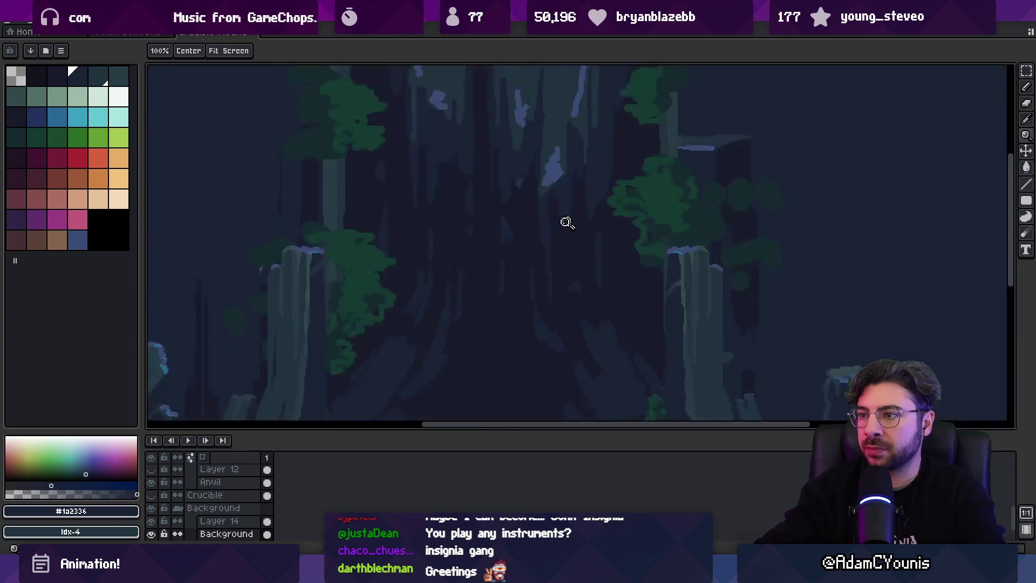
key(b)
alt+click(512, 305)
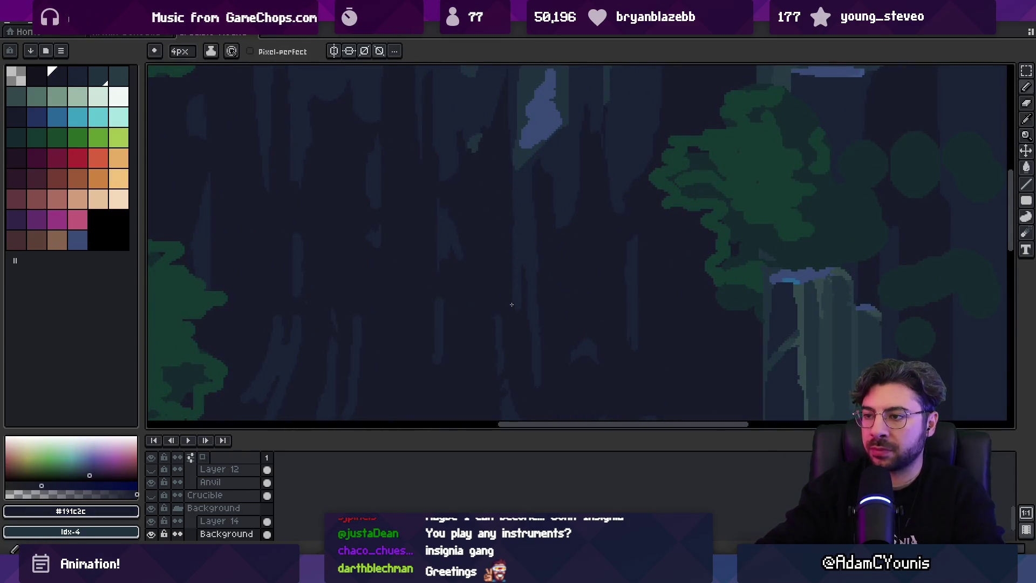
key(z)
scroll(534, 243, down, 3)
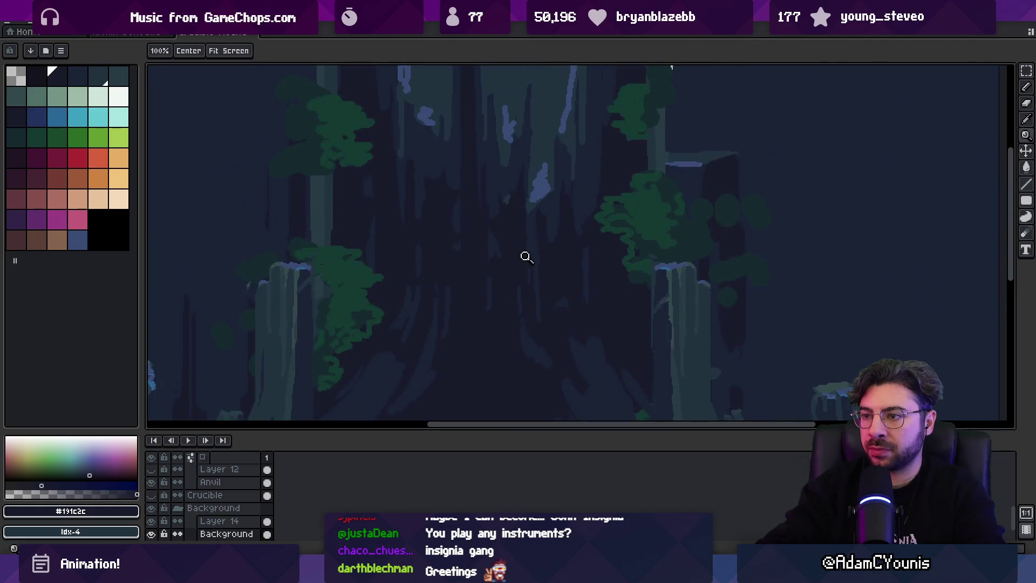
scroll(512, 224, up, 4)
key(b)
alt+click(548, 280)
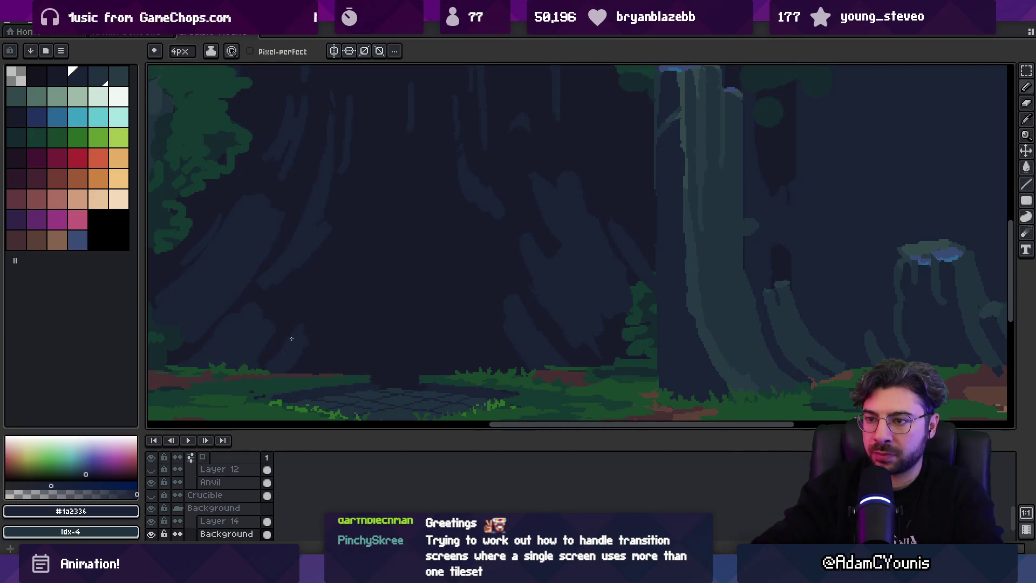
key(z)
scroll(428, 319, down, 3)
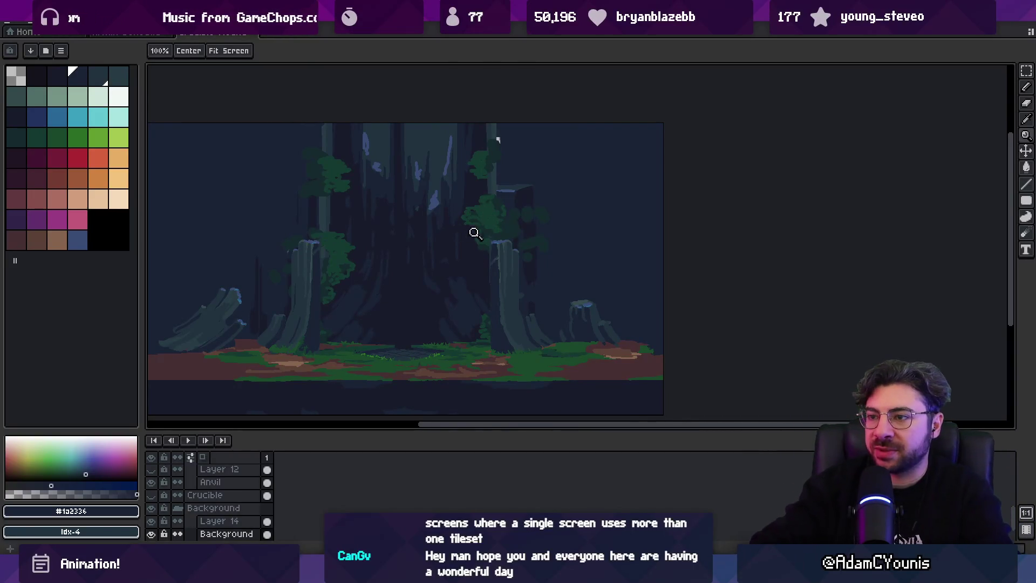
Paint a thick vertical and a diagonal bark streak down the upper central trunk.
click(452, 204)
scroll(448, 281, down, 3)
key(b)
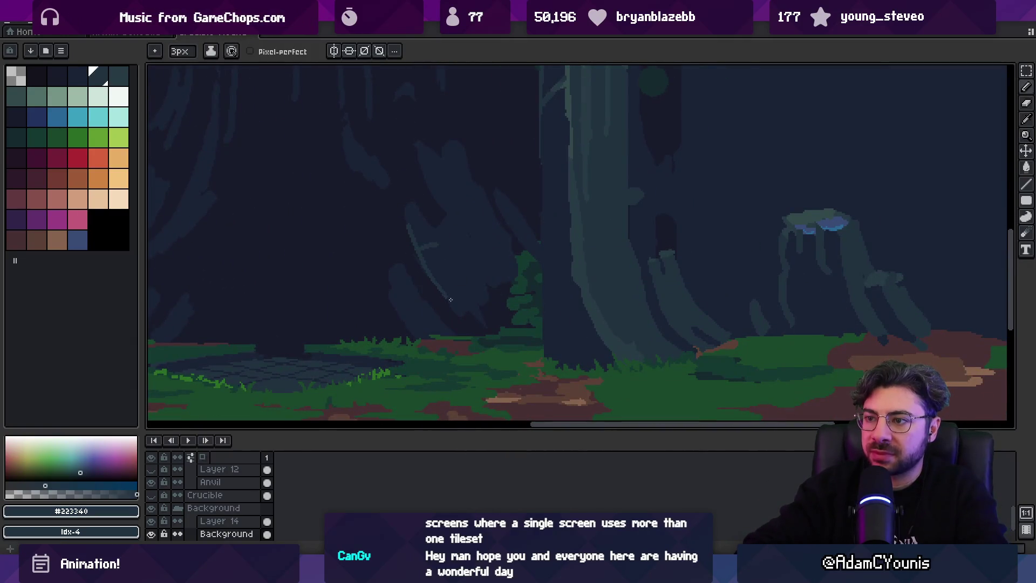
scroll(423, 254, up, 2)
drag(409, 231, 469, 325)
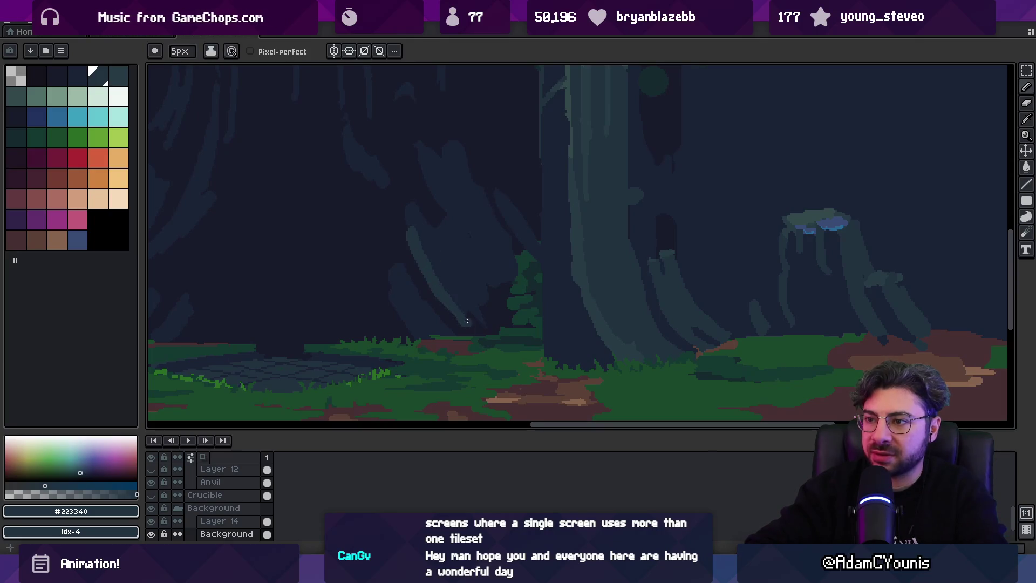
scroll(441, 206, left, 5)
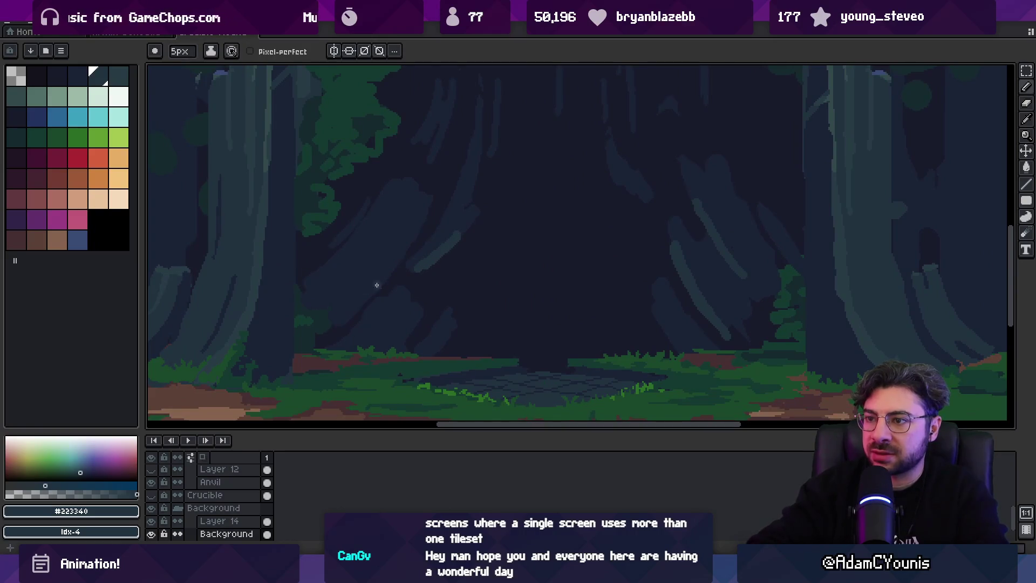
drag(391, 262, 337, 316)
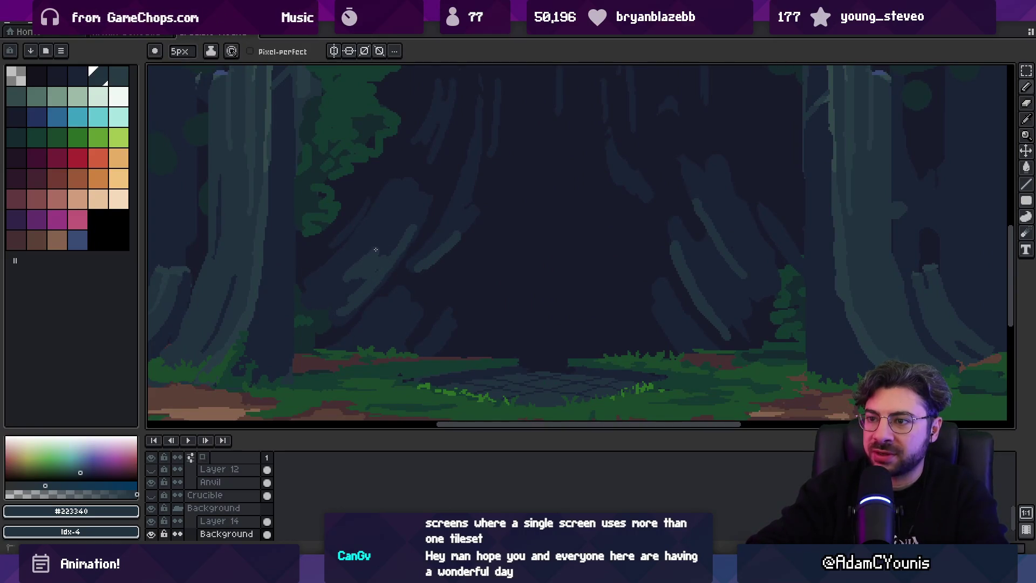
alt+click(337, 272)
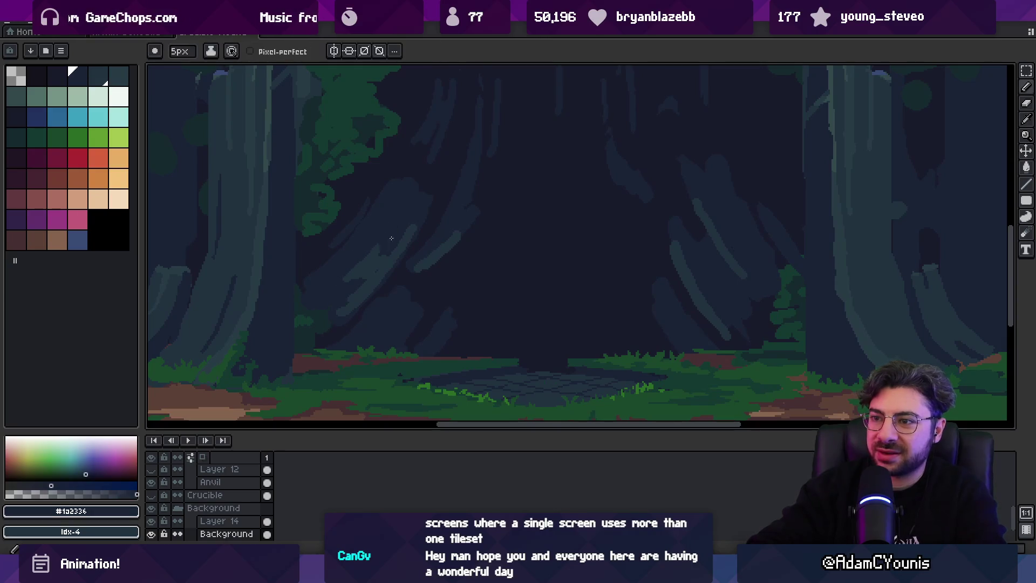
alt+click(381, 256)
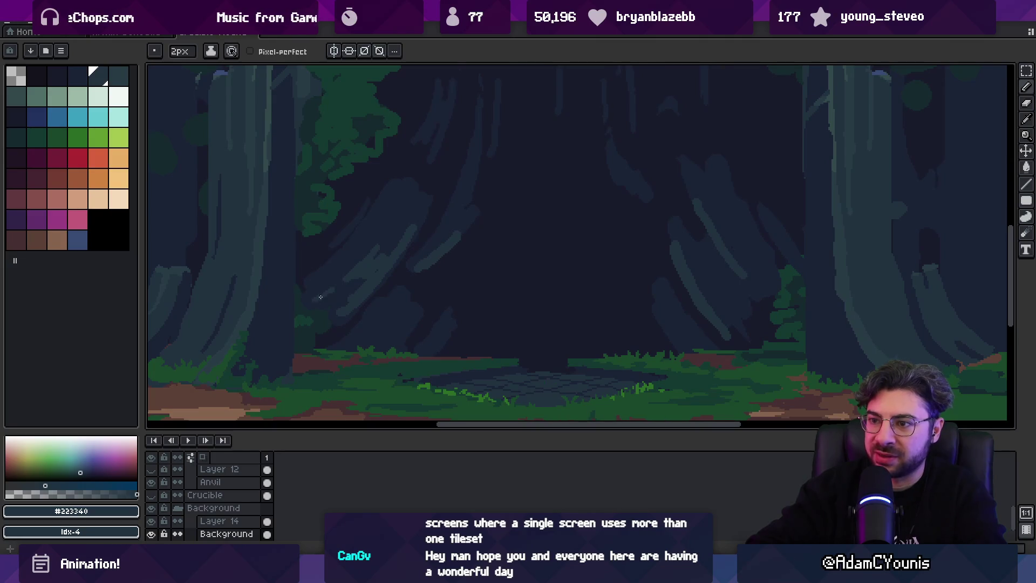
Paint darkest navy #191c2c over the light bark streaks on the lower trunk.
key(z)
scroll(388, 250, down, 3)
scroll(503, 258, up, 1)
scroll(522, 303, down, 2)
scroll(475, 294, up, 2)
key(b)
alt+click(437, 234)
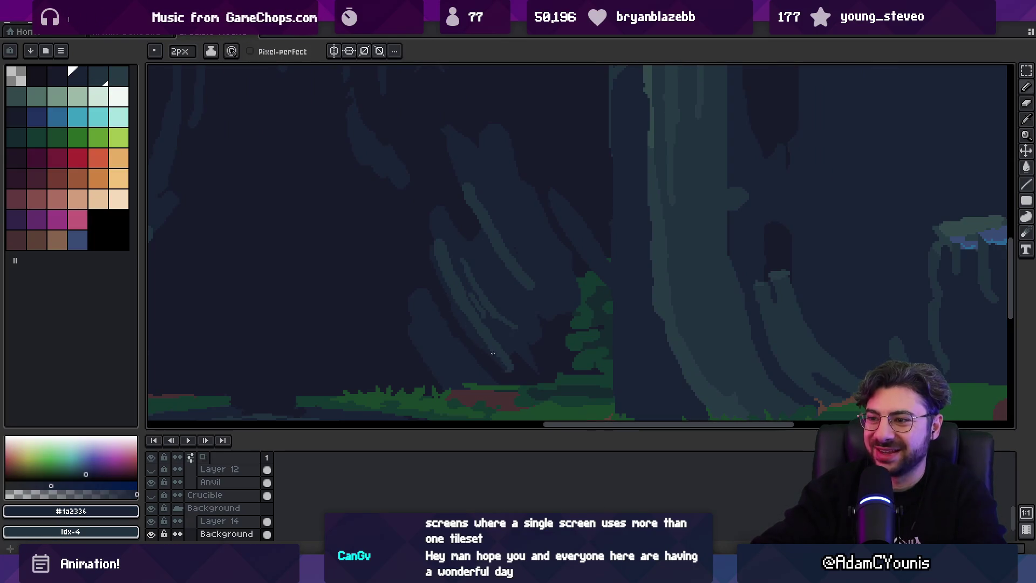
alt+click(475, 329)
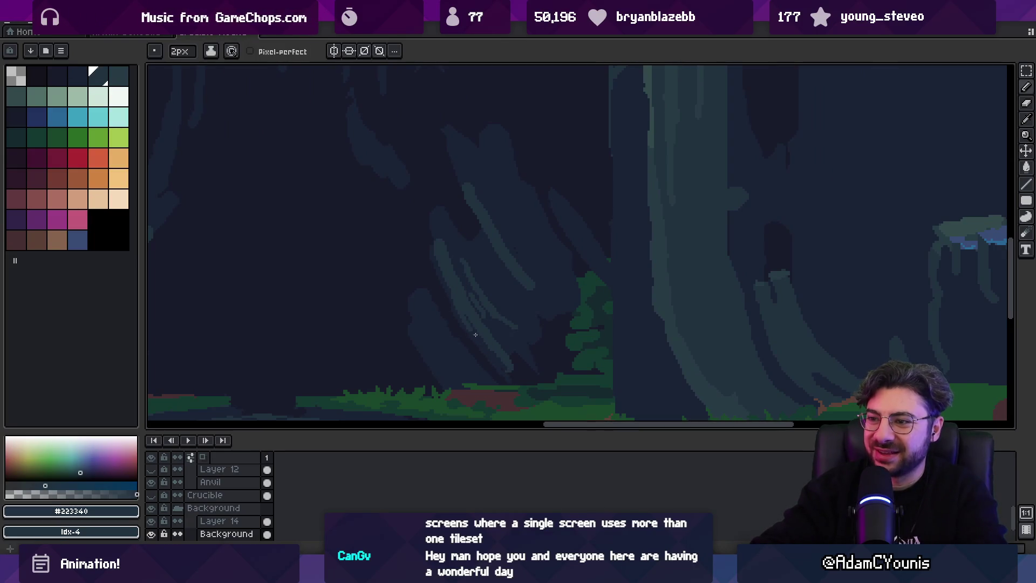
alt+click(449, 305)
key(z)
scroll(443, 291, down, 3)
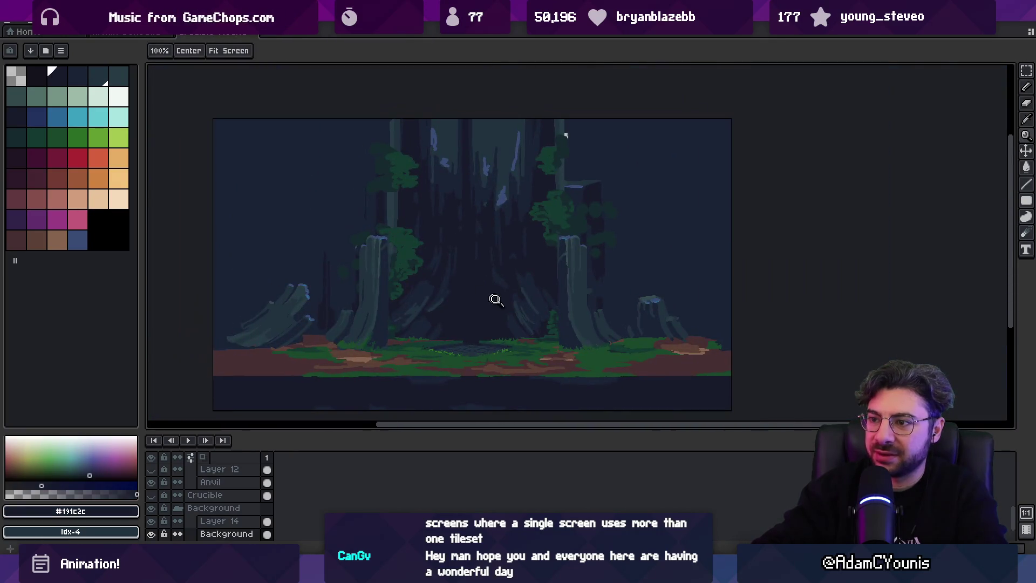
scroll(490, 296, up, 3)
key(b)
drag(547, 295, 540, 336)
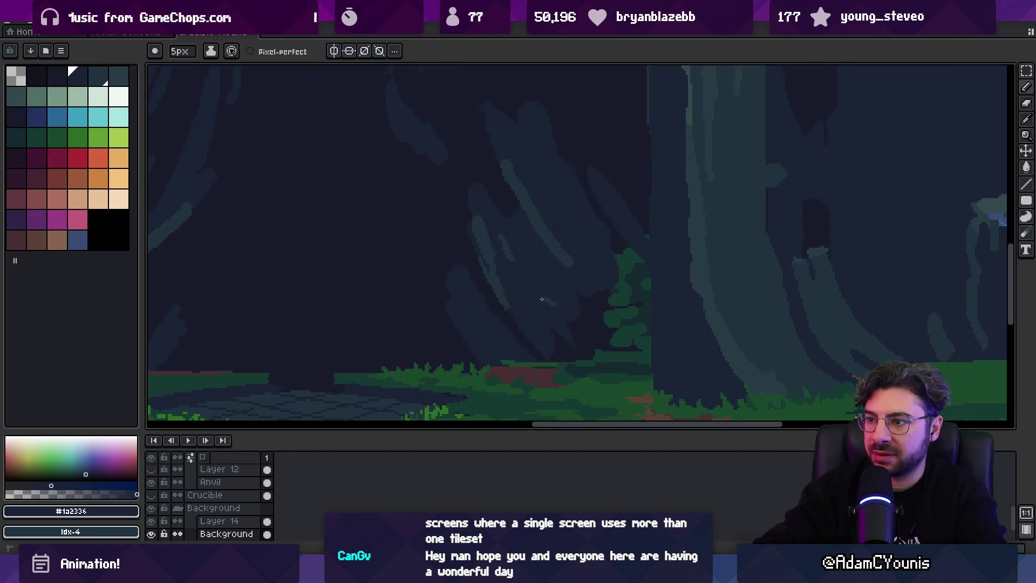
Shrink the pencil to 3px and touch up the trunk with #223340, #1a2336 and #191c2c.
alt+click(492, 243)
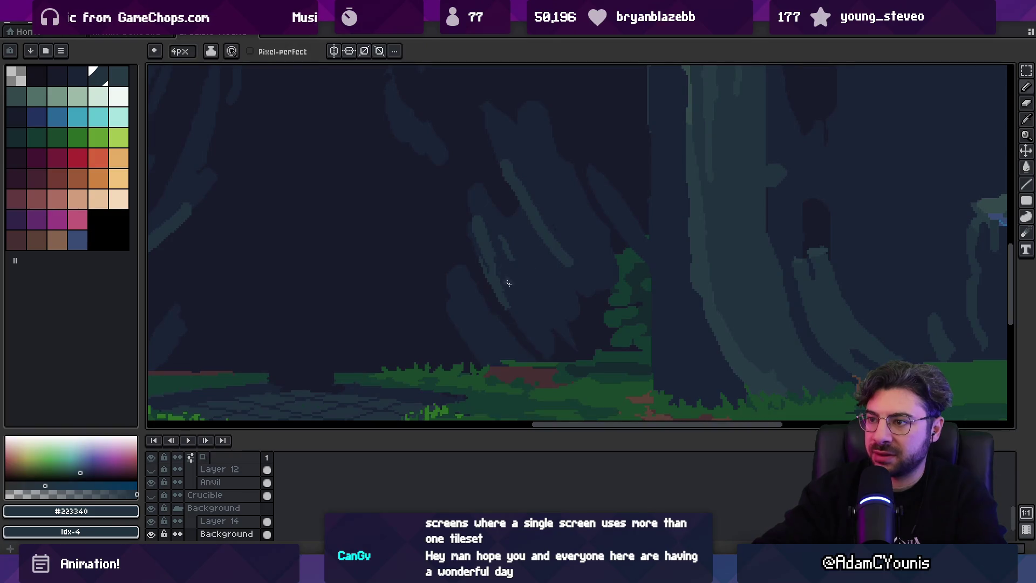
key(minus)
key(minus)
key(minus)
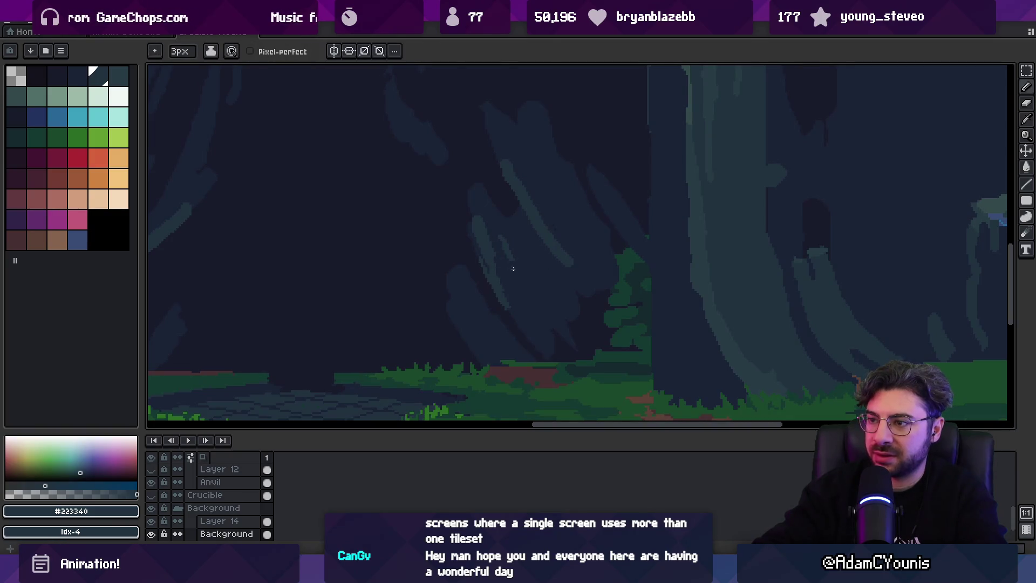
alt+click(478, 239)
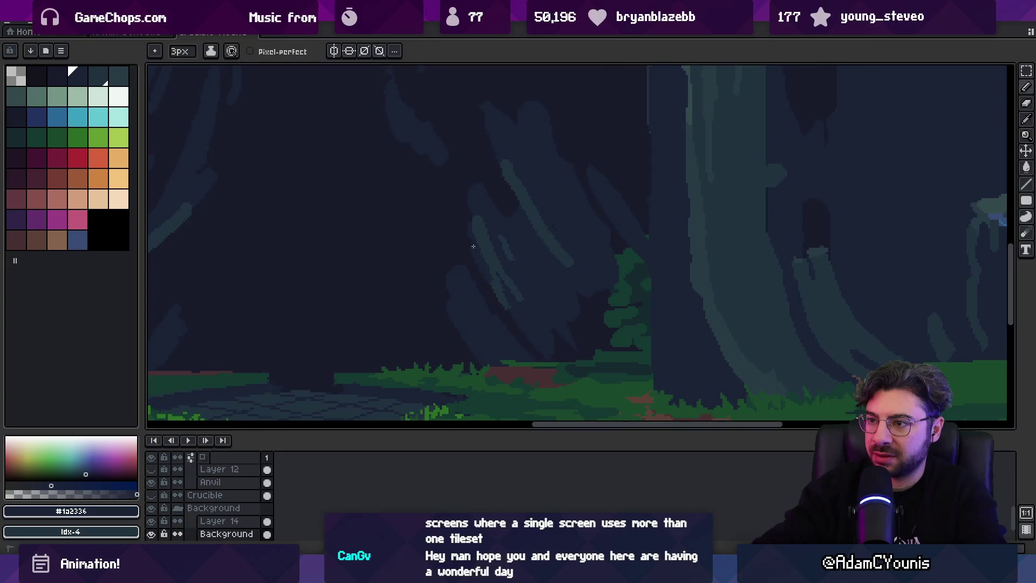
alt+click(574, 348)
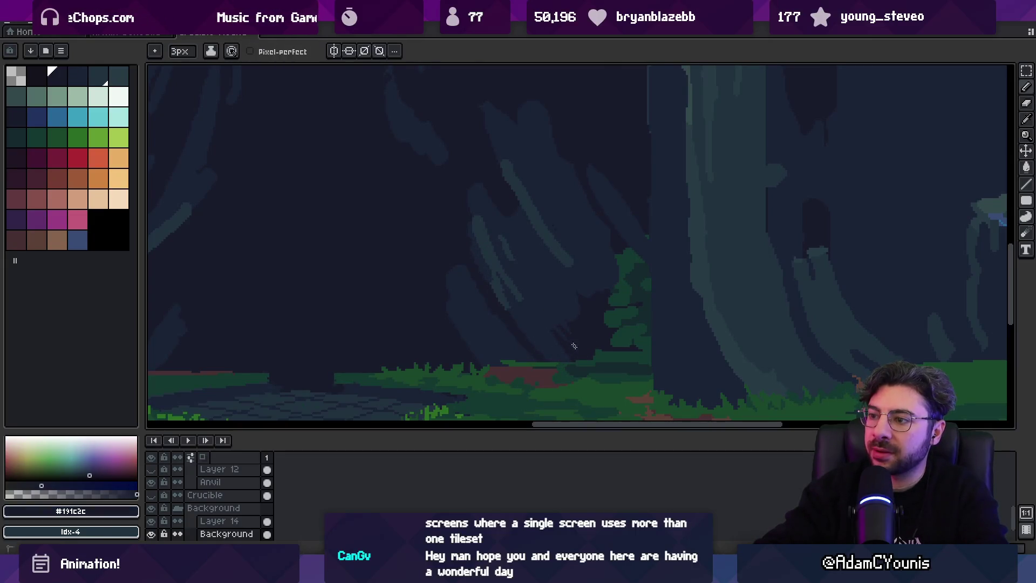
alt+click(563, 309)
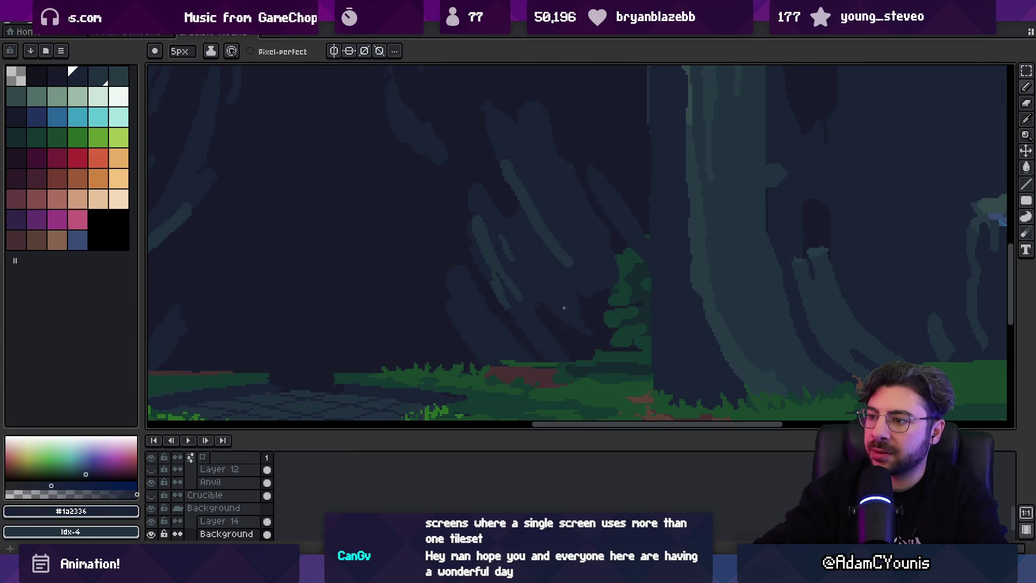
alt+click(567, 259)
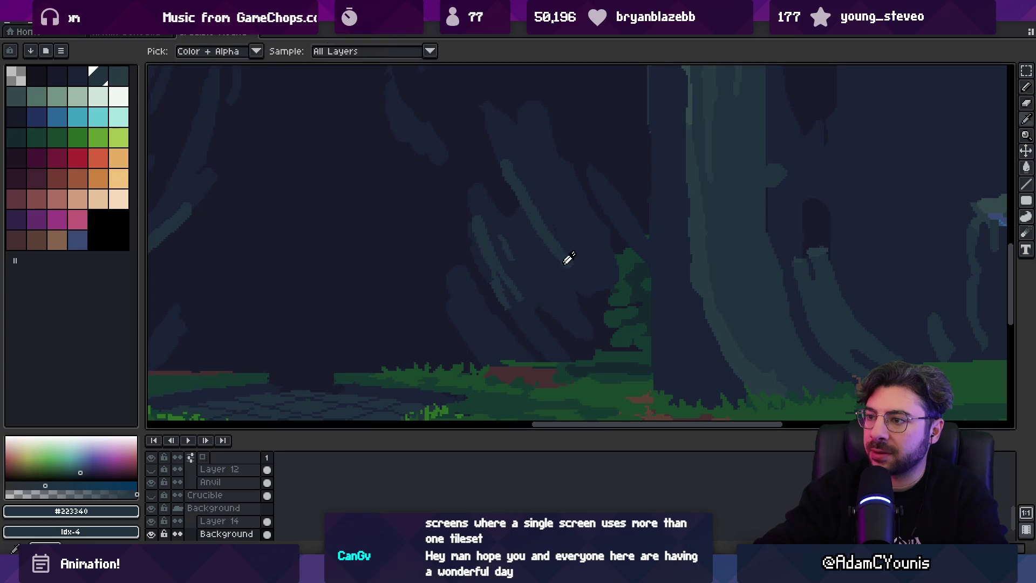
alt+click(607, 344)
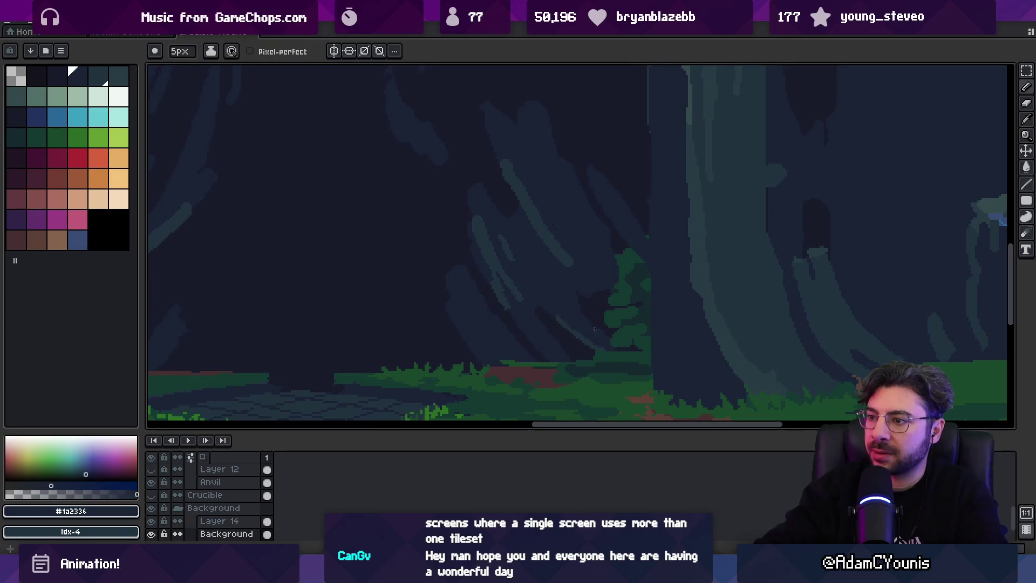
key(z)
scroll(567, 283, down, 5)
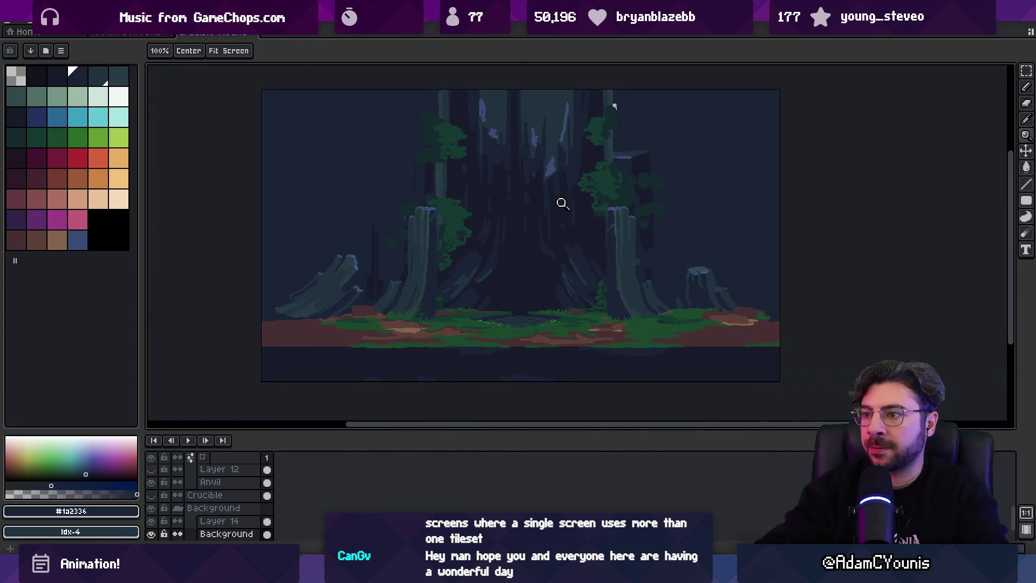
scroll(532, 234, up, 5)
Pan down along the trunk and darken it with #191c2c and #1a2336.
alt+click(485, 267)
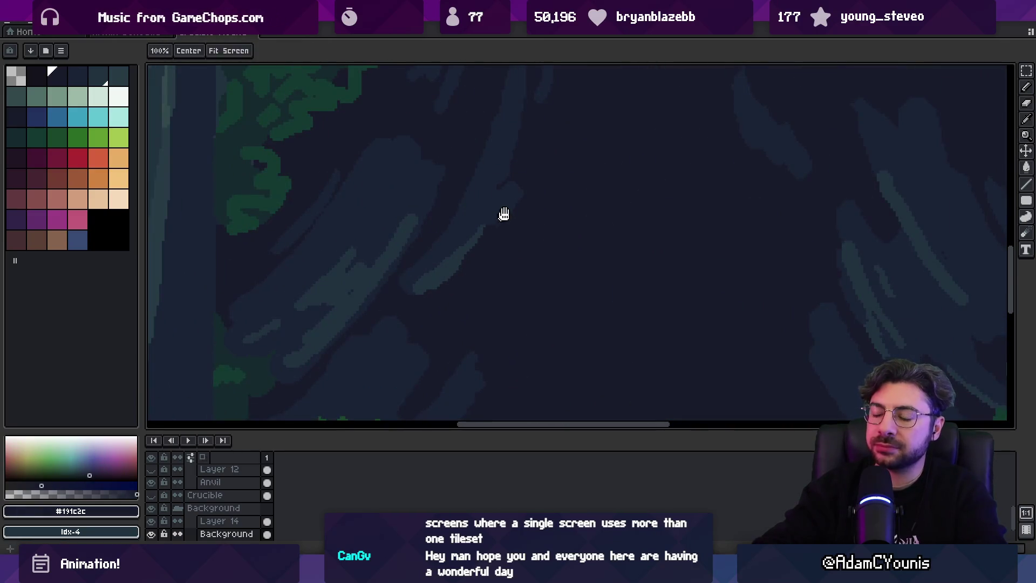
drag(502, 216, 511, 237)
drag(490, 279, 518, 289)
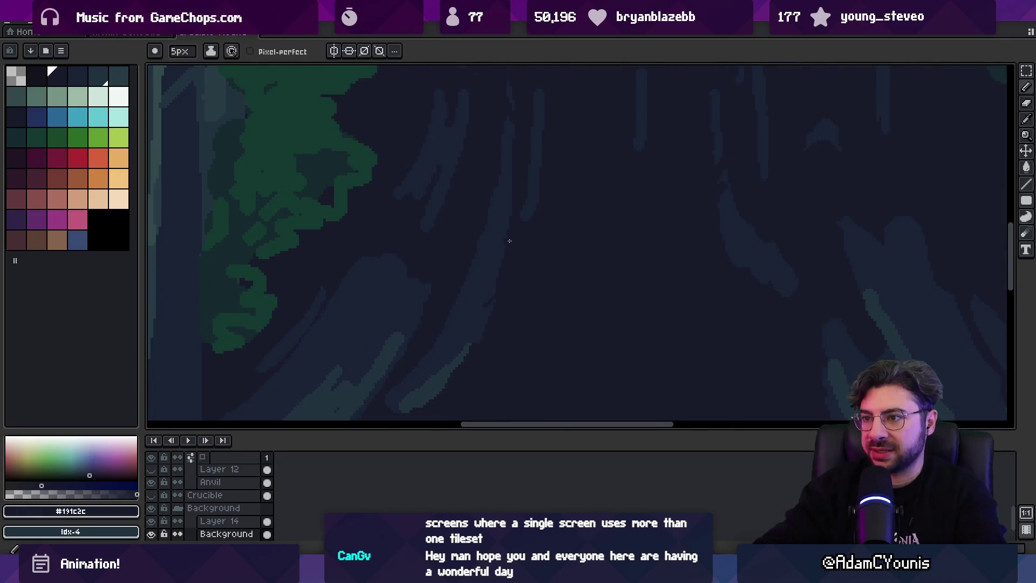
alt+click(470, 289)
alt+click(502, 302)
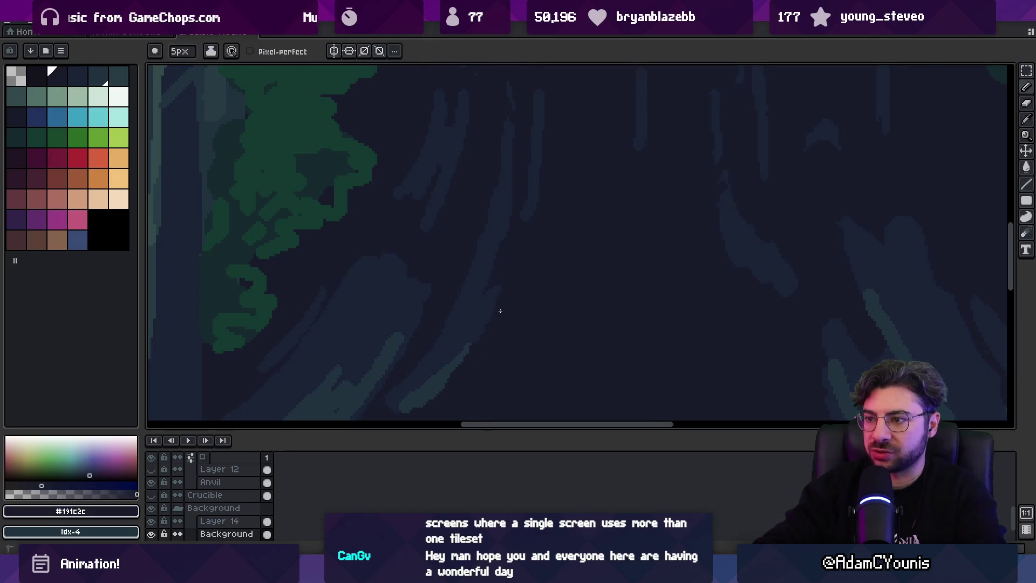
key(z)
scroll(534, 282, down, 5)
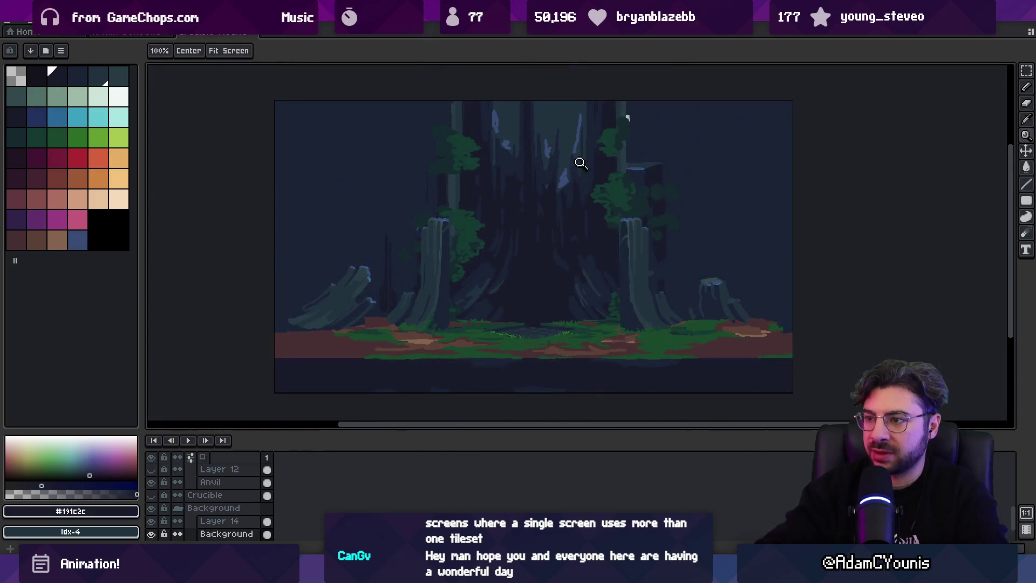
scroll(549, 257, up, 4)
alt+click(545, 205)
alt+click(558, 248)
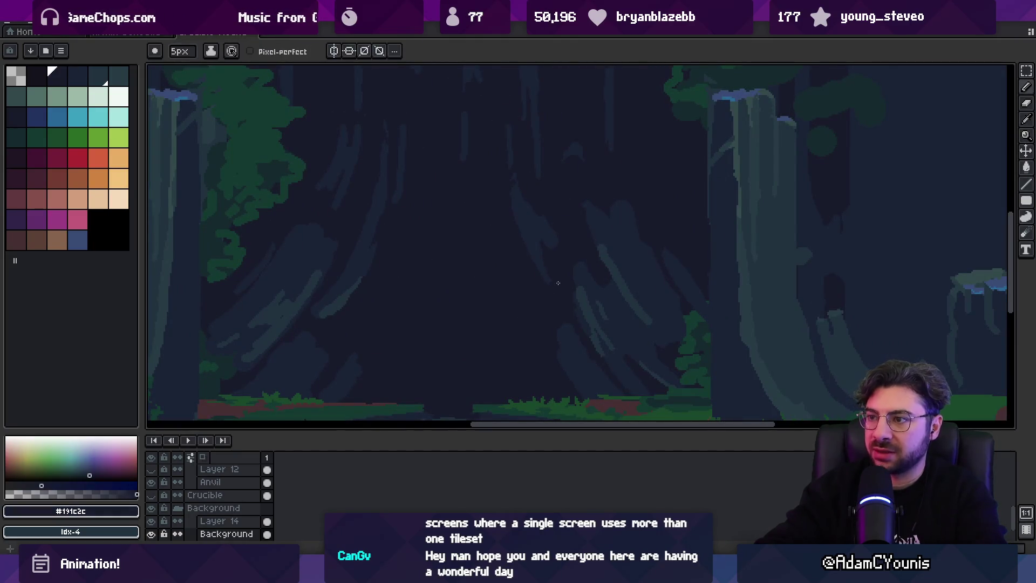
Zoom back in on the central trunk for final #191c2c and #1a2336 touch-ups.
key(z)
scroll(528, 259, down, 5)
scroll(566, 242, up, 5)
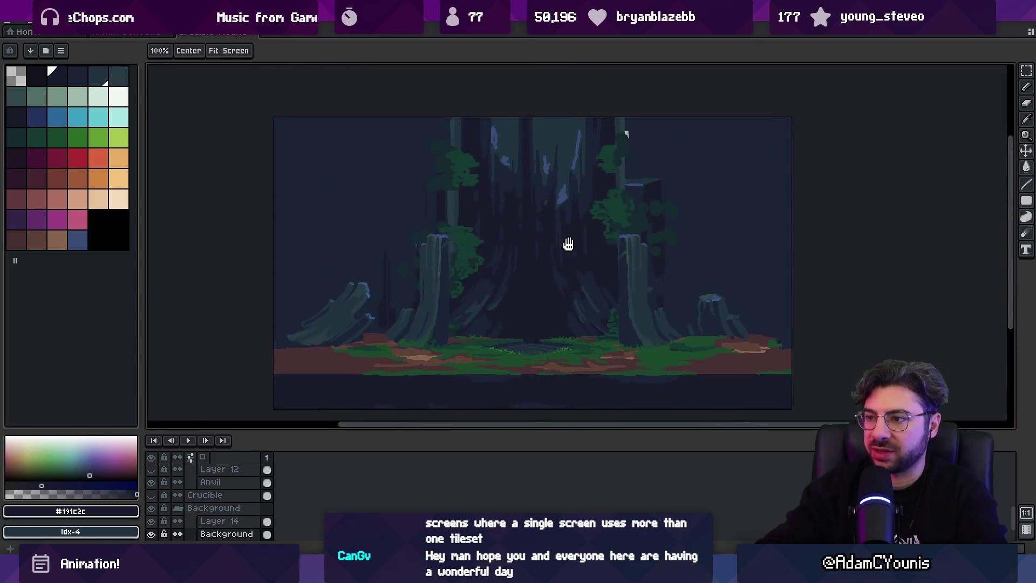
alt+click(532, 255)
alt+click(548, 220)
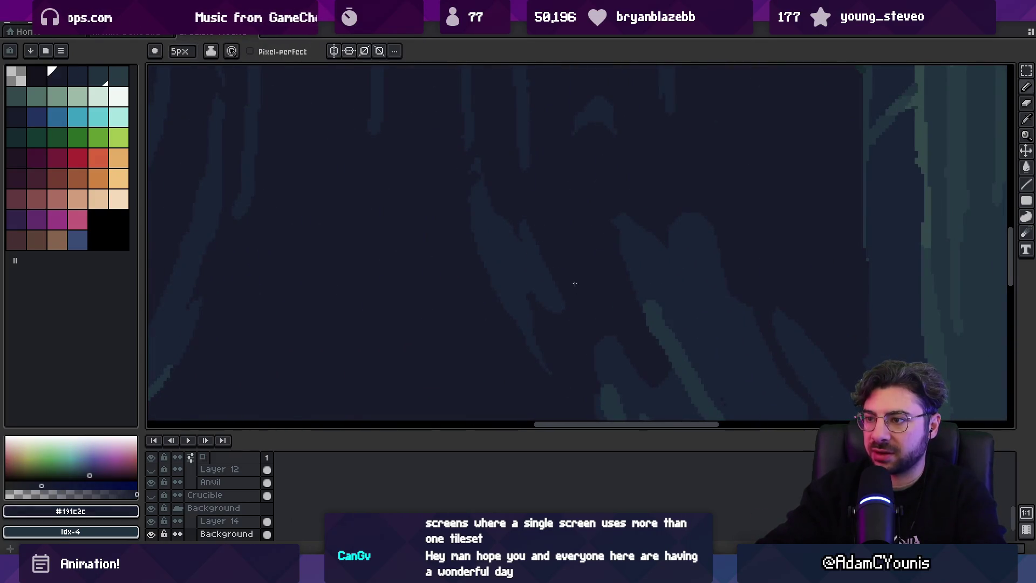
alt+click(524, 238)
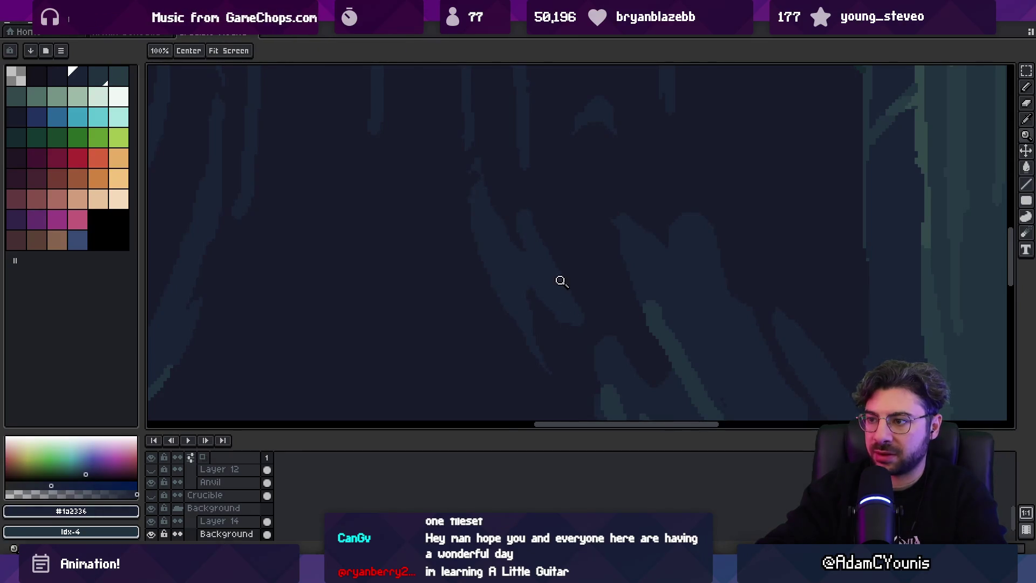
Zoom out and bucket-fill the background between the trees with red.
key(z)
scroll(561, 261, down, 2)
scroll(561, 260, down, 2)
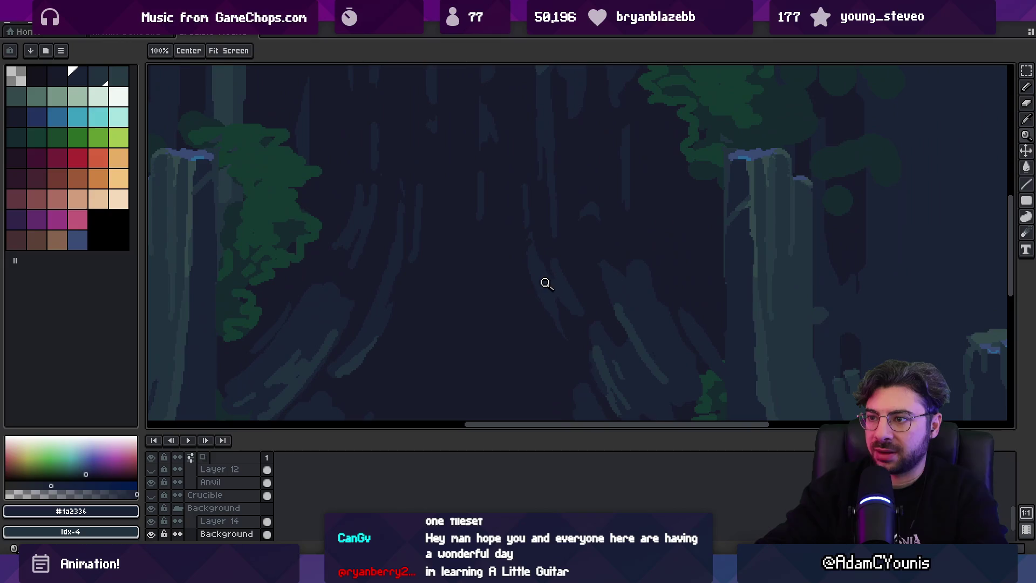
click(78, 157)
key(g)
click(542, 273)
Zoom and pan in on the central trunk to inspect the red-filled areas.
key(z)
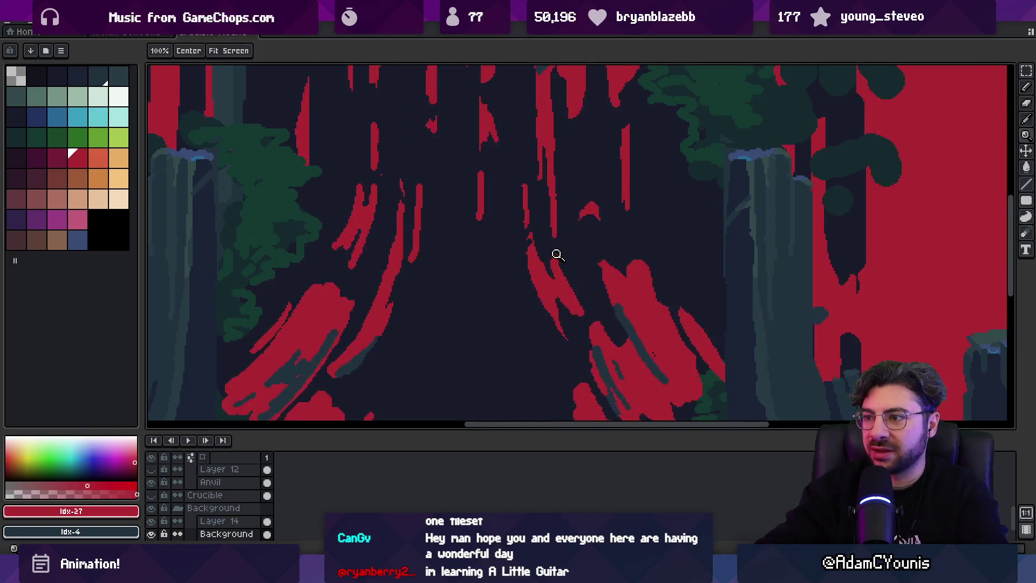
scroll(540, 237, down, 2)
scroll(504, 264, up, 2)
mouse_move(511, 266)
mouse_down()
mouse_move(507, 250)
mouse_move(520, 242)
mouse_move(500, 308)
mouse_move(523, 351)
mouse_move(509, 268)
mouse_up()
scroll(509, 268, up, 1)
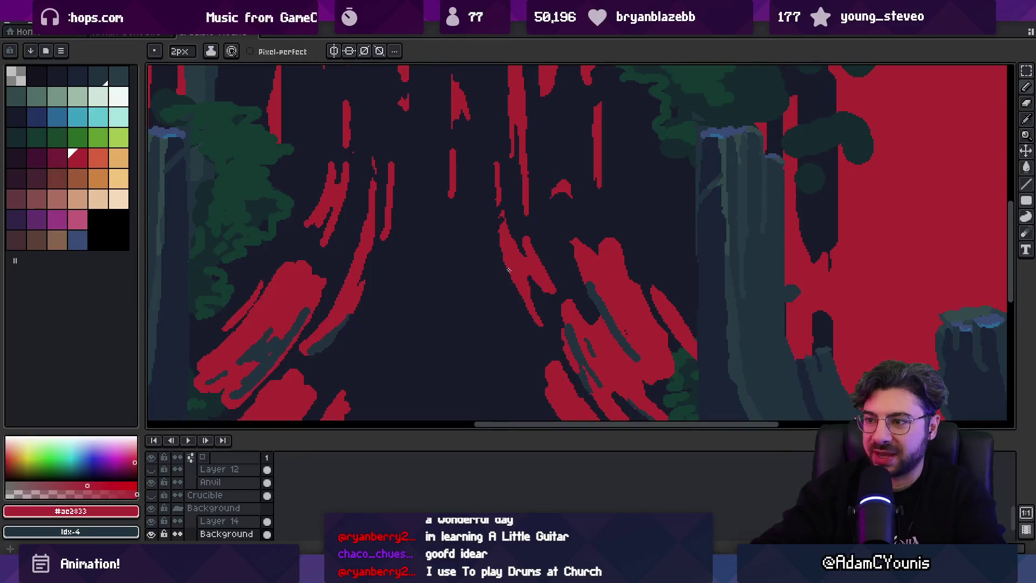
scroll(528, 297, down, 3)
click(488, 298)
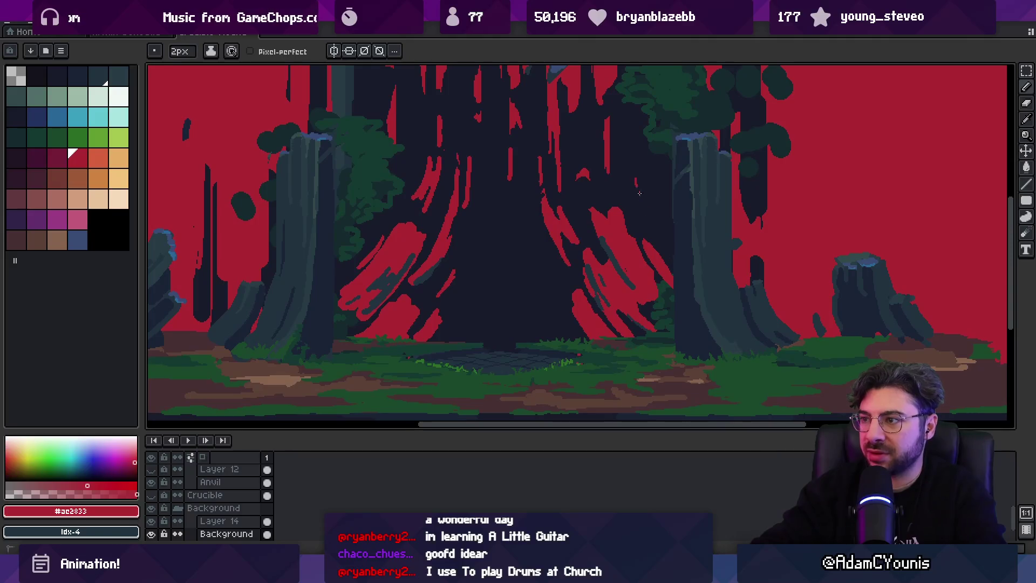
scroll(620, 211, up, 2)
alt+scroll(599, 252, up, 1)
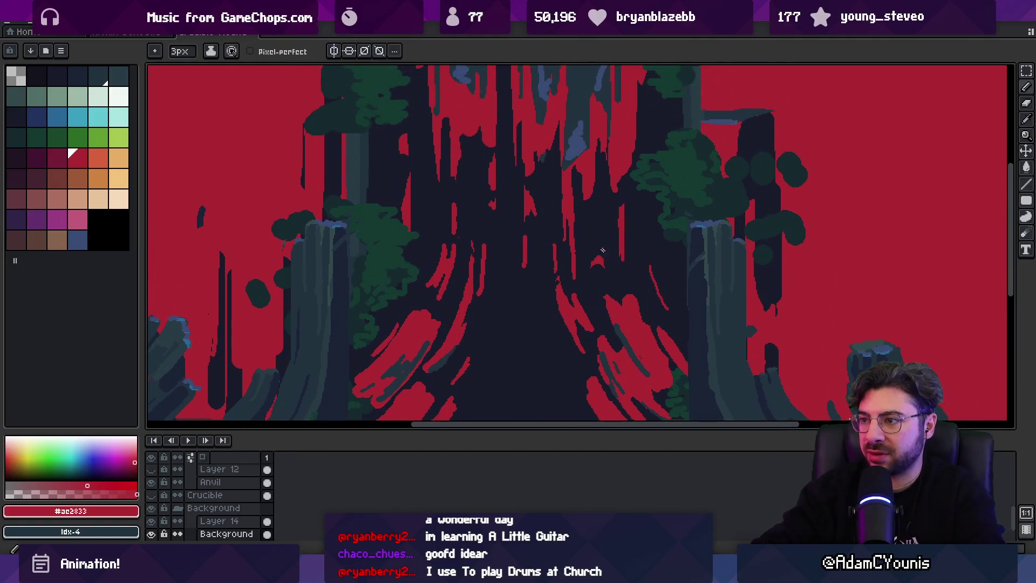
Switch between the darkest navy and red swatches, sample the dark trunk colour, and select Idx-4.
alt+click(596, 281)
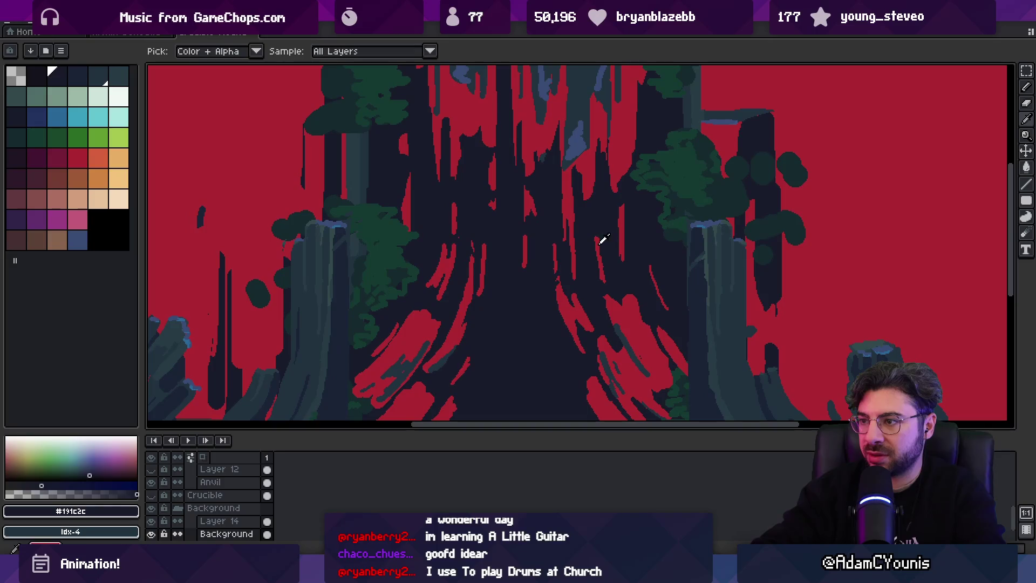
alt+click(603, 279)
alt+click(604, 287)
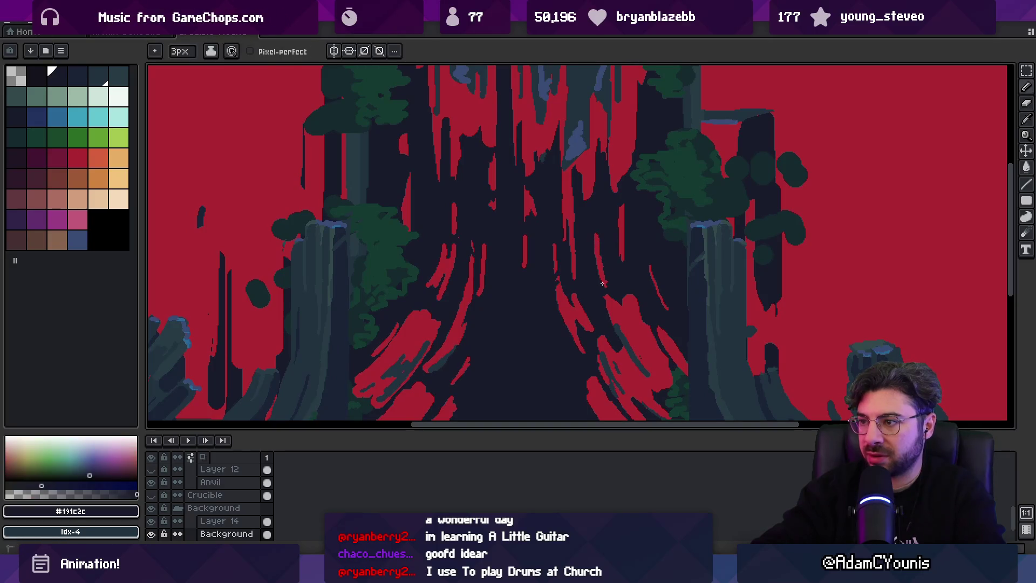
key(alt)
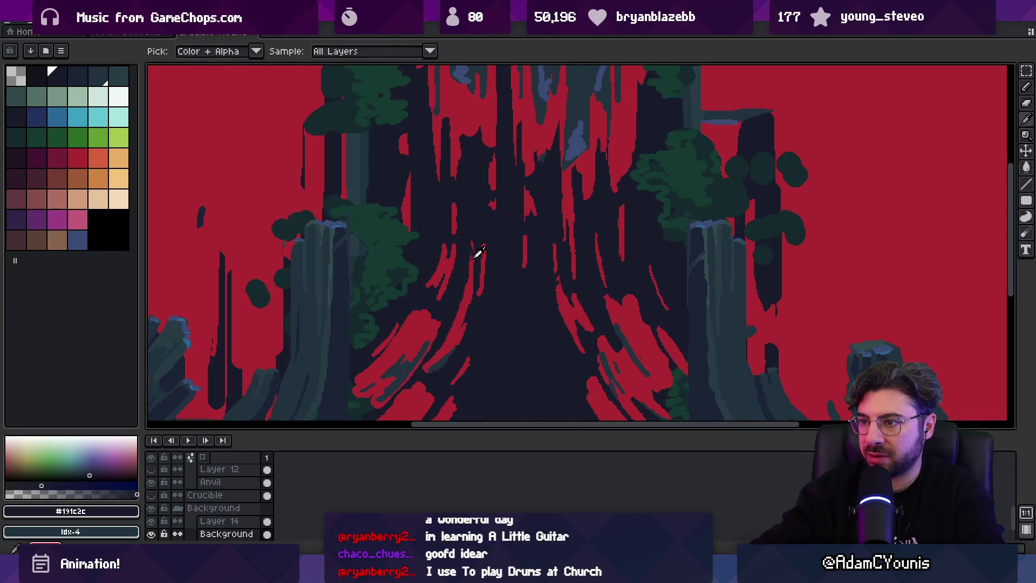
alt+click(477, 281)
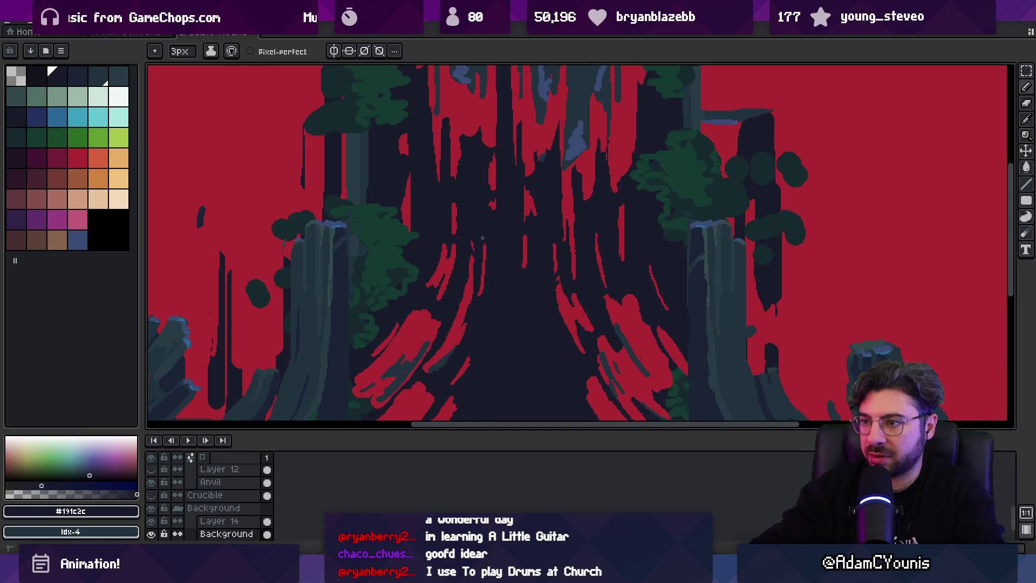
scroll(514, 250, up, 2)
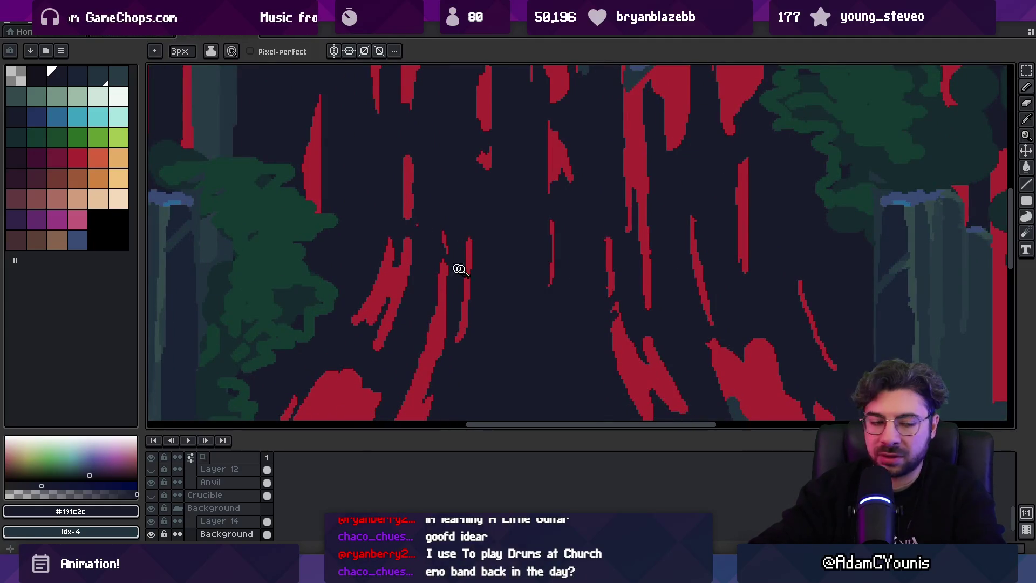
scroll(450, 267, down, 2)
key(v)
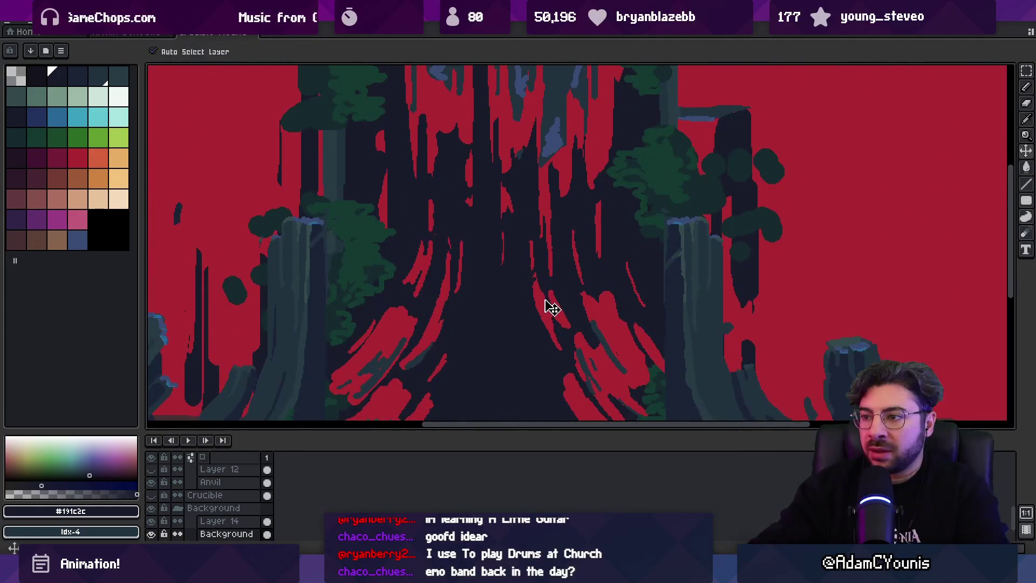
alt+click(549, 306)
click(99, 77)
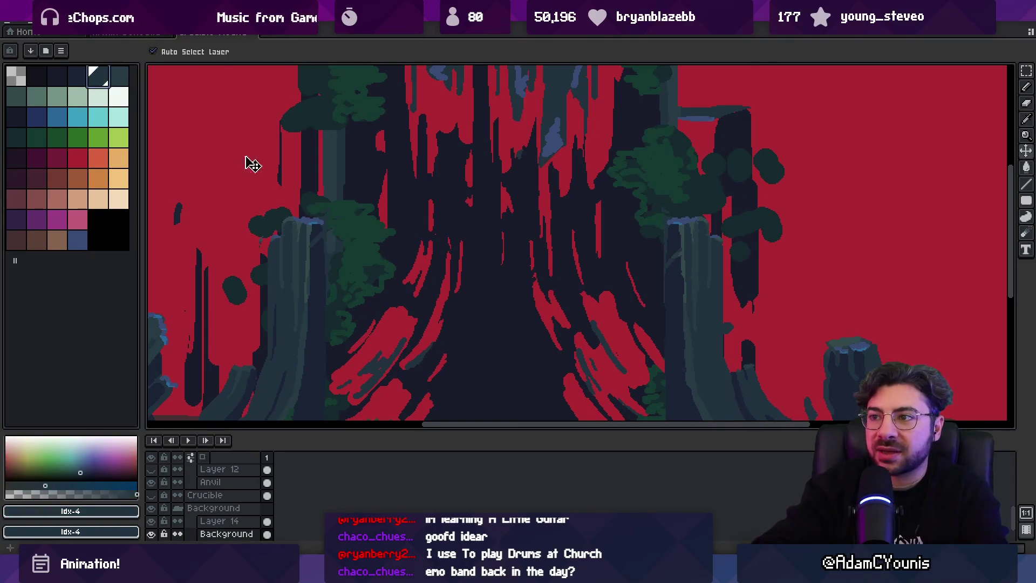
Re-export the image with the previous export settings (Ctrl+Alt+Shift+S).
scroll(528, 169, down, 3)
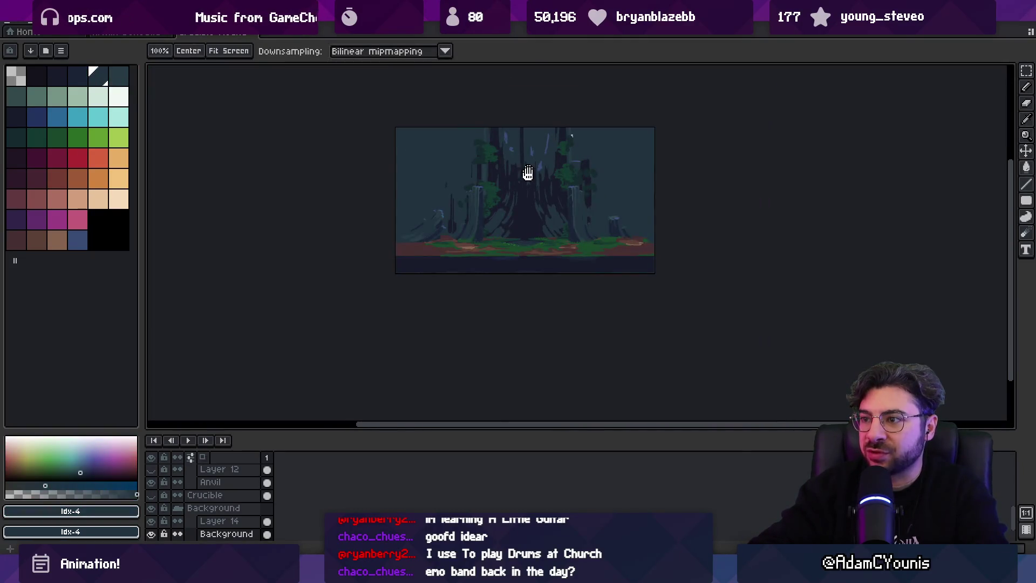
scroll(527, 168, up, 2)
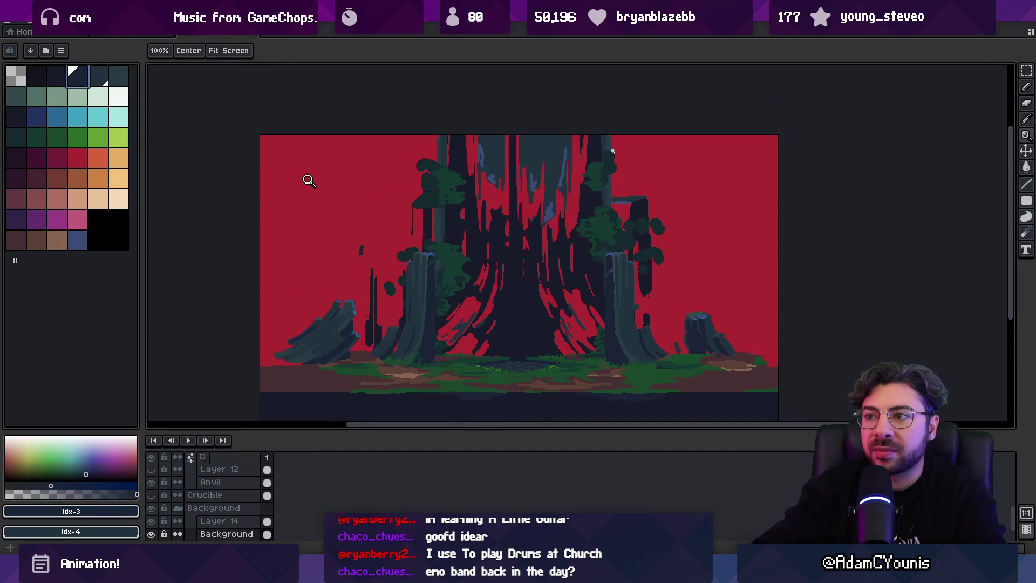
scroll(552, 271, up, 1)
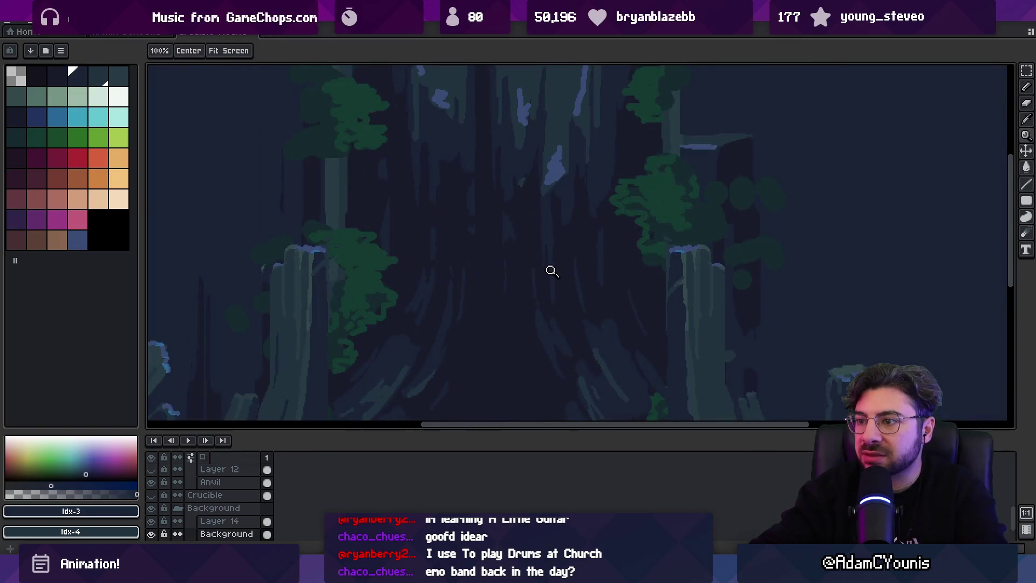
key(ctrl+alt+shift+s)
key(Escape)
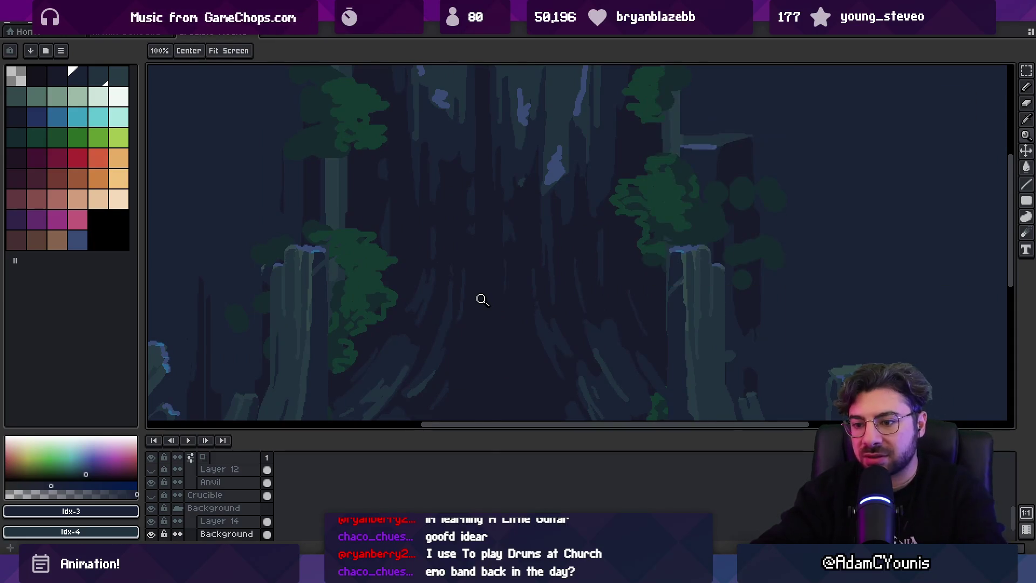
Check the re-exported backdrop in Unity's full-screen game view, then return to Aseprite.
key(alt+Tab)
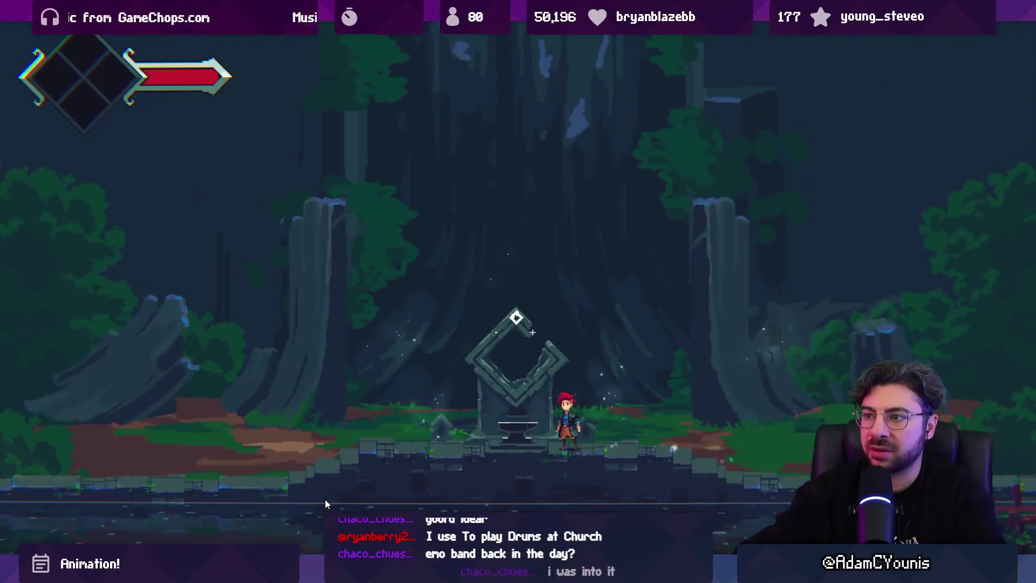
key(F11)
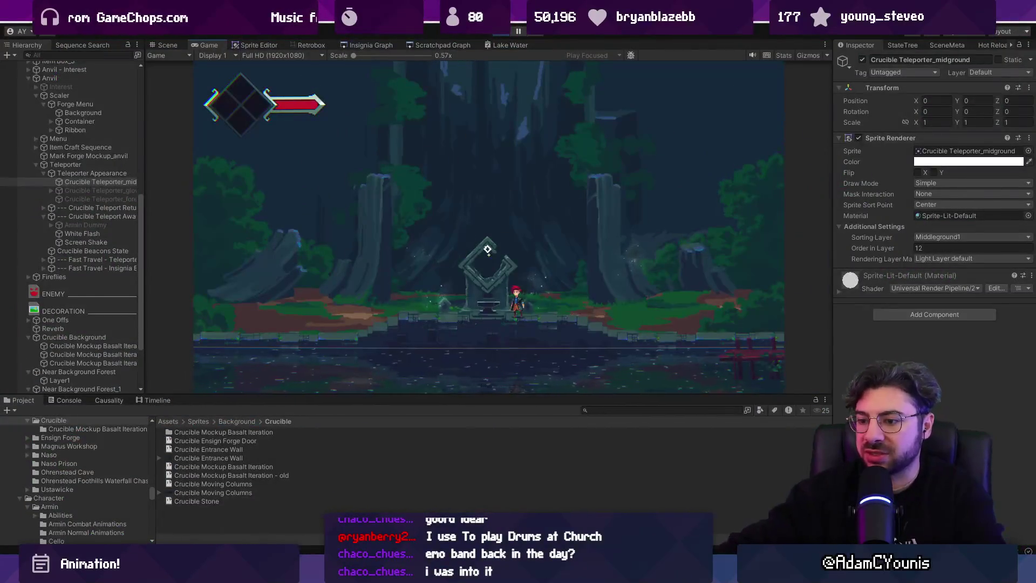
key(alt+Tab)
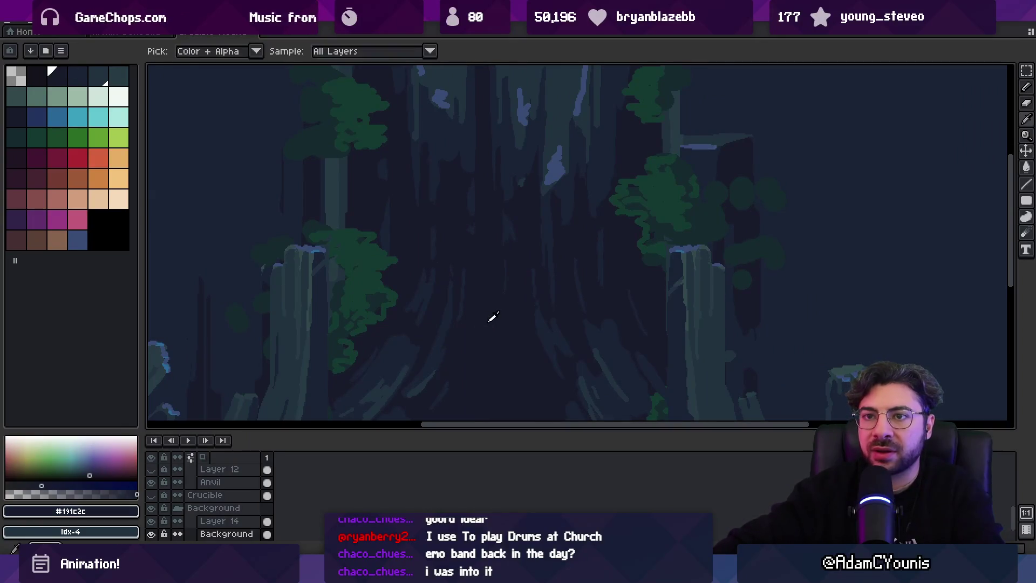
Enlarge the colour picker panel, switch to the Paint Bucket, and select swatch Idx-2.
scroll(499, 338, up, 2)
scroll(499, 338, up, 2)
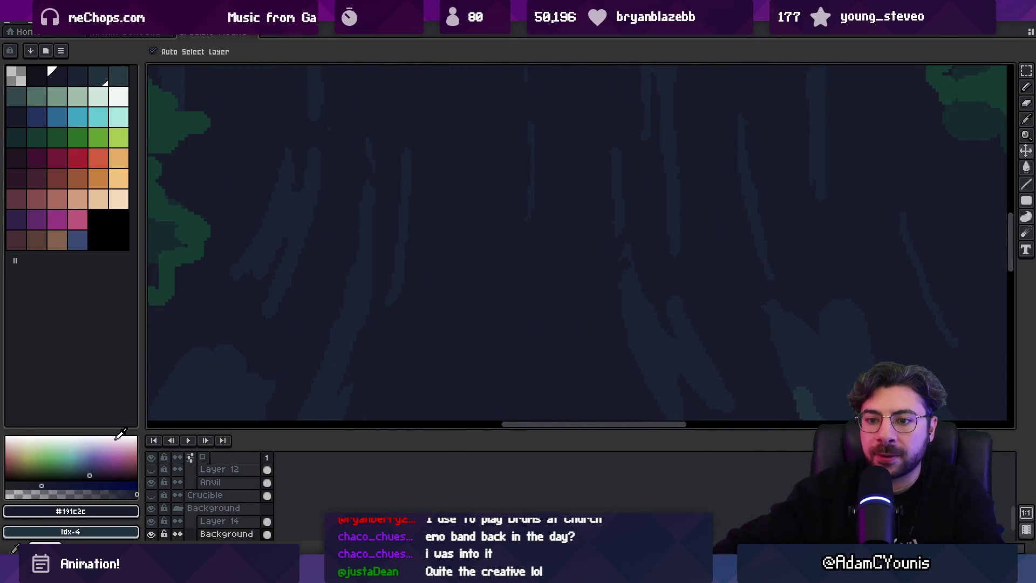
drag(113, 431, 108, 295)
click(45, 80)
key(g)
scroll(502, 293, down, 3)
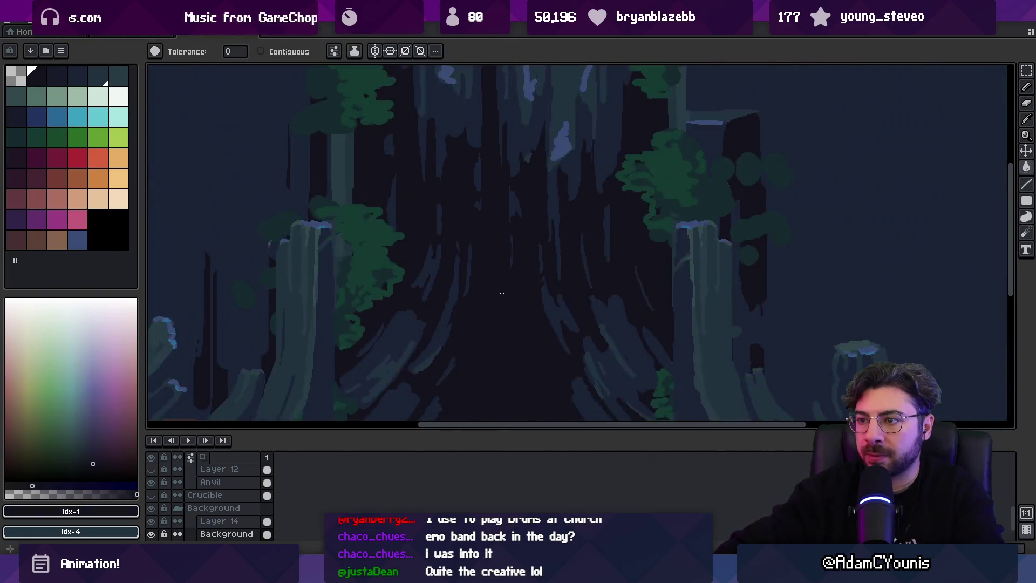
scroll(502, 293, up, 3)
click(61, 81)
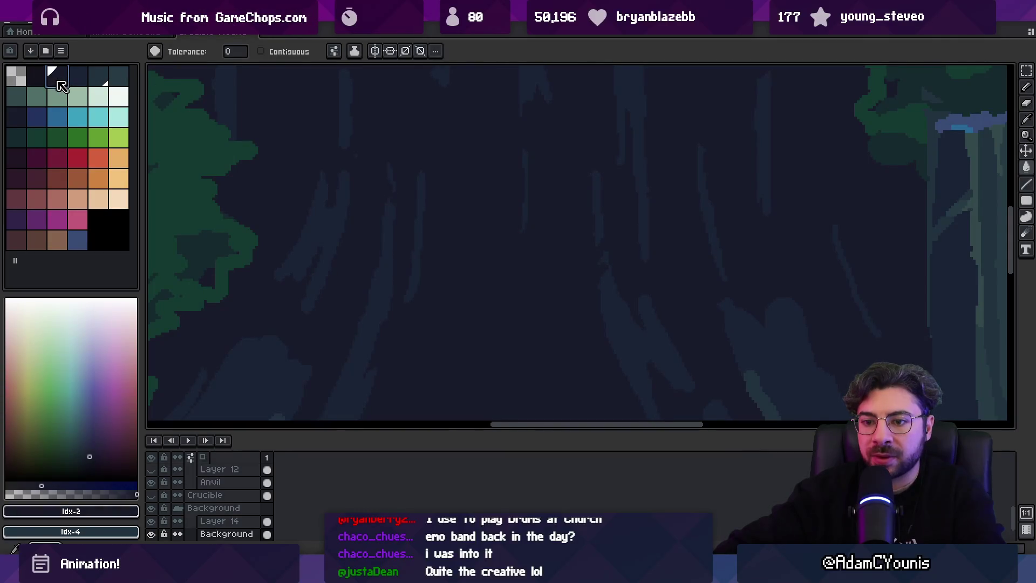
drag(143, 311, 297, 310)
Give palette colour Idx-2 a new navy shade in the colour picker and lock the palette.
drag(177, 293, 167, 182)
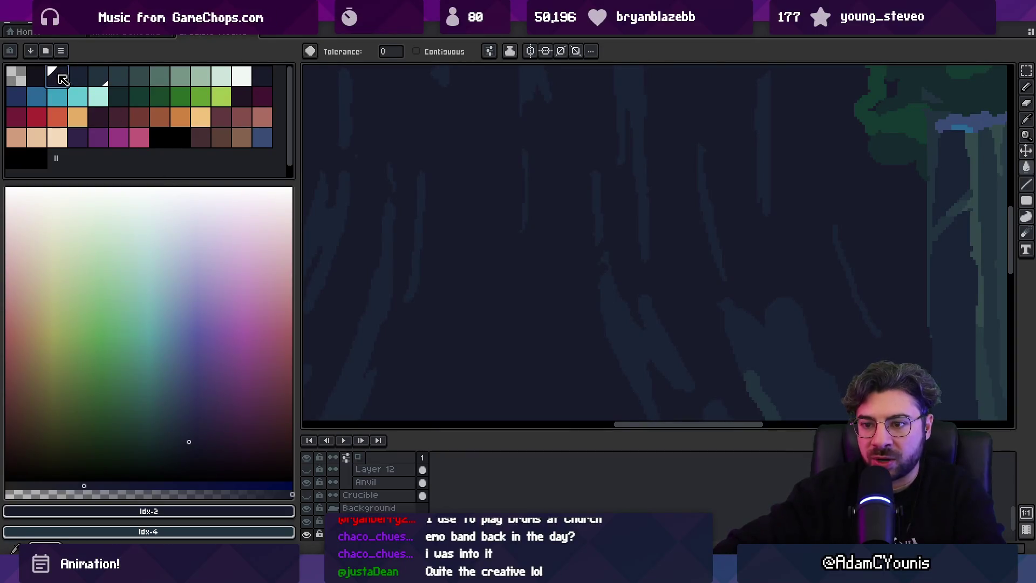
click(77, 85)
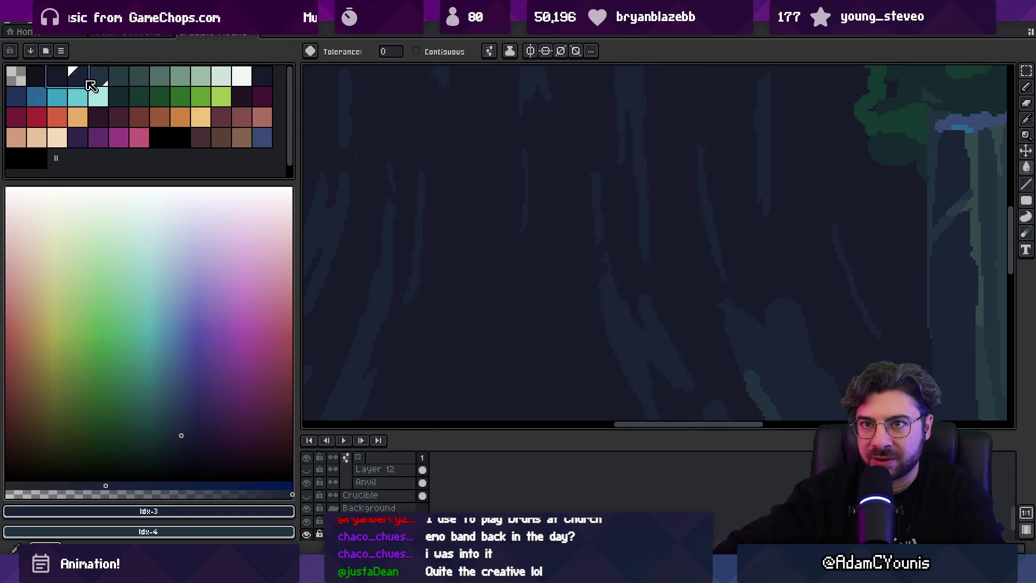
click(60, 82)
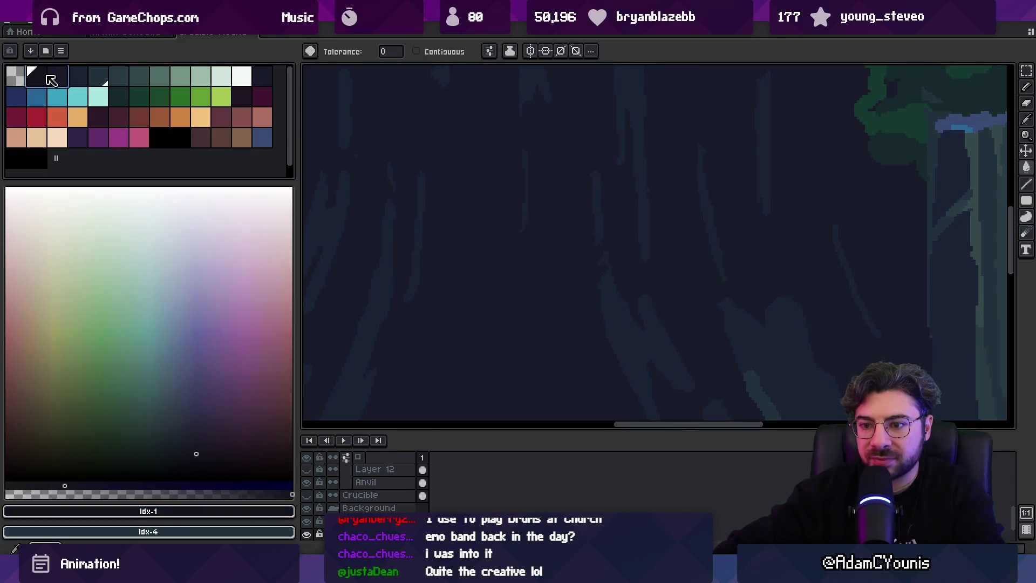
click(189, 443)
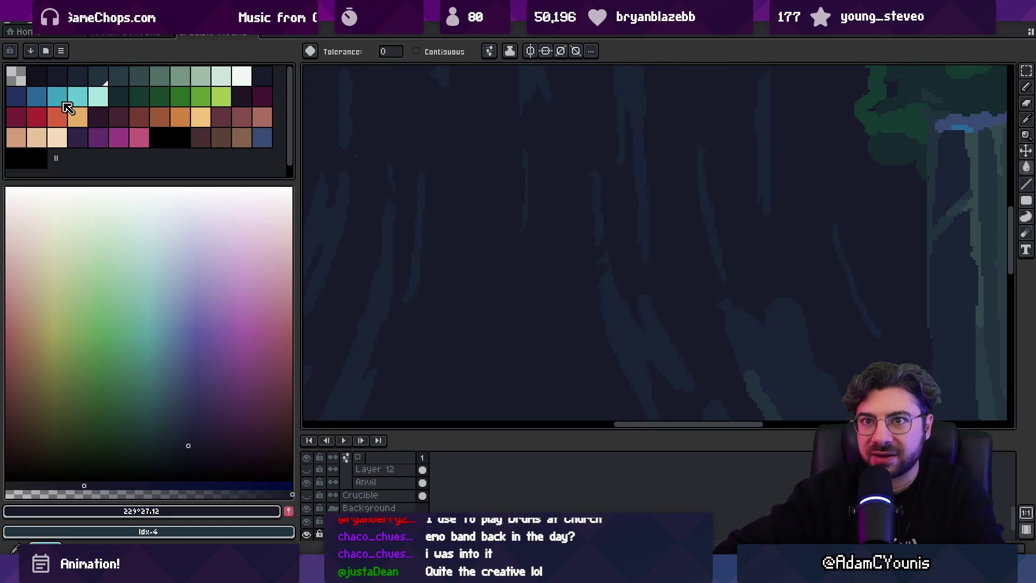
click(59, 81)
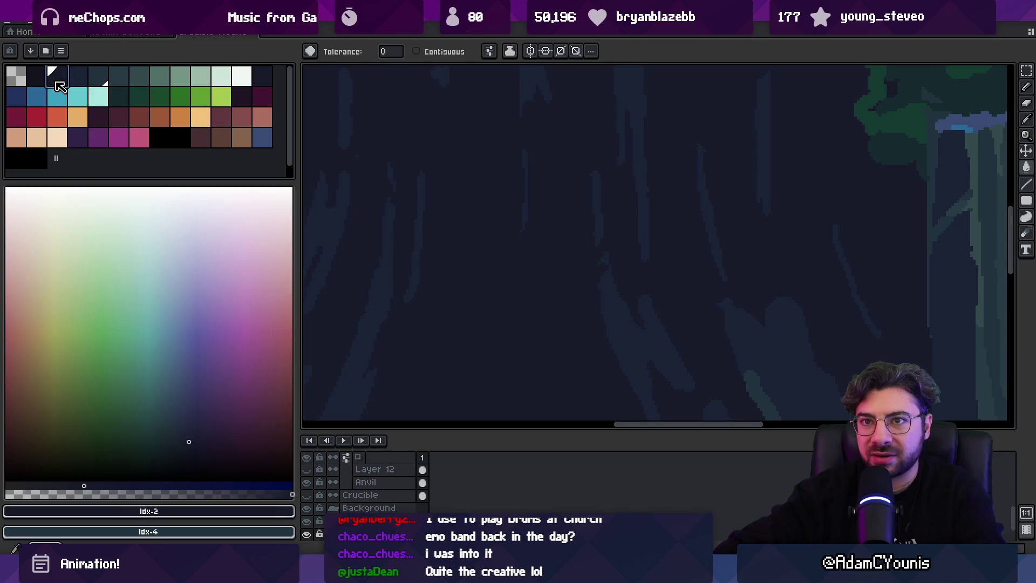
click(10, 50)
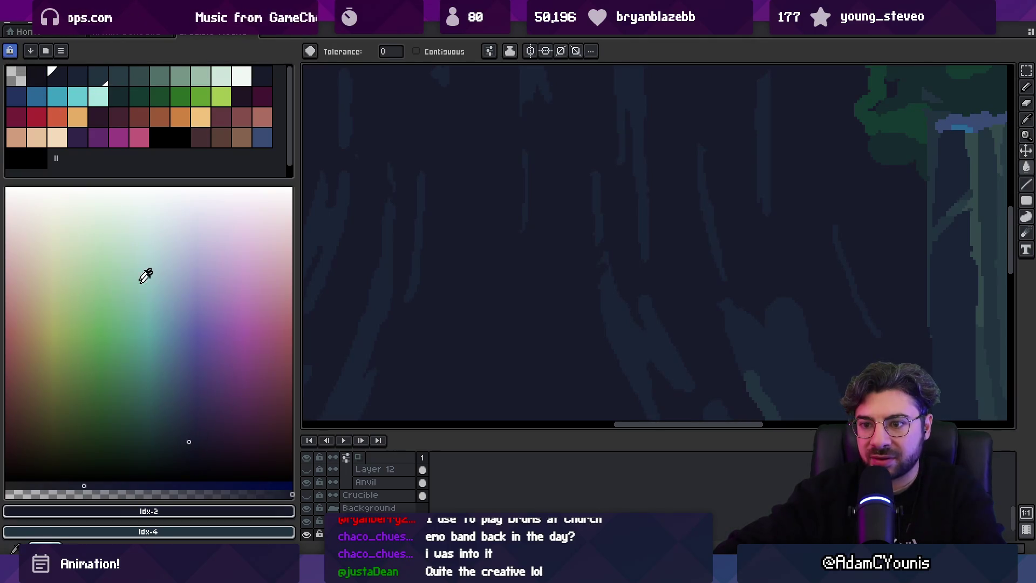
Select palette colours 2 and 3, then narrow the palette panel to widen the canvas.
drag(77, 80, 62, 84)
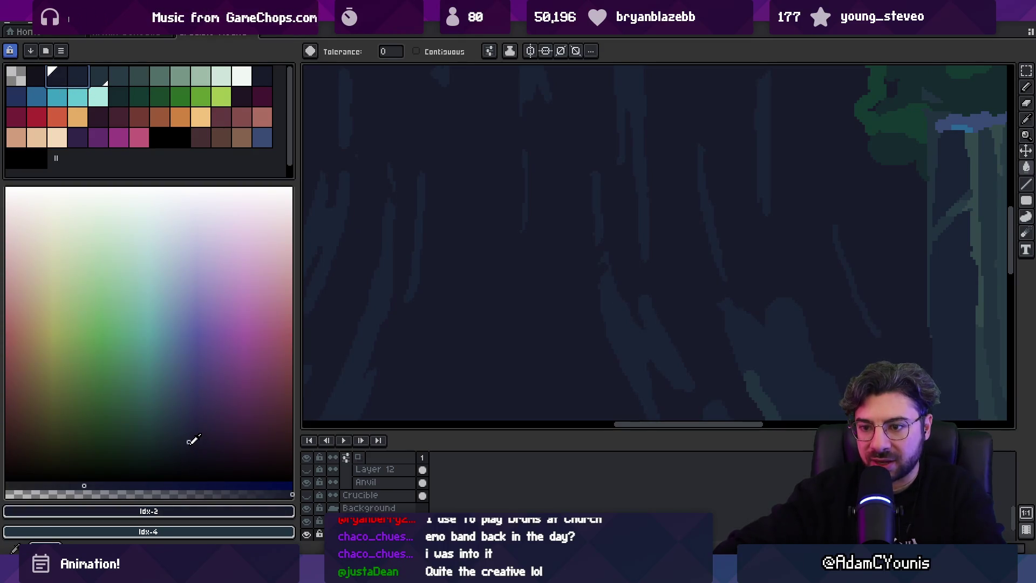
click(57, 77)
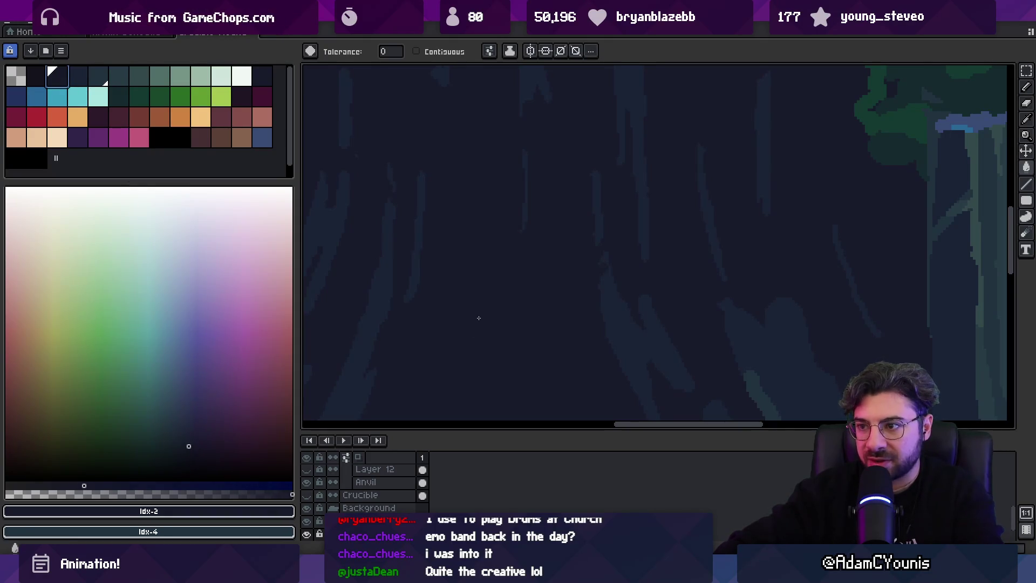
scroll(481, 317, down, 5)
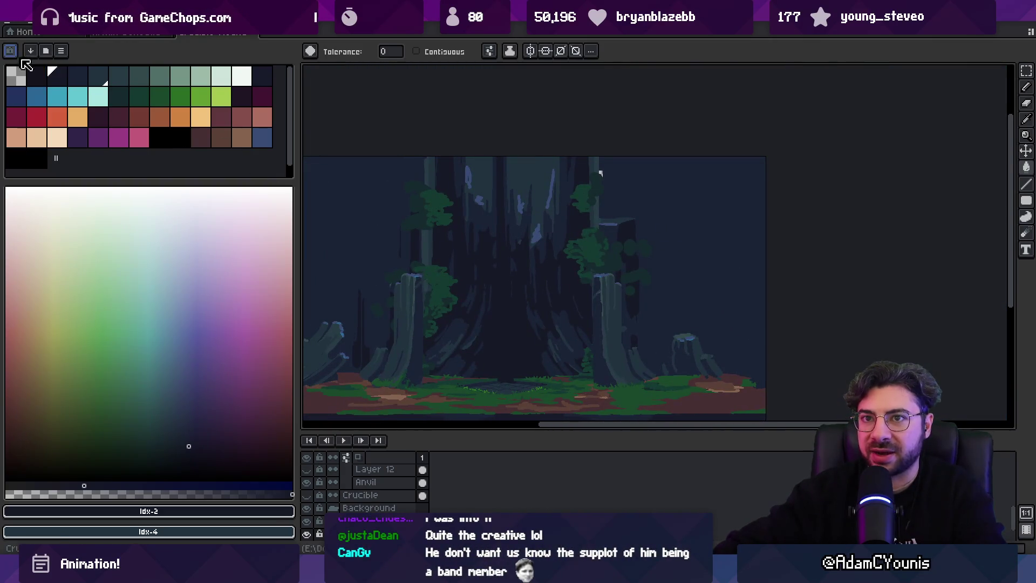
mouse_move(298, 184)
mouse_down()
mouse_move(268, 182)
mouse_move(256, 318)
mouse_move(229, 300)
mouse_up()
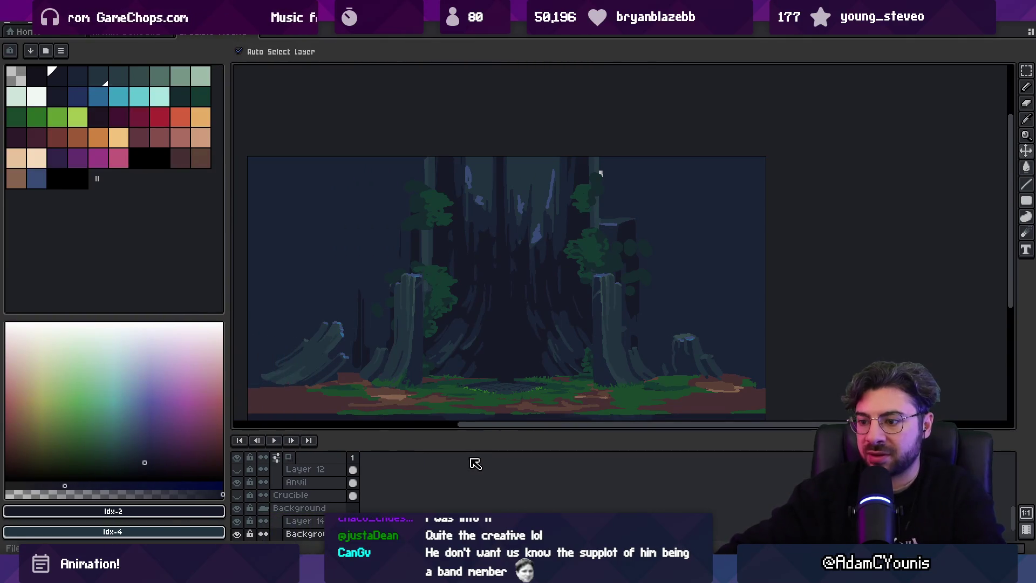
key(alt+Tab)
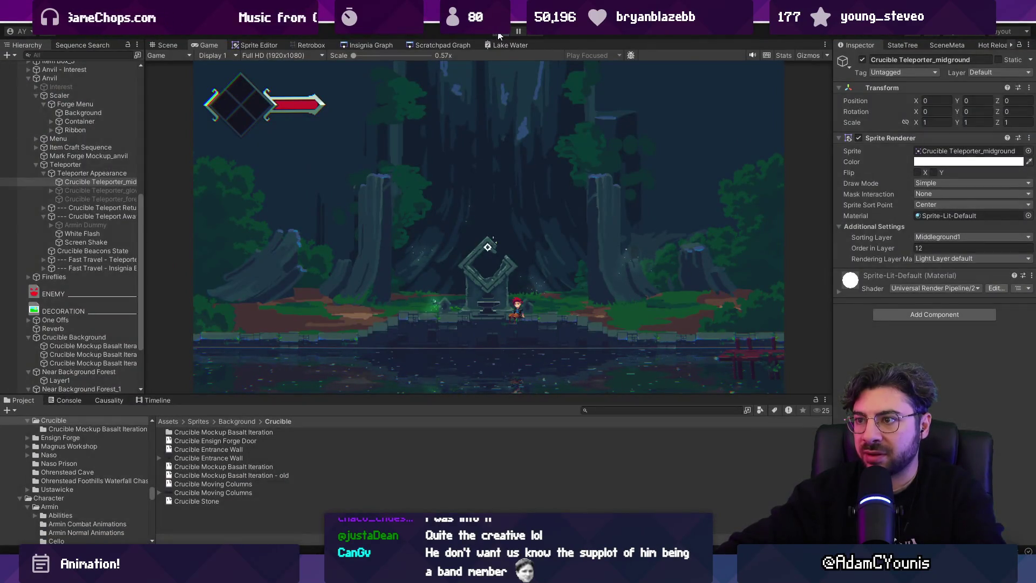
Stop and restart play mode in Unity to preview the darker forest background.
click(499, 33)
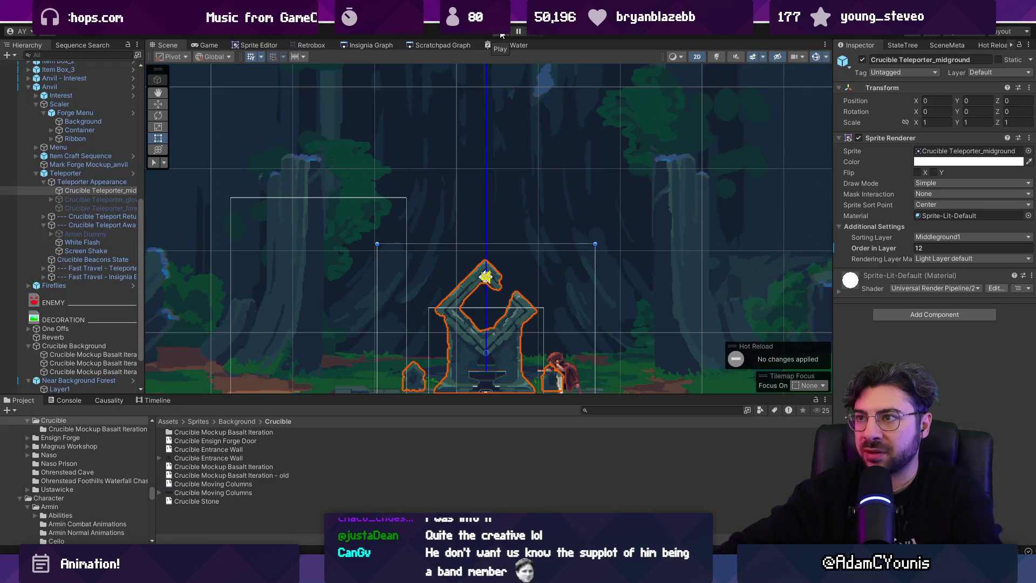
click(499, 35)
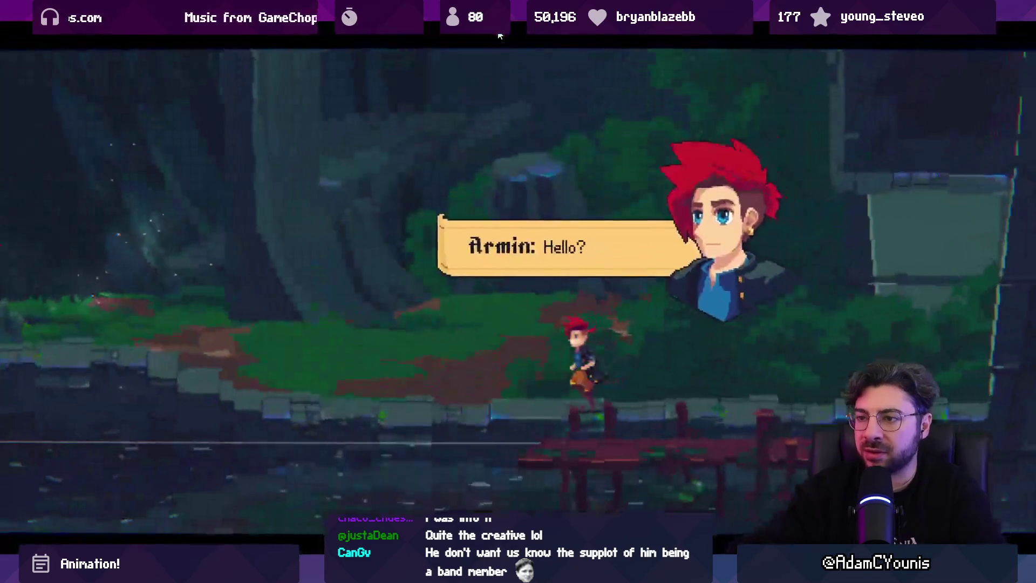
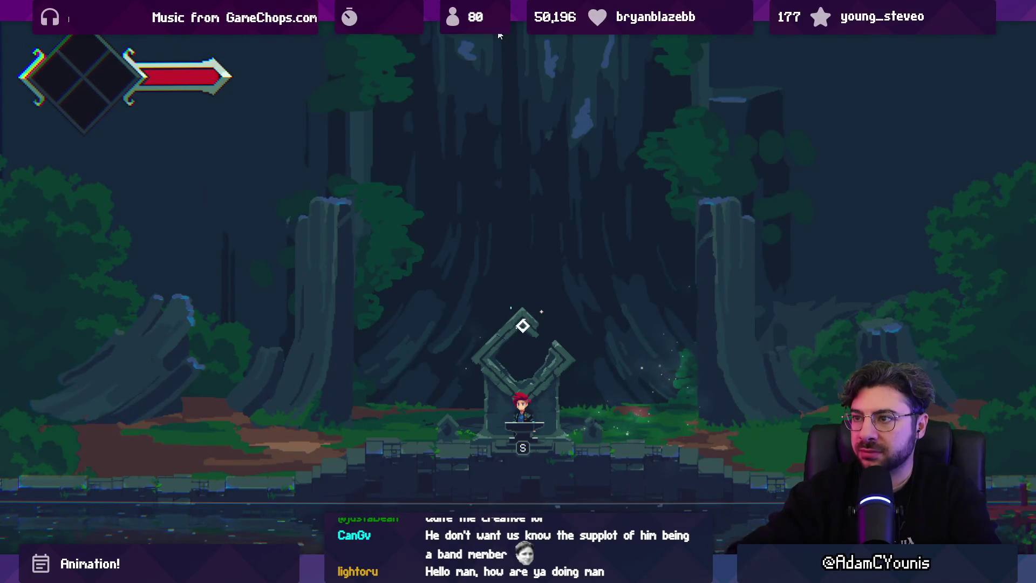
Leave the full-screen Unity game for the Aseprite forest background and pick dark navy with the pencil.
key(shift+space)
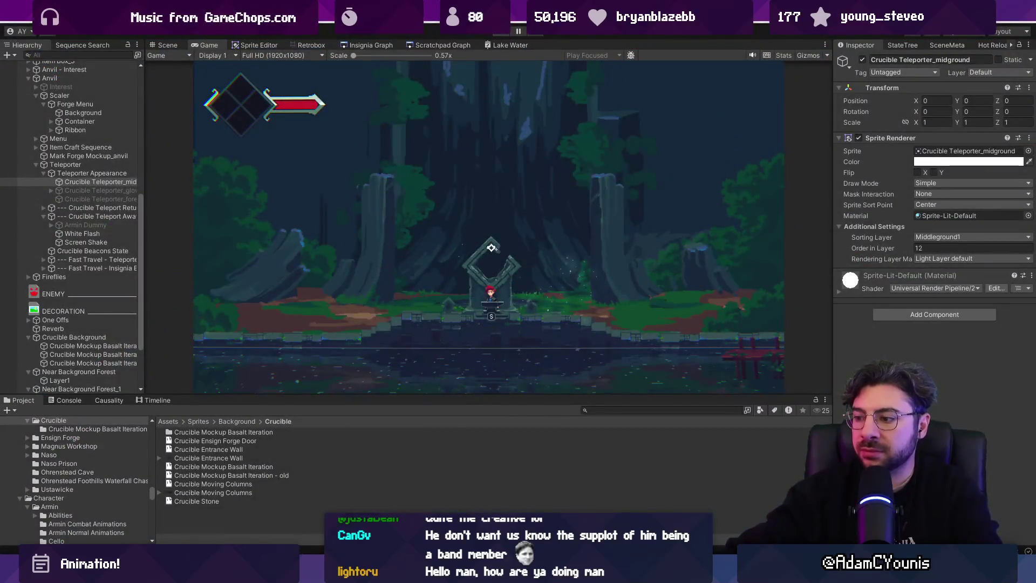
key(alt+Tab)
key(b)
alt+click(504, 318)
Enlarge the pencil to 10px and undo the earlier dark test strokes.
key(plus)
key(plus)
key(plus)
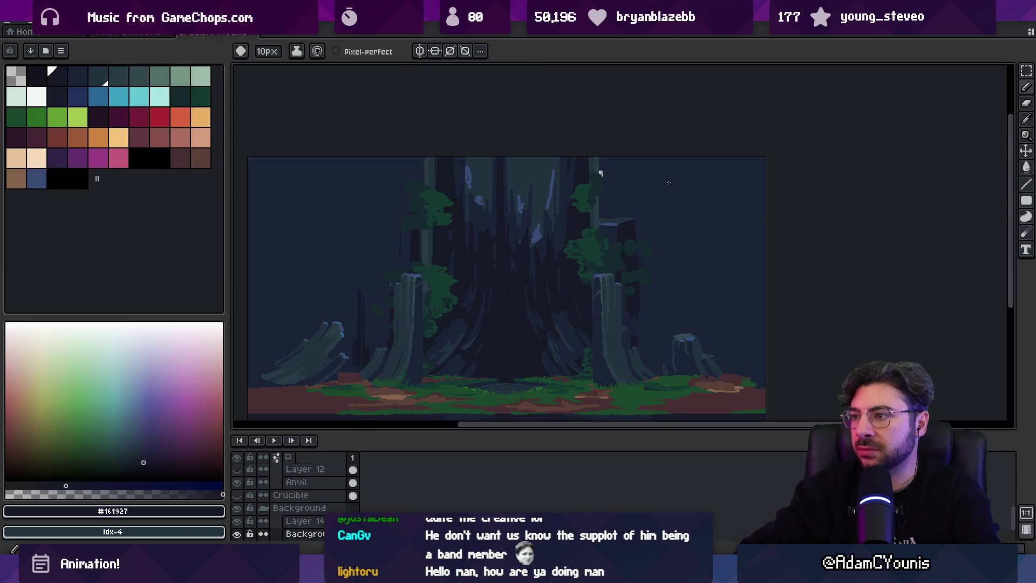
key(ctrl+z)
mouse_move(713, 167)
mouse_down()
mouse_move(669, 170)
mouse_move(656, 156)
mouse_move(696, 187)
mouse_move(671, 234)
mouse_move(764, 316)
mouse_up()
key(ctrl+z)
key(ctrl+z)
key(ctrl+z)
key(space)
Turn on vertical symmetry and paint a mirrored dark navy trunk stroke.
drag(585, 286, 703, 297)
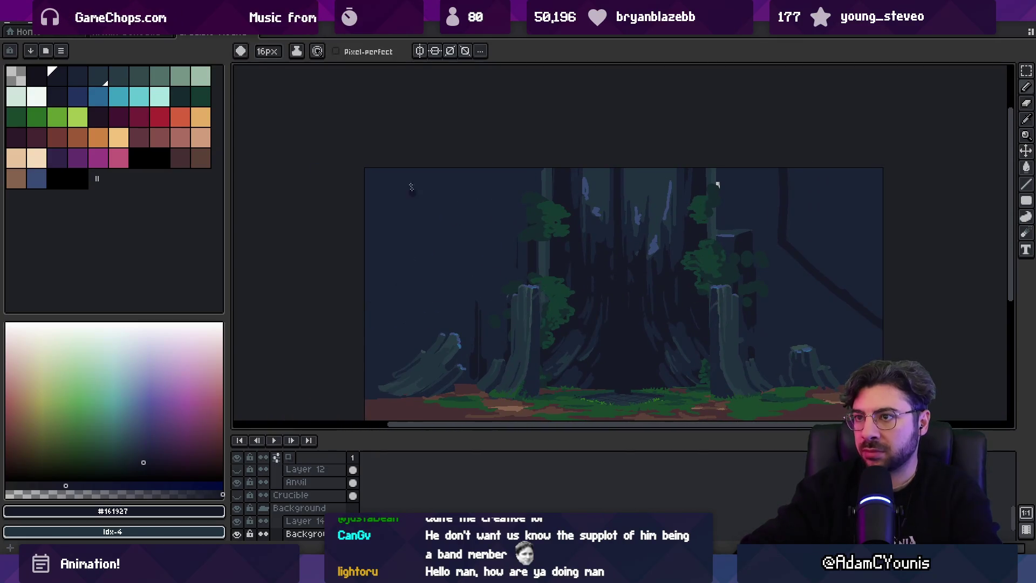
click(420, 51)
mouse_move(783, 168)
mouse_down()
mouse_move(781, 243)
mouse_move(846, 291)
mouse_up()
key(space)
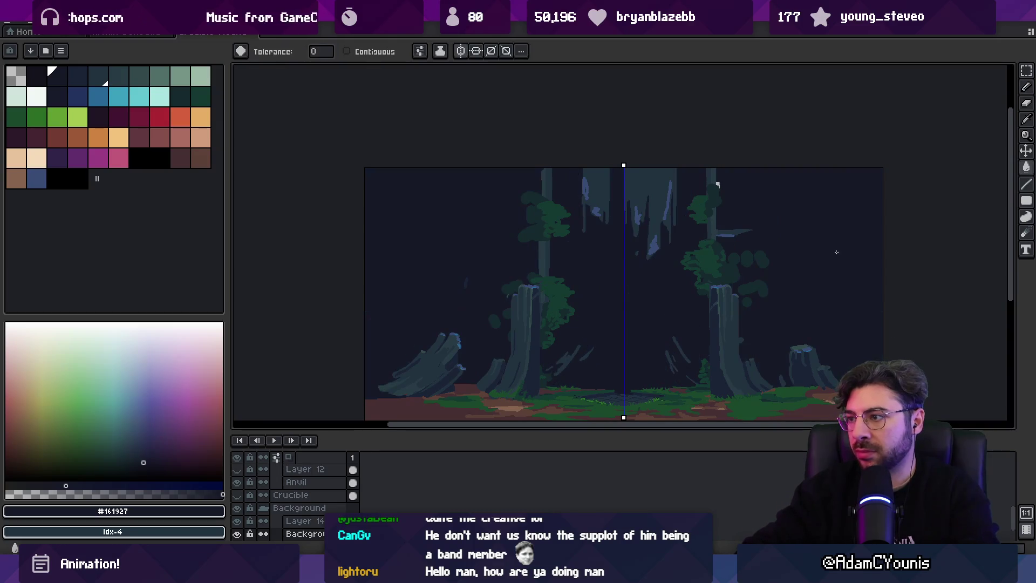
Paint mirrored dark trunk strokes and ground slopes, alternating navy #161927 and #1a2336.
drag(798, 239, 783, 230)
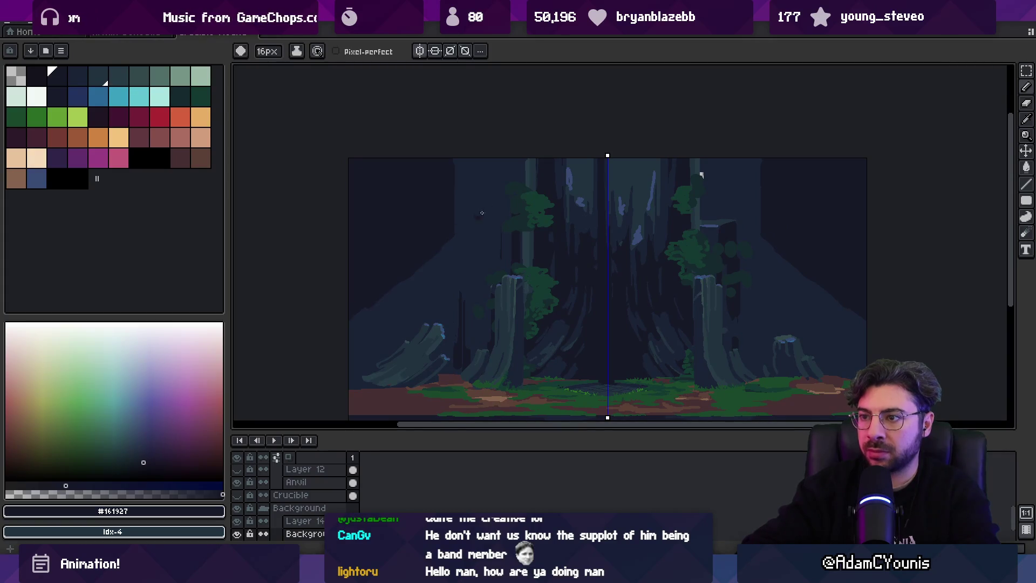
drag(468, 171, 472, 178)
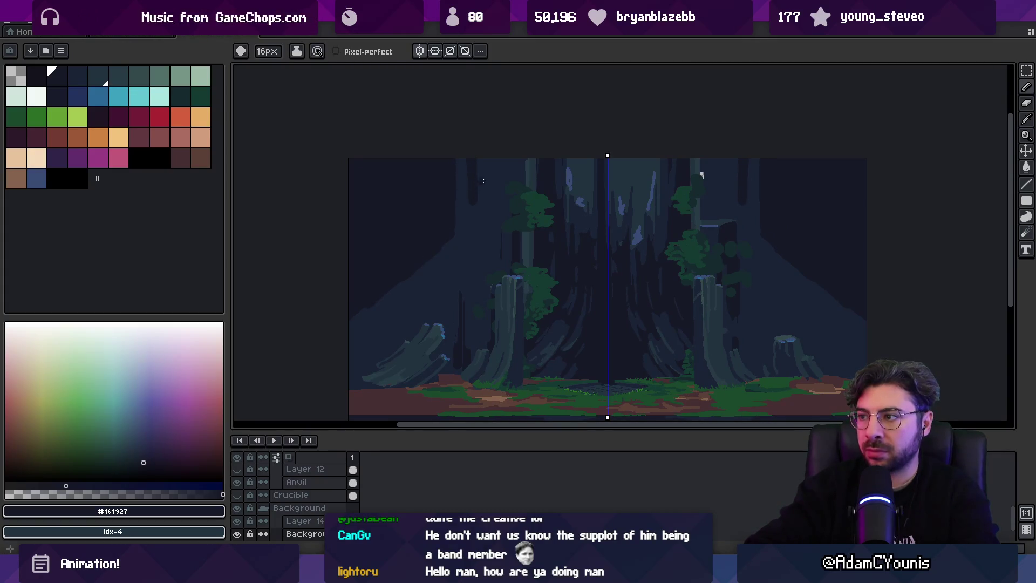
drag(819, 315, 850, 336)
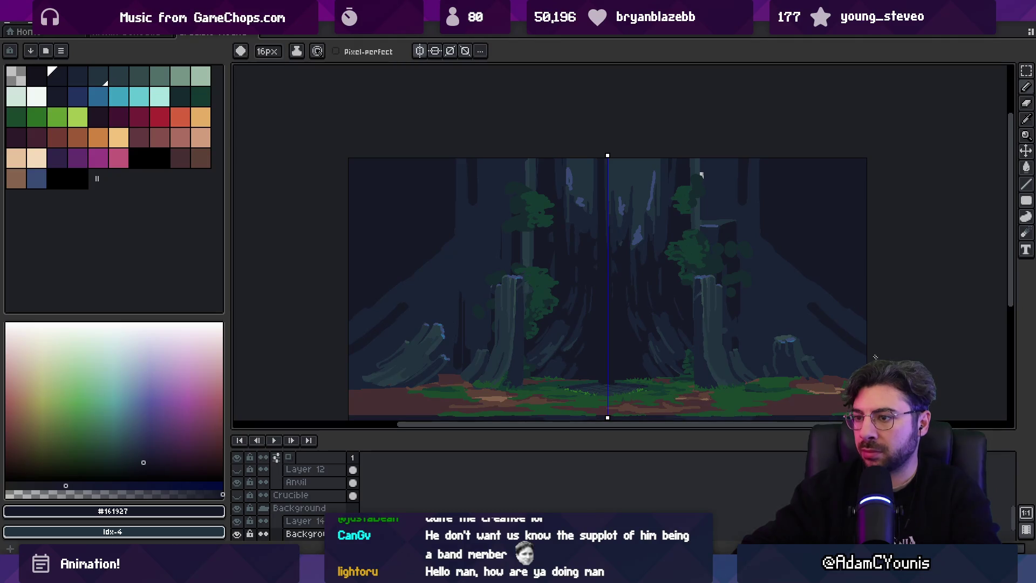
alt+click(844, 324)
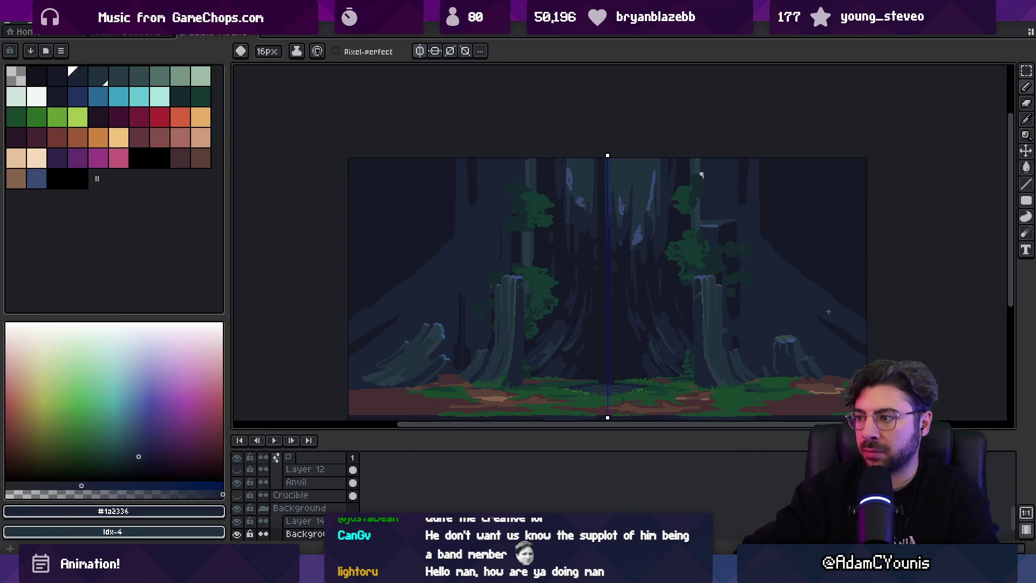
alt+click(366, 368)
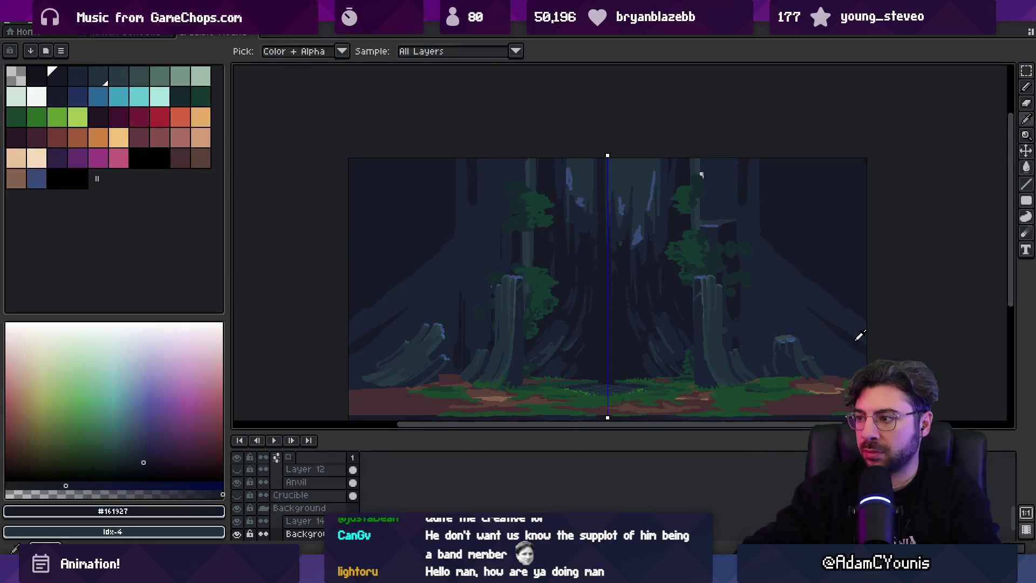
alt+click(847, 360)
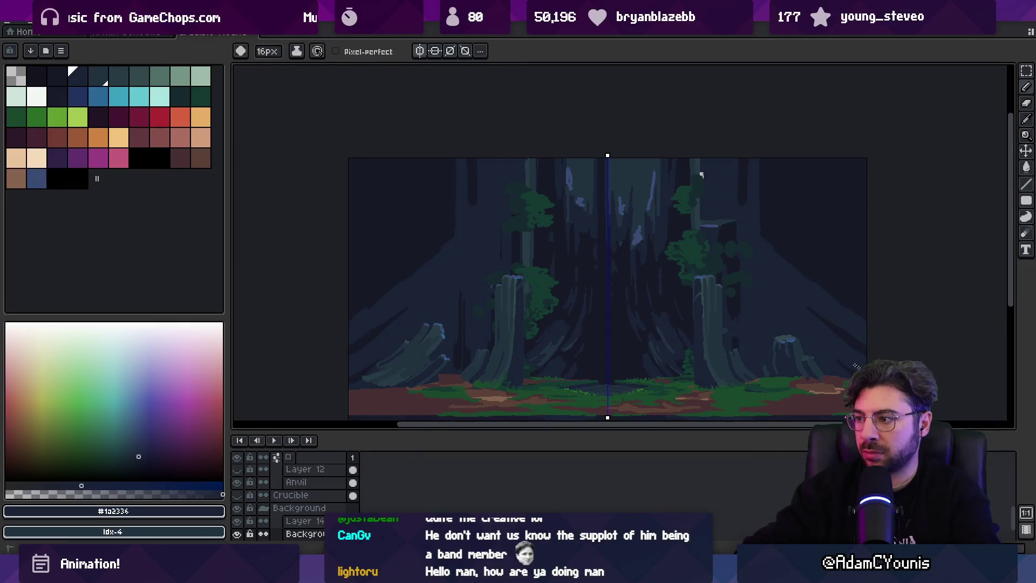
alt+click(475, 188)
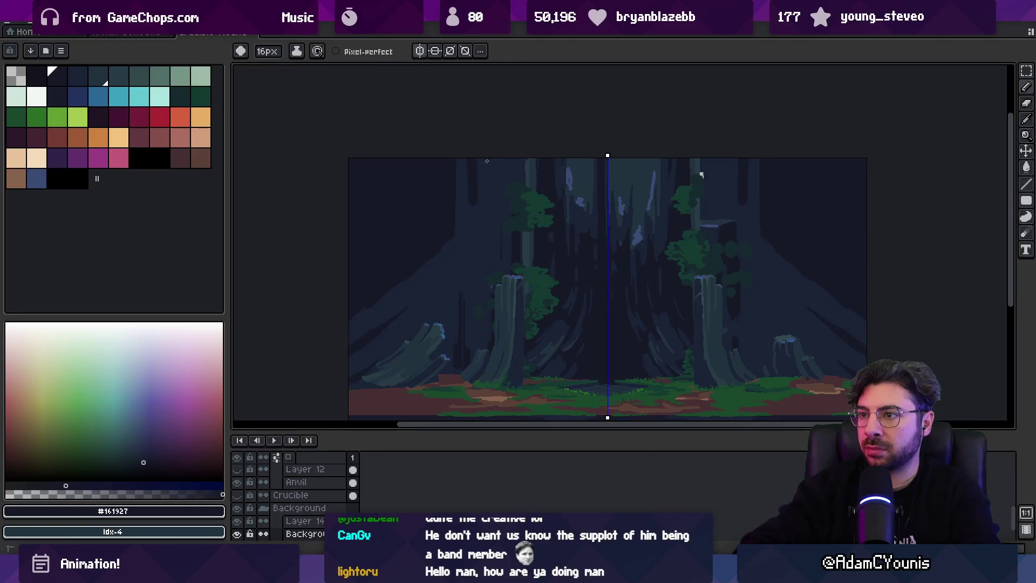
alt+click(492, 179)
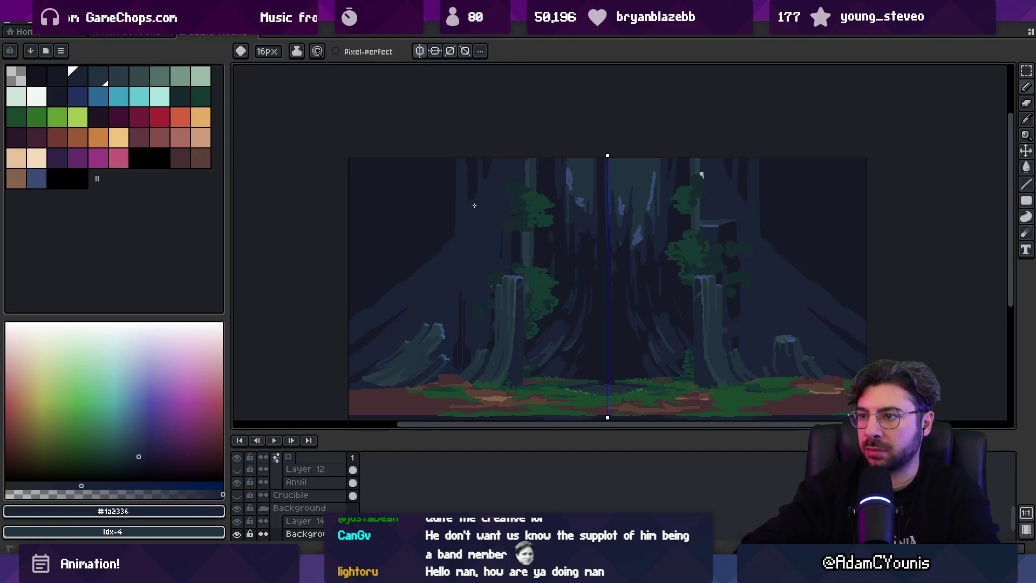
Keep shading the trunks with alternating #161927 and #1a2336 navy.
key(ctrl)
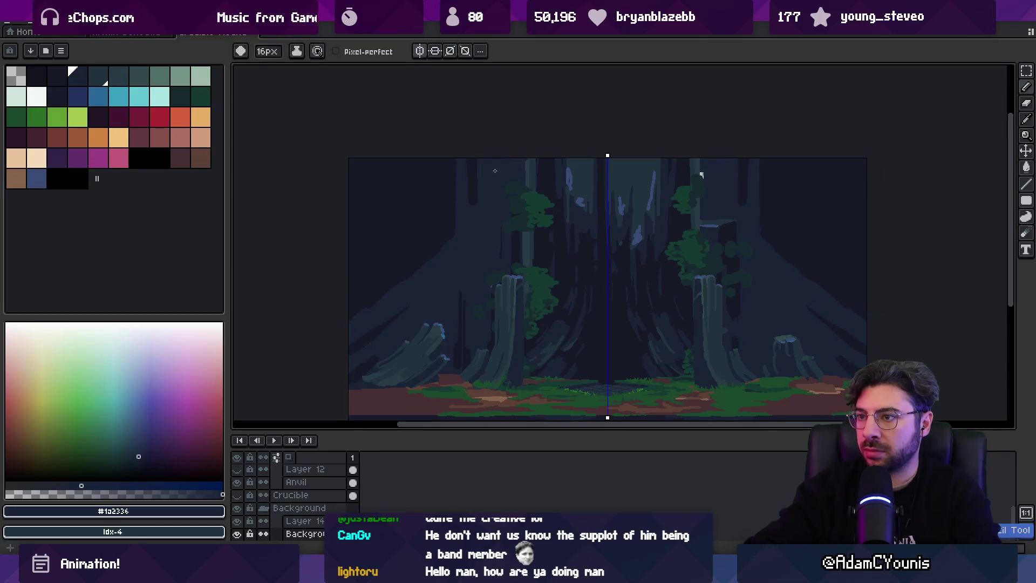
alt+click(446, 176)
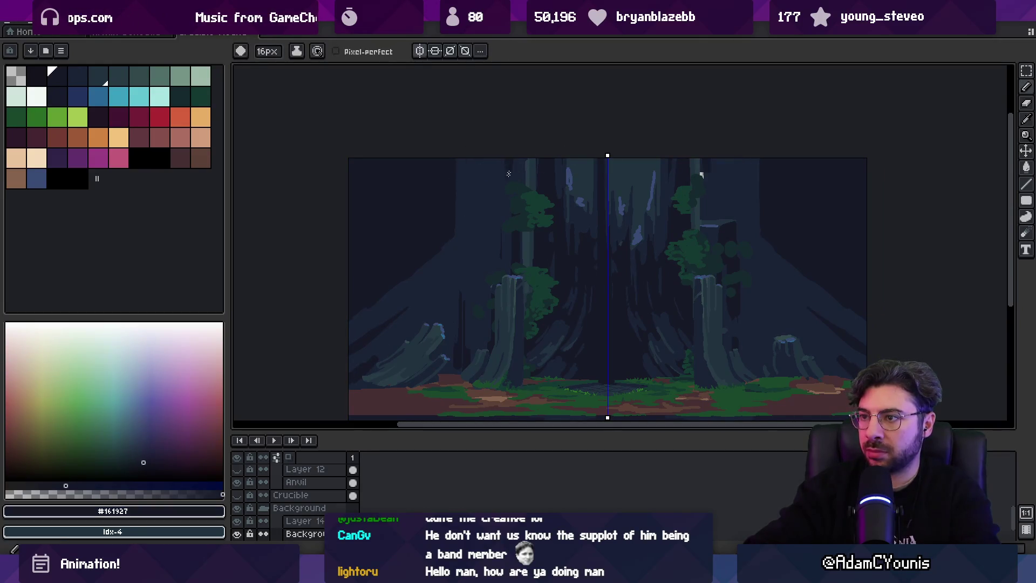
alt+click(500, 191)
alt+click(453, 162)
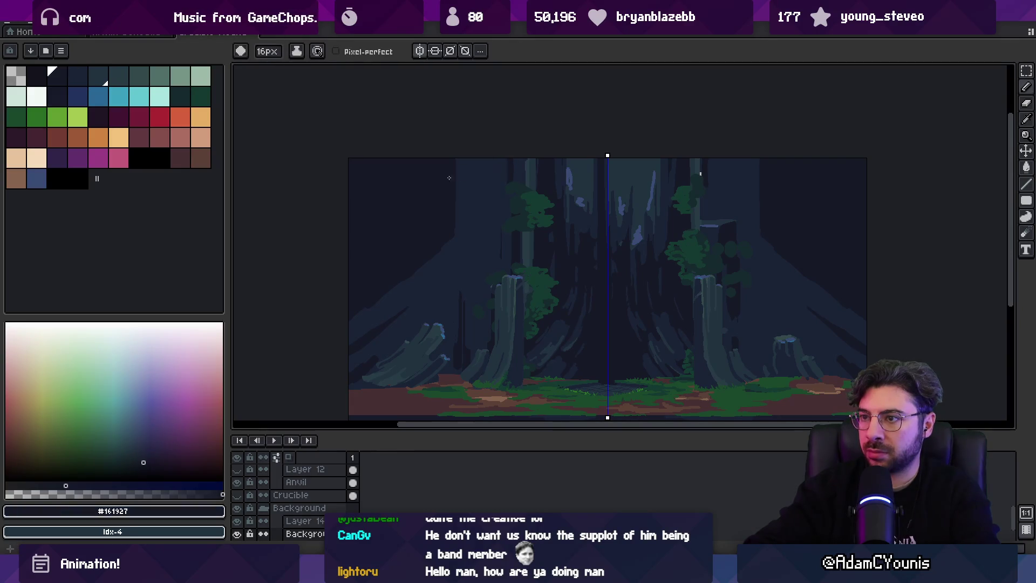
alt+click(471, 149)
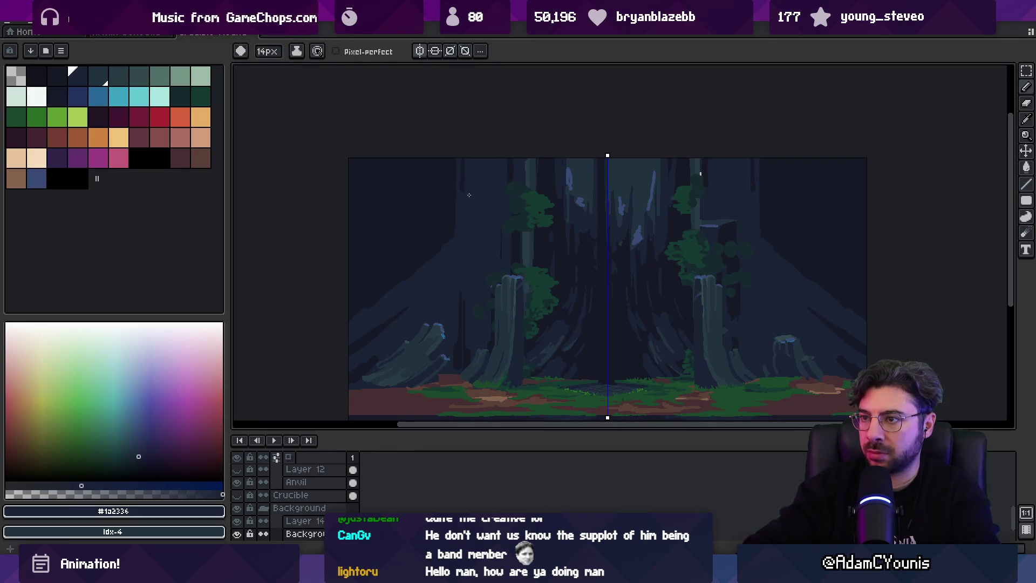
key(z)
scroll(490, 196, down, 2)
scroll(531, 205, up, 2)
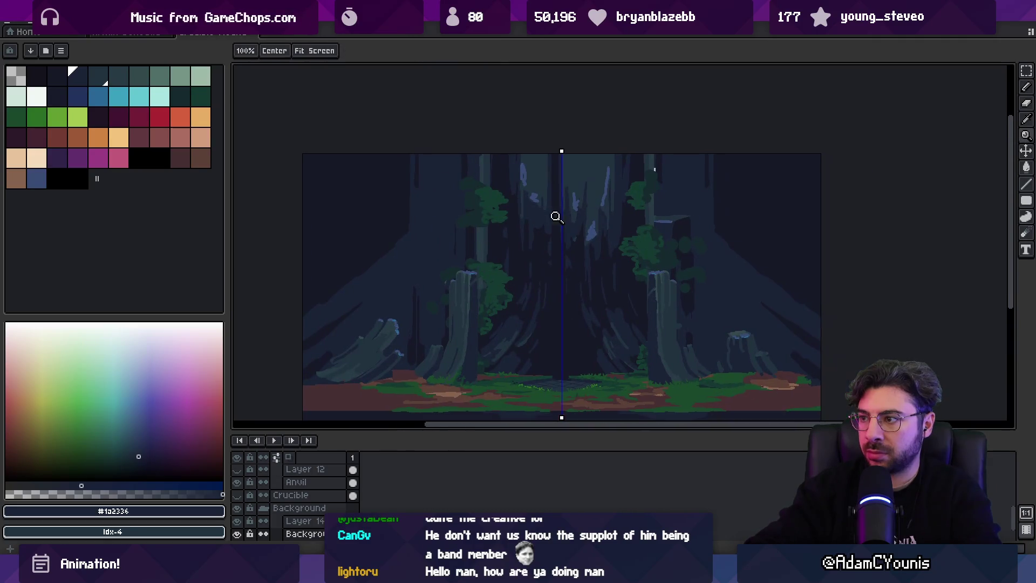
Finish the navy shading, save the background artwork and return to Unity.
key(alt)
alt+click(719, 221)
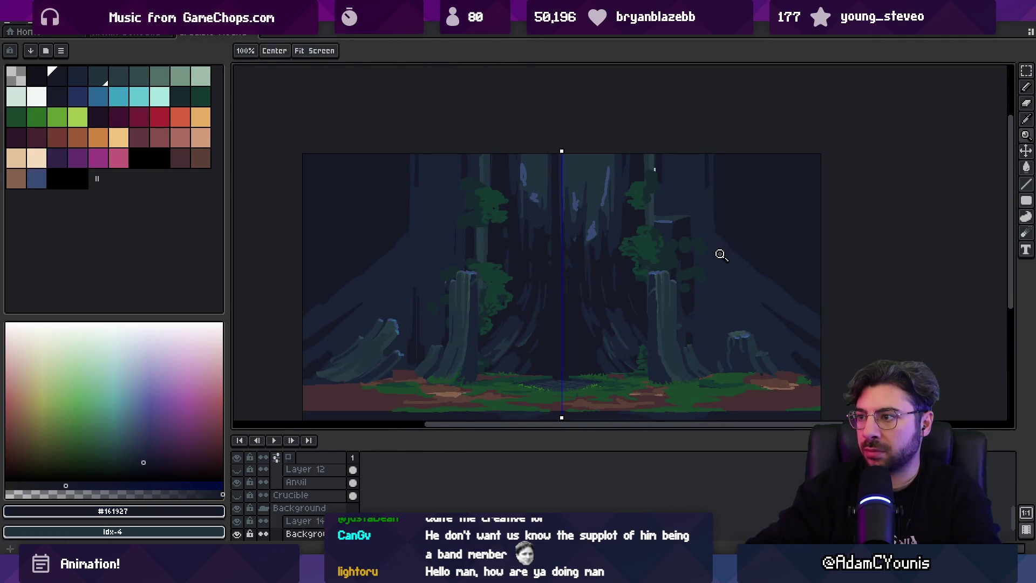
alt+click(711, 251)
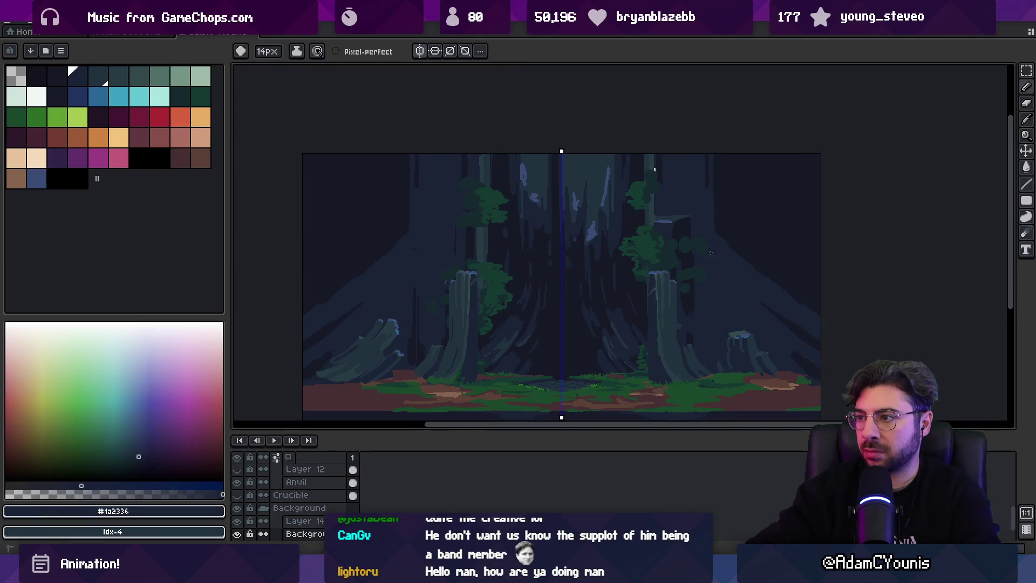
key(z)
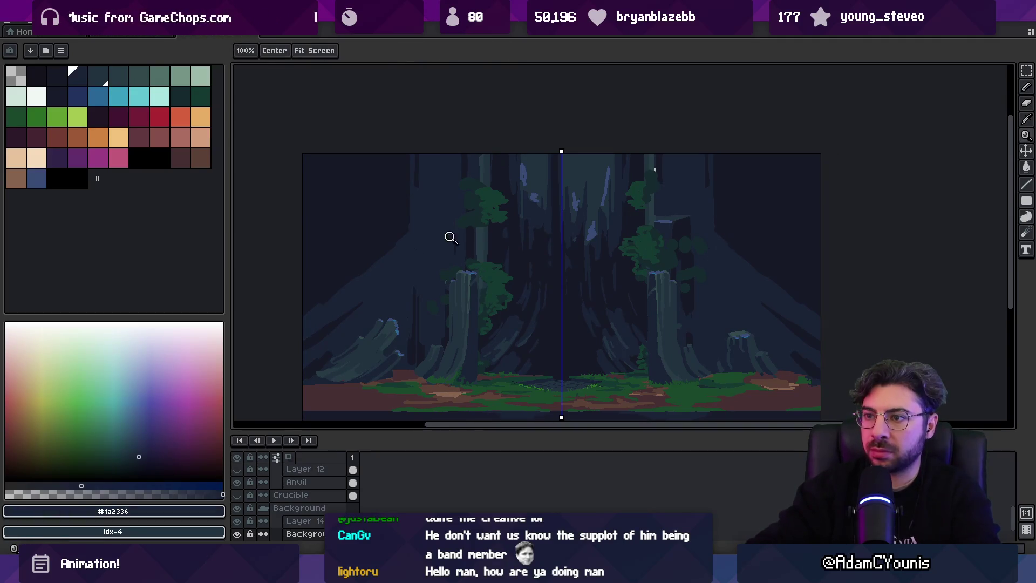
click(467, 247)
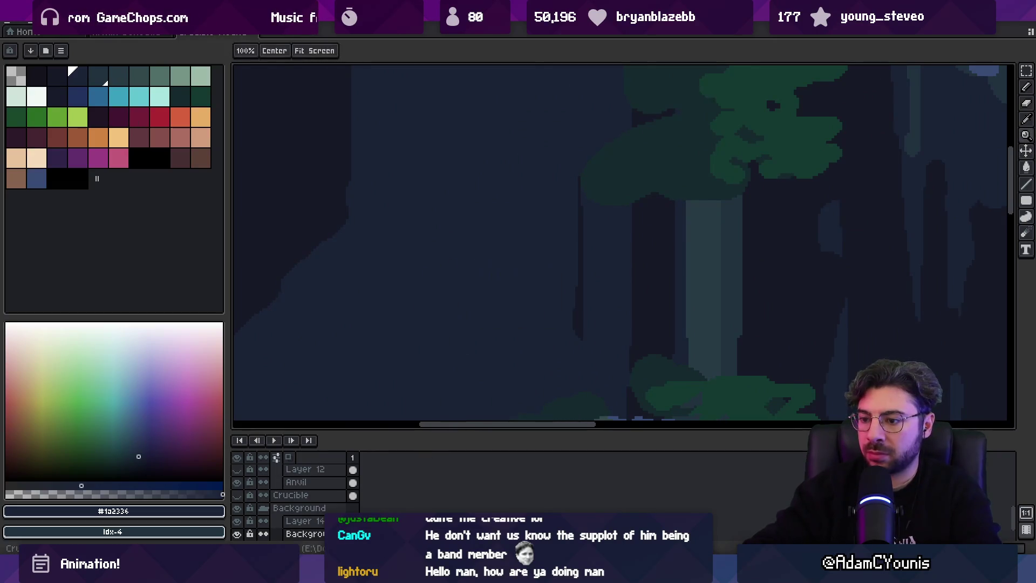
key(alt+Tab)
scroll(465, 228, down, 4)
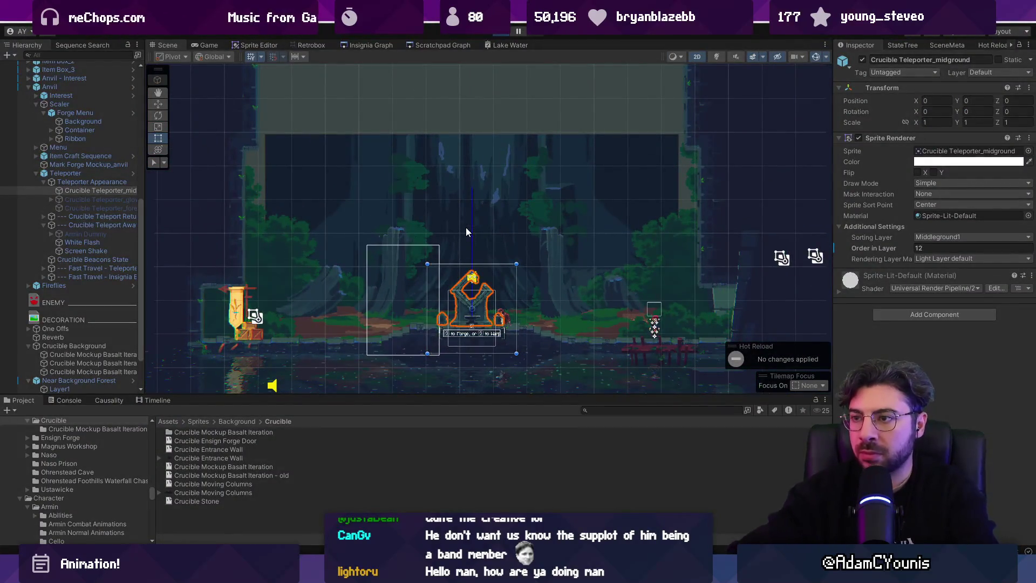
Play-test the scene full-screen to preview the new background, then select Zone Camera.5_1.
key(ctrl+p)
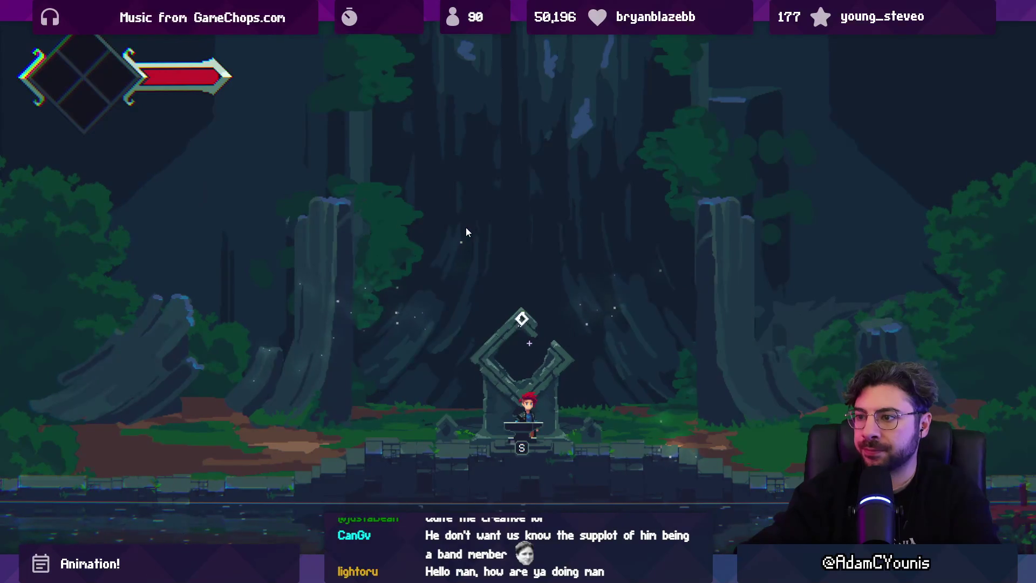
key(shift+space)
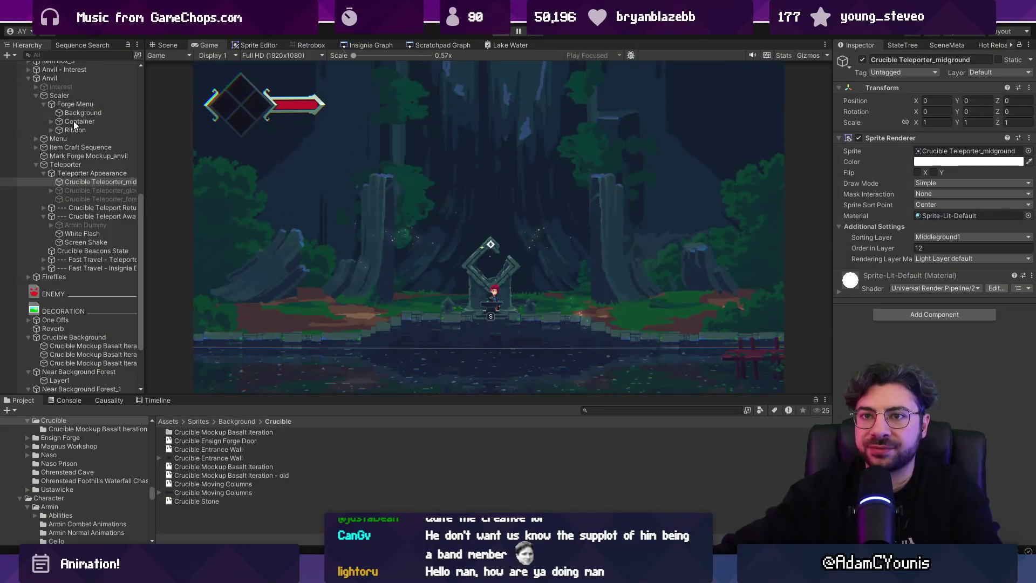
key(ctrl+p)
click(29, 126)
click(50, 151)
Set Zone Camera.5_1's My Ortho Size to 1.8 and lower its Y position to -3.3.
click(920, 231)
text(.8)
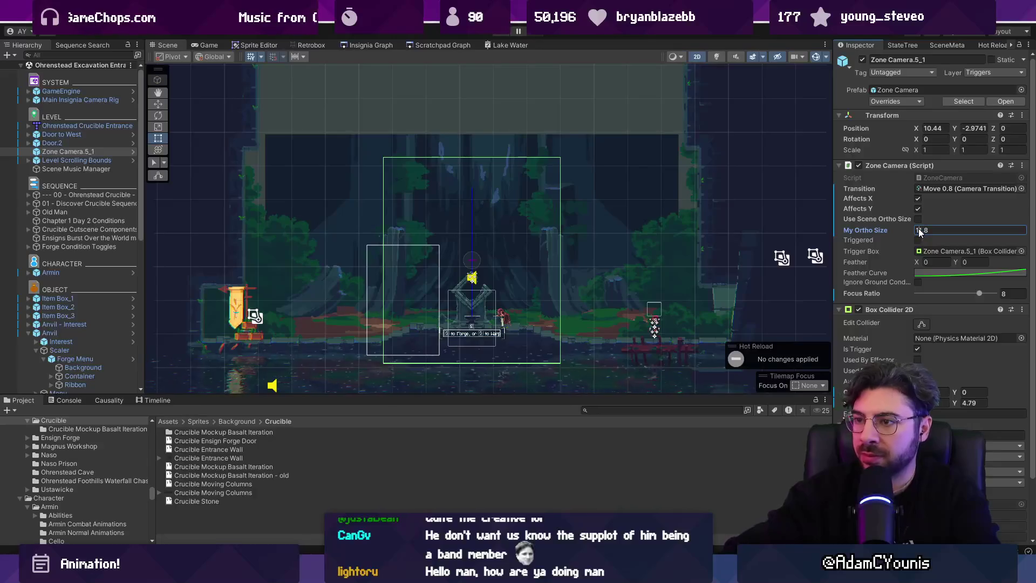
scroll(473, 261, up, 2)
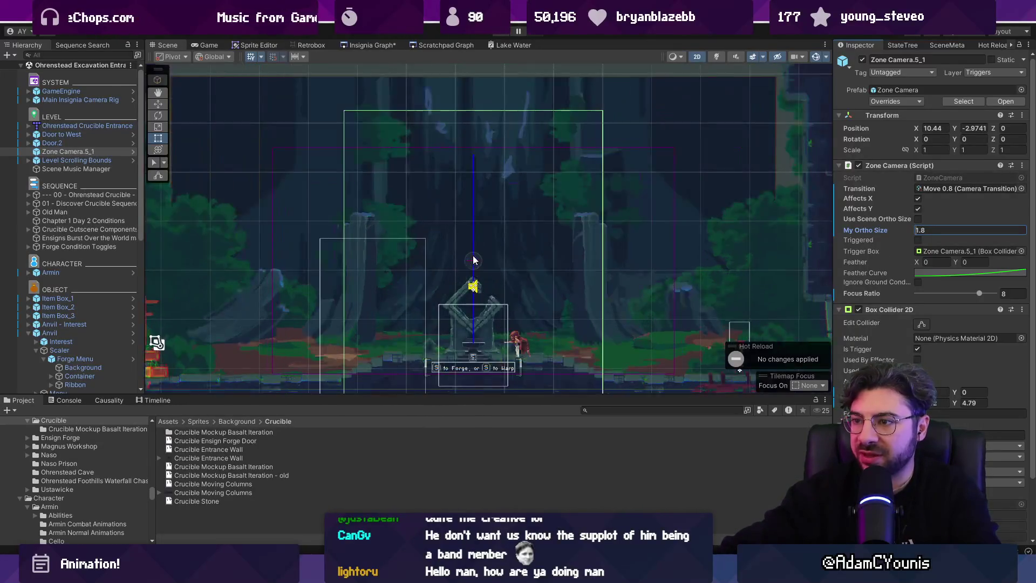
scroll(473, 261, down, 2)
drag(959, 130, 950, 130)
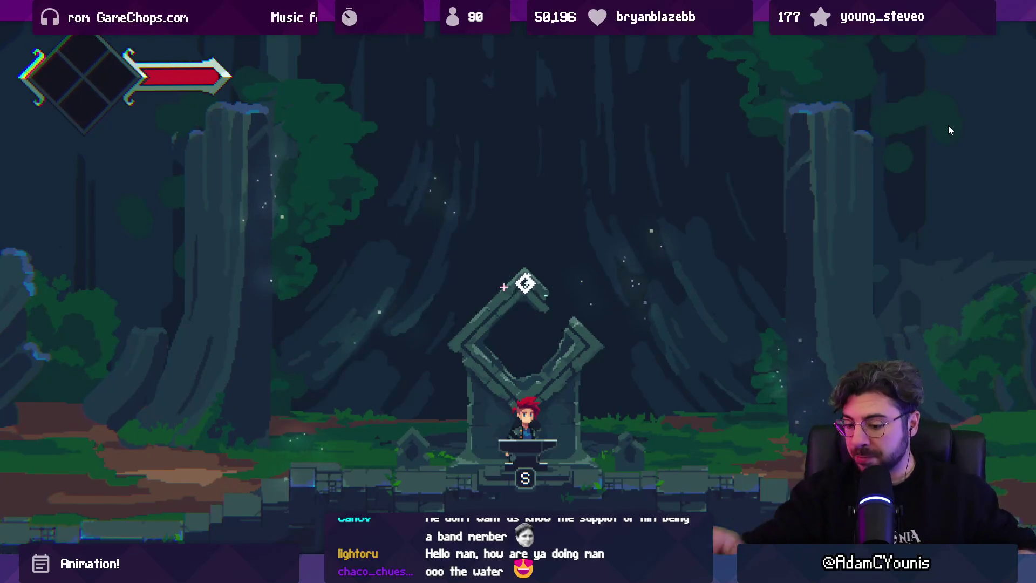
After the play-test, stop the game and restore My Ortho Size to 2.7.
key(shift+space)
key(ctrl+p)
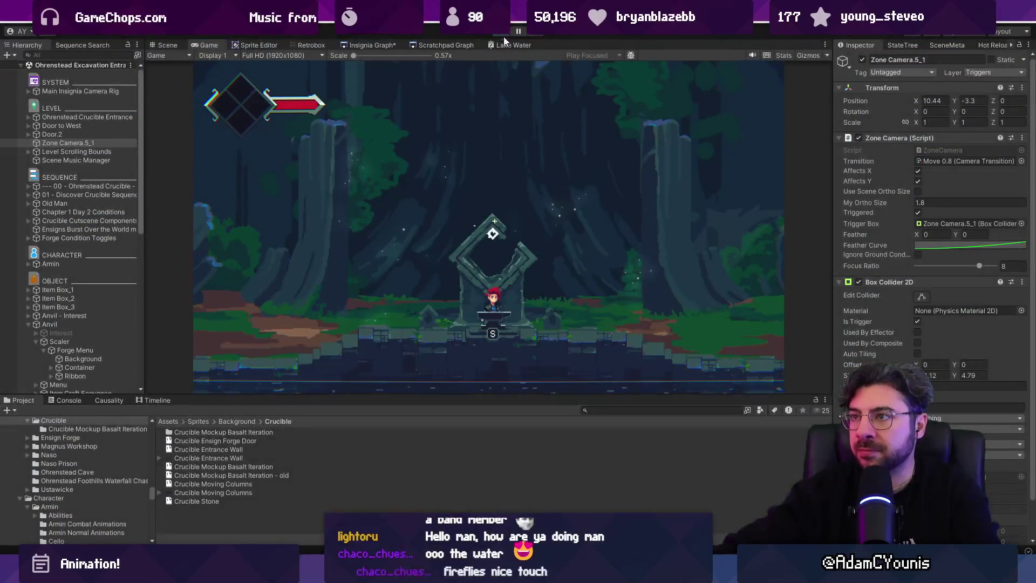
click(929, 231)
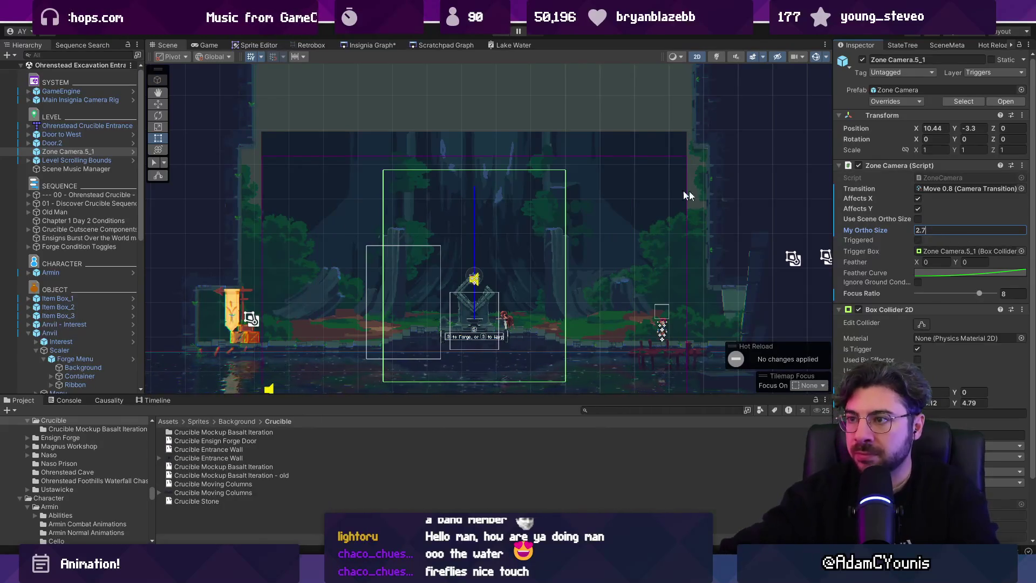
key(Return)
scroll(523, 213, up, 2)
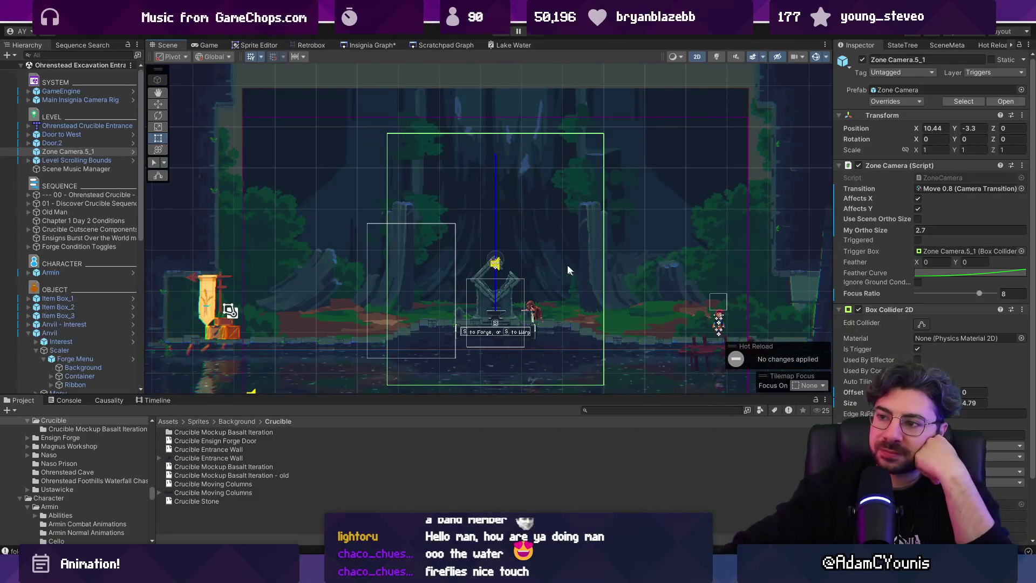
scroll(545, 248, down, 1)
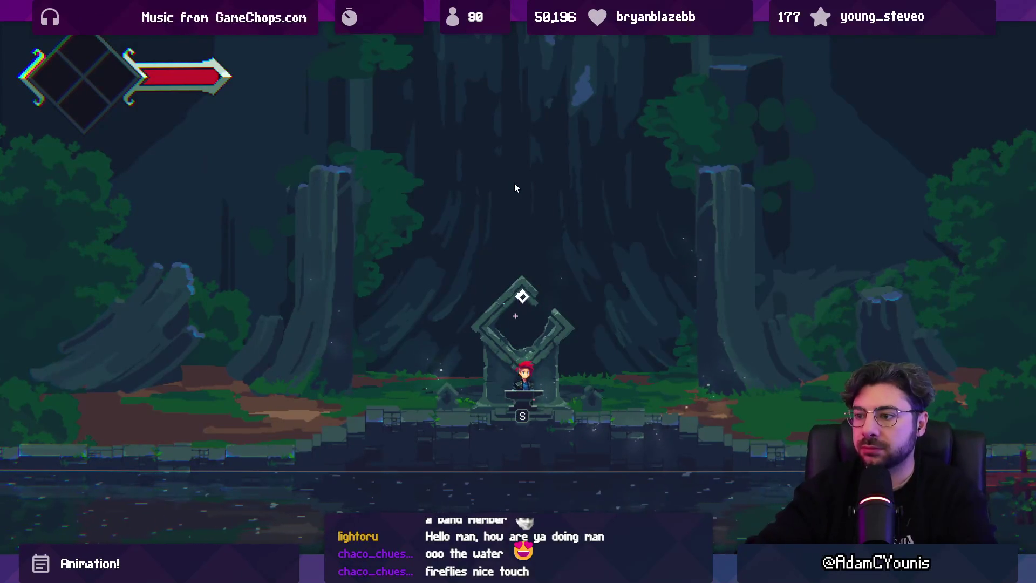
Trigger the portal cutscene past Armin's line, then restart the game and show it full screen.
key(s)
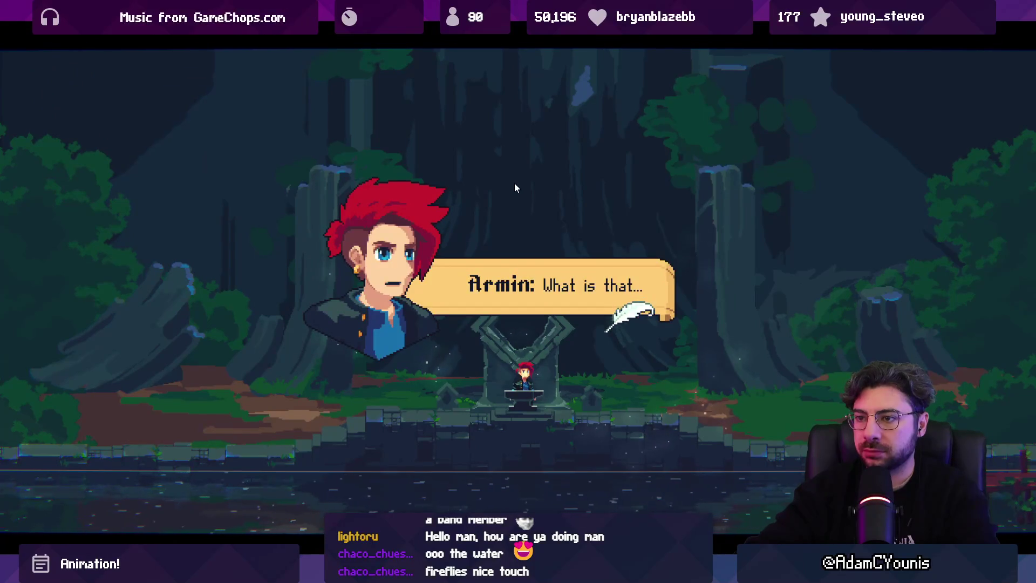
key(s)
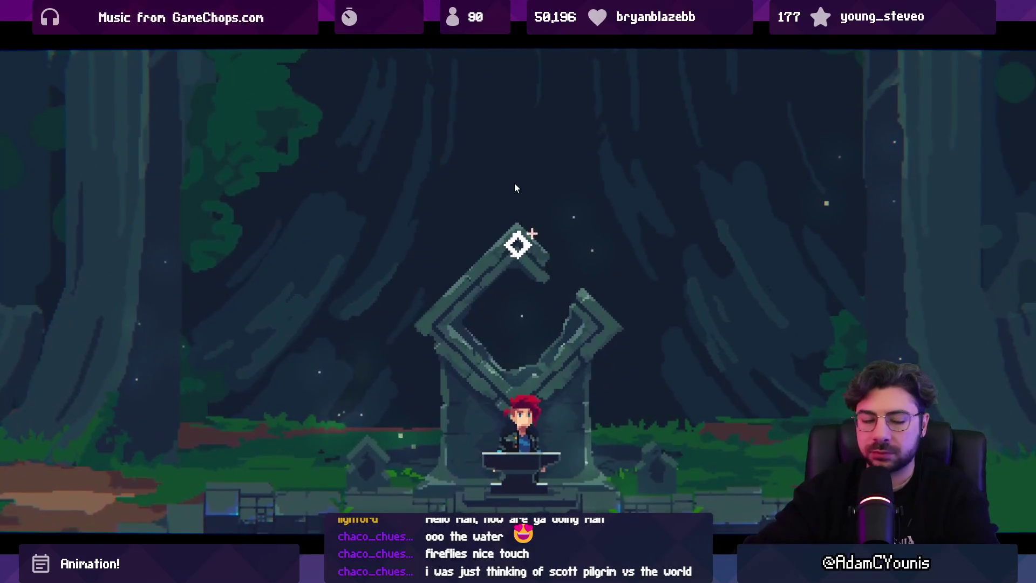
key(Escape)
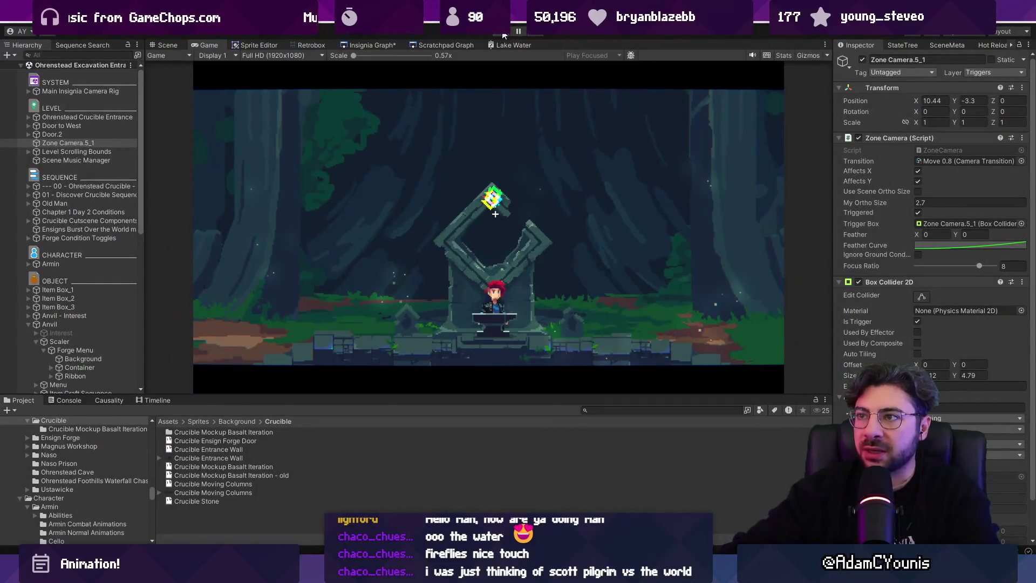
click(502, 34)
click(502, 35)
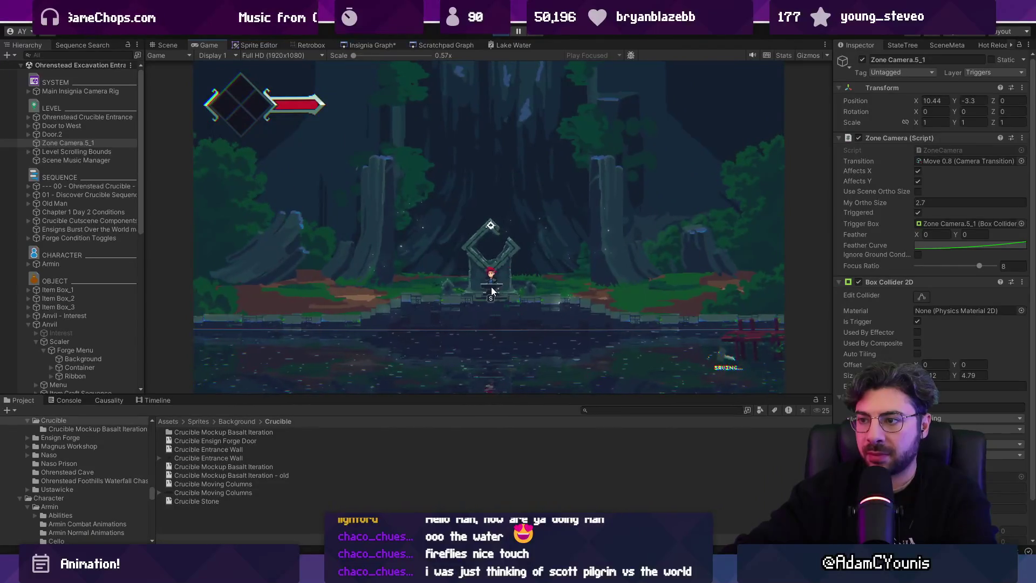
key(F11)
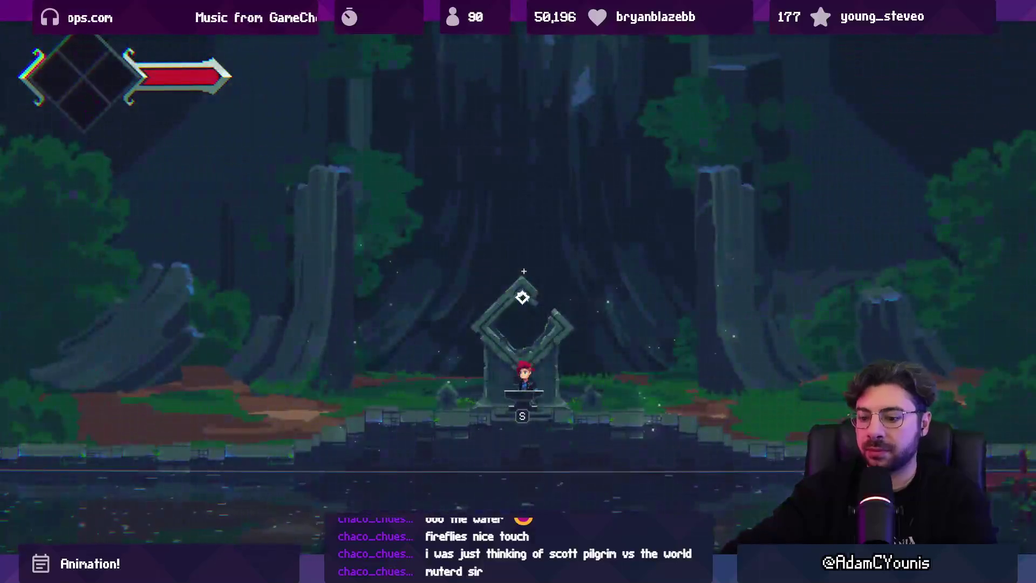
Create a new Aseprite sprite and paste the game screenshot into it.
key(Escape)
key(alt+Tab)
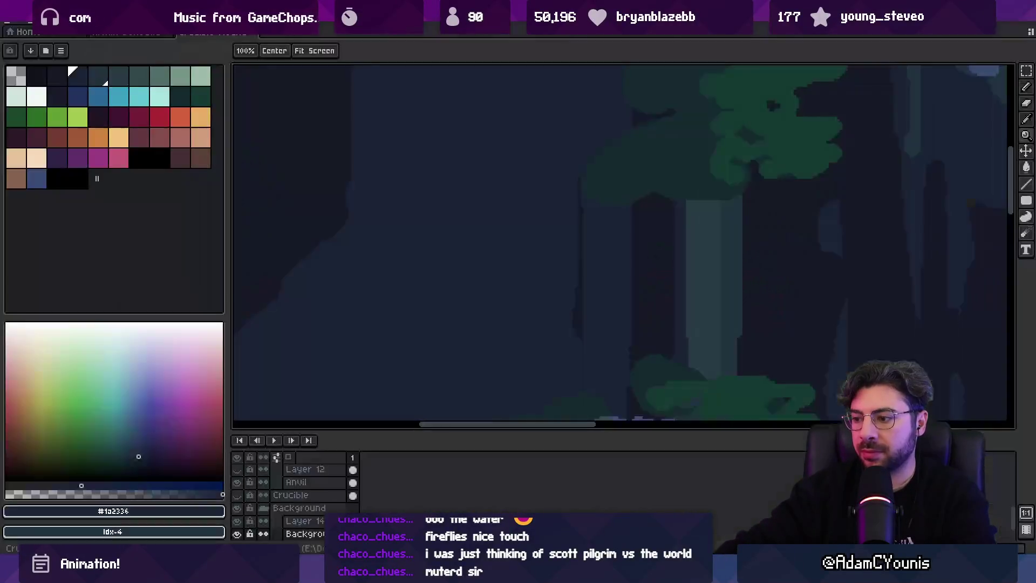
key(alt+f)
key(n)
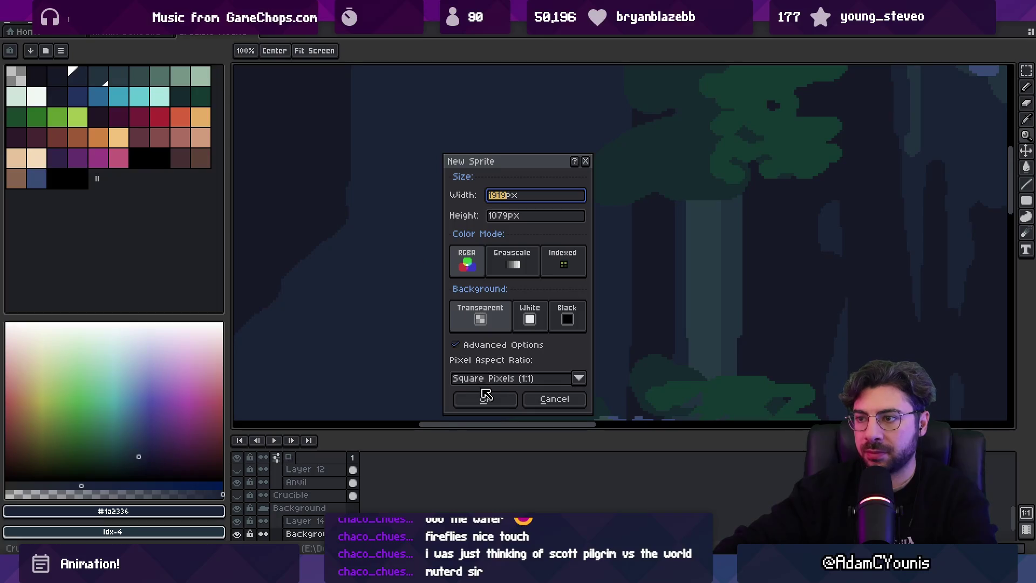
click(485, 399)
key(ctrl+v)
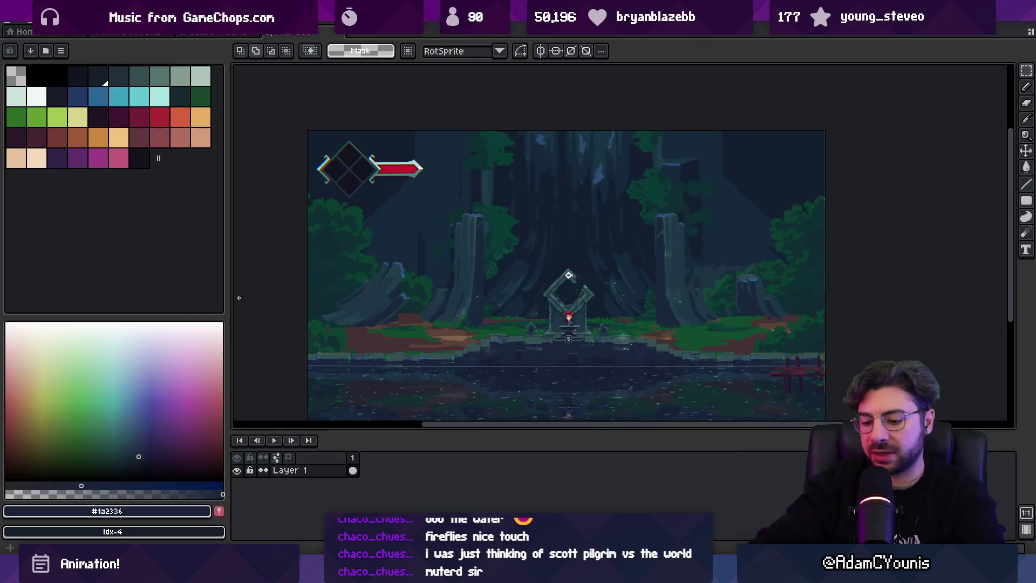
Flip the screenshot horizontally and add an empty layer with a black pencil ready.
key(shift+h)
key(shift+n)
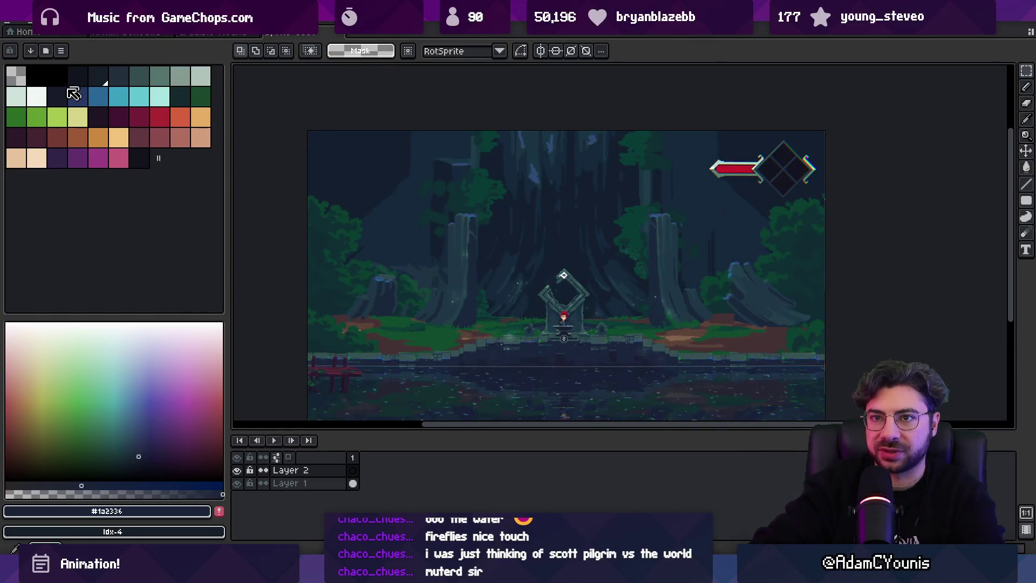
click(61, 80)
key(b)
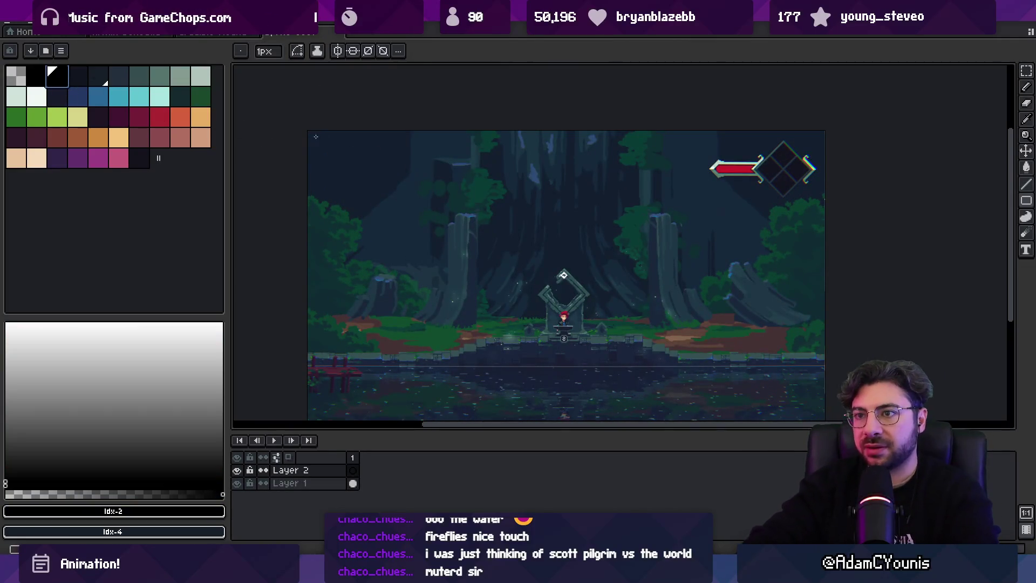
scroll(360, 186, down, 2)
Paint two vertical black lines and fill both canvas sides black on the top layer.
key(e)
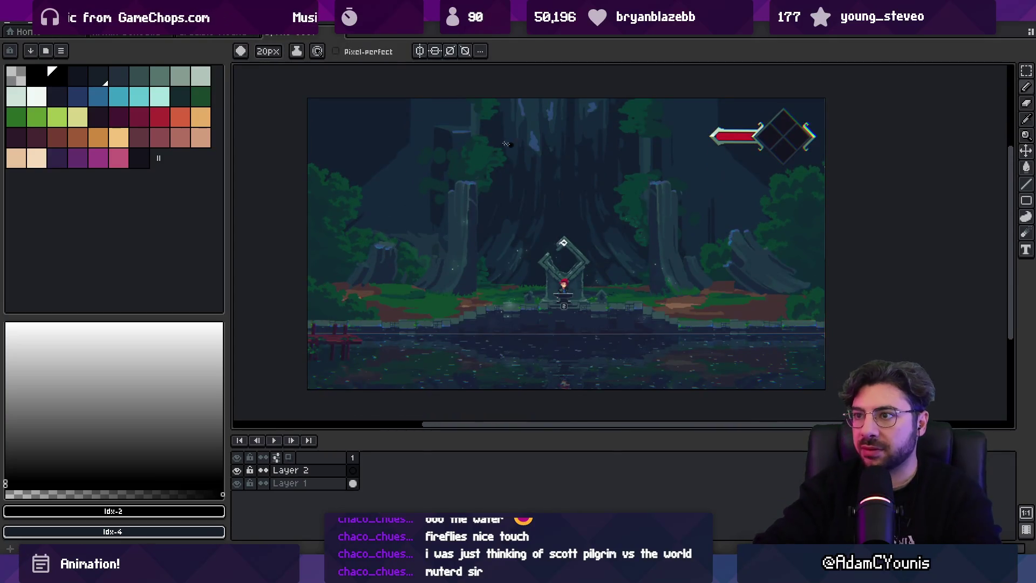
mouse_move(453, 93)
mouse_down()
mouse_move(440, 391)
mouse_move(455, 396)
mouse_up()
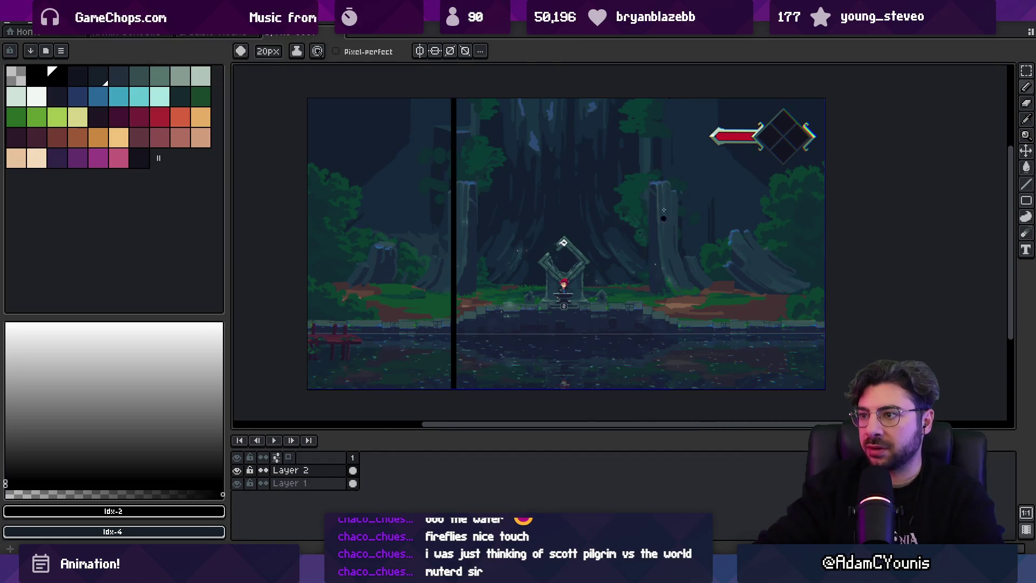
drag(659, 143, 652, 379)
key(g)
click(672, 354)
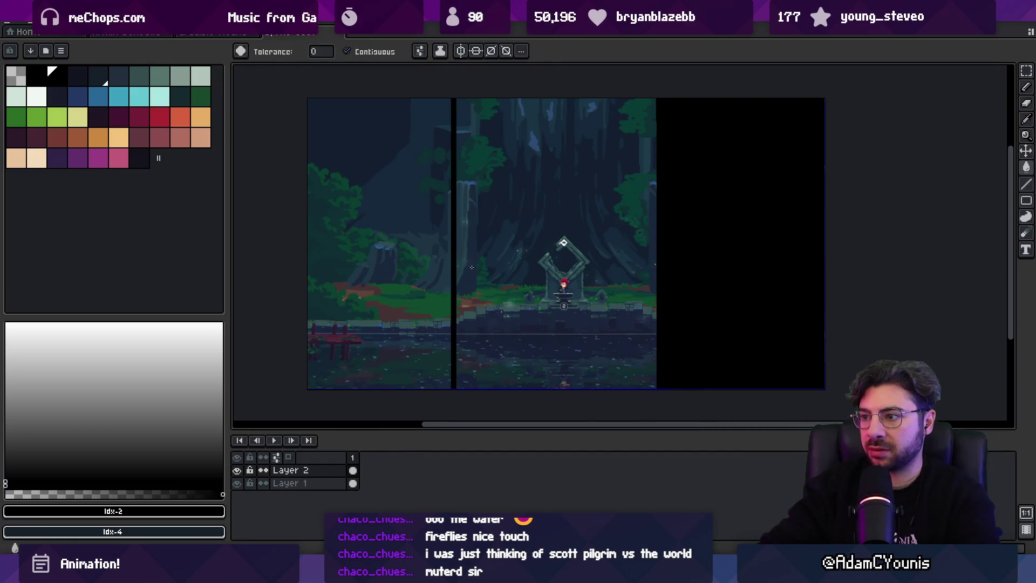
click(378, 243)
drag(689, 275, 669, 273)
key(ctrl+z)
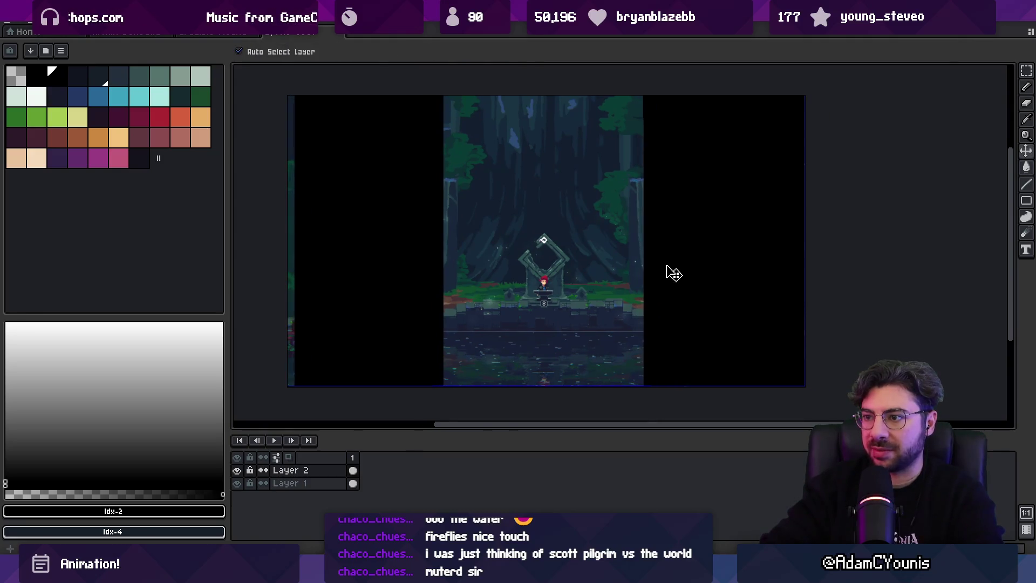
Cover the left-edge strip, then draw a slanted black line and fill the area to its right.
key(b)
drag(291, 175, 293, 362)
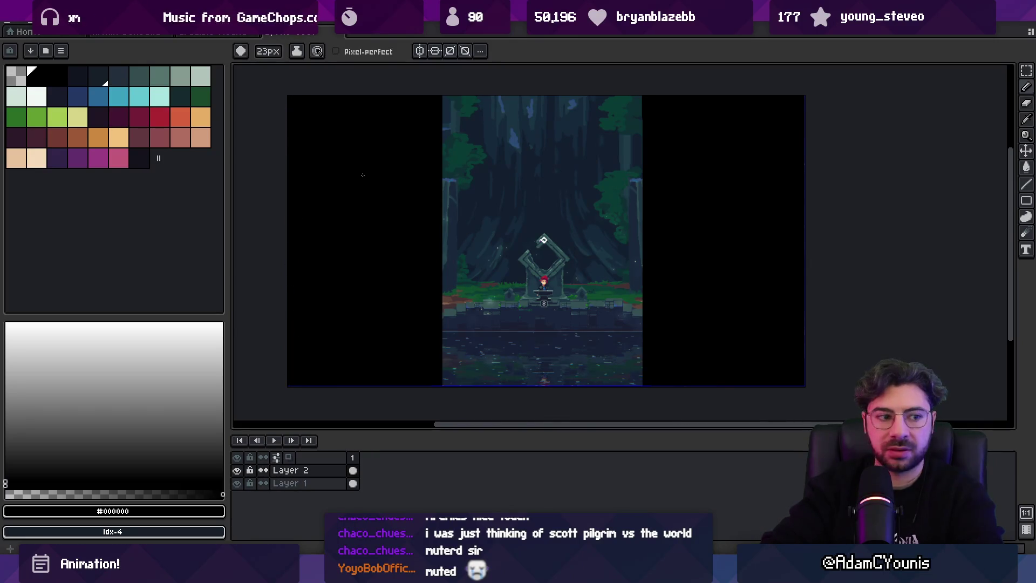
drag(355, 169, 314, 178)
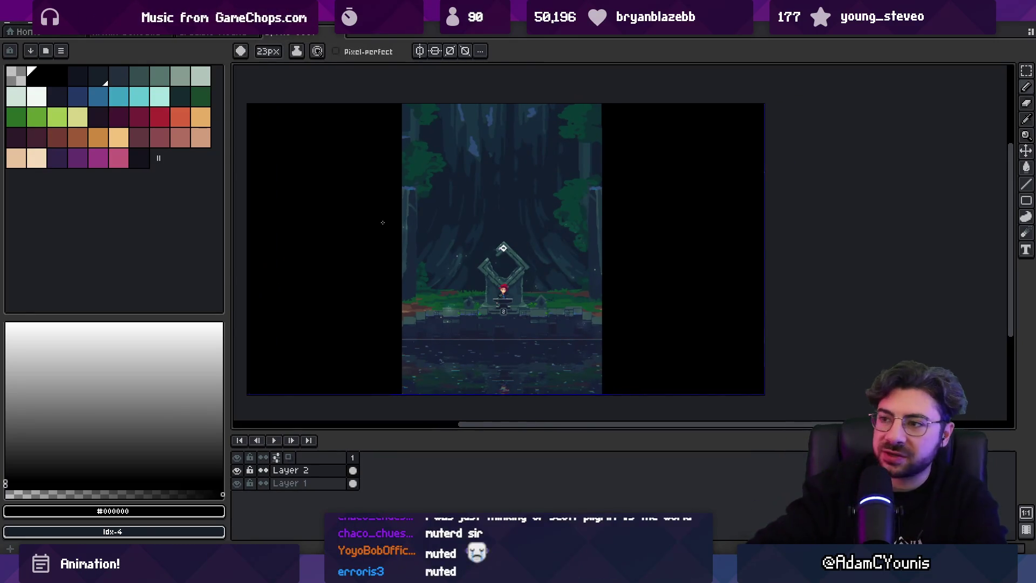
mouse_move(592, 269)
mouse_down()
mouse_move(642, 248)
mouse_move(641, 237)
mouse_up()
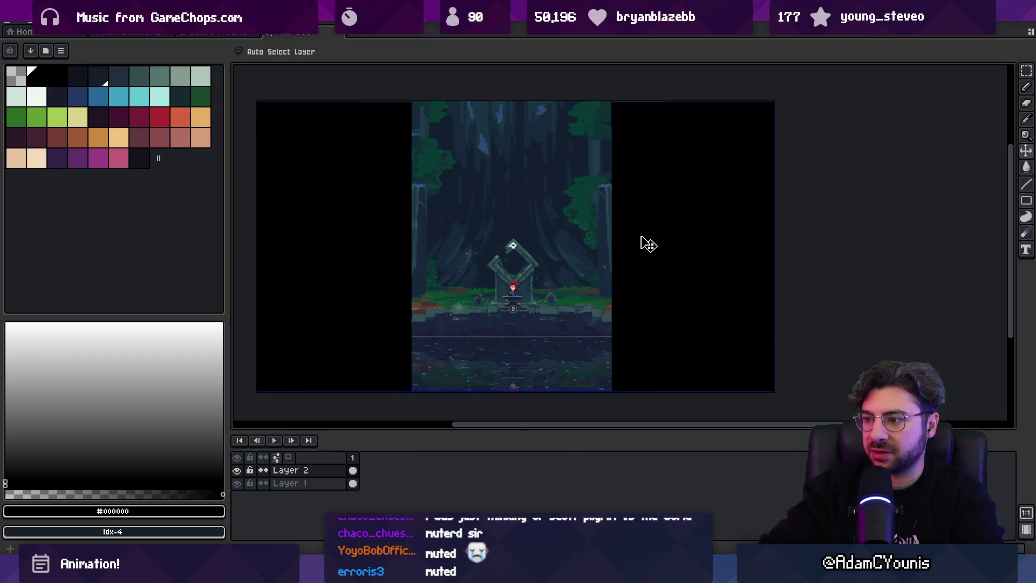
key(b)
key(plus)
key(plus)
key(plus)
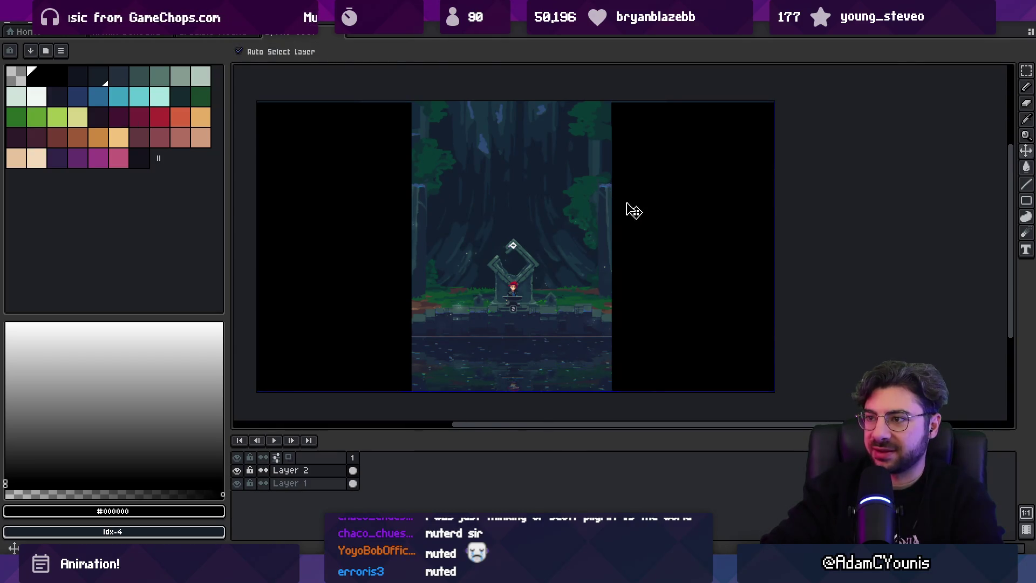
drag(574, 102, 612, 389)
key(g)
click(600, 154)
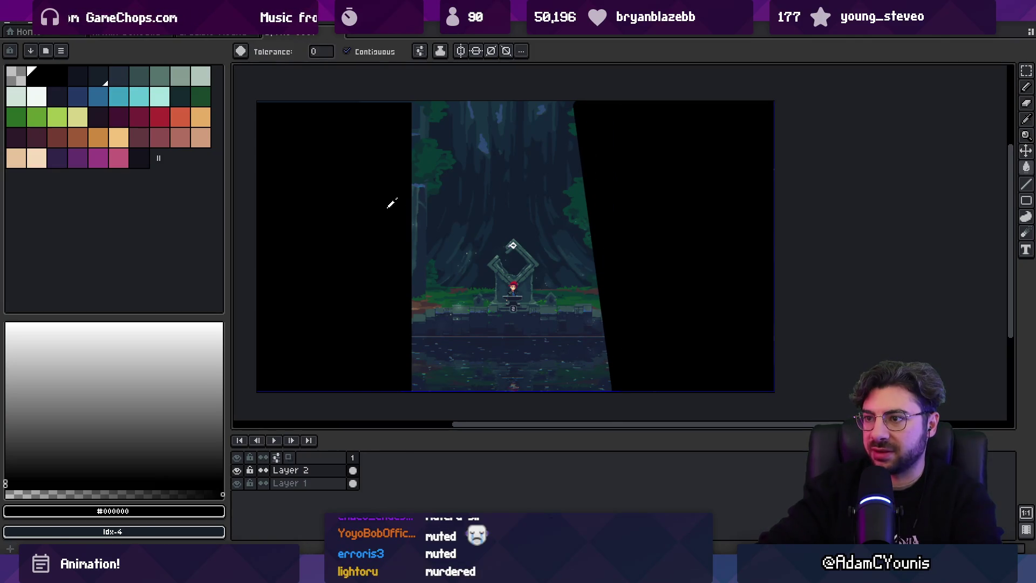
Give the forest strip a slanted left edge and fill the leftover left-edge strip black.
key(b)
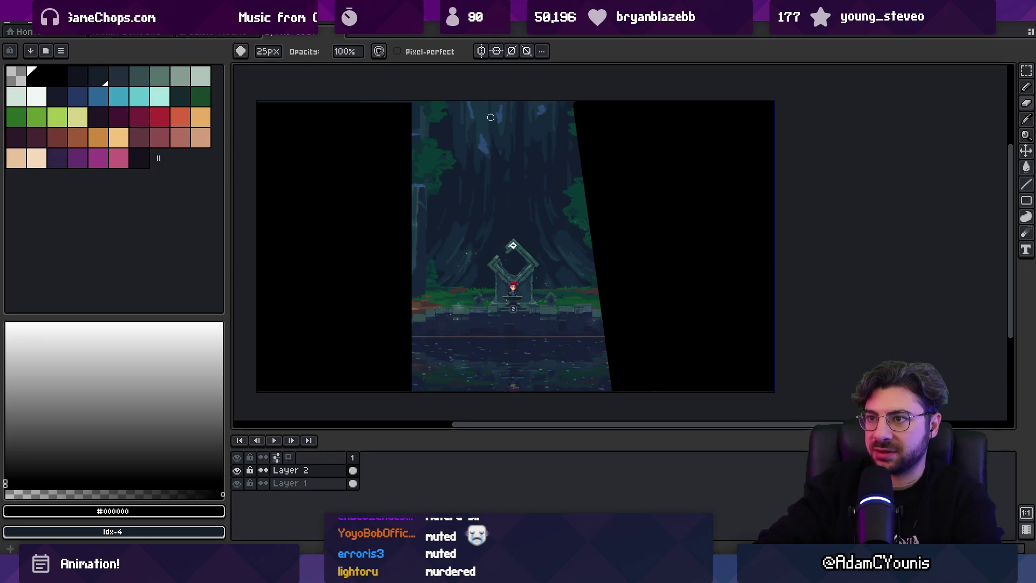
mouse_move(376, 102)
mouse_down()
mouse_move(419, 352)
mouse_move(414, 396)
mouse_move(393, 113)
mouse_move(407, 83)
mouse_up()
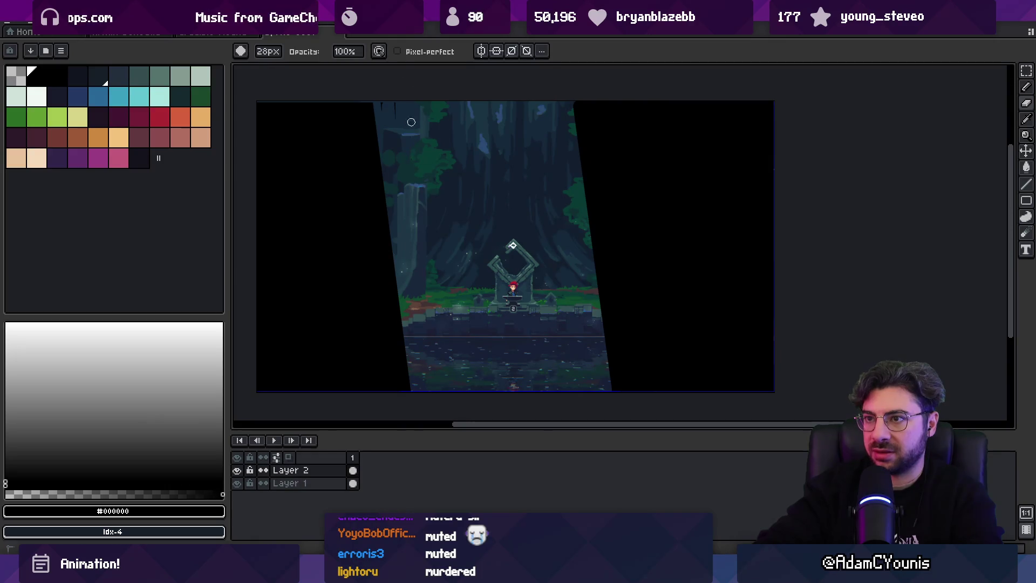
key(g)
drag(351, 212, 370, 214)
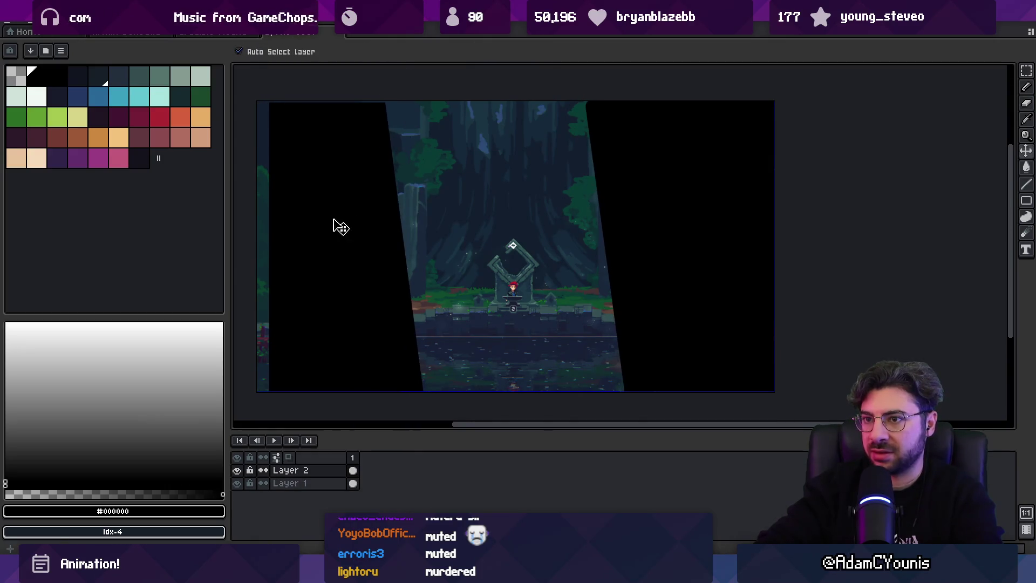
shift+click(263, 213)
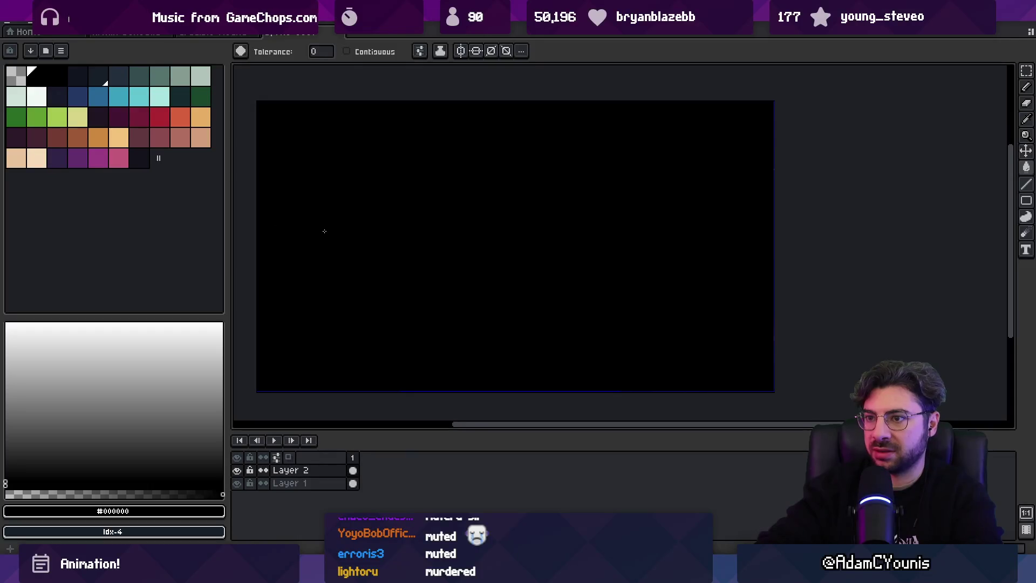
key(ctrl+z)
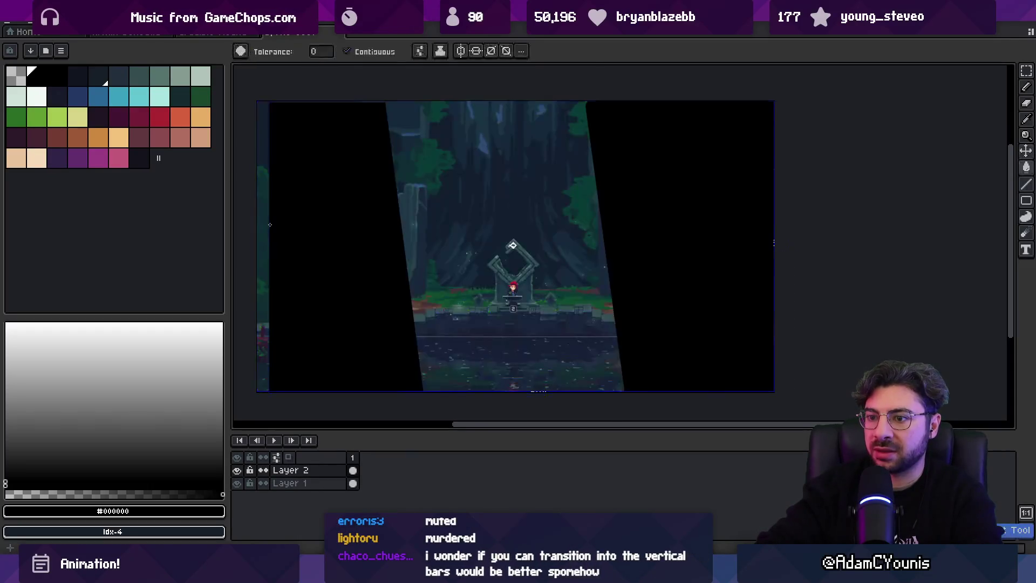
click(262, 146)
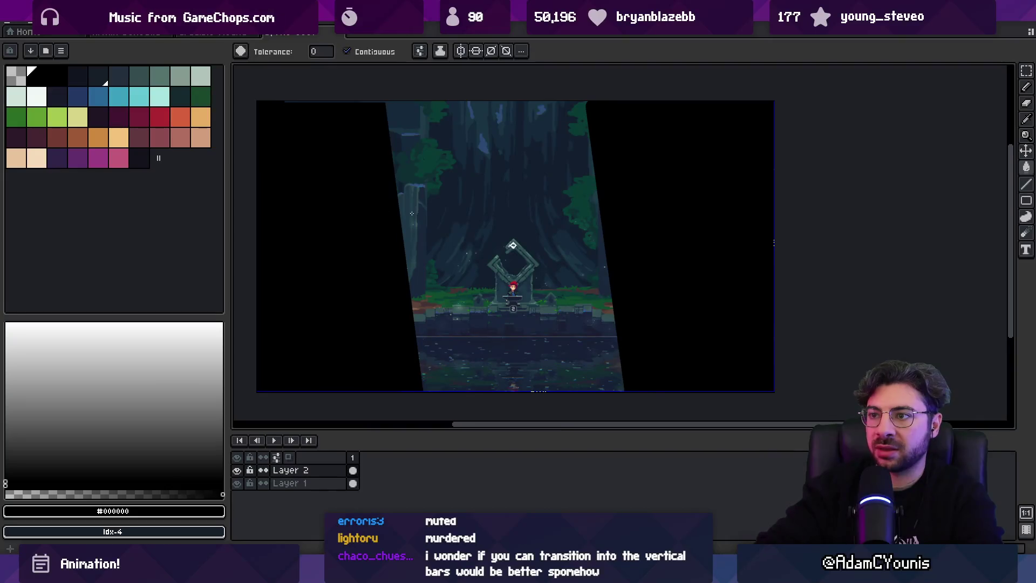
Paint rough patches into the left and right black bars.
key(b)
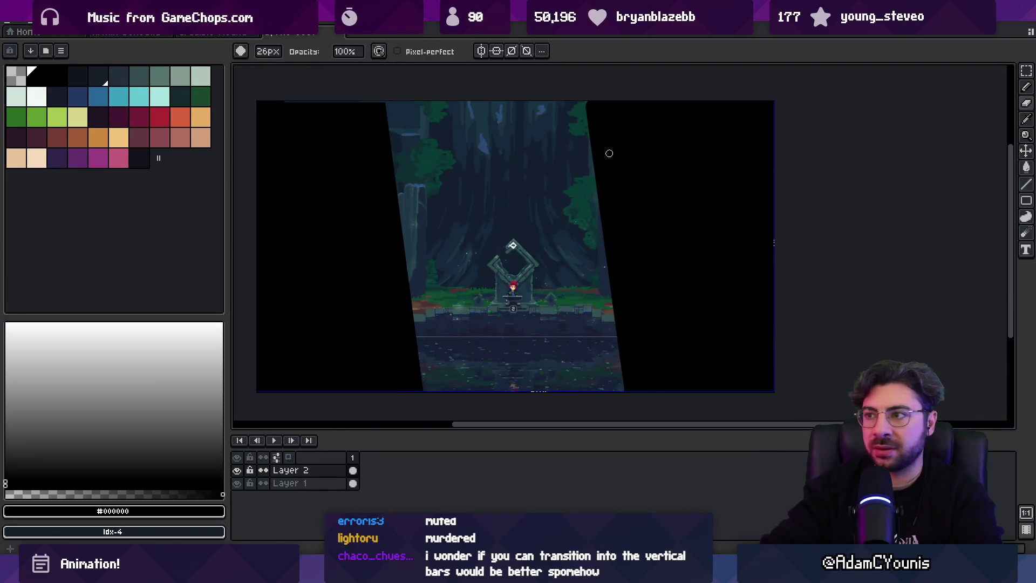
drag(639, 156, 668, 283)
mouse_move(345, 215)
mouse_down()
mouse_move(381, 337)
mouse_move(345, 253)
mouse_move(360, 337)
mouse_move(361, 282)
mouse_up()
mouse_move(656, 225)
mouse_down()
mouse_move(668, 178)
mouse_move(689, 244)
mouse_up()
key(z)
scroll(669, 216, down, 1)
scroll(630, 220, up, 1)
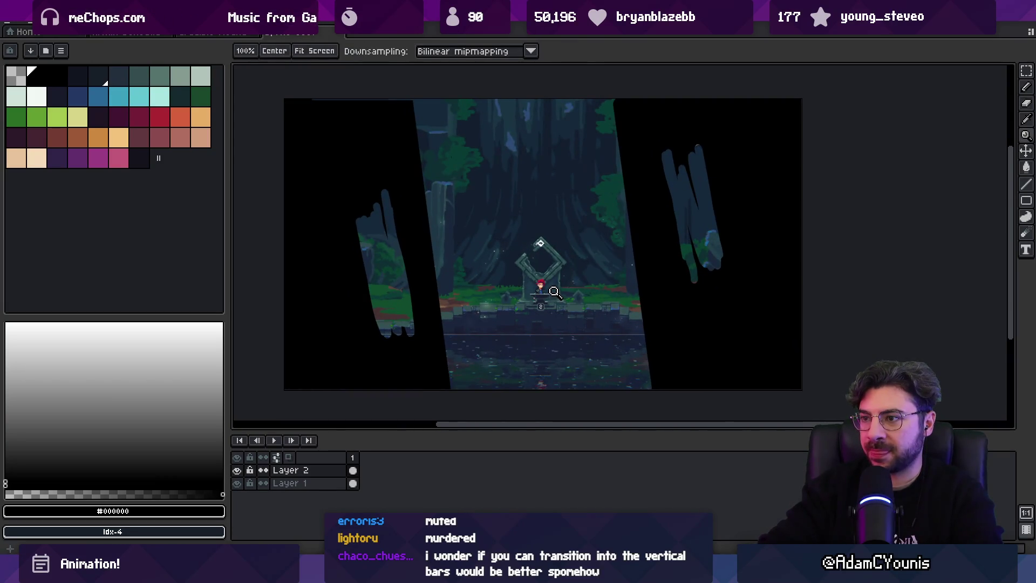
Clear the mask layer, then with a smaller brush draw two diagonal black lines and fill right of the right one.
key(Delete)
key(b)
key(minus)
key(minus)
key(minus)
drag(458, 106, 414, 396)
drag(635, 97, 669, 394)
key(g)
click(729, 243)
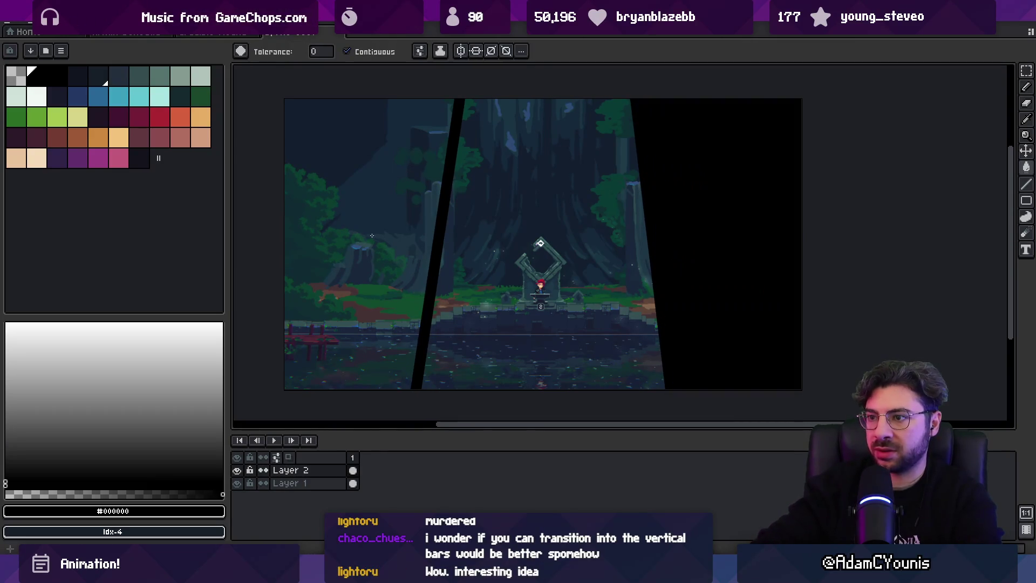
Fill left of the diagonal line black, cover the right green strip, and shift the mask left.
click(377, 237)
key(v)
drag(420, 231, 416, 231)
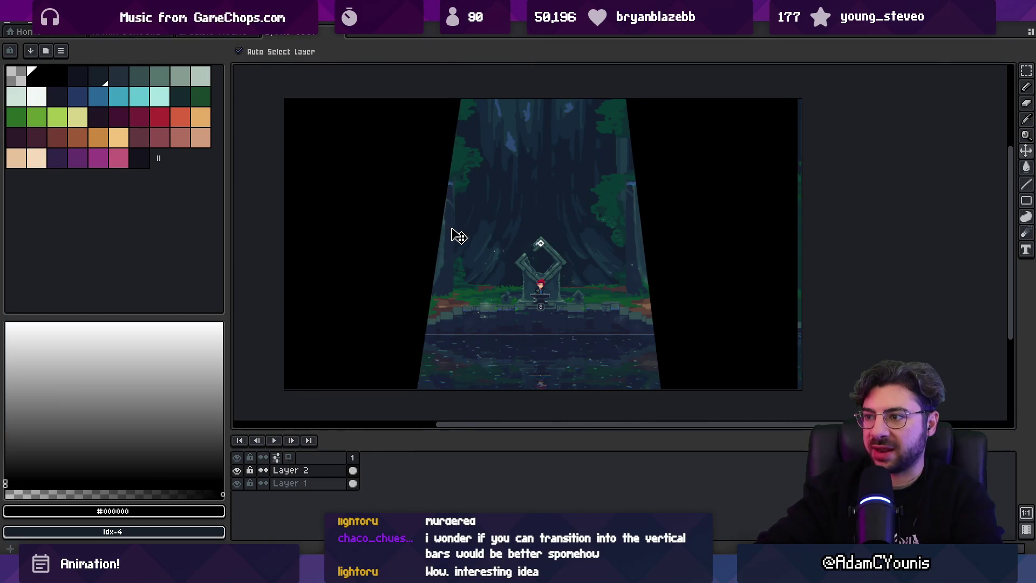
key(b)
drag(804, 108, 798, 389)
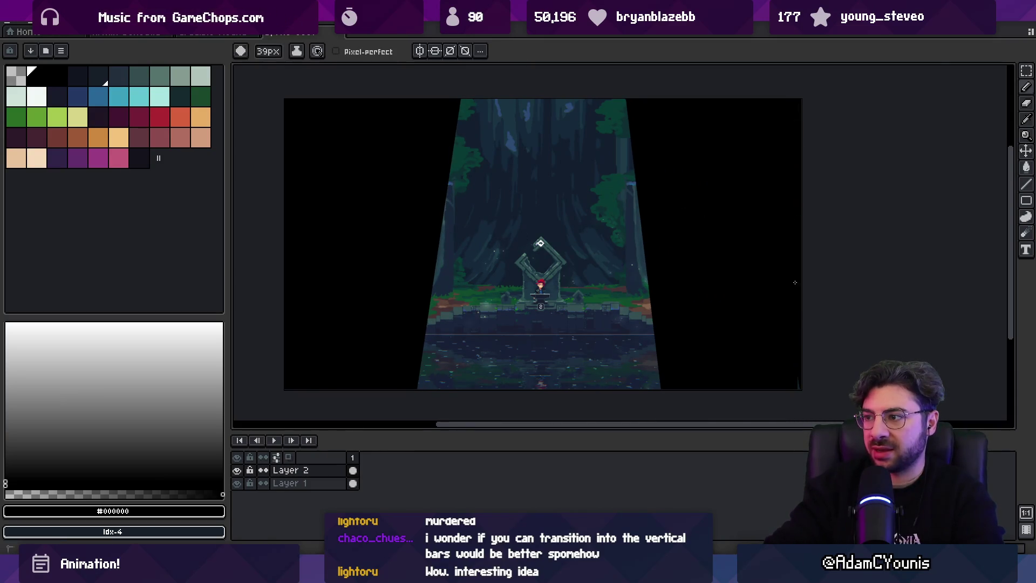
key(v)
mouse_move(540, 253)
mouse_down()
mouse_move(453, 262)
mouse_move(334, 238)
mouse_up()
key(g)
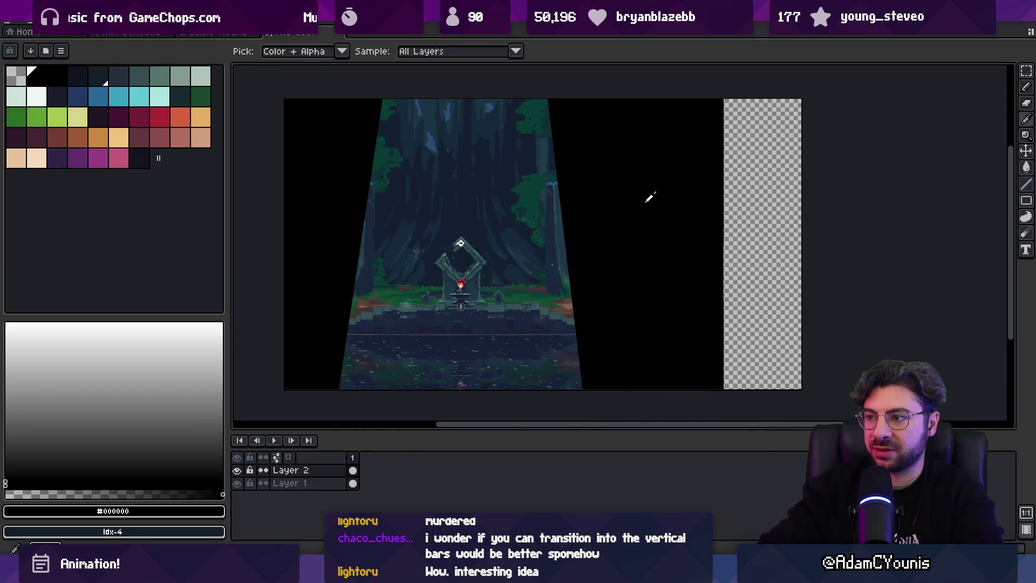
click(736, 211)
Paint a red test squiggle, then trim the forest's right and left edges with black.
key(b)
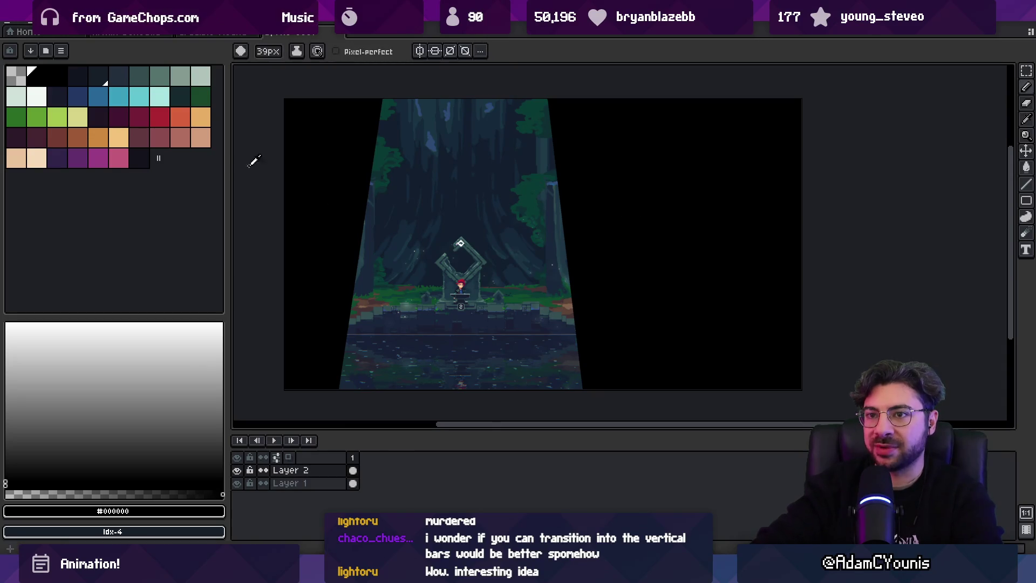
click(159, 116)
mouse_move(610, 259)
mouse_down()
mouse_move(635, 273)
mouse_move(751, 260)
mouse_up()
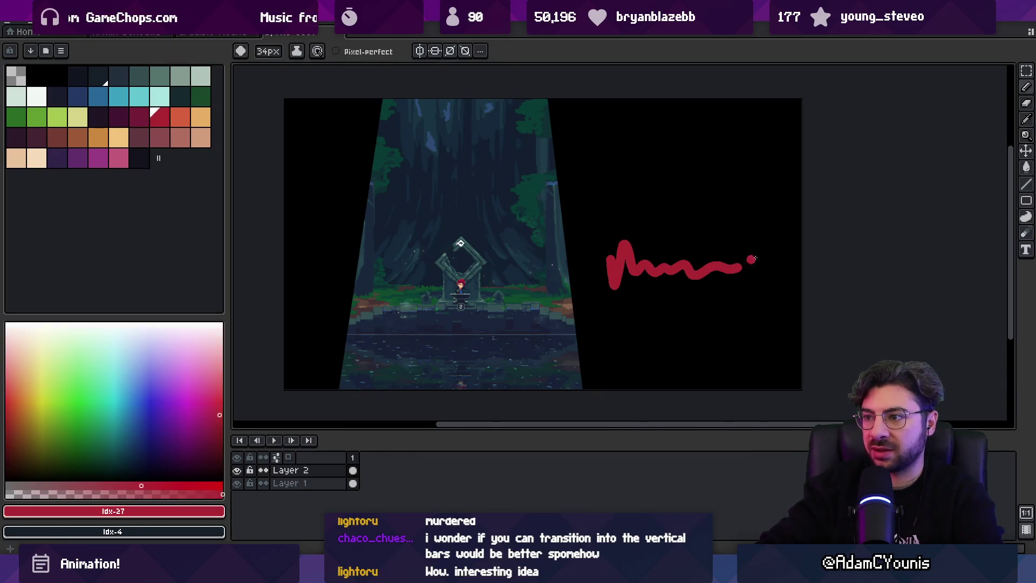
alt+click(575, 181)
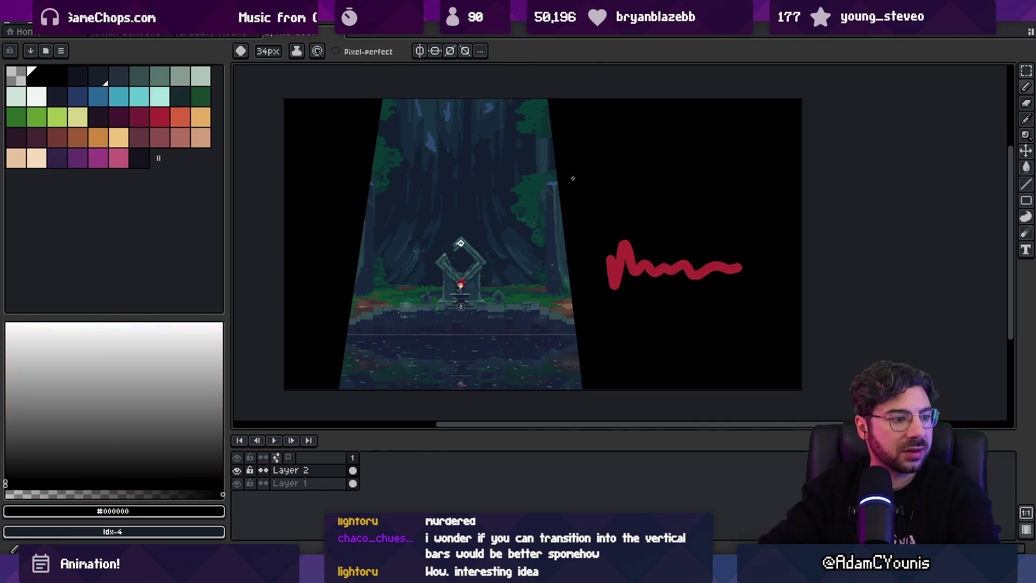
drag(563, 194, 579, 393)
mouse_move(346, 385)
mouse_down()
mouse_move(370, 205)
mouse_move(350, 359)
mouse_up()
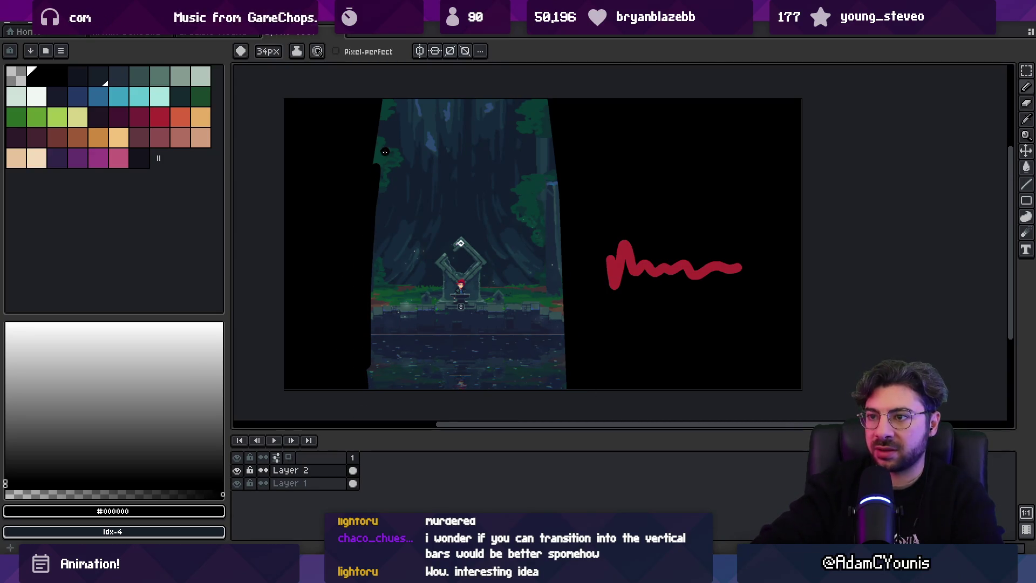
Erase parts of the black to leave ragged forest edges, darken the lower right, and select Layer 1.
key(e)
drag(388, 129, 381, 187)
drag(381, 100, 376, 200)
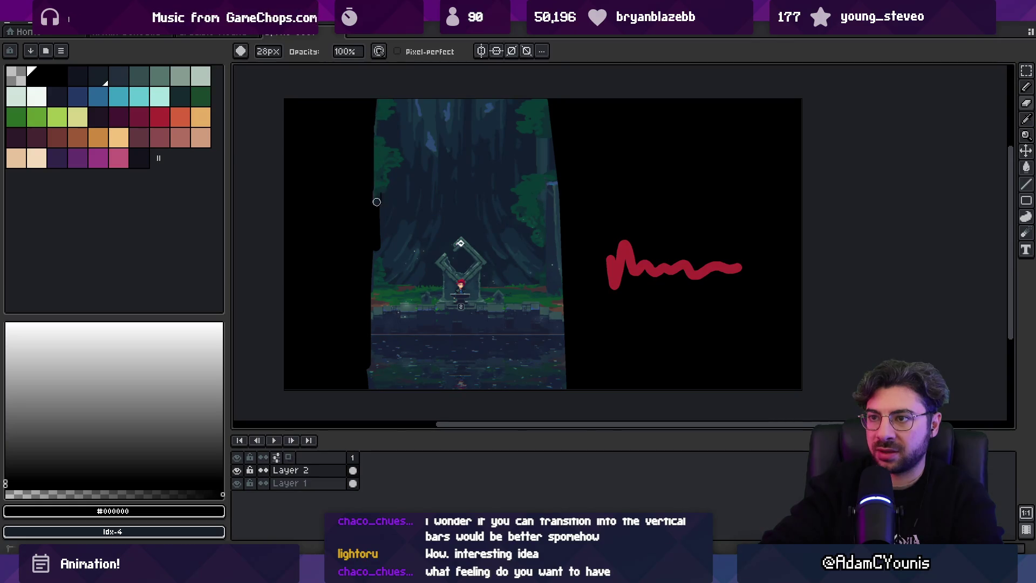
drag(377, 281, 377, 367)
drag(542, 112, 570, 386)
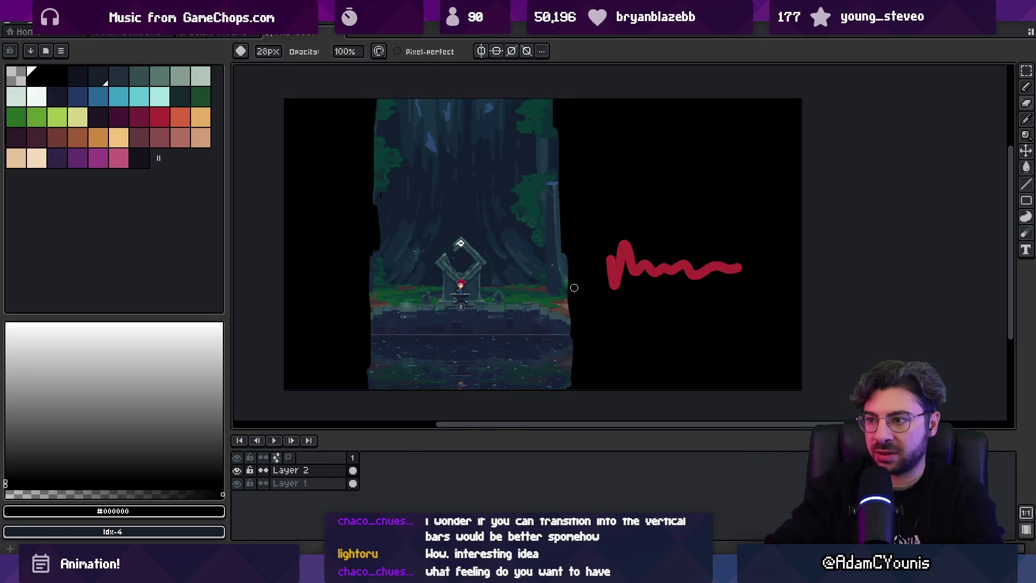
key(b)
drag(568, 308, 566, 388)
key(v)
drag(548, 225, 526, 220)
click(545, 211)
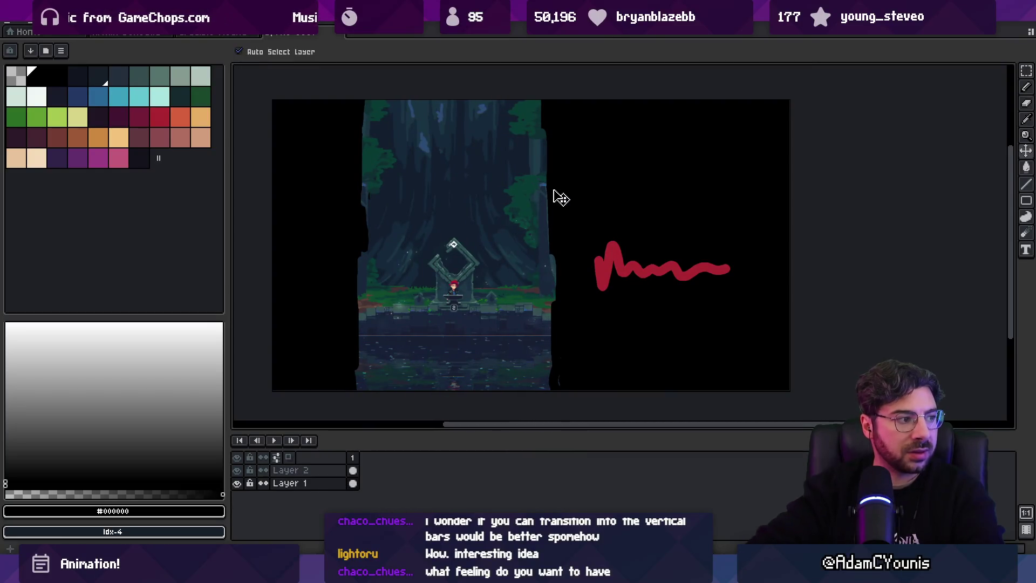
Move the forest art on Layer 1 down, leaving a gap above it.
key(z)
click(451, 252)
right_click(483, 250)
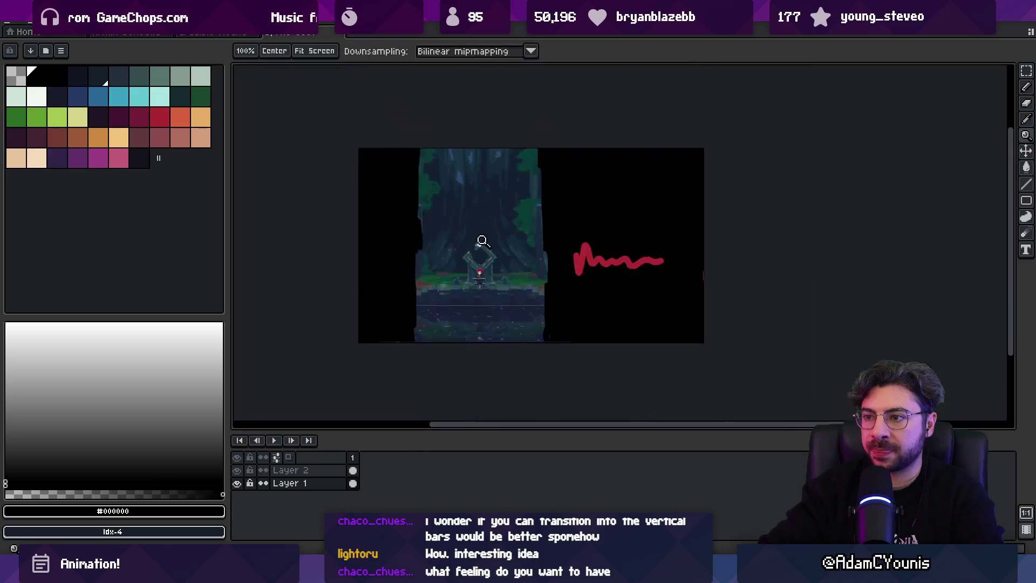
click(484, 263)
key(v)
mouse_move(509, 259)
mouse_down()
mouse_move(509, 301)
mouse_move(501, 172)
mouse_move(503, 280)
mouse_up()
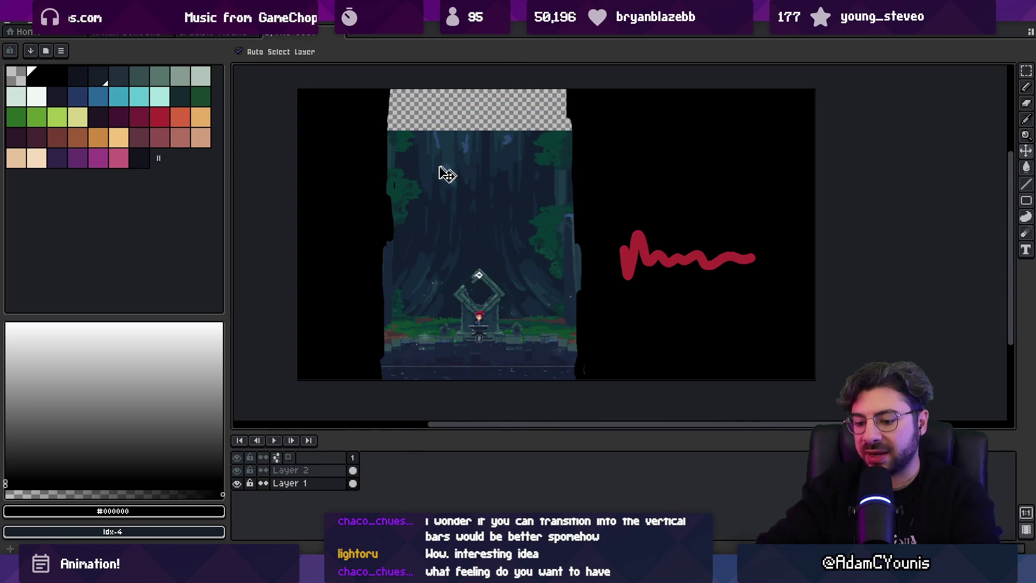
Select the forest's top strip and stretch it upward to fill the gap.
key(m)
drag(374, 170, 585, 119)
drag(478, 120, 478, 66)
key(ctrl+d)
drag(549, 192, 545, 200)
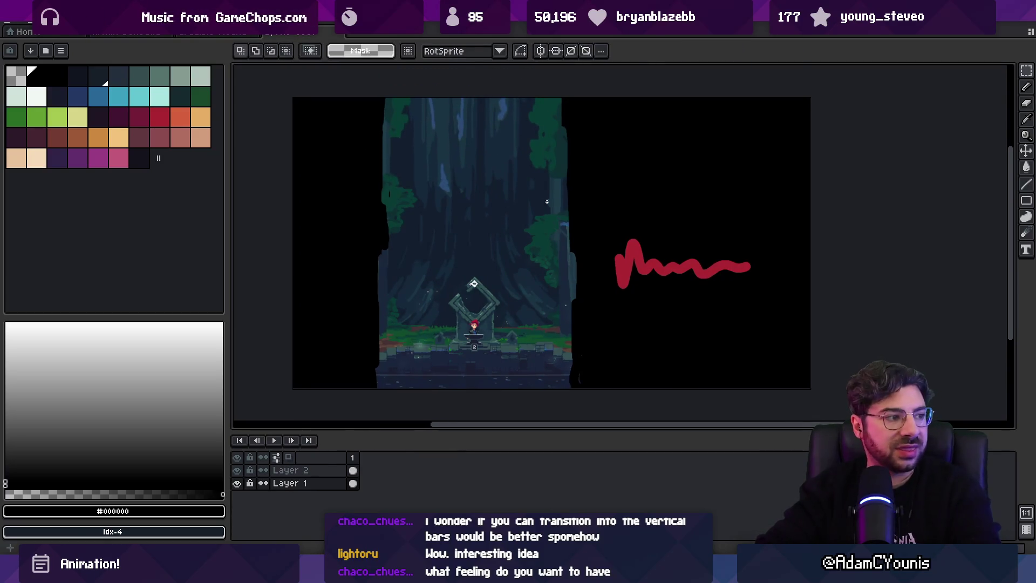
drag(488, 239, 494, 240)
Make Layer 2 the active layer, then search Windows for 'chrome'.
key(v)
click(396, 251)
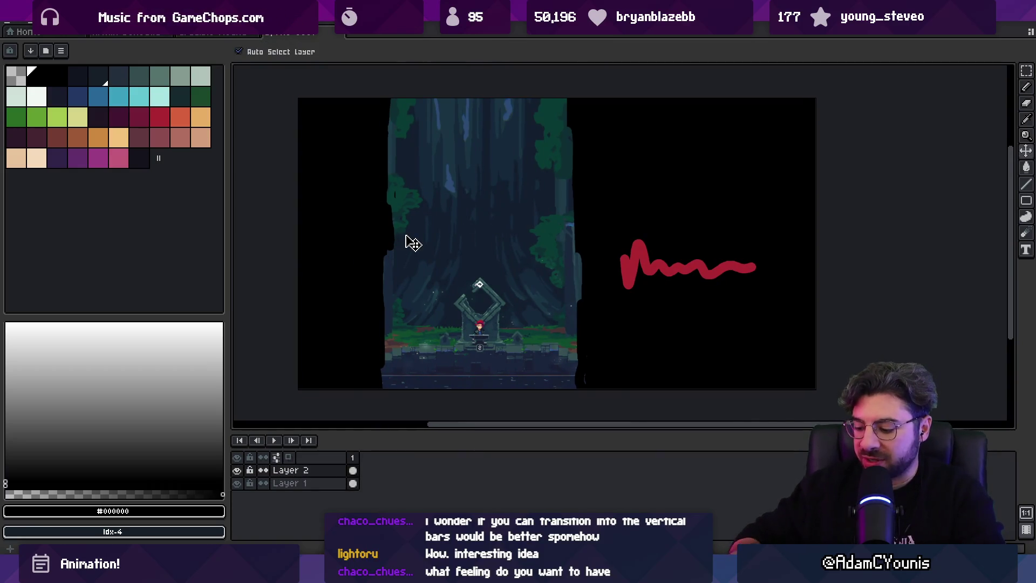
key(super)
text(chrome)
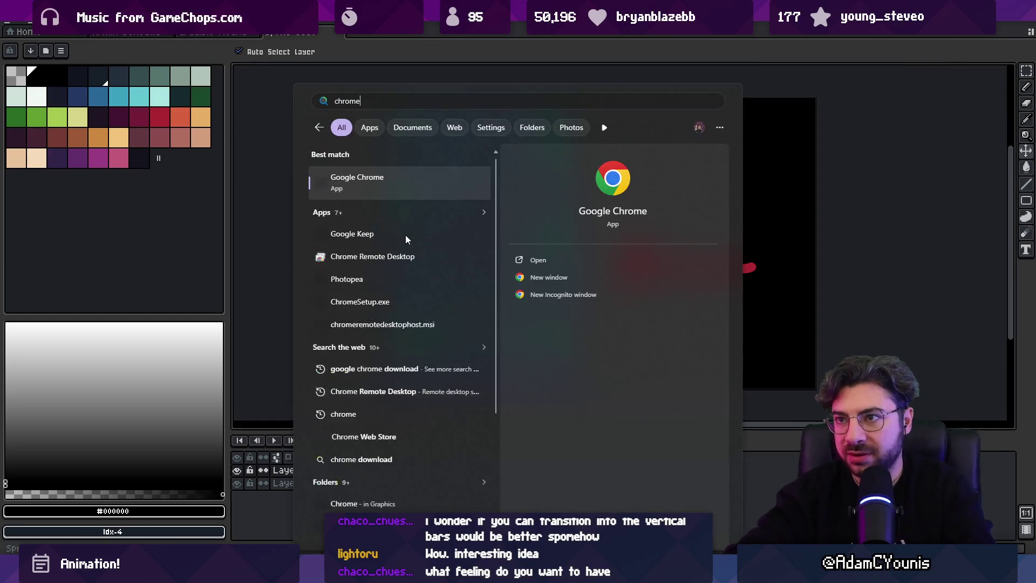
key(Return)
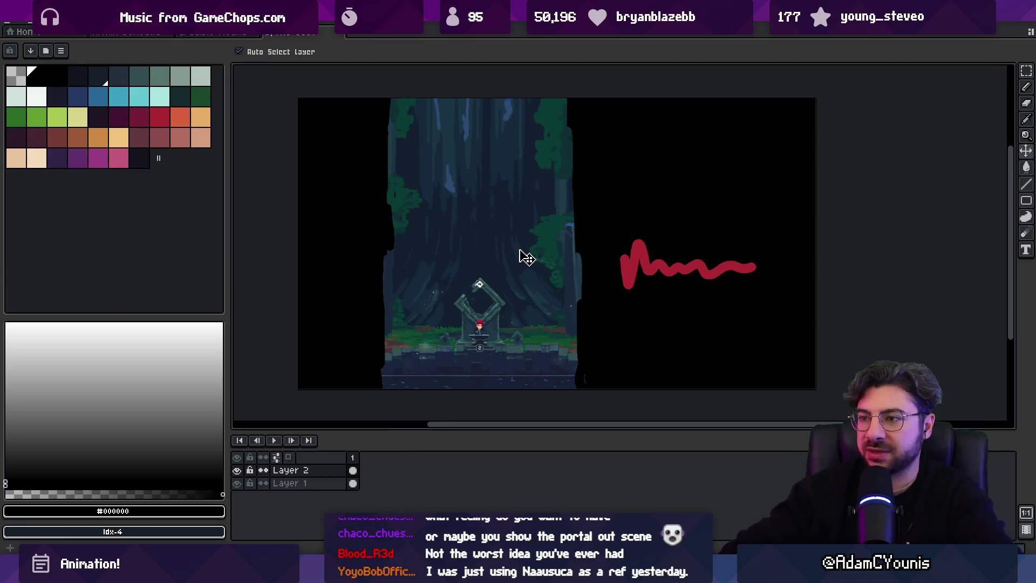
Select the whole Aseprite canvas, then switch to Unity and close the game's Journal.
mouse_move(486, 307)
mouse_down()
mouse_move(484, 292)
mouse_move(527, 277)
mouse_up()
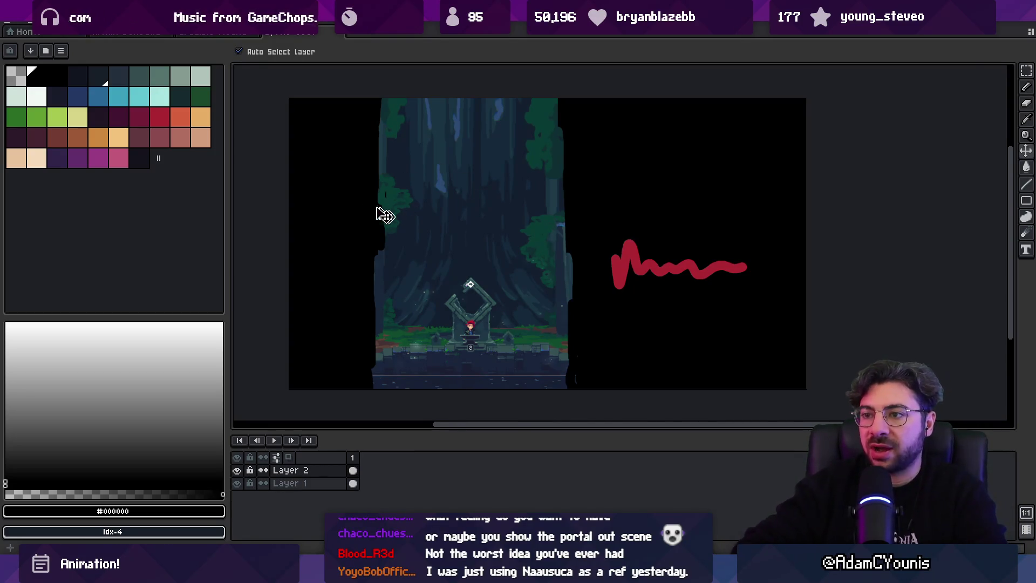
key(ctrl+a)
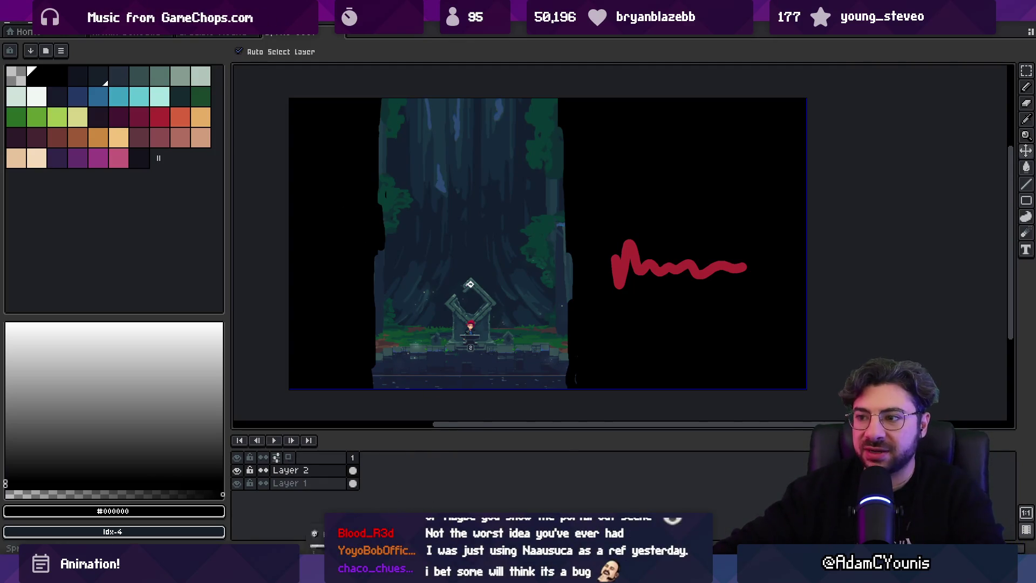
key(alt+Tab)
key(Escape)
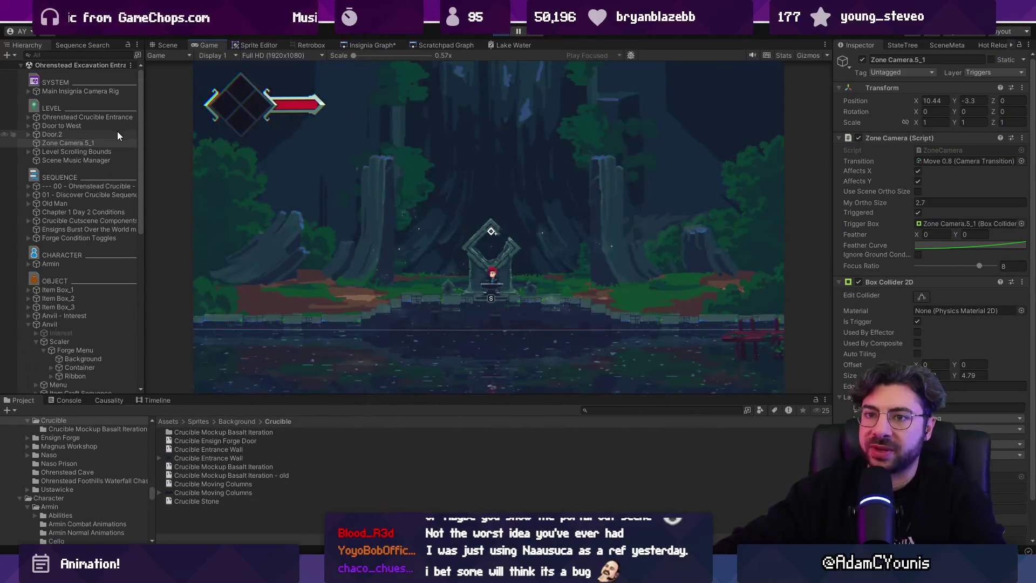
Shift Zone Camera.5_1's Position X to 12.97, checking the framing with Gizmos.
click(92, 143)
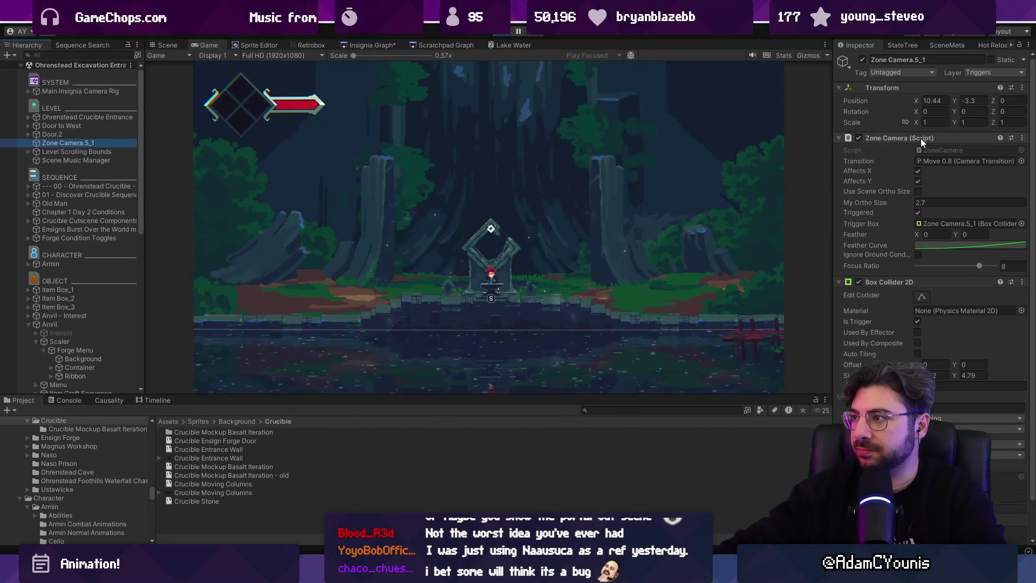
mouse_move(920, 100)
mouse_down()
mouse_move(903, 99)
mouse_move(933, 101)
mouse_up()
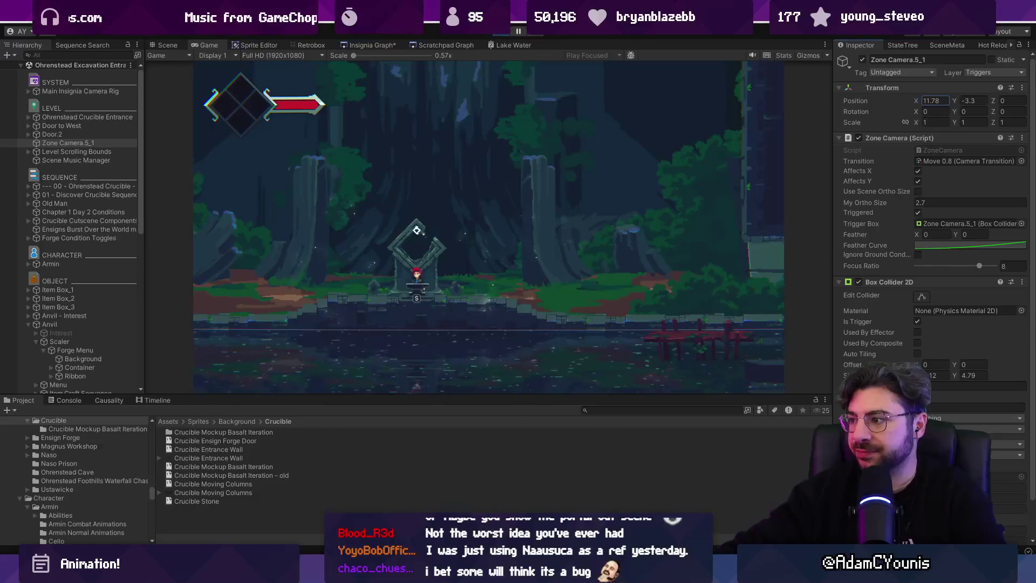
click(809, 54)
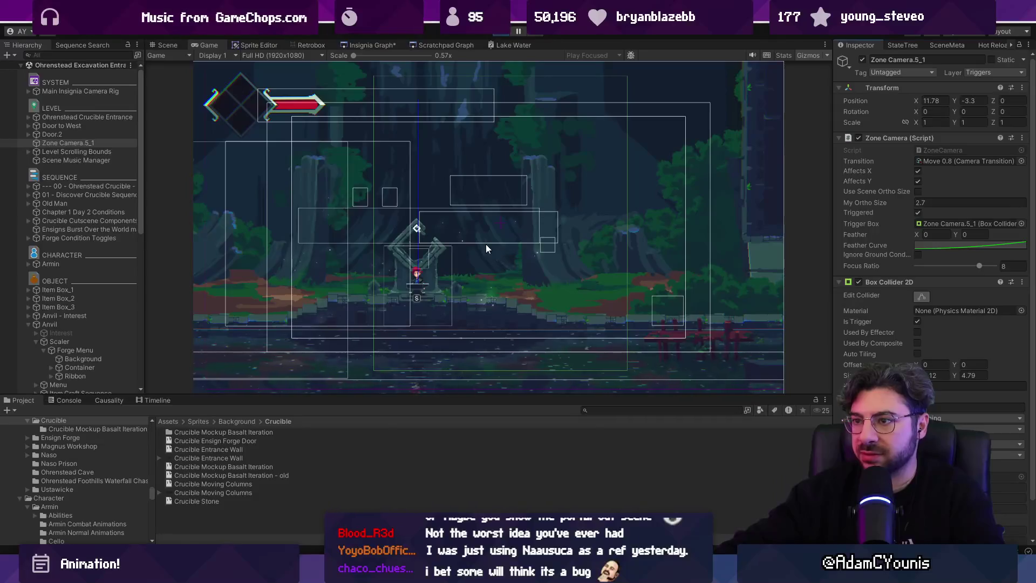
key(ctrl+1)
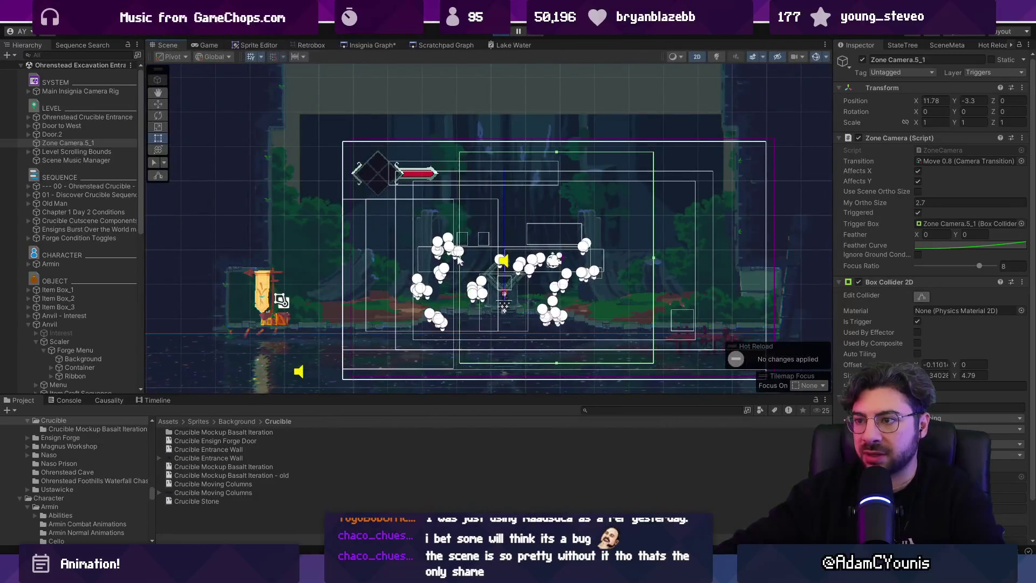
key(ctrl+2)
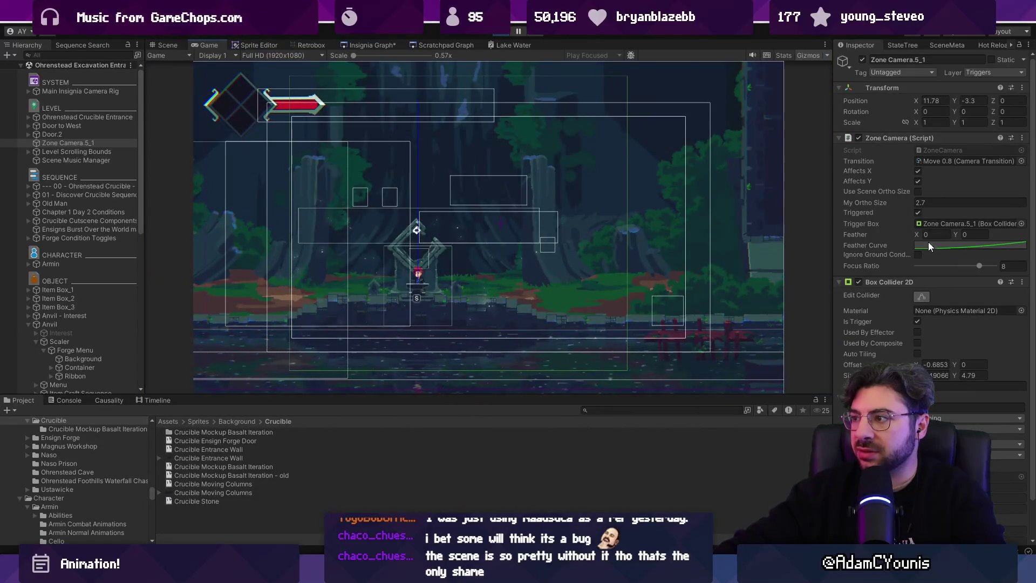
drag(918, 101, 928, 102)
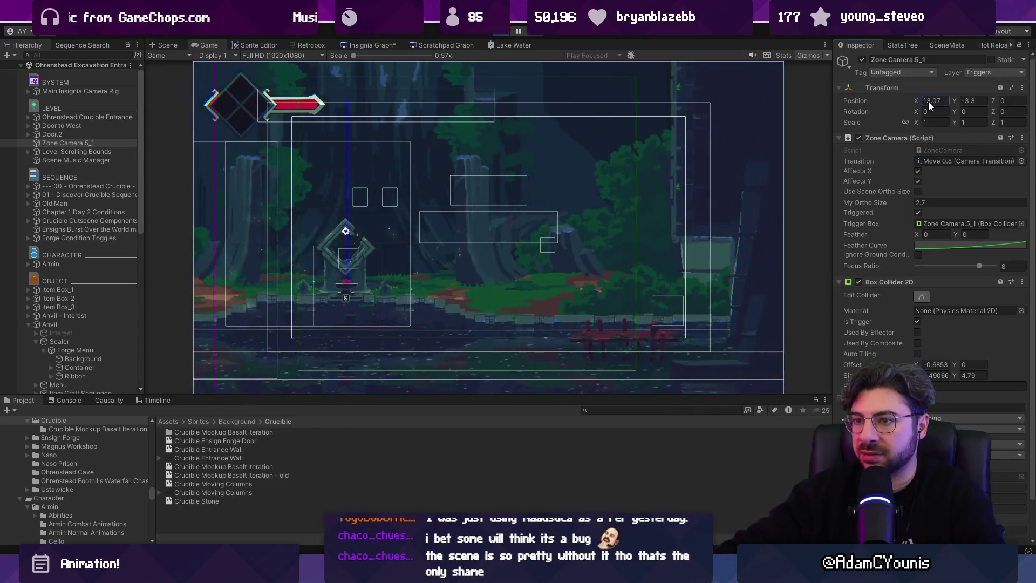
click(808, 56)
Preview the scene in play mode with the Game view maximized.
key(shift+space)
key(ctrl+p)
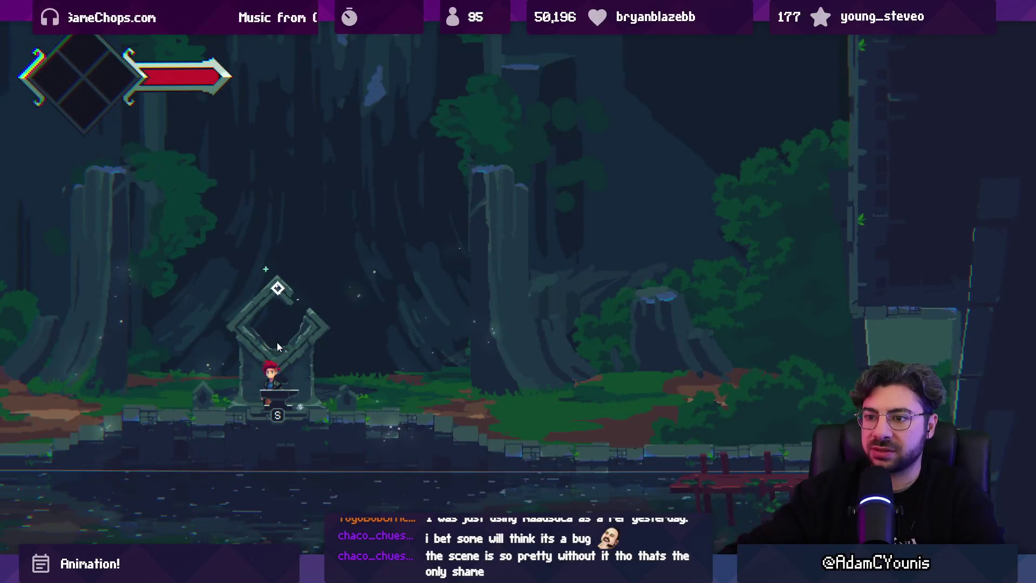
key(shift+space)
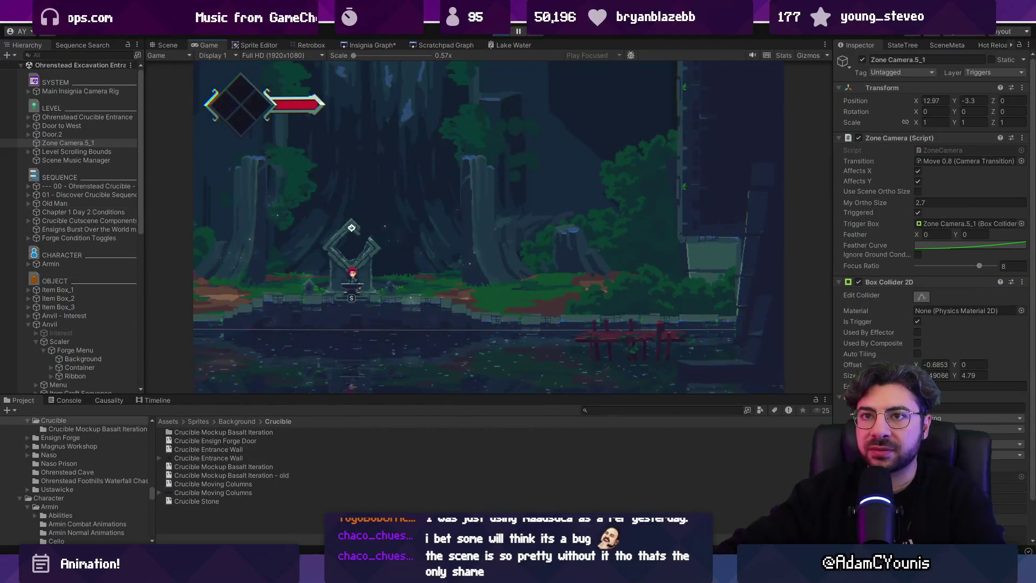
Create a new Square sprite on the Foreground1 sorting layer.
right_click(61, 143)
mouse_move(140, 65)
mouse_move(281, 65)
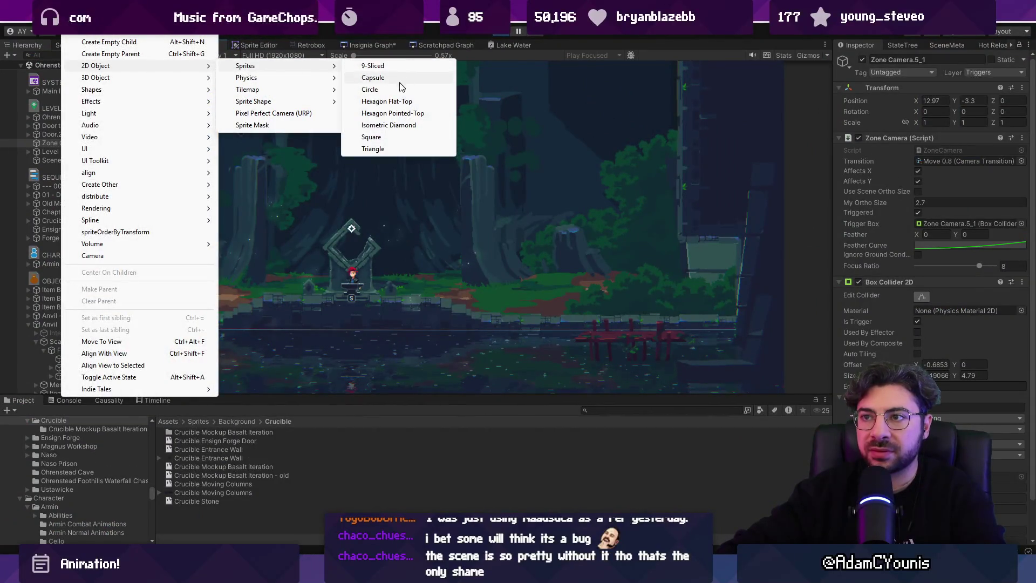
click(393, 136)
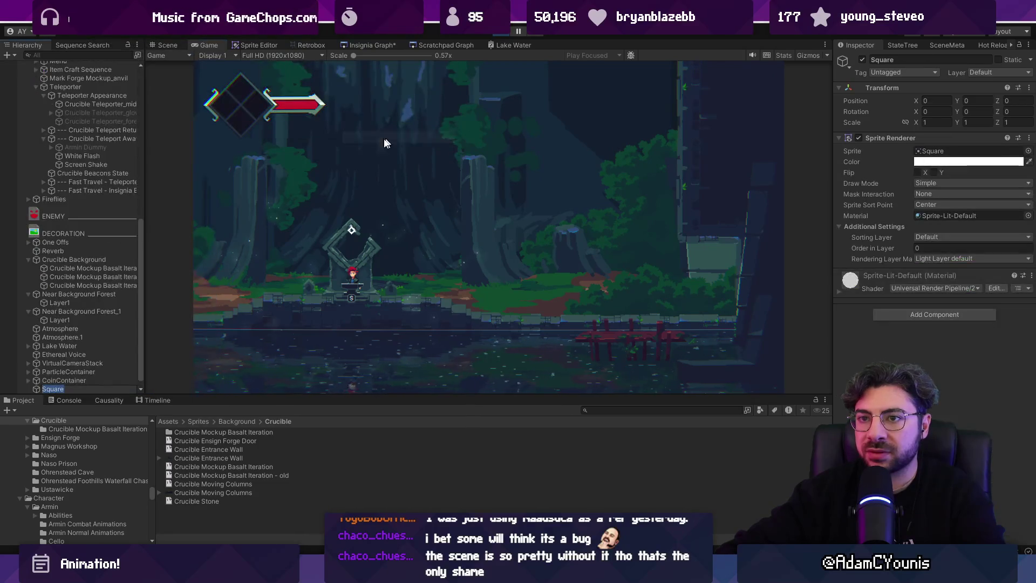
click(990, 238)
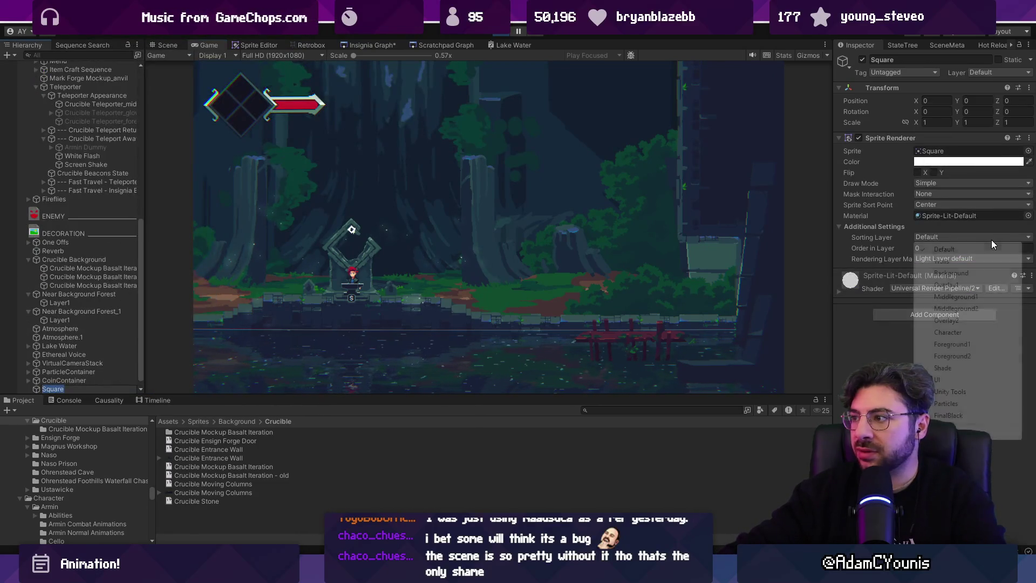
click(965, 347)
Colour the square dark navy 13131D from the saved swatches.
click(950, 162)
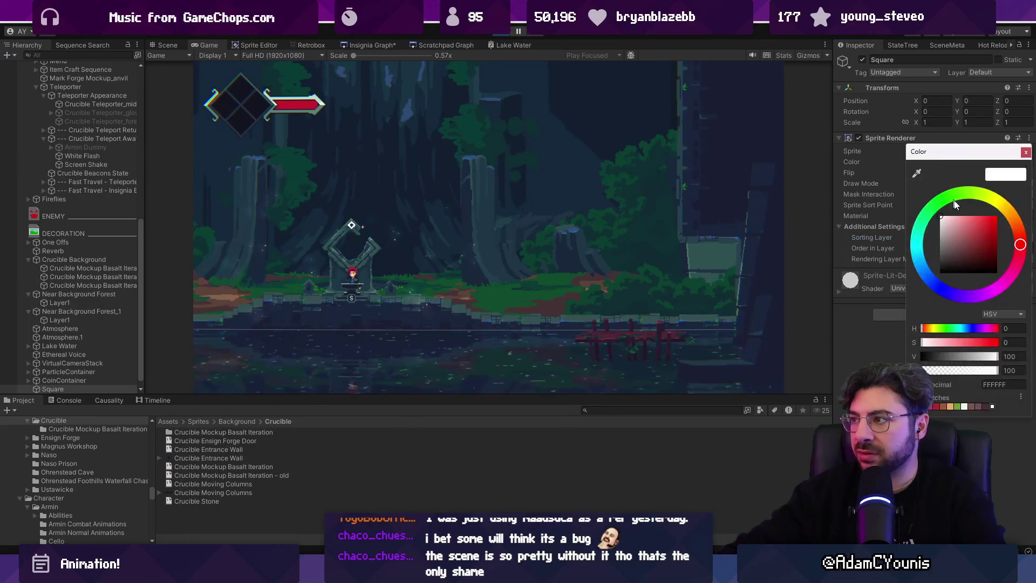
click(1020, 397)
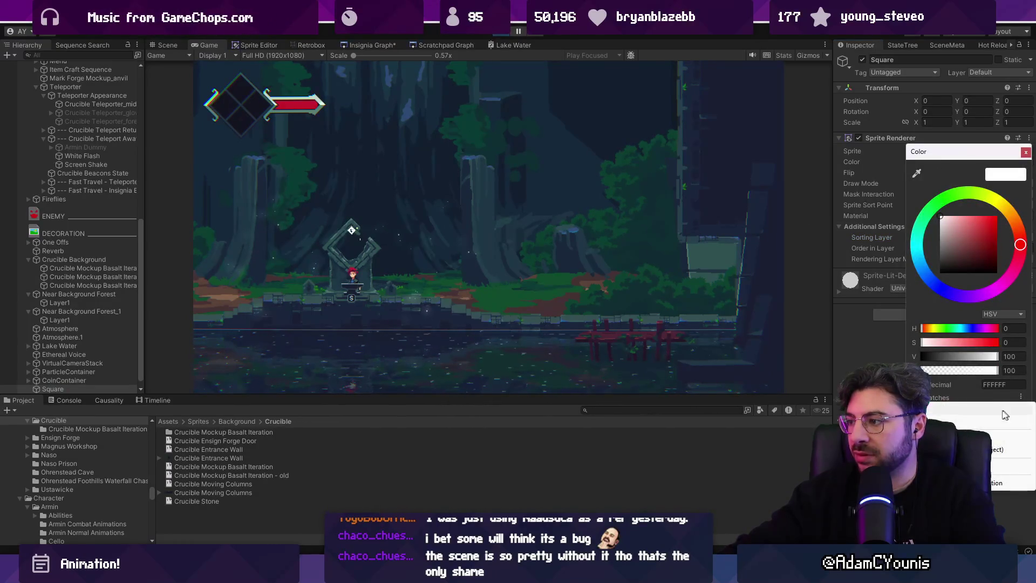
click(1003, 449)
click(1013, 420)
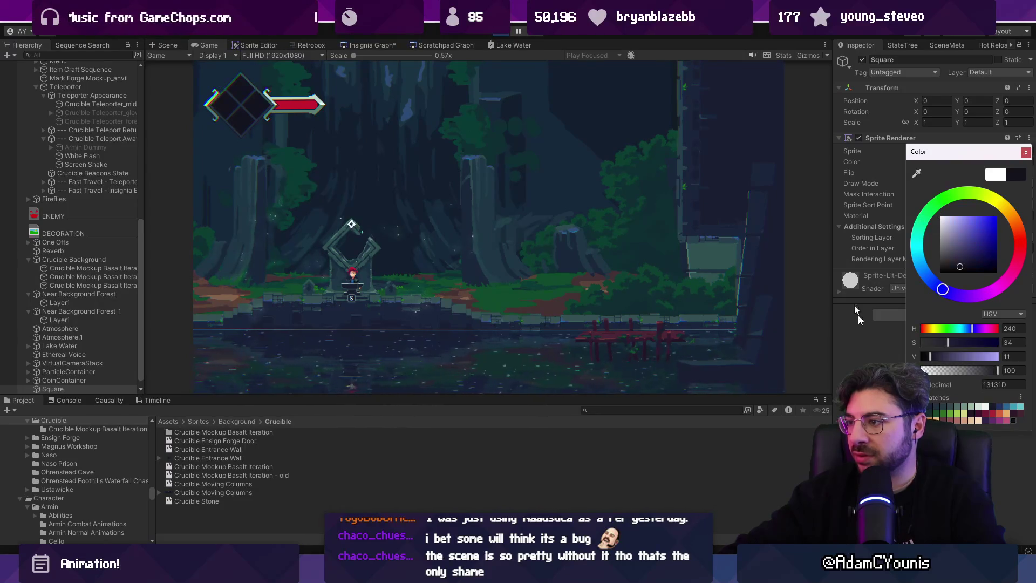
key(Escape)
Enlarge the square into a big dark rectangle in the Scene view.
click(156, 45)
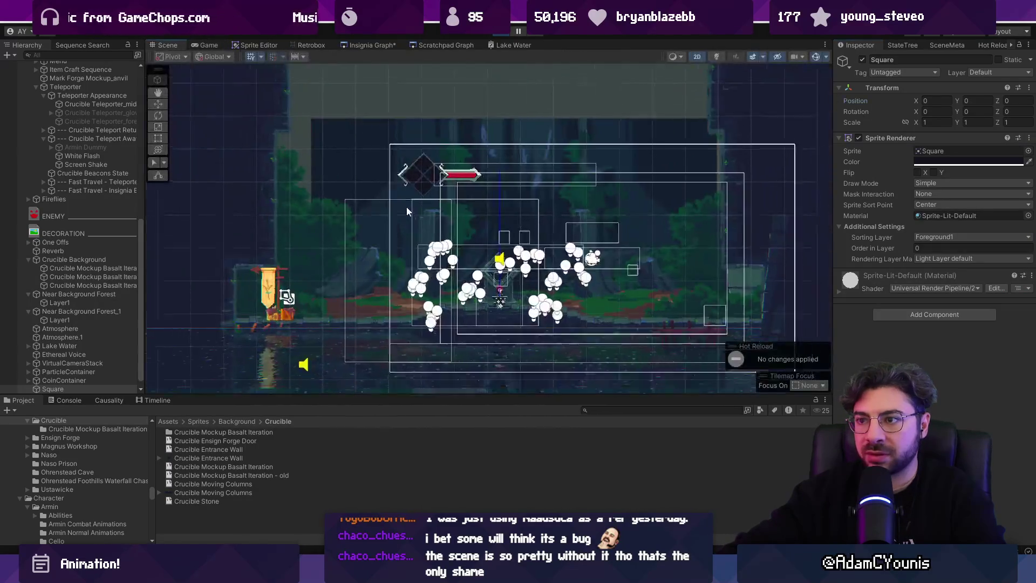
scroll(474, 213, down, 3)
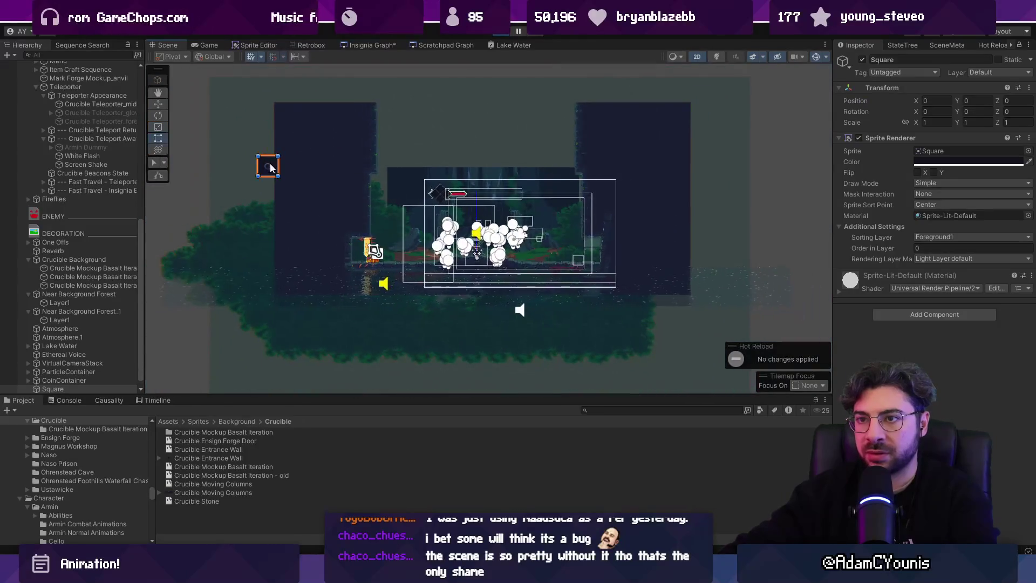
drag(277, 166, 615, 167)
mouse_move(256, 178)
mouse_down()
mouse_move(423, 273)
mouse_move(518, 303)
mouse_move(509, 303)
mouse_up()
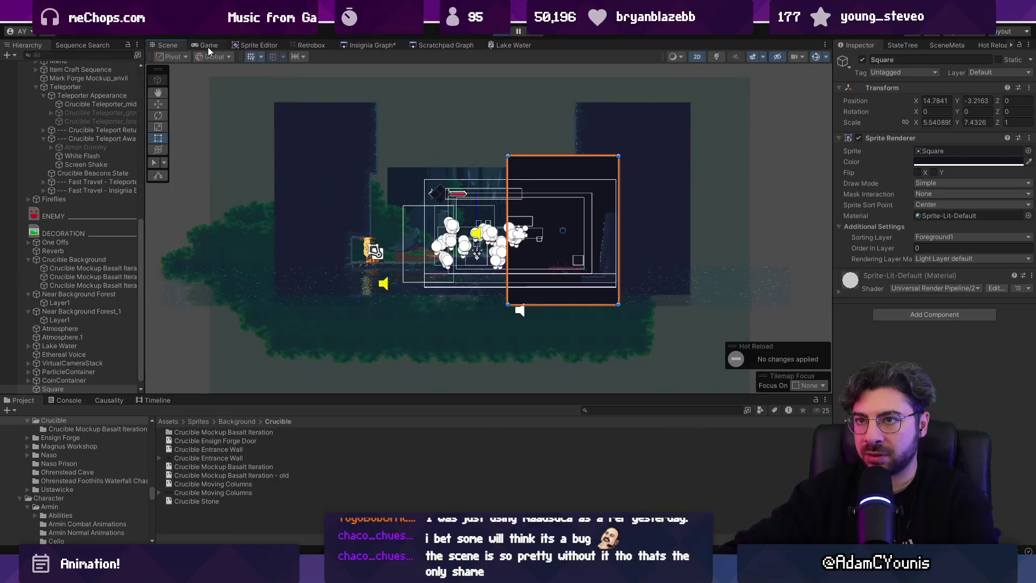
Move the square to the Foreground2 sorting layer.
click(208, 46)
click(956, 238)
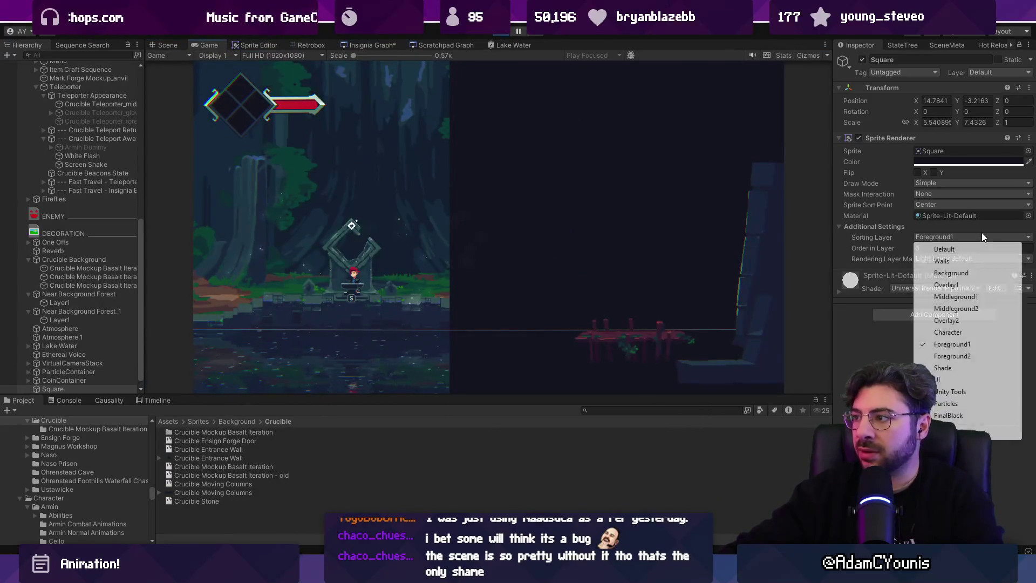
click(952, 356)
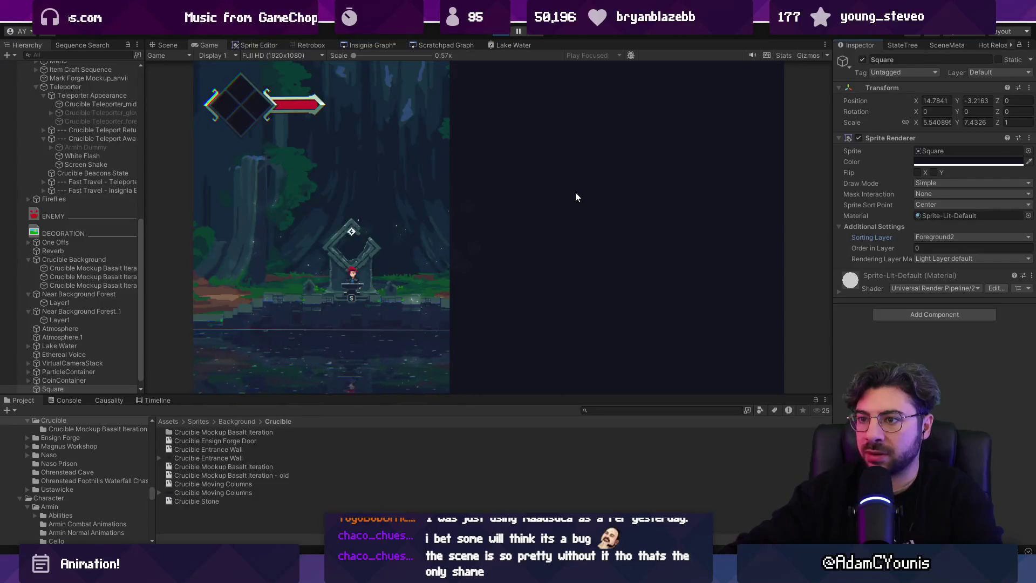
Duplicate the dark square and move the copy to the scene's left side.
click(167, 46)
key(ctrl+d)
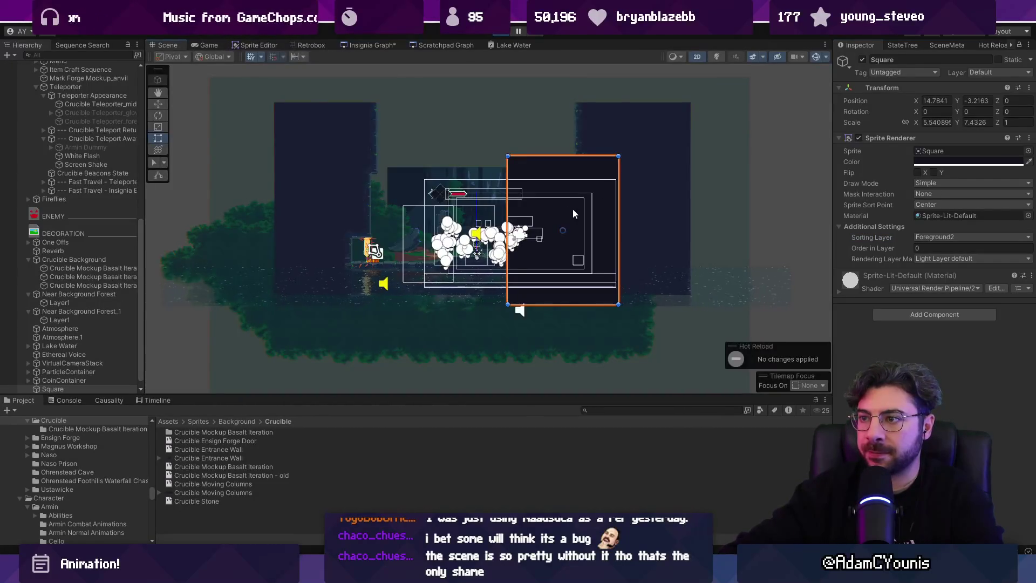
key(w)
drag(602, 228, 421, 222)
click(202, 46)
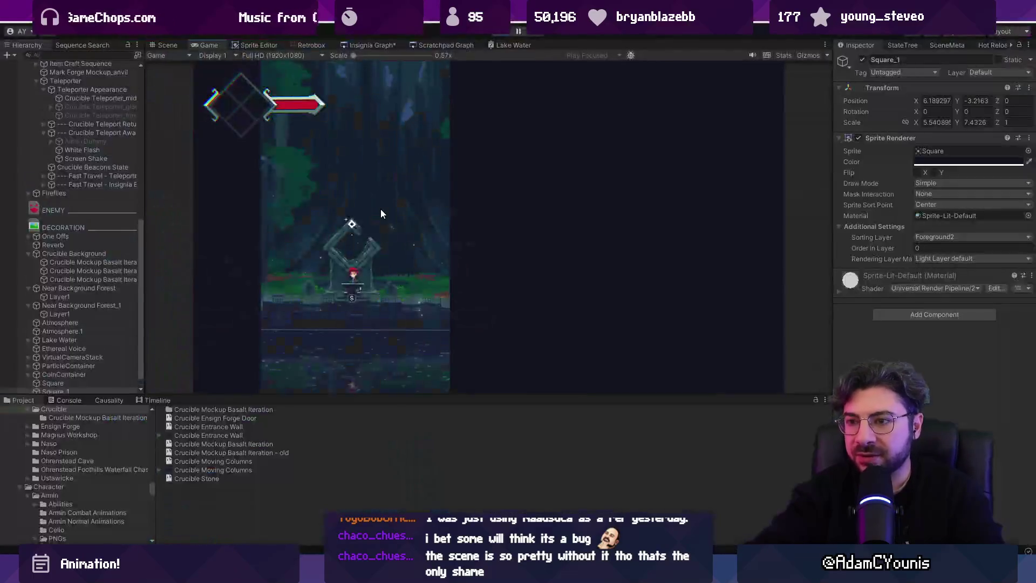
scroll(78, 230, up, 12)
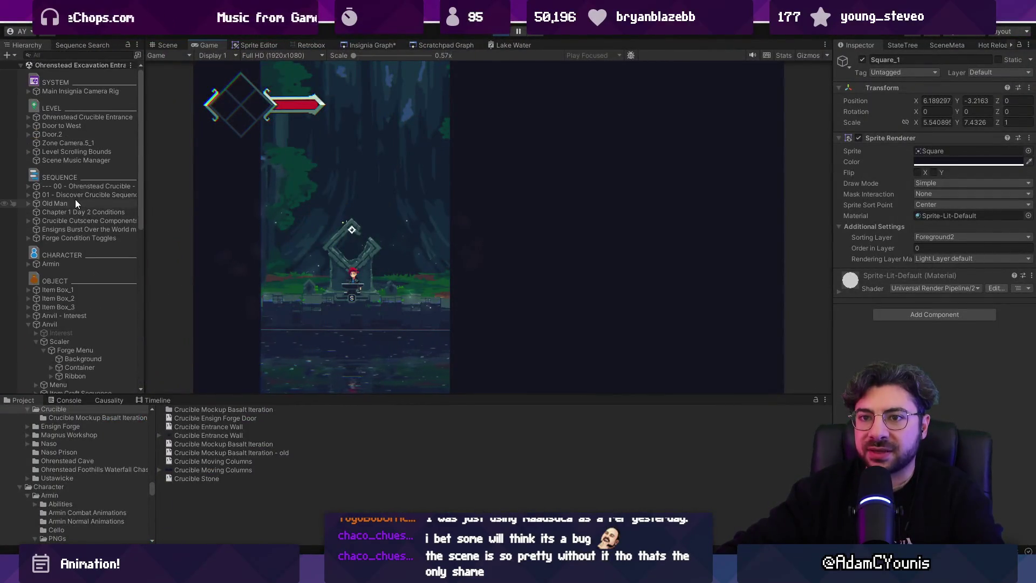
Set Zone Camera.5_1's Position Y to -2.8.
click(84, 143)
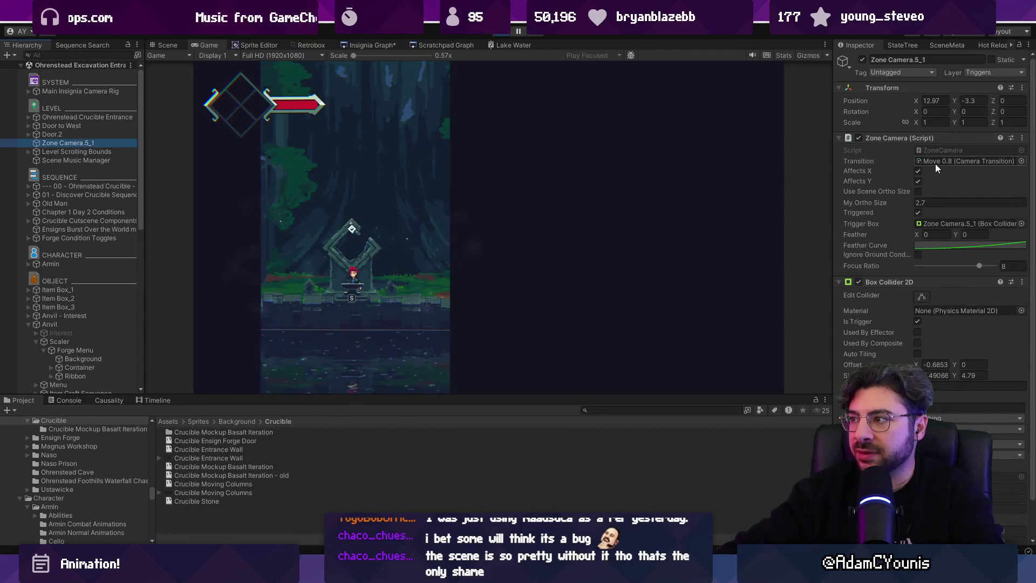
click(958, 100)
text(-2.5)
key(Return)
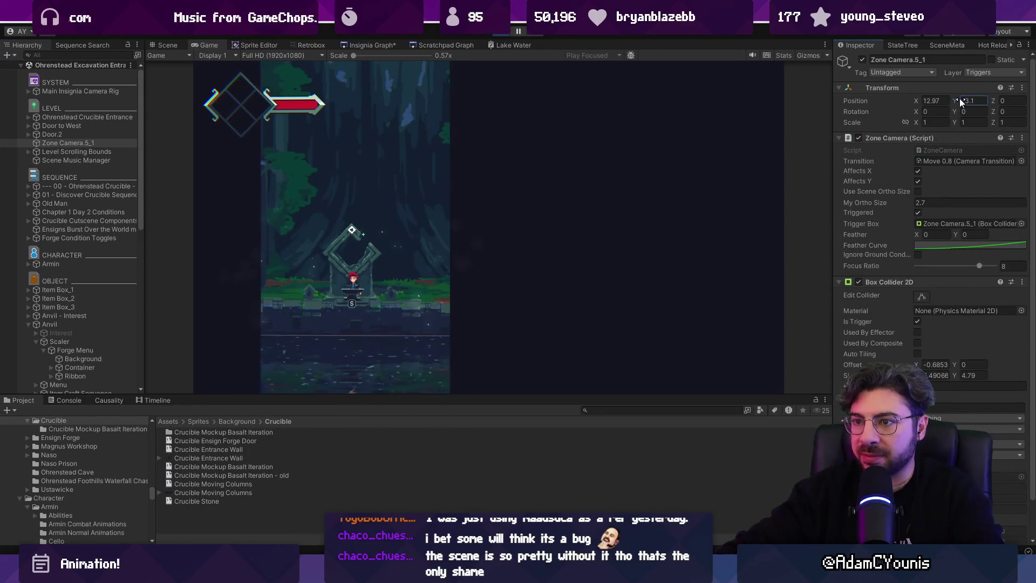
key(BackSpace)
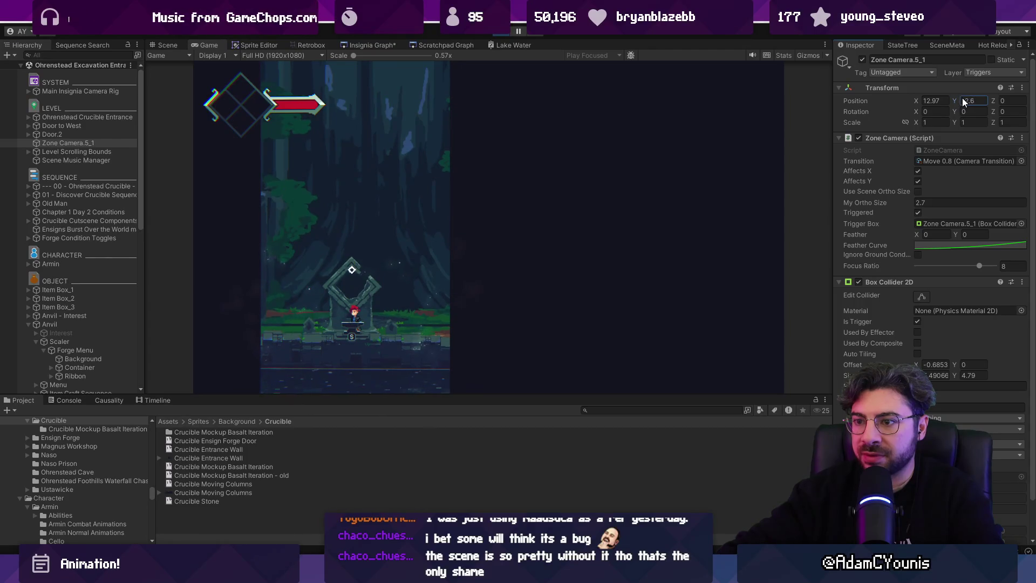
text(8)
key(Return)
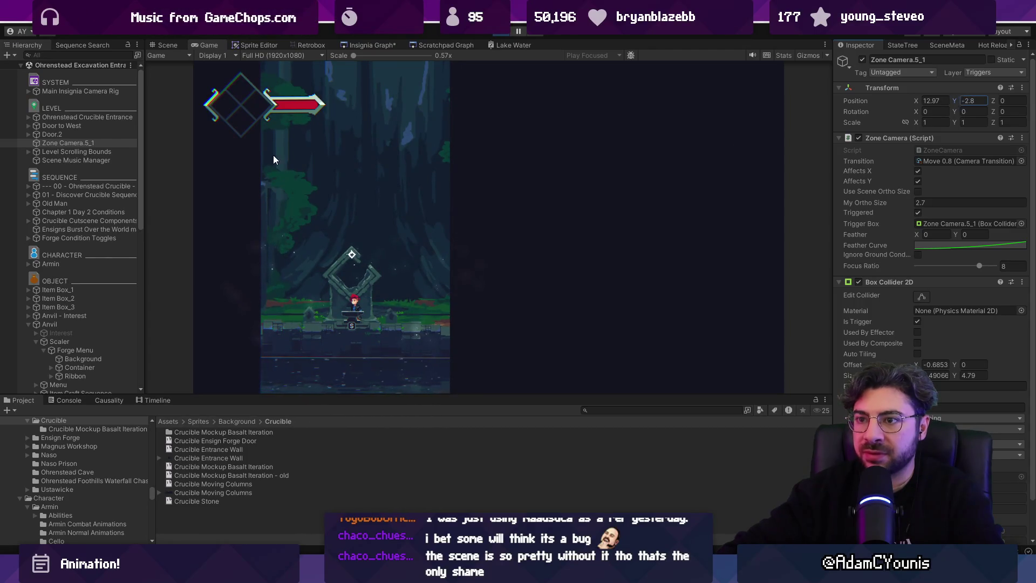
Select the left dark square Square_1 and widen it slightly to the right.
click(167, 45)
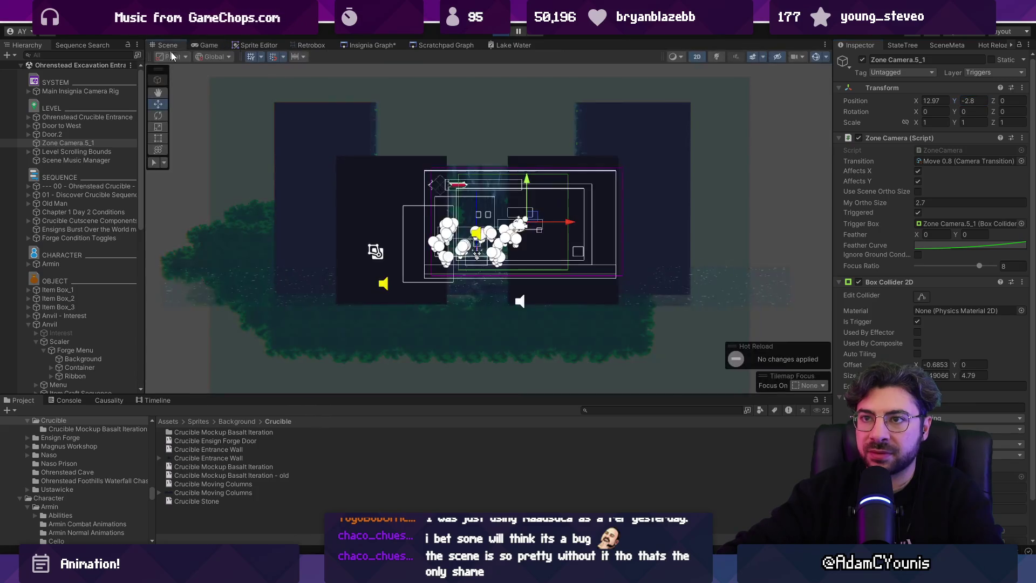
click(375, 175)
click(374, 173)
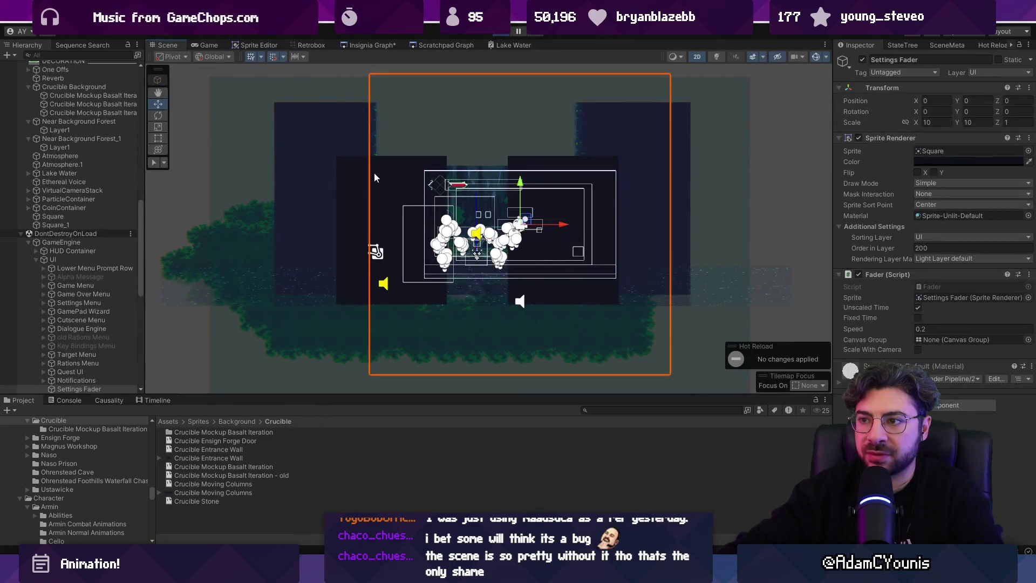
click(344, 170)
click(344, 172)
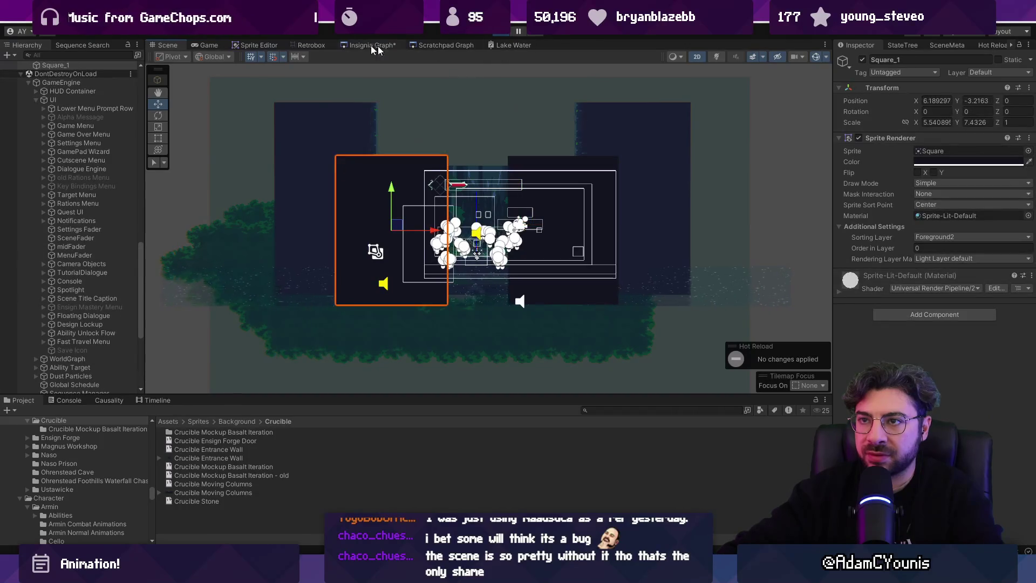
click(209, 45)
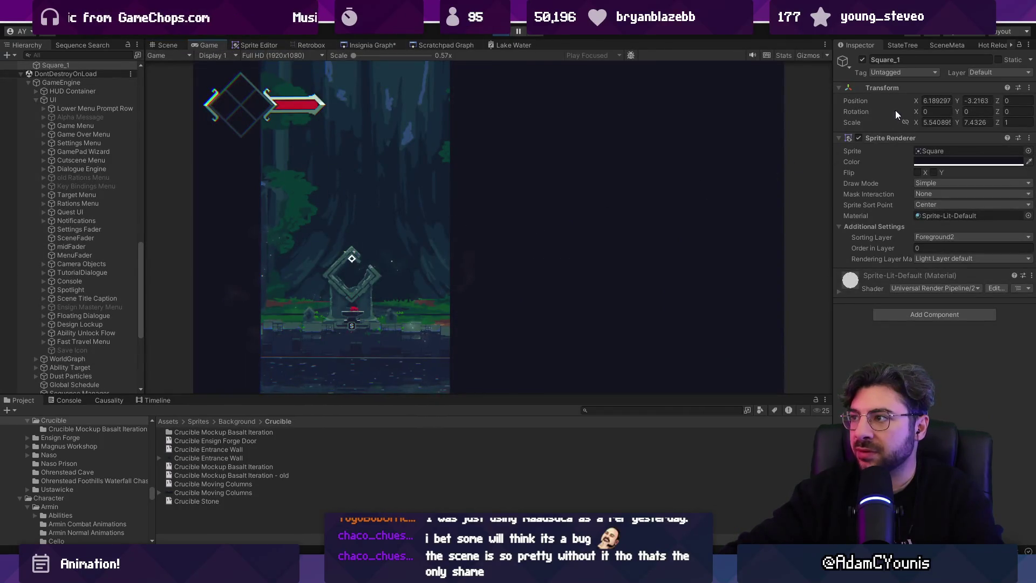
click(167, 44)
scroll(413, 177, up, 5)
drag(413, 177, 428, 178)
Select the right dark square and nudge its left edge inward.
scroll(428, 178, down, 6)
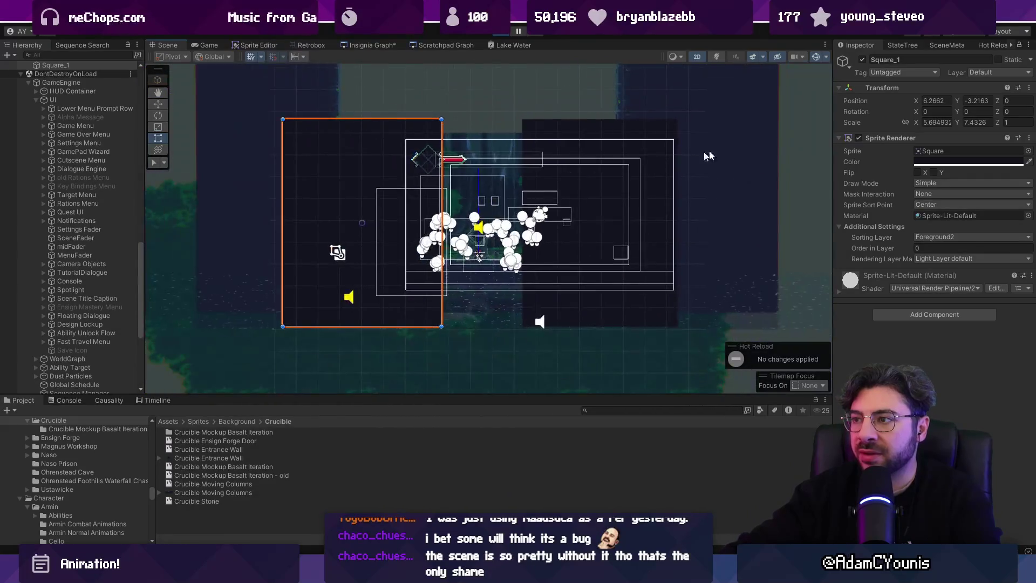
click(643, 132)
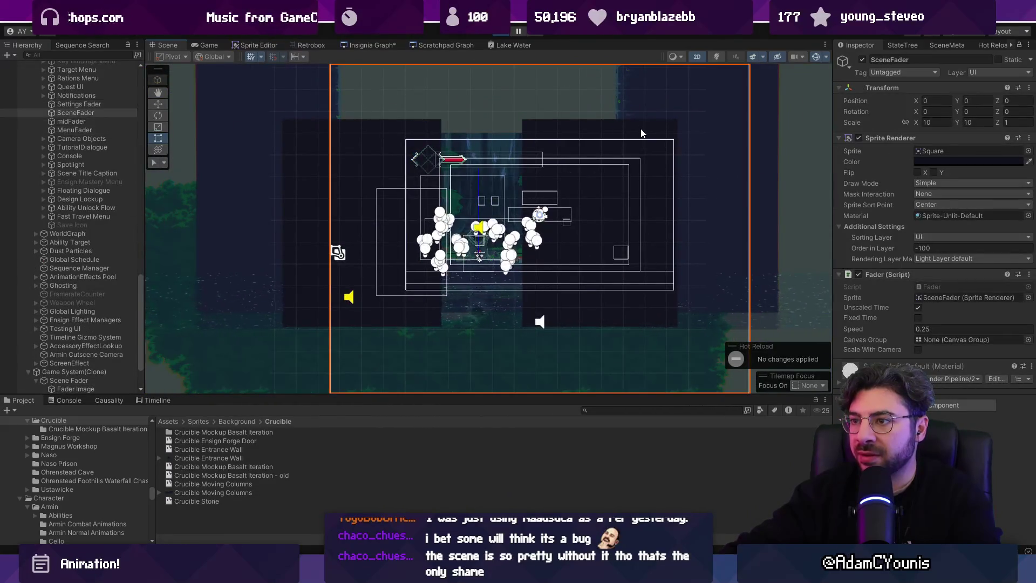
click(641, 133)
mouse_move(521, 161)
mouse_down()
mouse_move(538, 160)
mouse_move(522, 161)
mouse_up()
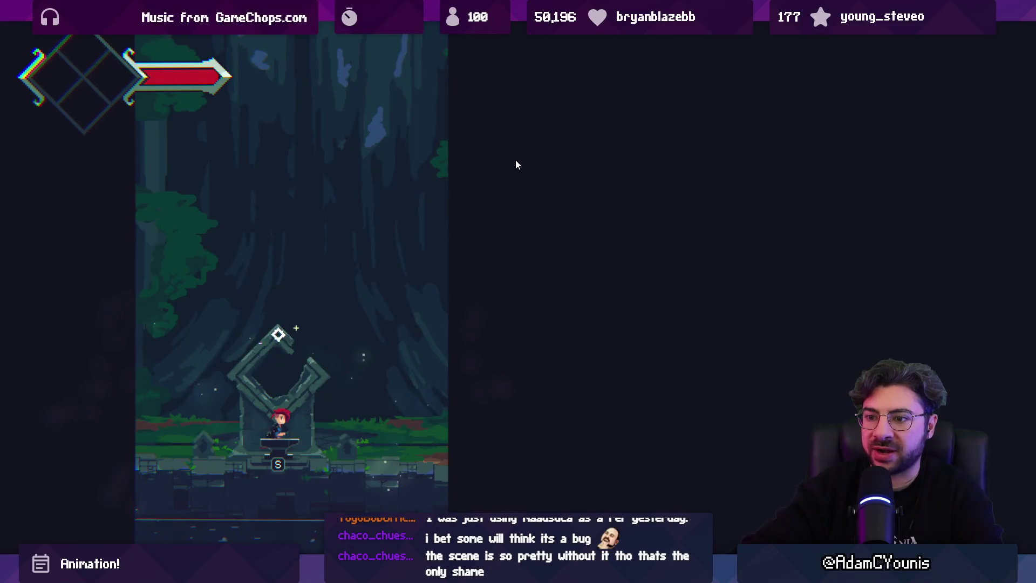
scroll(532, 263, up, 3)
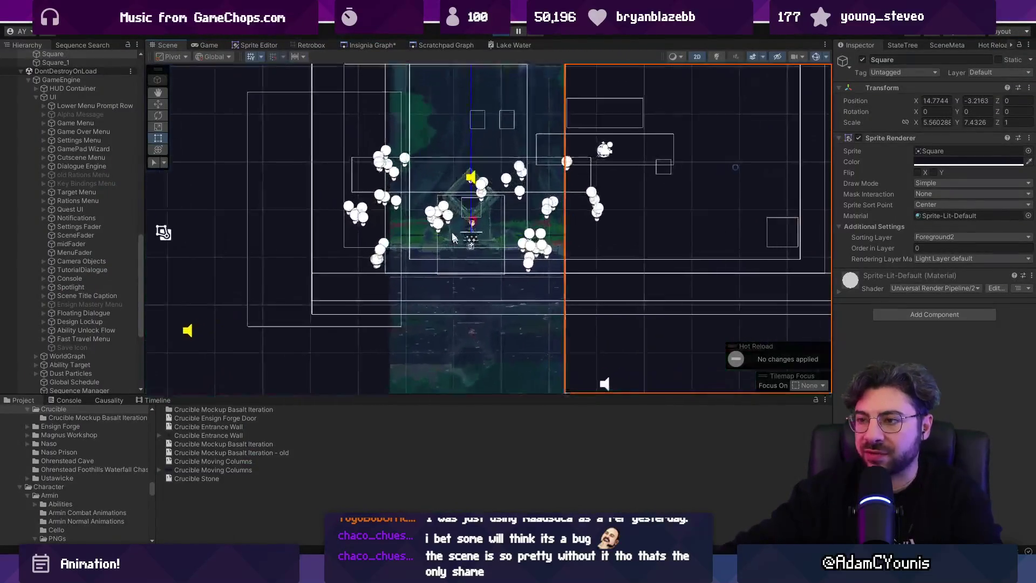
Reselect Square_1 with the scale tool active and pan toward the level's upper left.
key(r)
scroll(79, 375, down, 7)
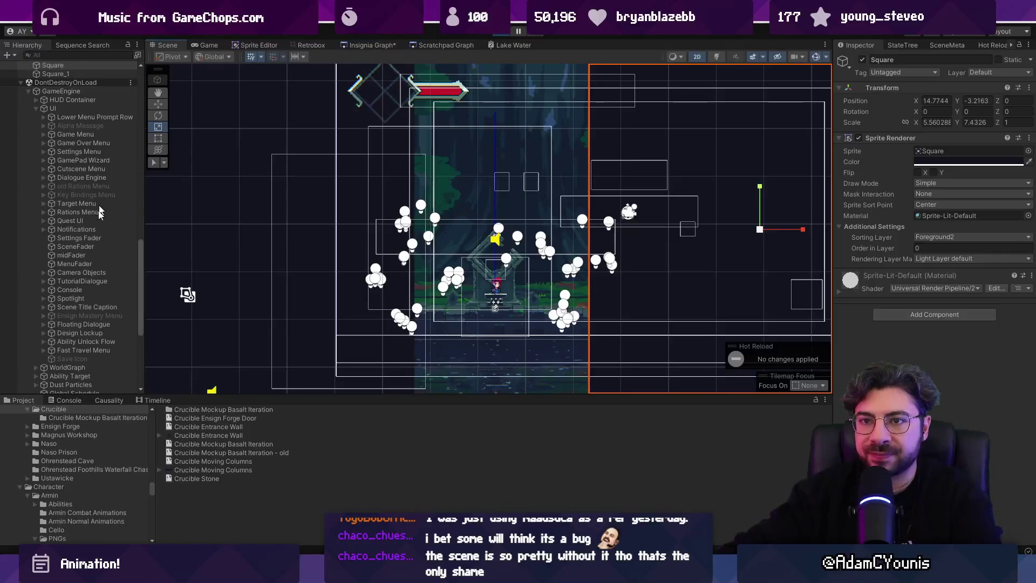
scroll(68, 313, down, 10)
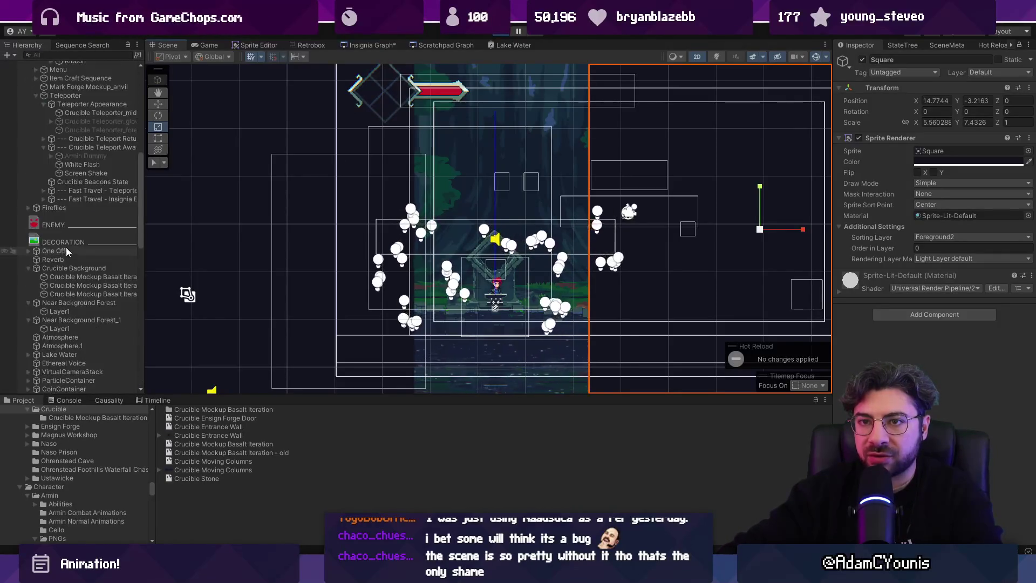
scroll(70, 297, down, 7)
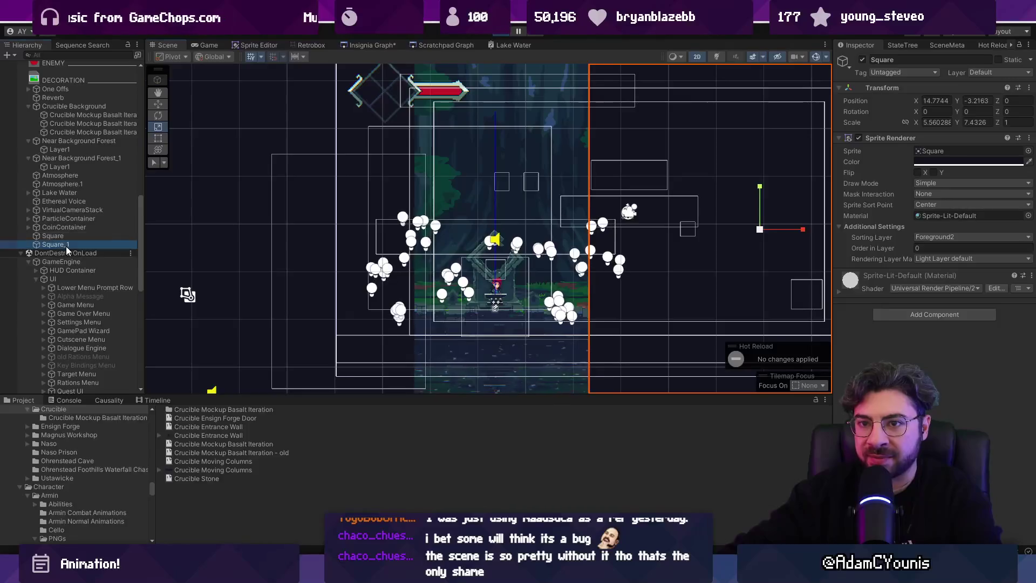
click(66, 245)
mouse_move(412, 354)
mouse_down()
mouse_move(393, 271)
mouse_move(382, 269)
mouse_up()
Run the character left and back right to the shrine in the full-screen game.
key(t)
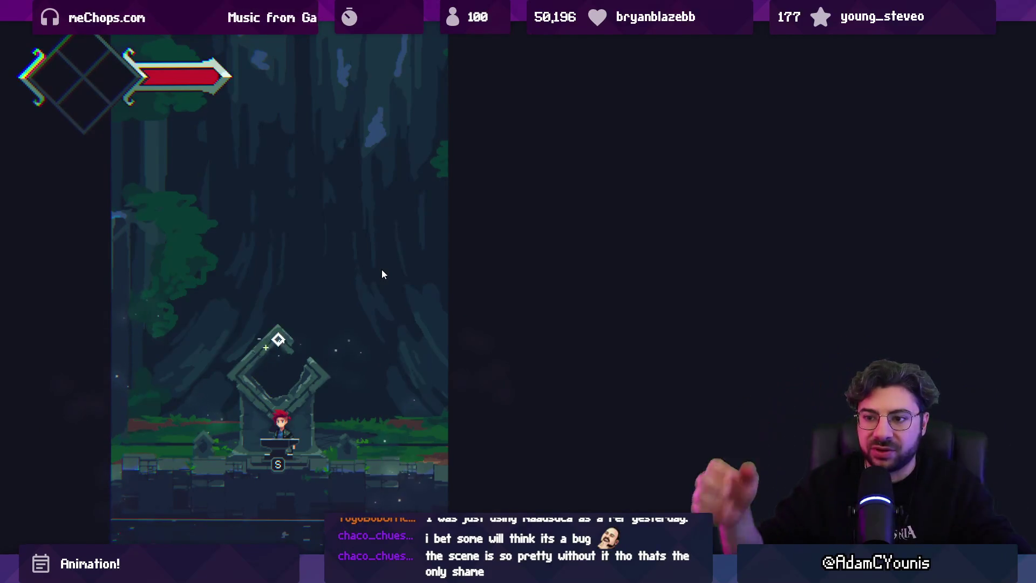
key(Left)
key(Right)
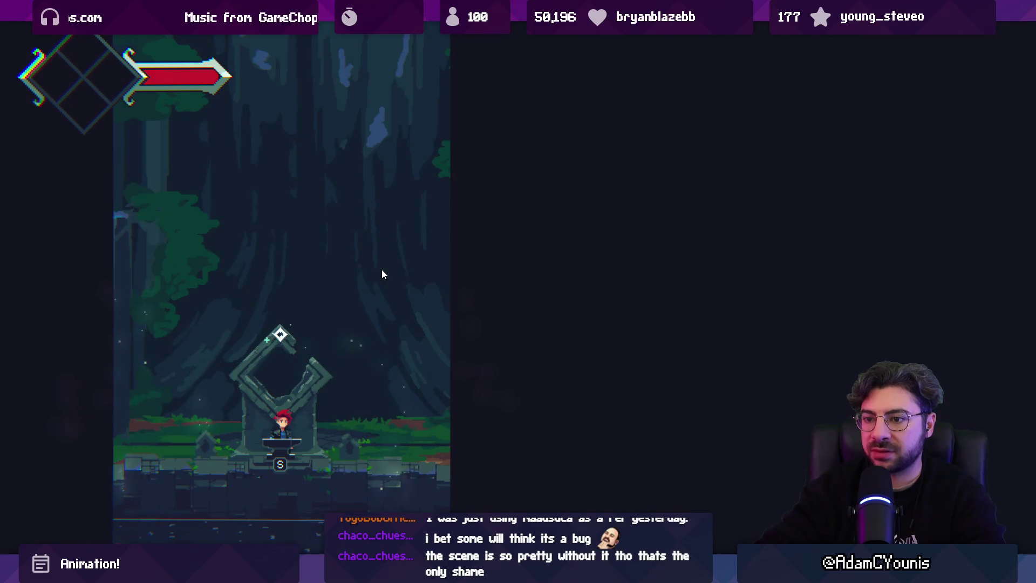
Trigger the shrine dialogue, then find Floating Dialogue by searching 'flogue' and move it right.
key(s)
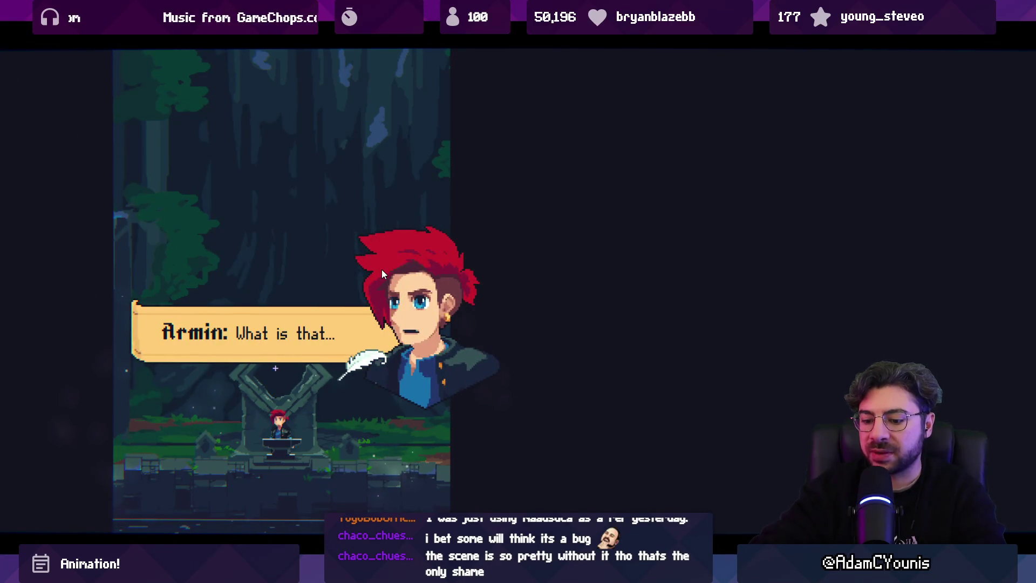
key(alt+Tab)
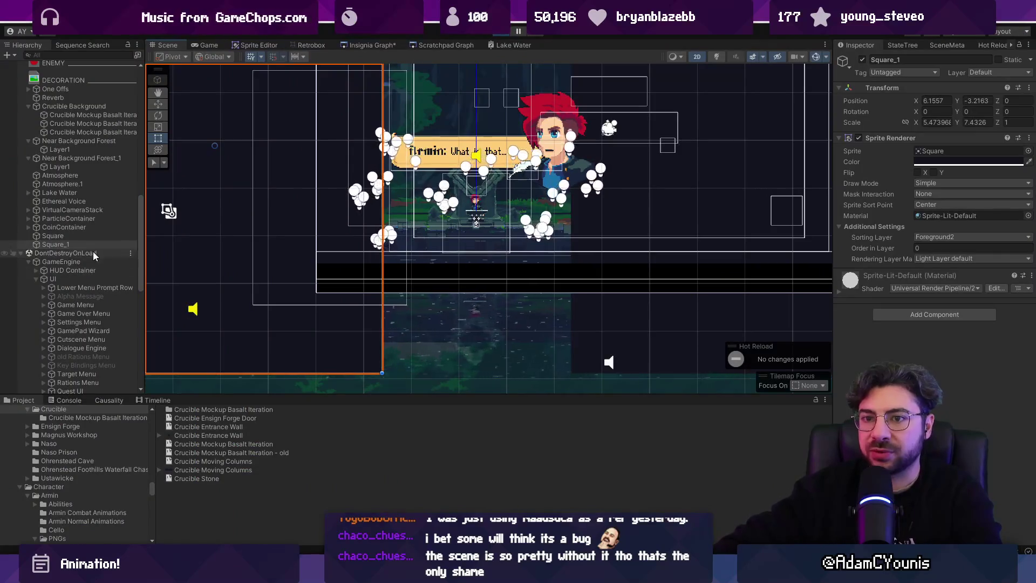
scroll(88, 265, up, 10)
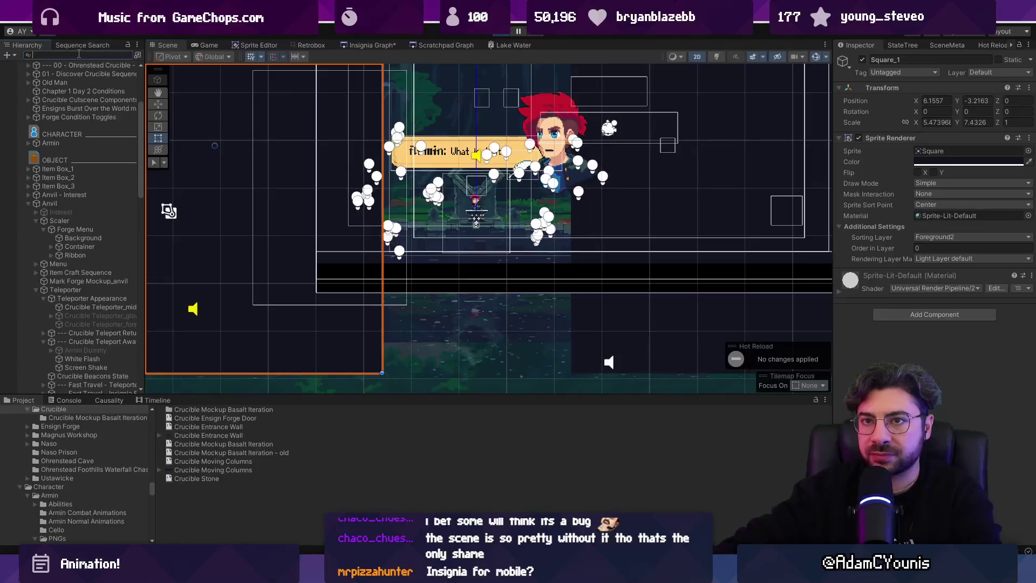
text(floating dial)
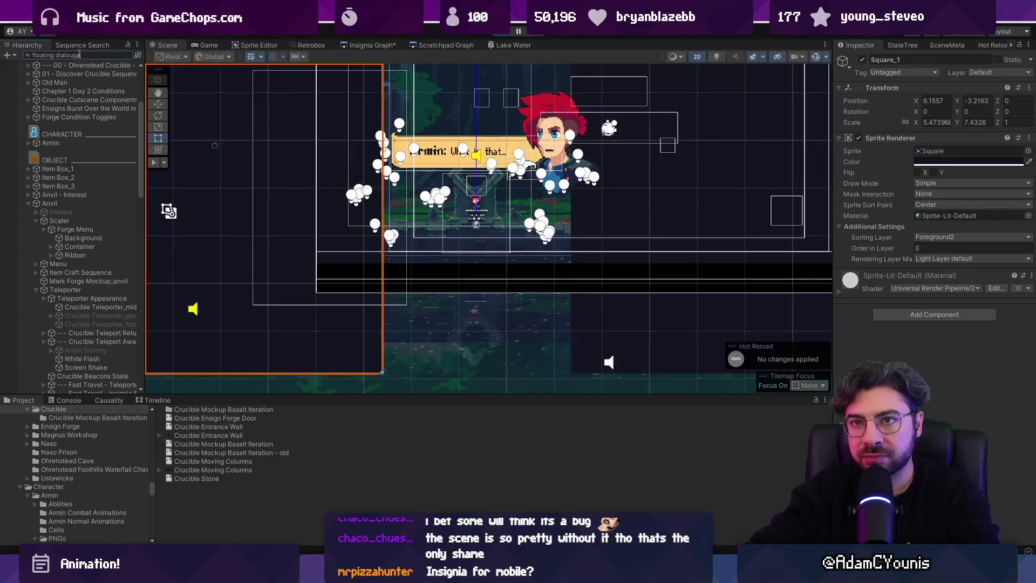
text(ogu)
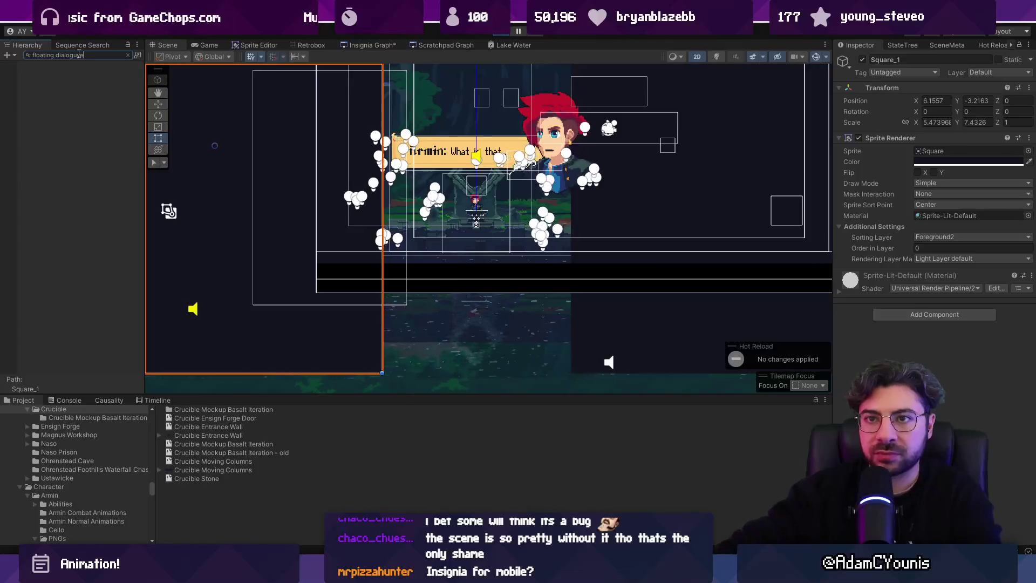
text(e)
click(61, 82)
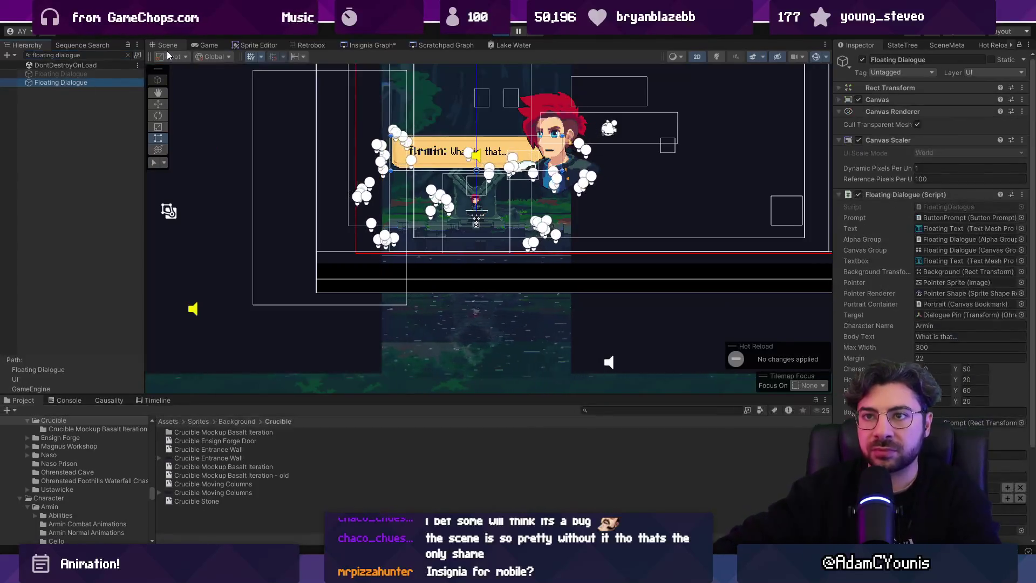
scroll(493, 165, down, 2)
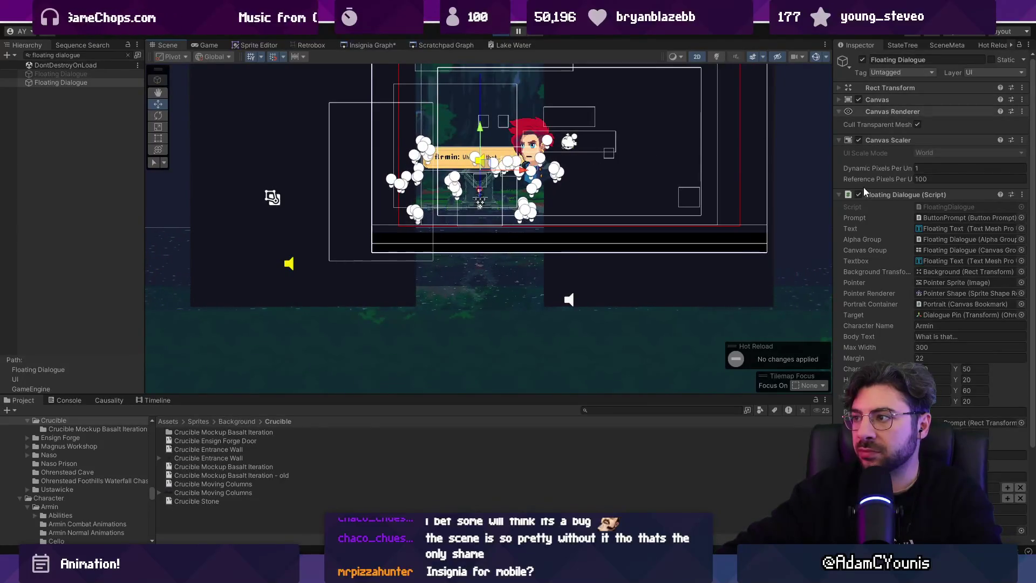
drag(505, 165, 646, 157)
Preview the repositioned dialogue full-screen, adjusting the scene view between previews.
key(F11)
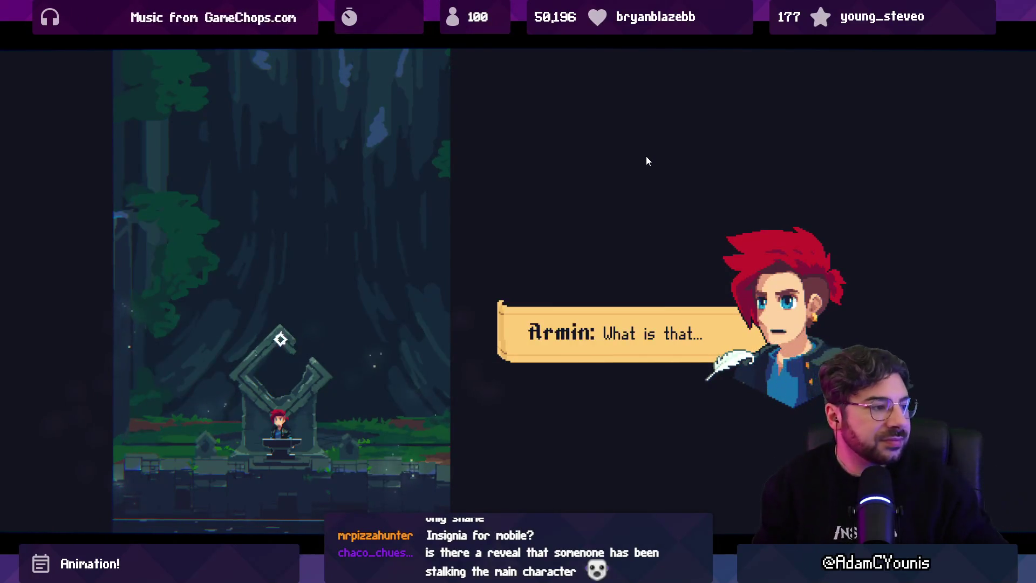
key(F11)
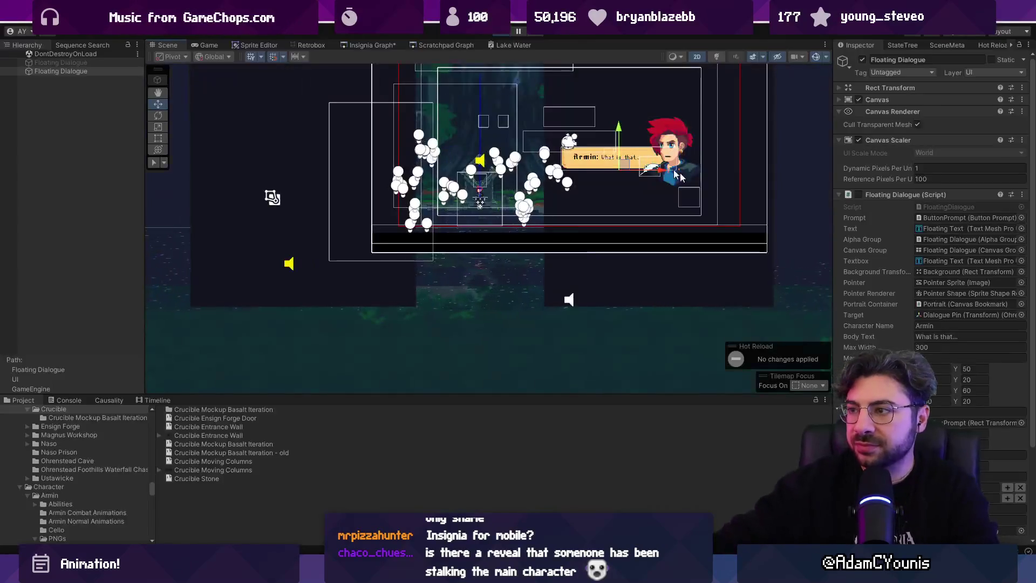
drag(603, 200, 556, 241)
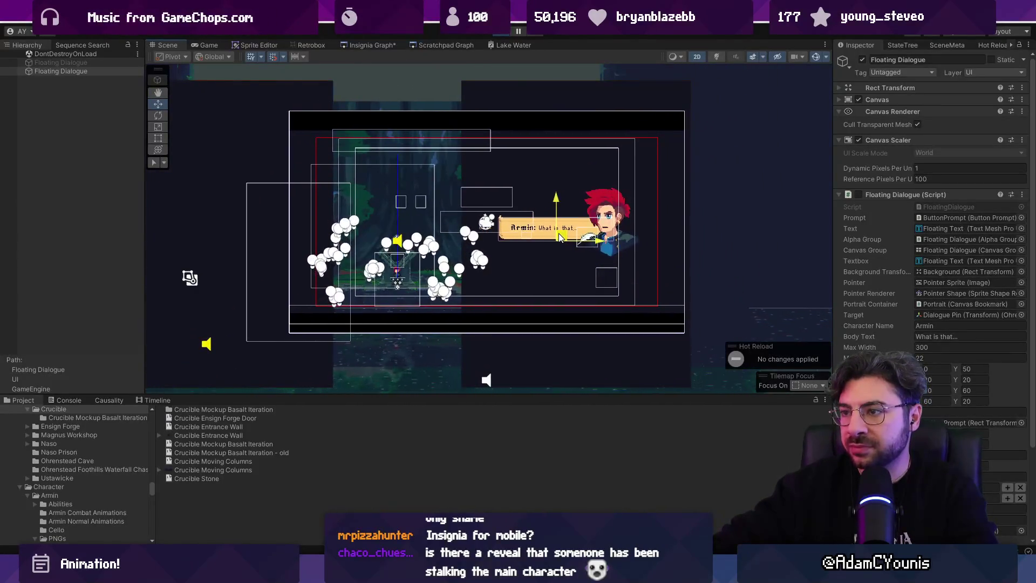
key(F11)
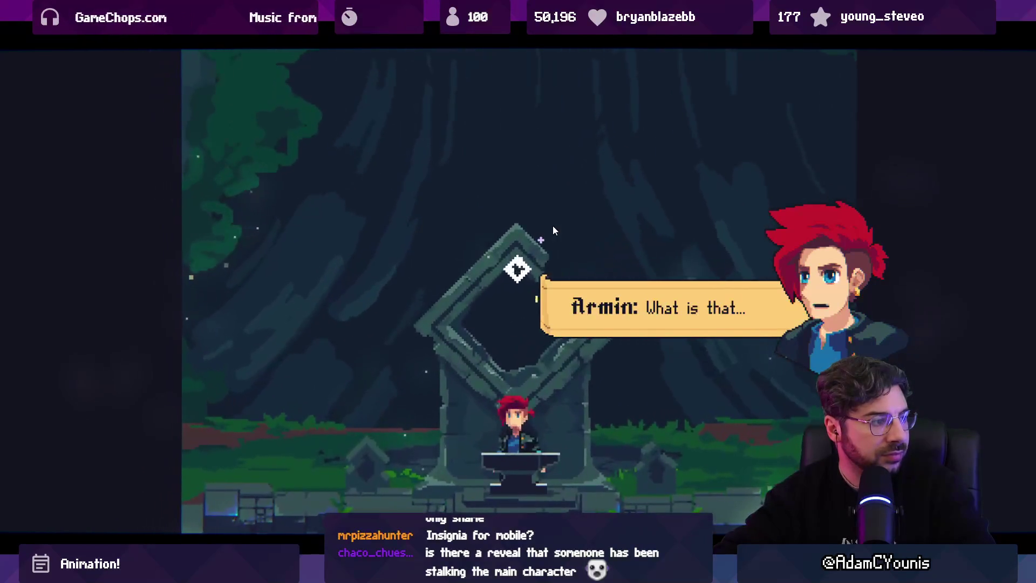
key(F11)
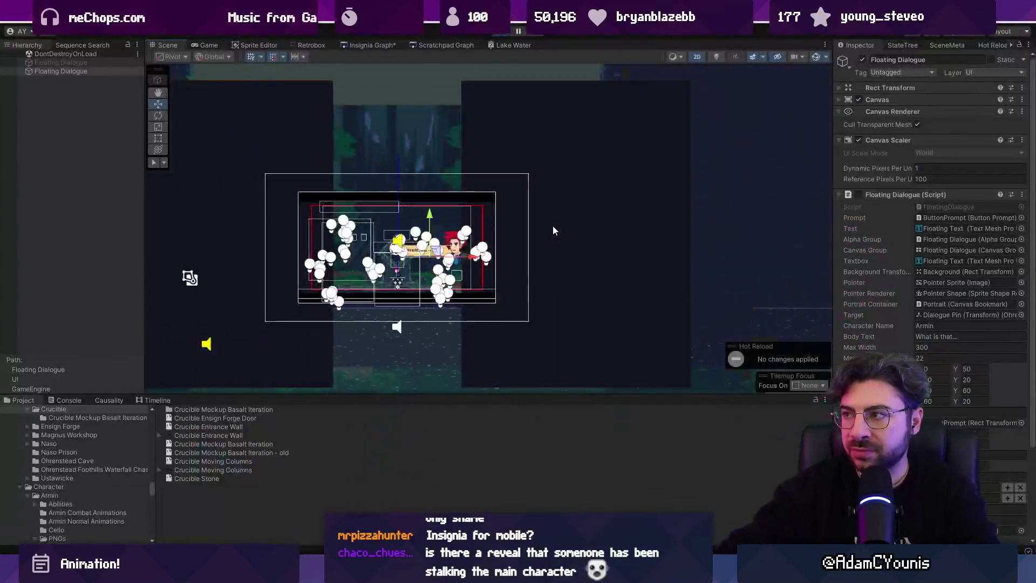
key(F11)
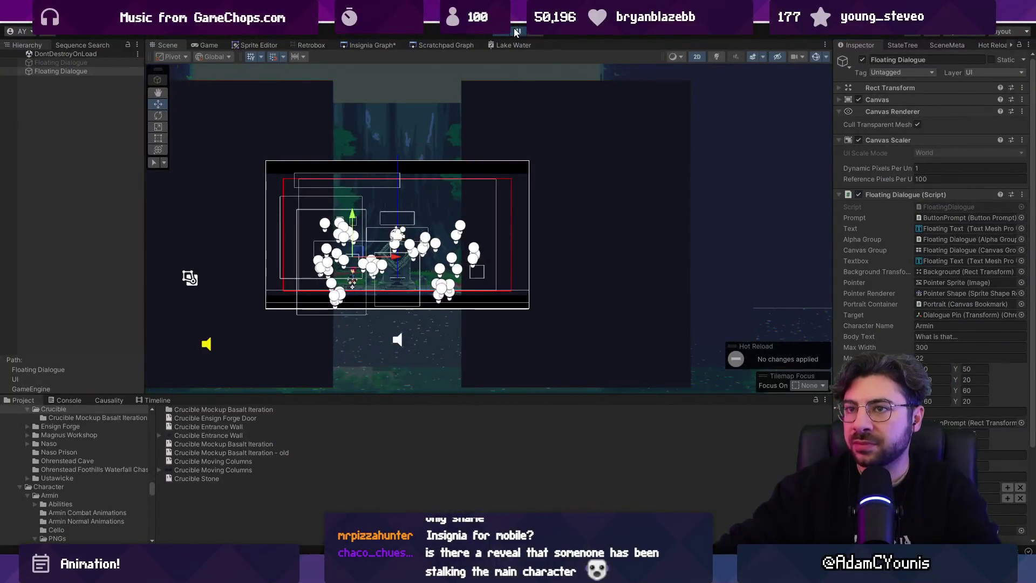
Clear the Hierarchy search and select both Square and Square_1.
click(559, 121)
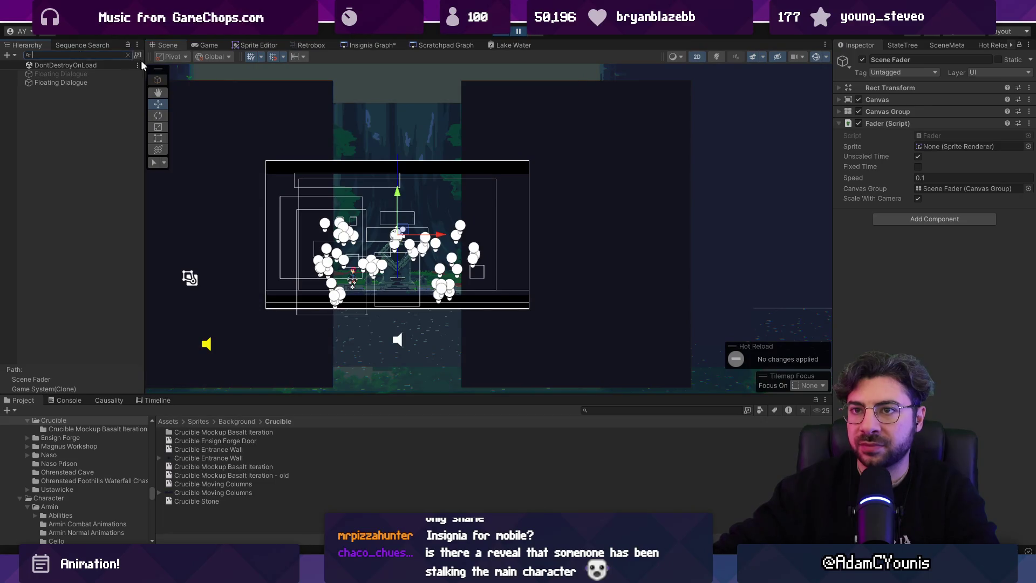
click(128, 55)
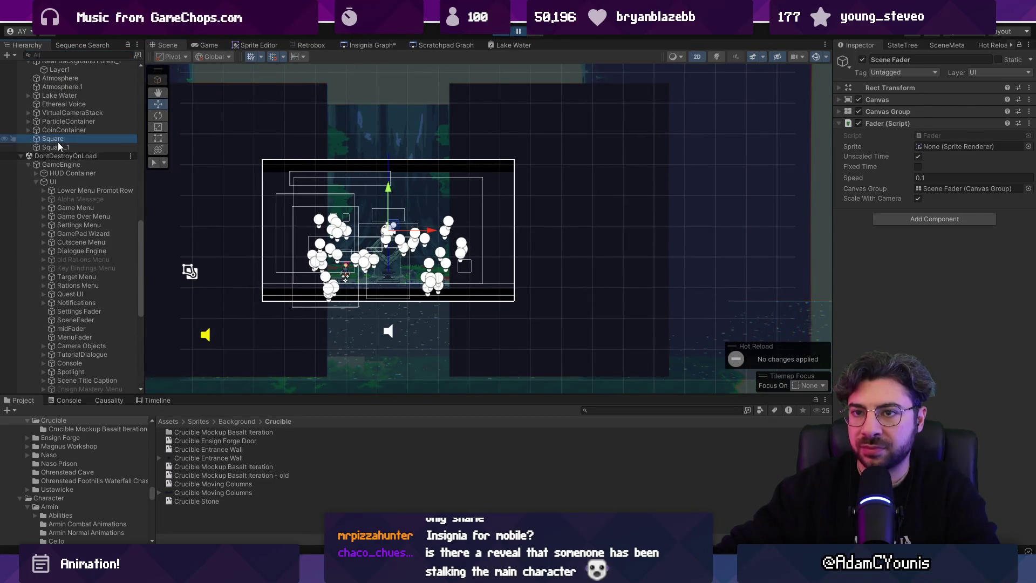
click(58, 141)
shift+click(57, 147)
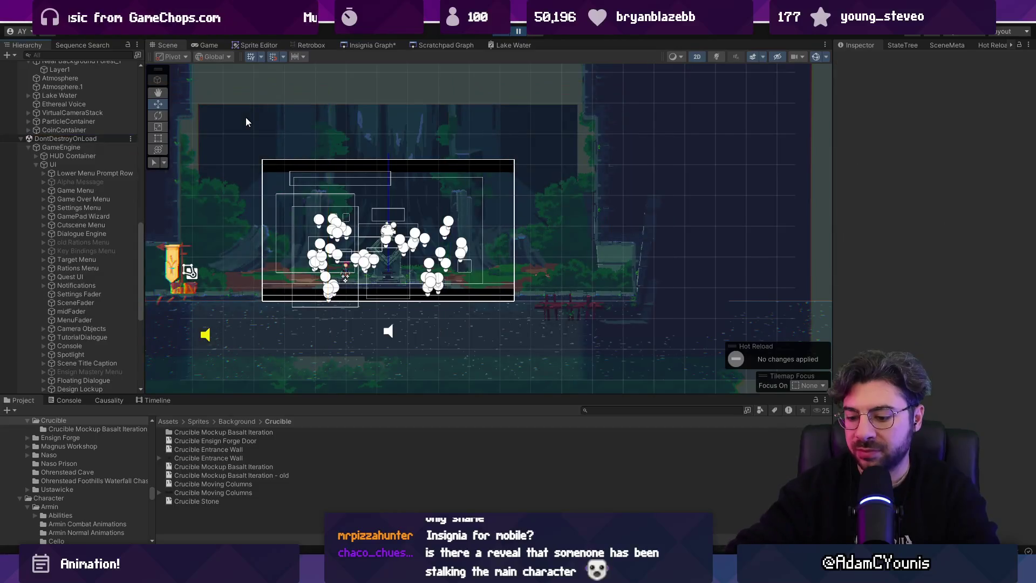
Show the running game full-screen, dismiss the shortcut conflict, and centre the anvil.
key(F9)
key(Escape)
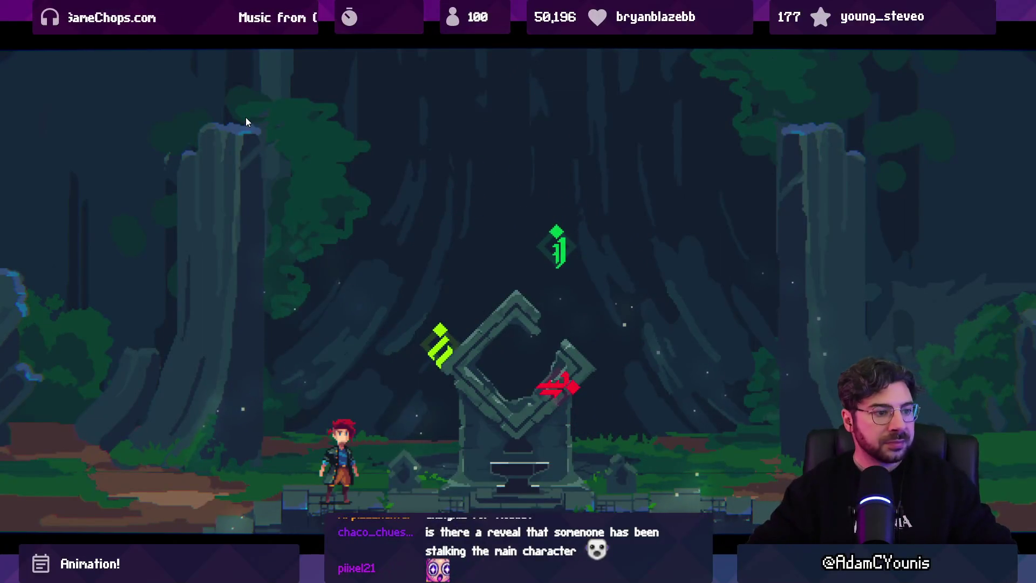
key(m)
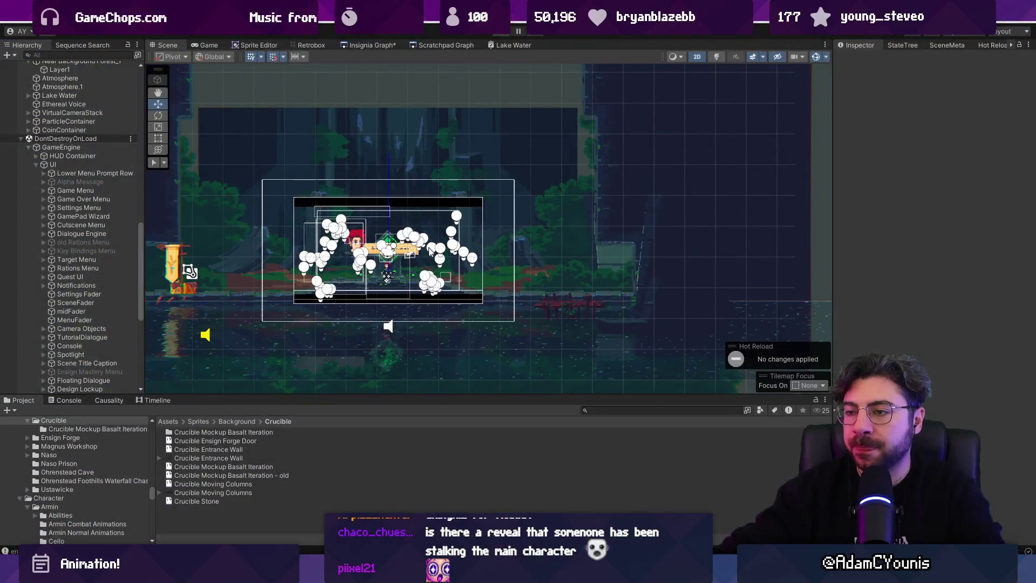
drag(379, 265, 451, 261)
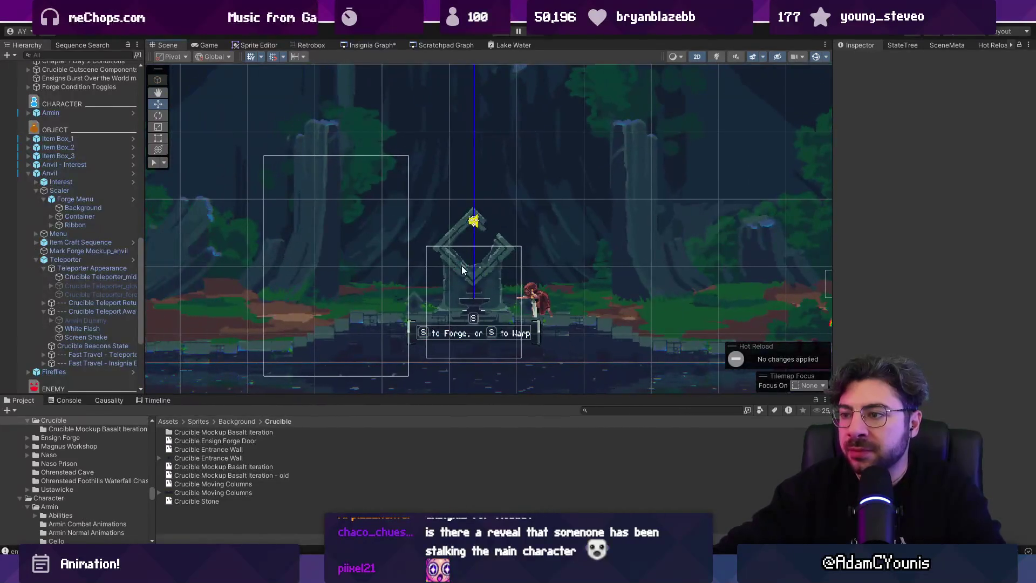
Zoom out, play the level to view the forest, then switch to Aseprite.
scroll(458, 378, down, 5)
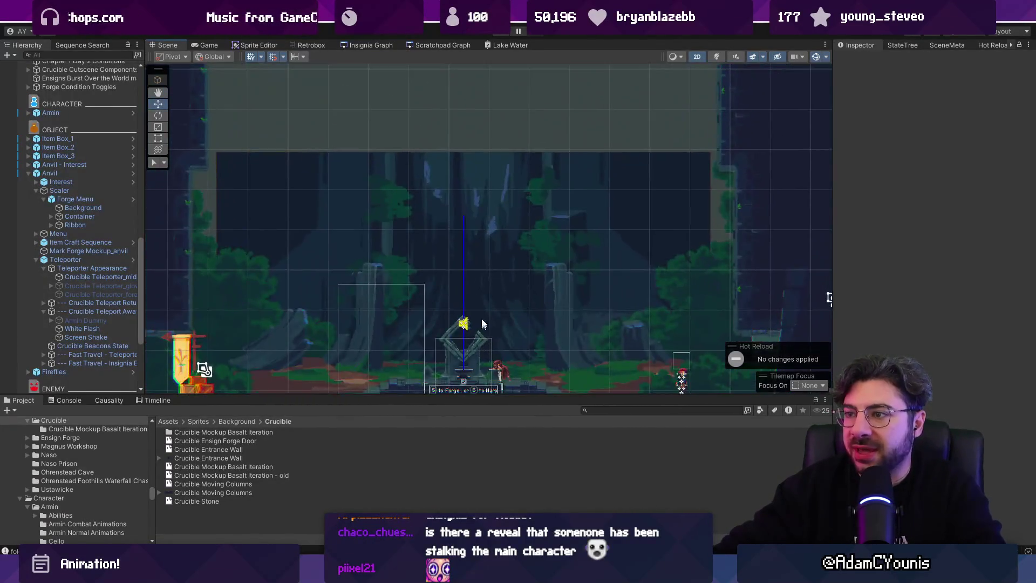
click(511, 32)
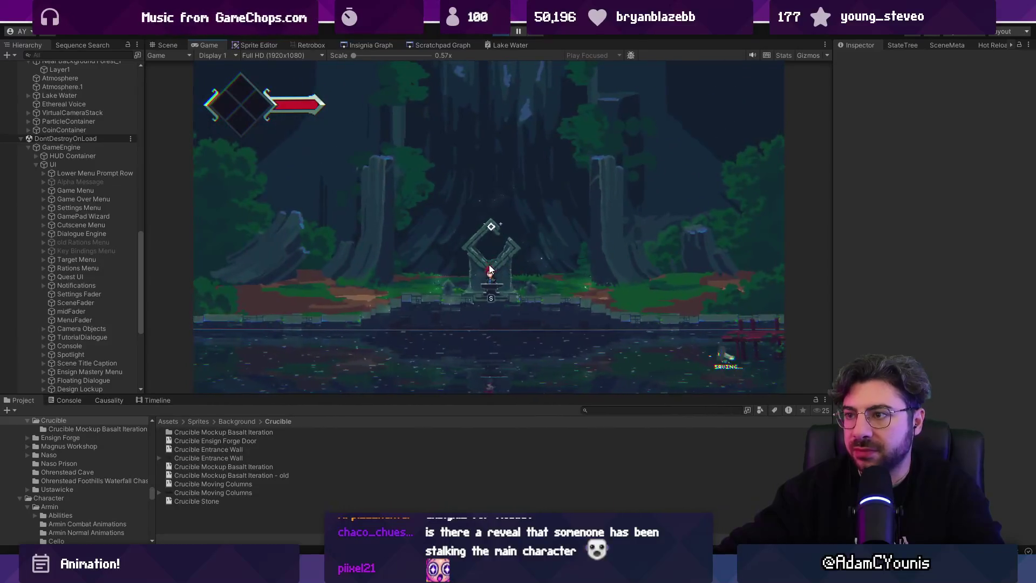
key(alt+Tab)
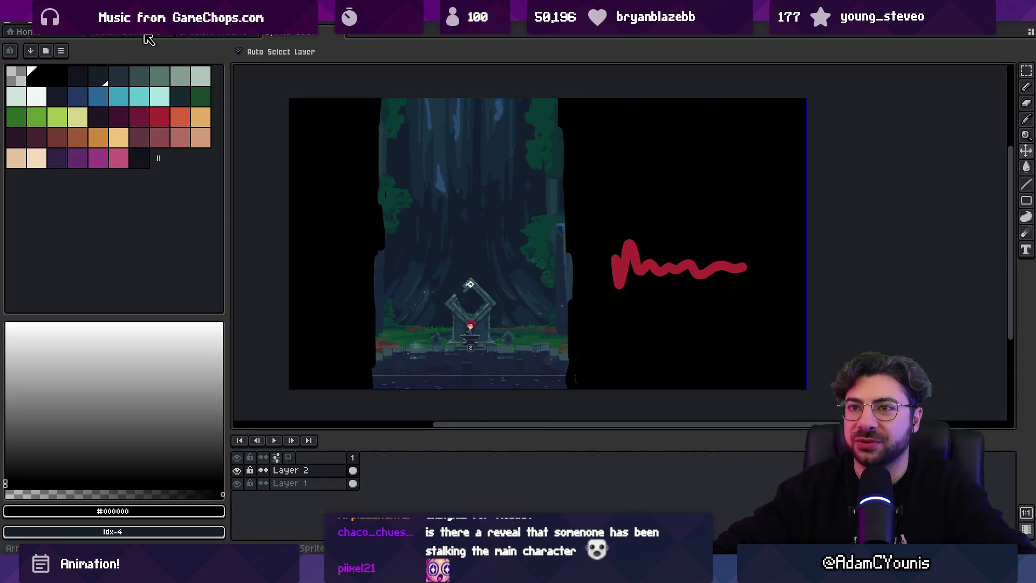
Cycle through Aseprite's document tabs and settle on the layered forest background file.
click(167, 34)
click(303, 34)
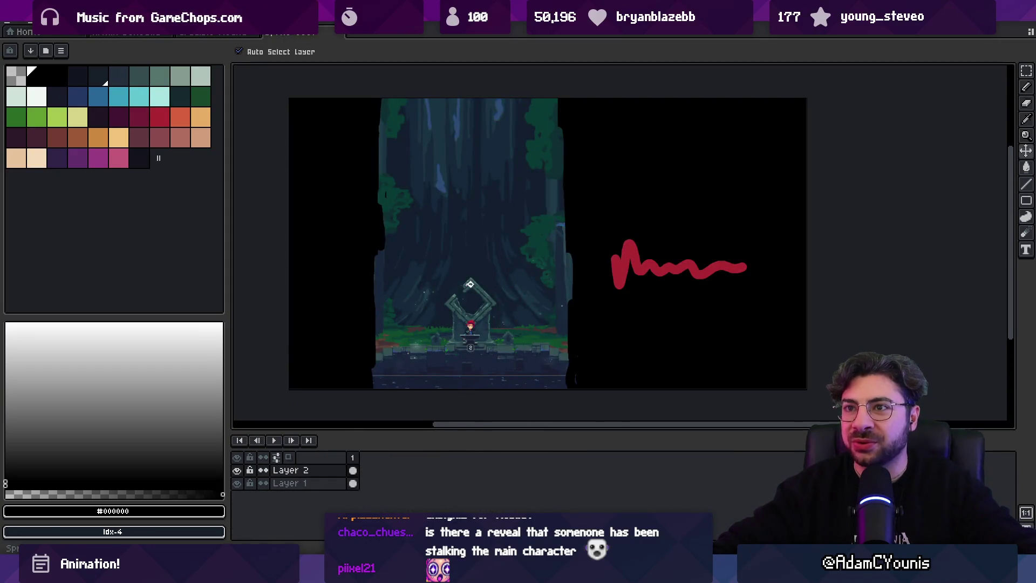
click(213, 33)
scroll(418, 196, down, 3)
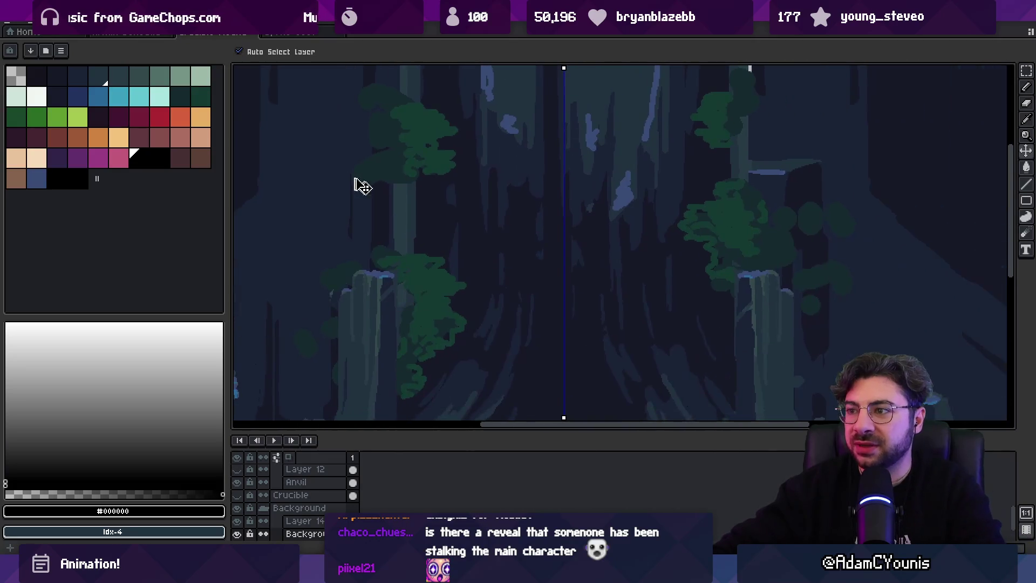
click(255, 36)
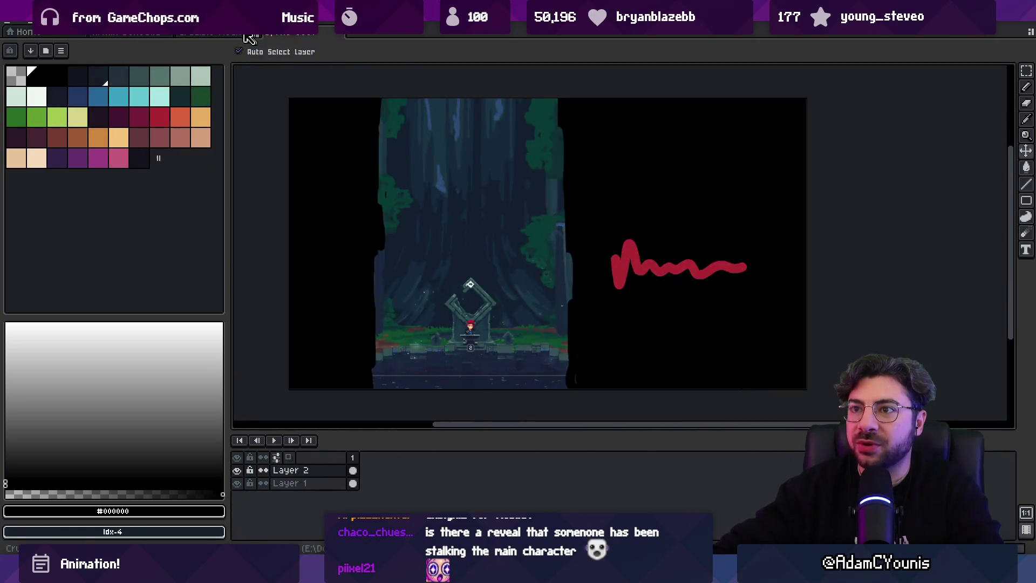
key(ctrl+shift+Tab)
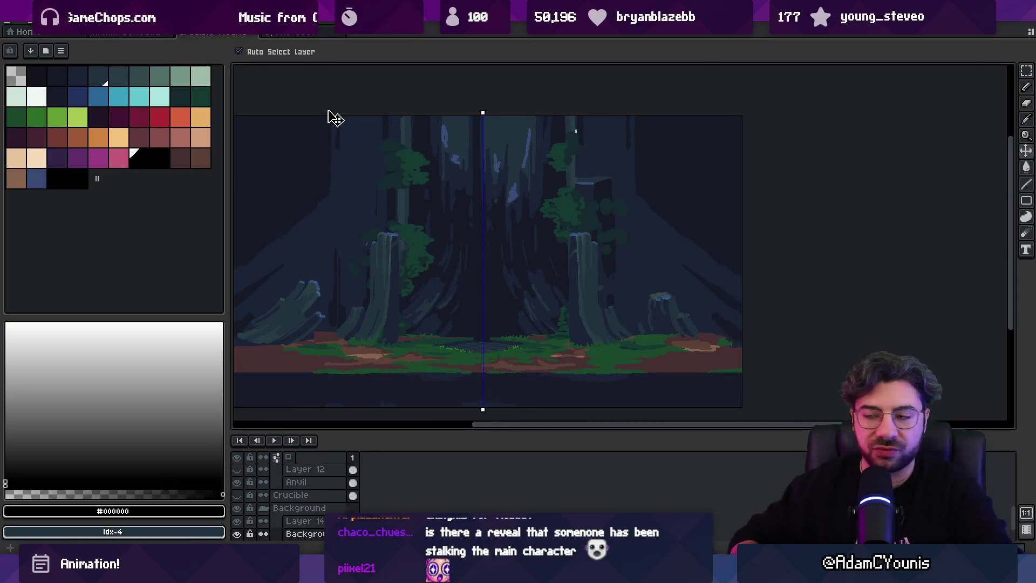
scroll(427, 224, up, 1)
Undo an accidental foliage move, hide Layer 14, and try a dark fill of the holes, then undo it.
drag(435, 254, 444, 239)
key(ctrl+z)
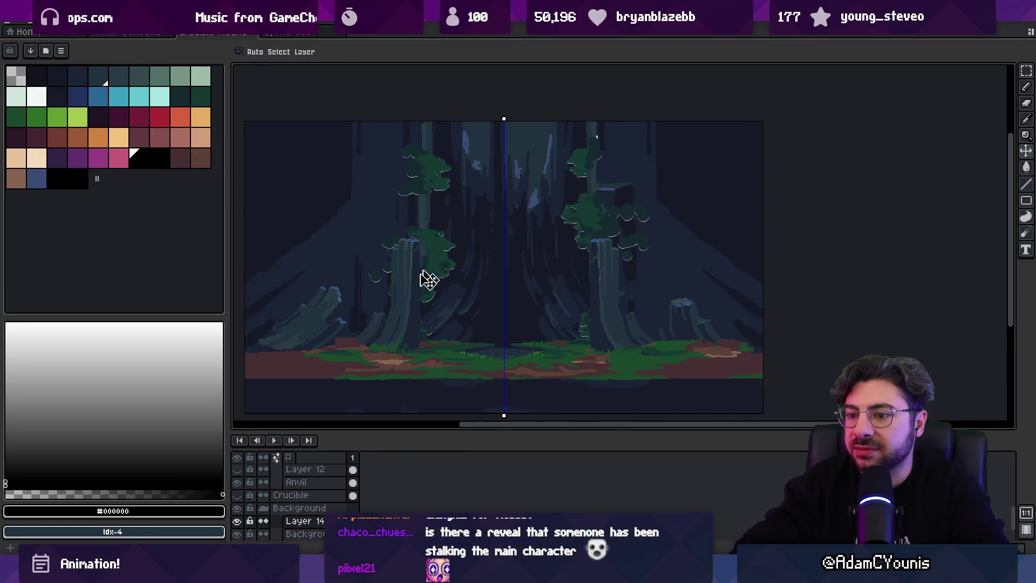
click(237, 521)
key(g)
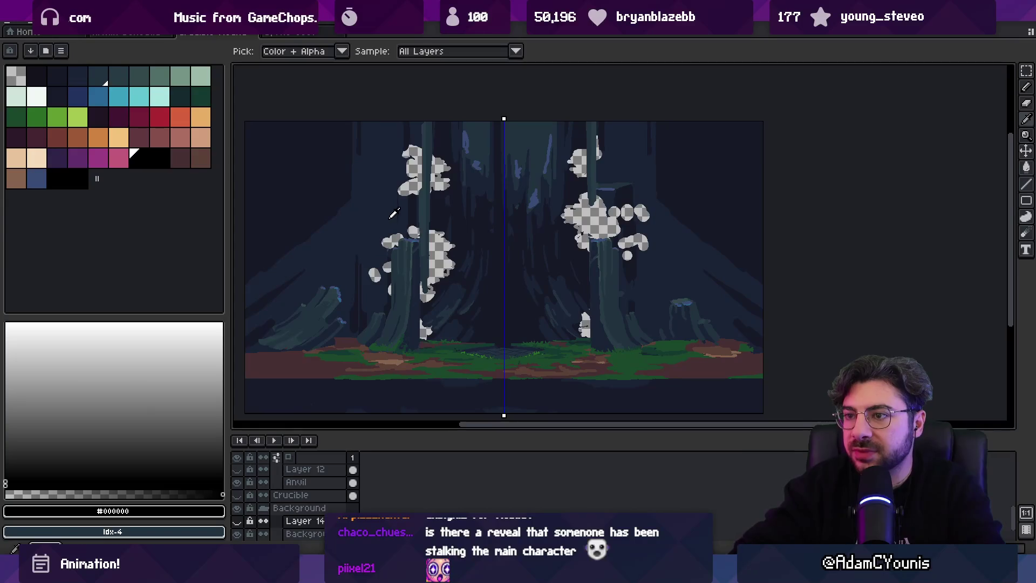
alt+click(412, 240)
alt+click(413, 241)
click(413, 230)
key(ctrl+z)
Fill the holes behind both trees' foliage with the #1a2336 background colour.
key(v)
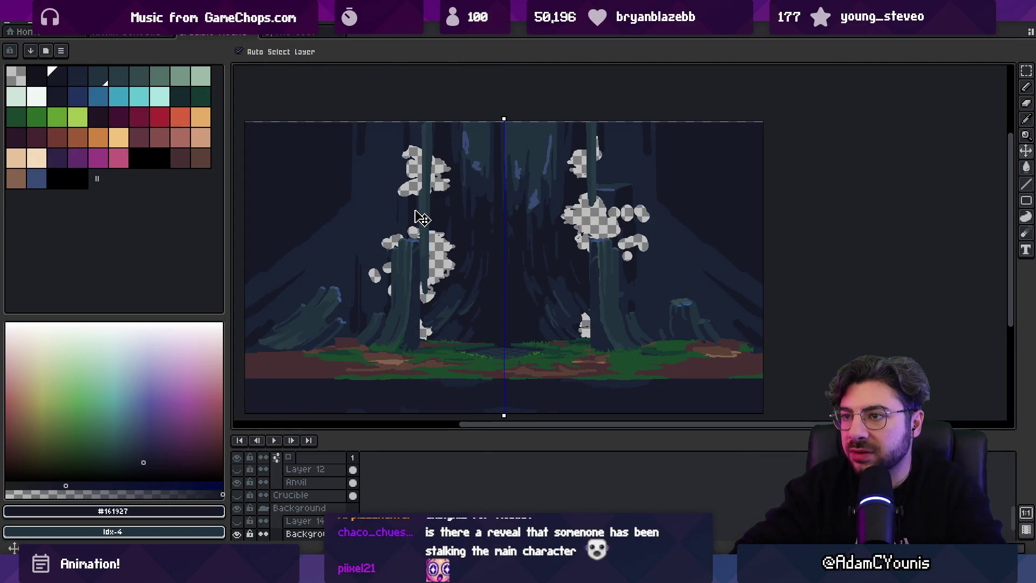
key(b)
key(i)
key(g)
click(438, 205)
alt+click(651, 228)
Show Layer 14 again, pick the dark red-brown swatch at a 15px brush, and add a new empty layer.
key(b)
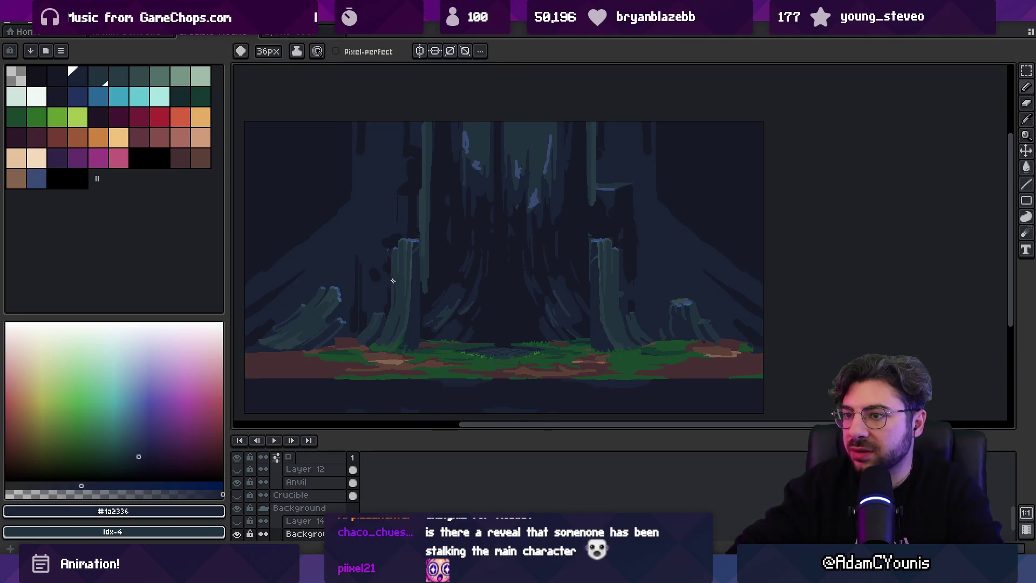
key(minus)
key(minus)
key(minus)
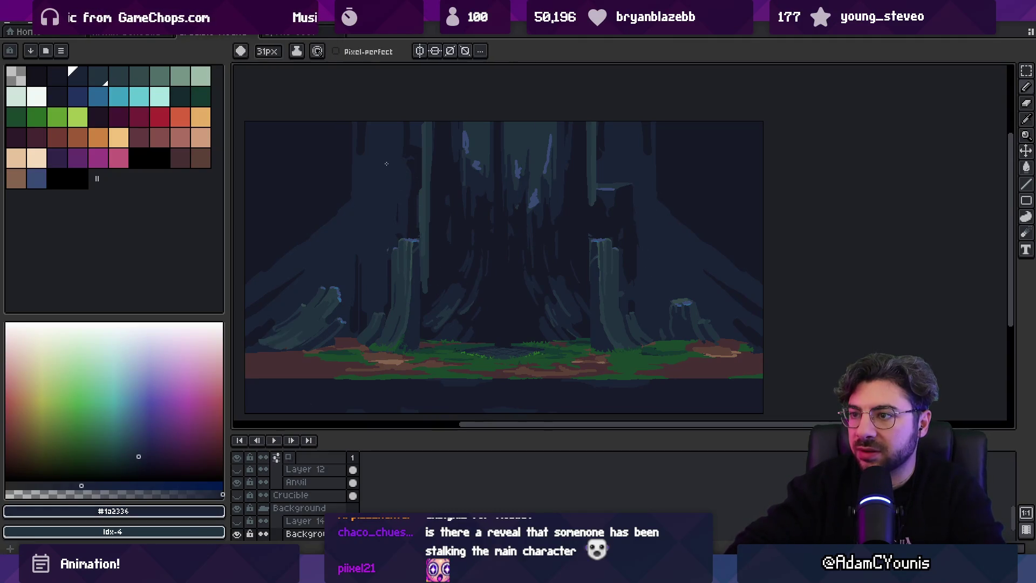
click(240, 519)
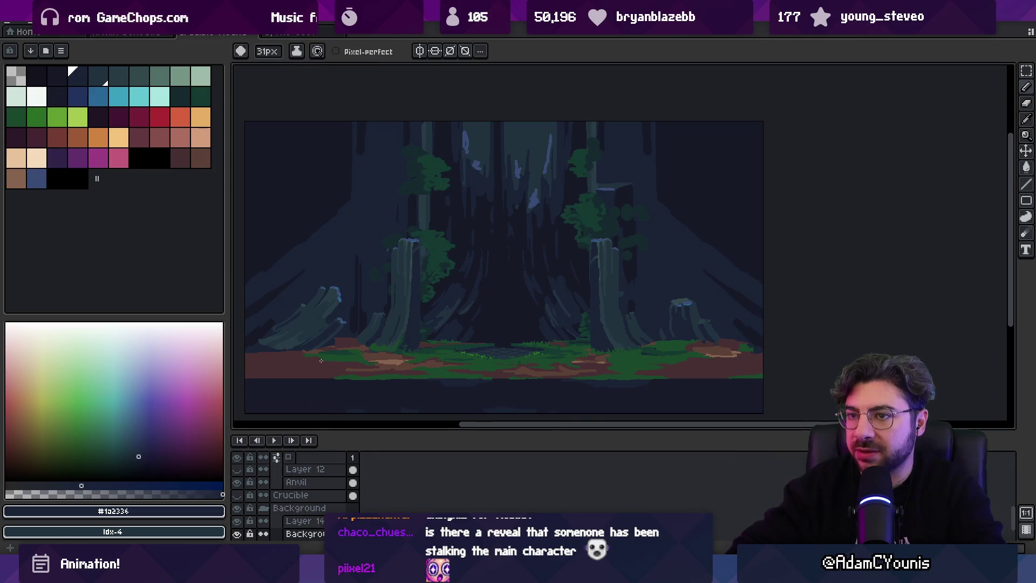
click(57, 137)
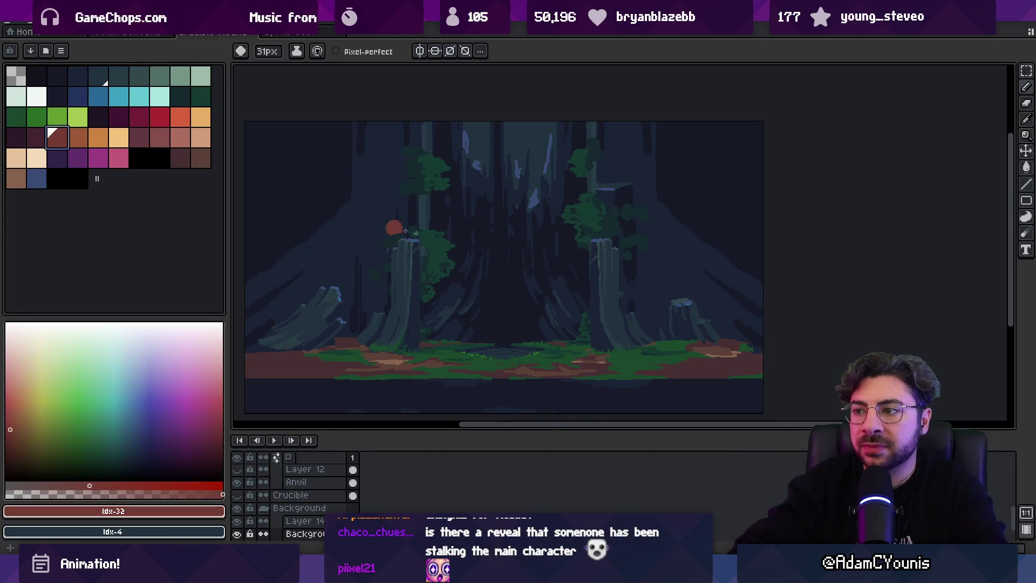
key(minus)
key(minus)
key(minus)
click(36, 137)
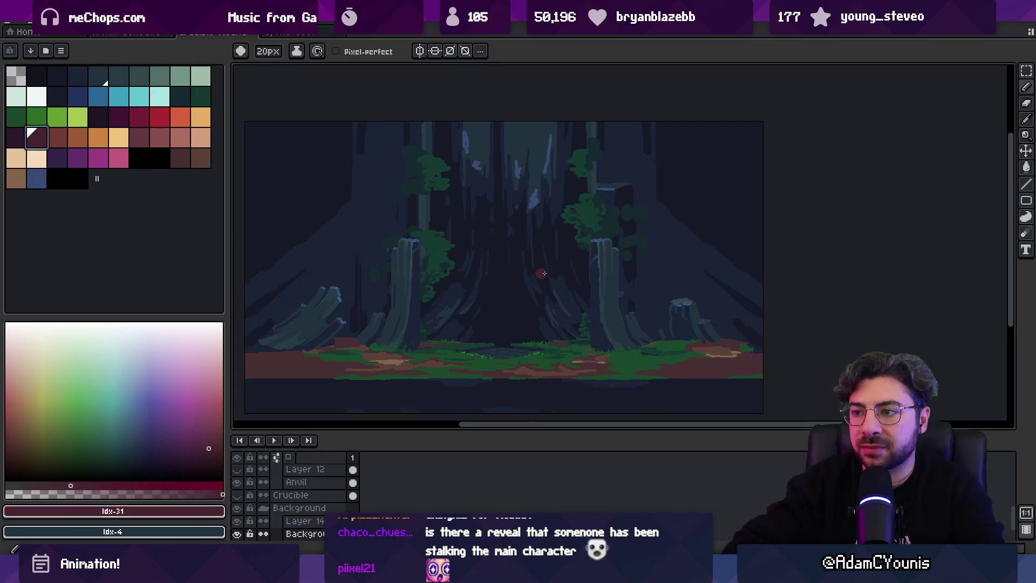
key(minus)
key(minus)
key(minus)
key(shift+n)
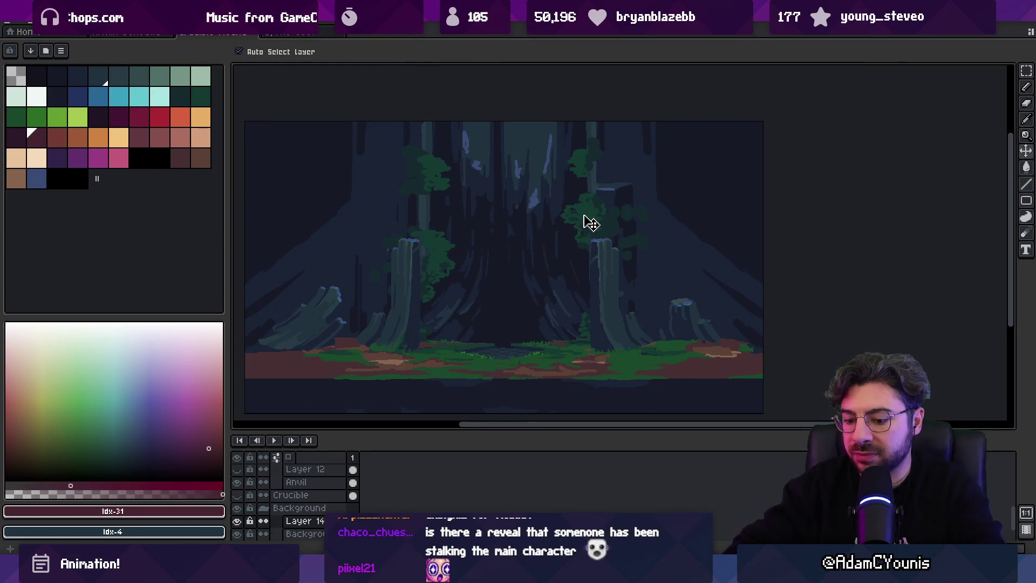
Draw one thin red trunk by the left tree and four beside the right tree, using a 6px pencil.
drag(383, 235, 383, 312)
key(minus)
key(minus)
key(minus)
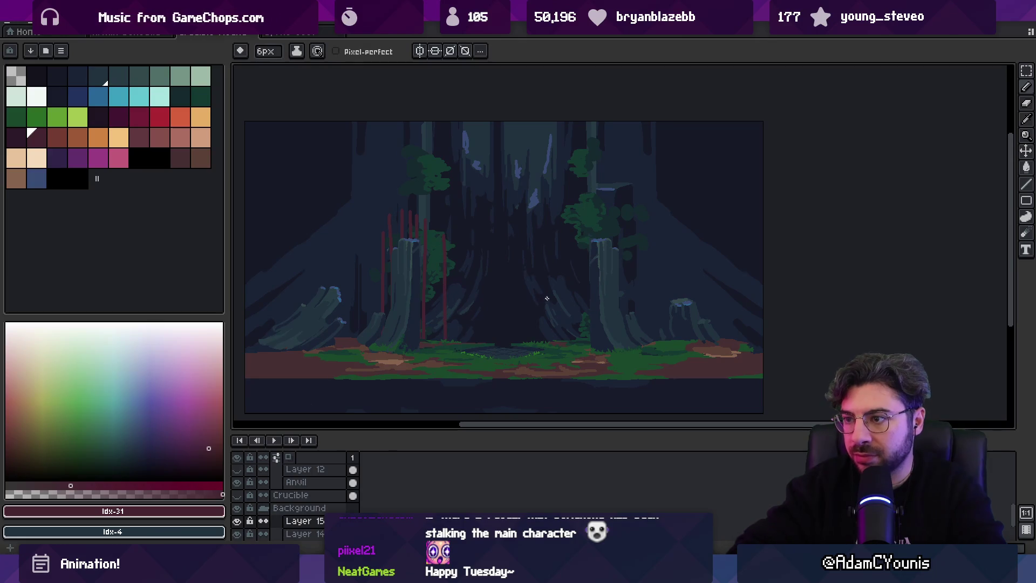
drag(562, 246, 564, 348)
drag(569, 216, 572, 345)
drag(577, 240, 580, 302)
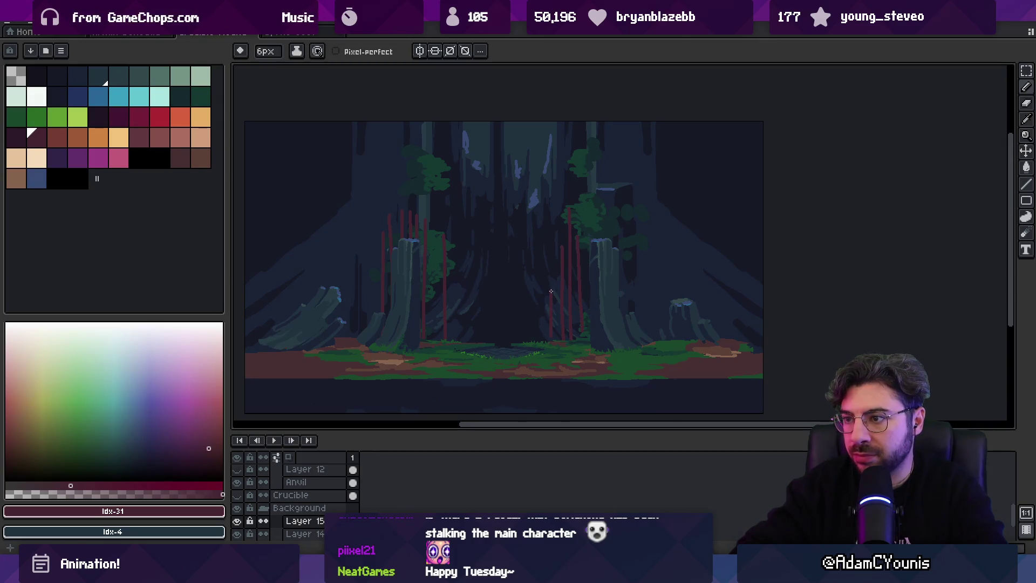
drag(588, 200, 590, 323)
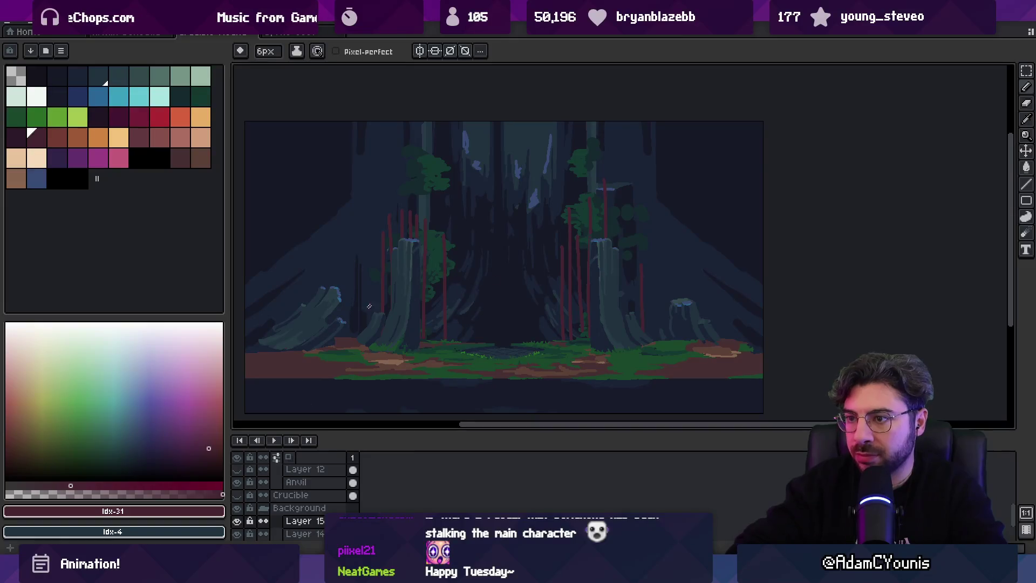
drag(459, 258, 454, 294)
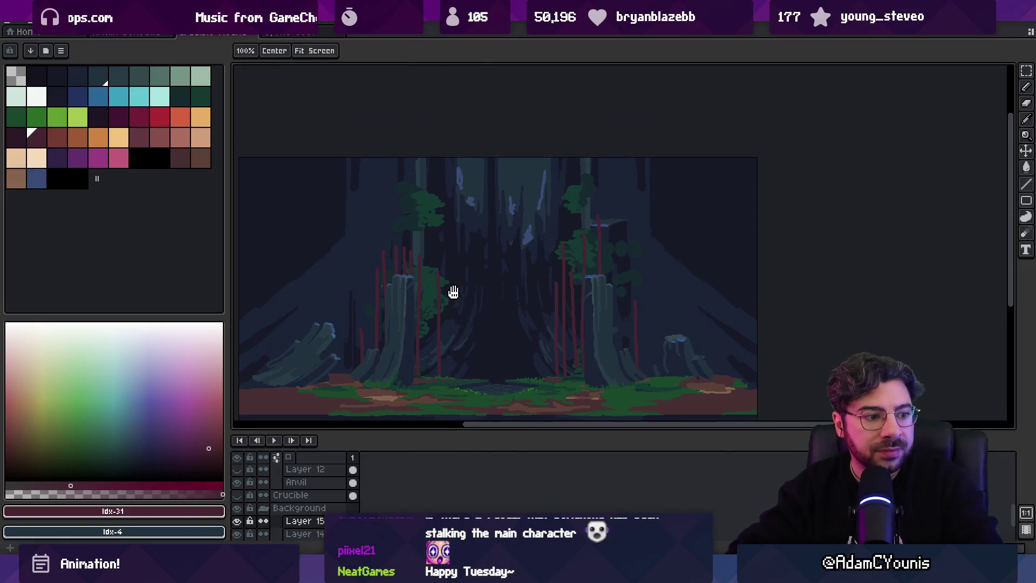
Sample the dark green from the foliage and paint a clump near the left stump at 3px.
scroll(407, 281, up, 2)
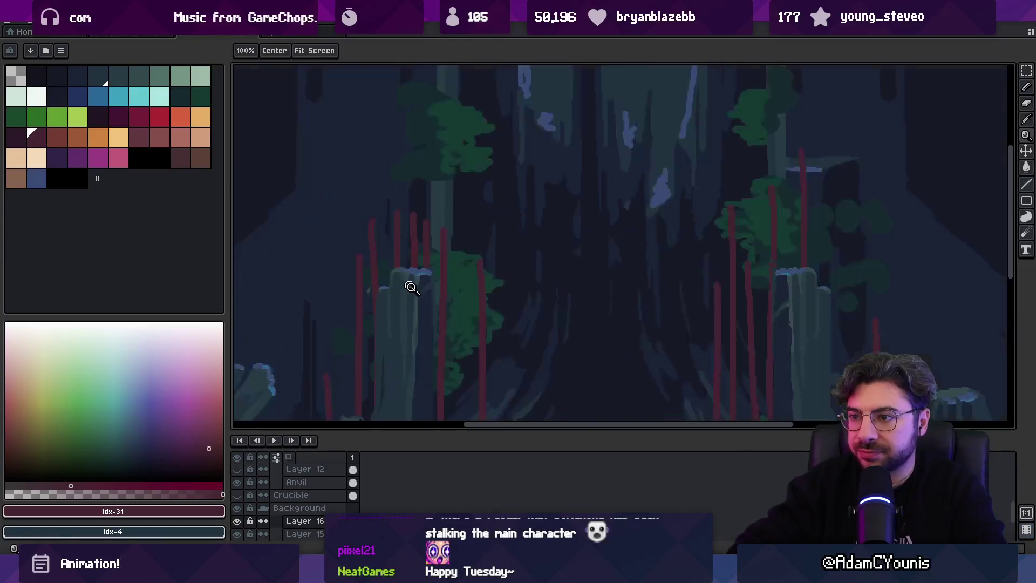
alt+click(458, 285)
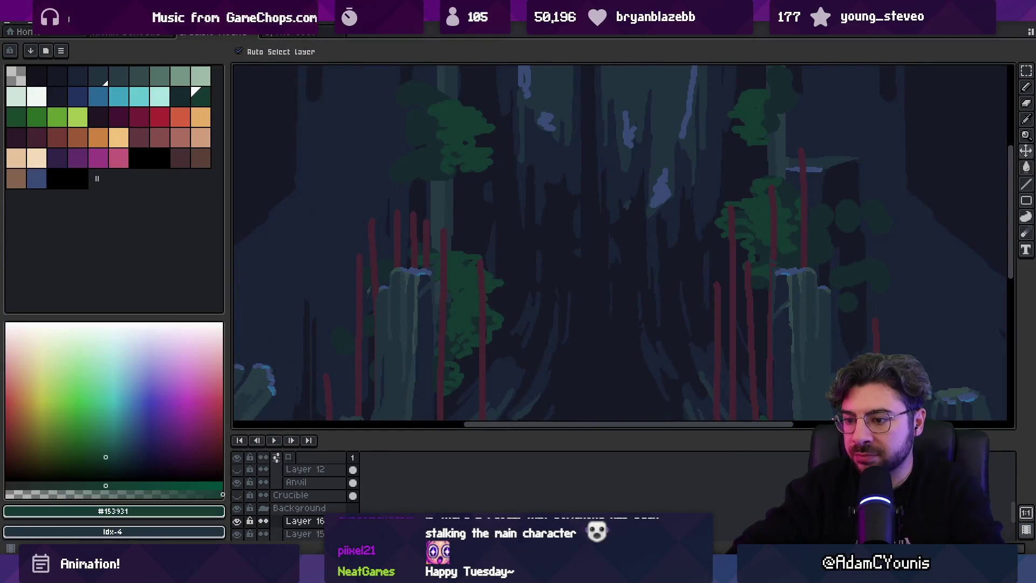
key(b)
mouse_move(311, 384)
mouse_down()
mouse_move(307, 362)
mouse_move(302, 373)
mouse_move(396, 248)
mouse_up()
key(ctrl)
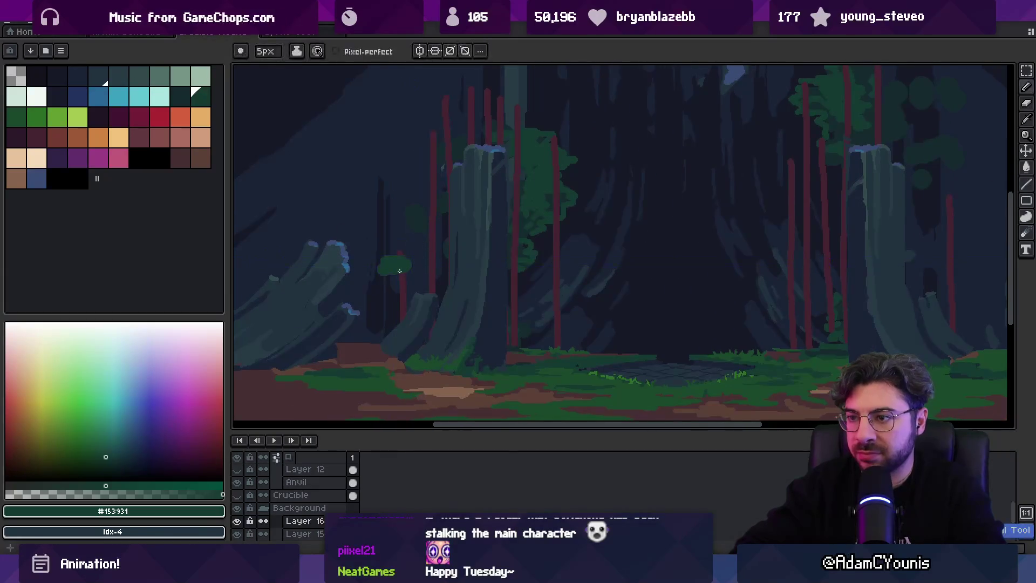
key(plus)
key(plus)
drag(374, 278, 383, 276)
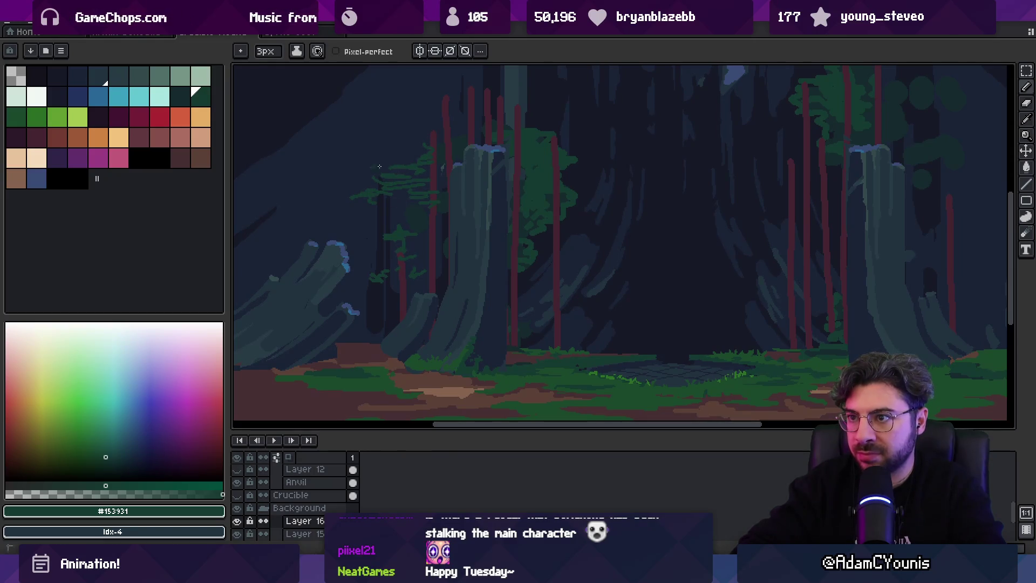
Widen the brush to 5px and paint green foliage clumps on the right-hand trees.
scroll(426, 227, up, 5)
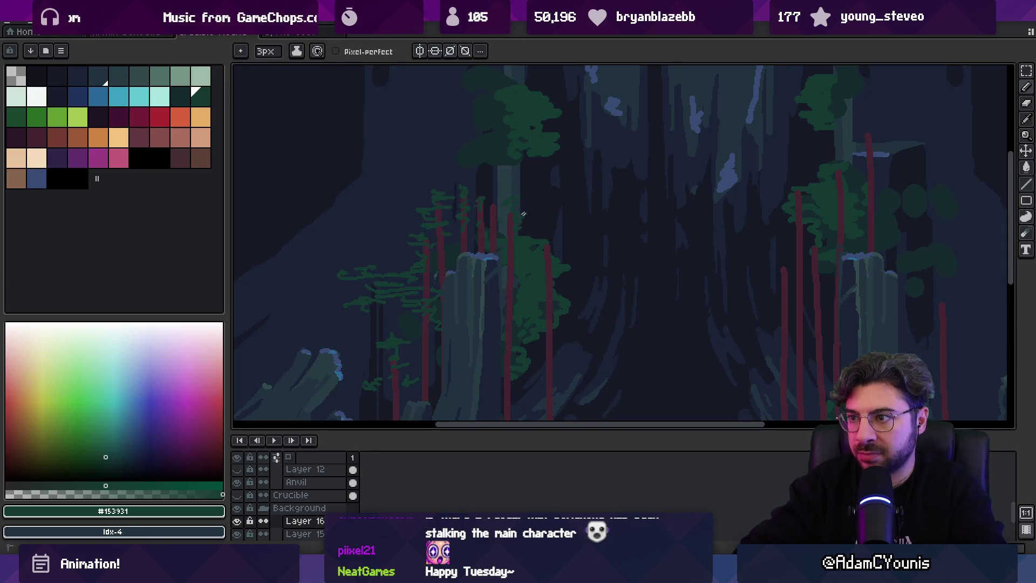
scroll(561, 237, down, 1)
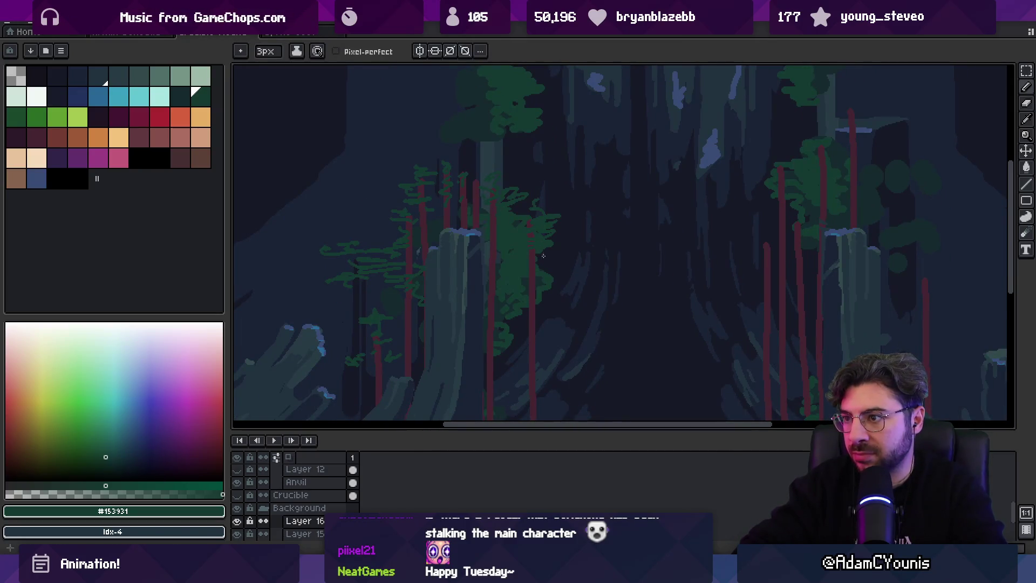
key(plus)
key(plus)
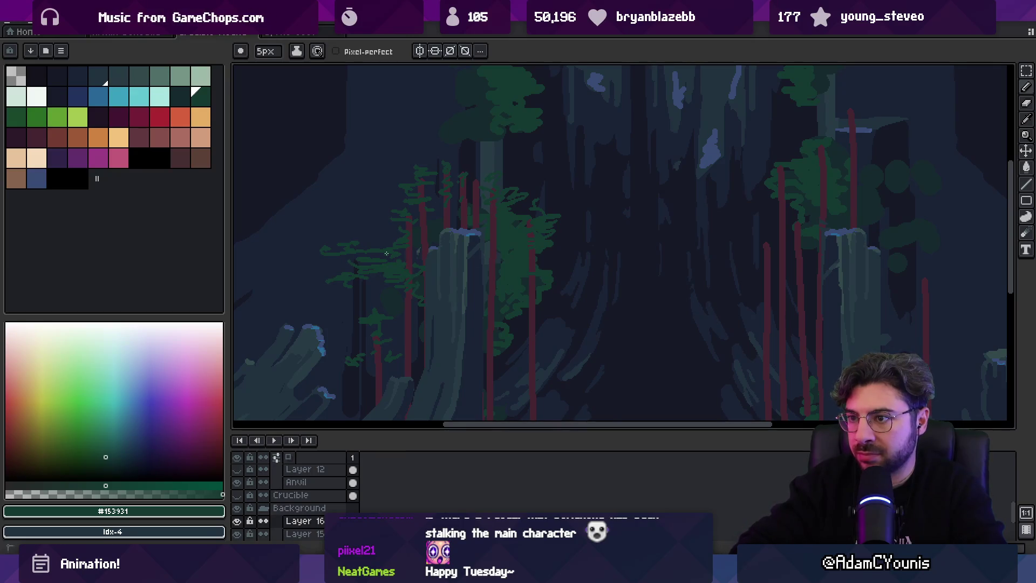
scroll(539, 225, right, 3)
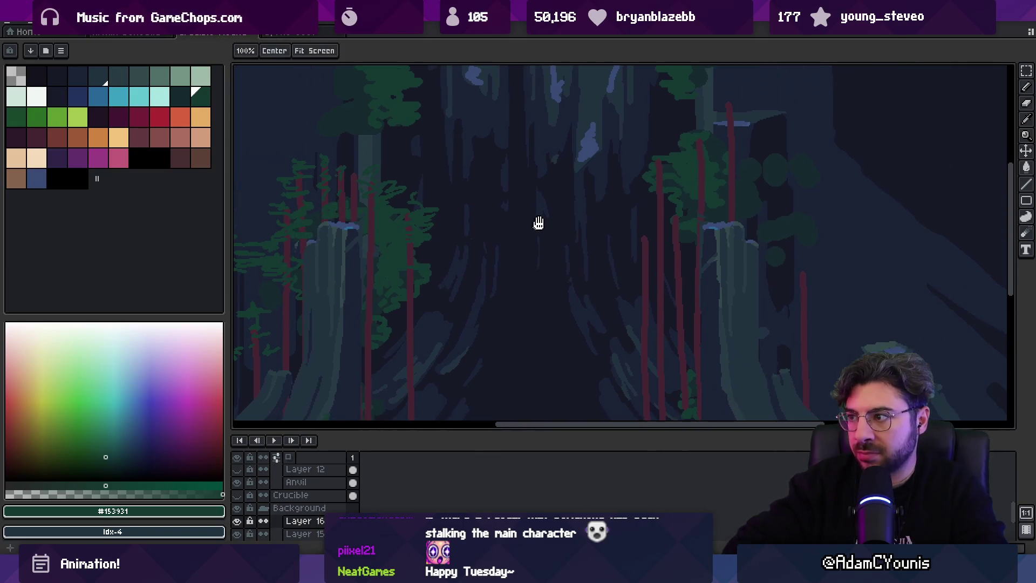
mouse_move(613, 262)
mouse_down()
mouse_move(583, 269)
mouse_move(655, 307)
mouse_up()
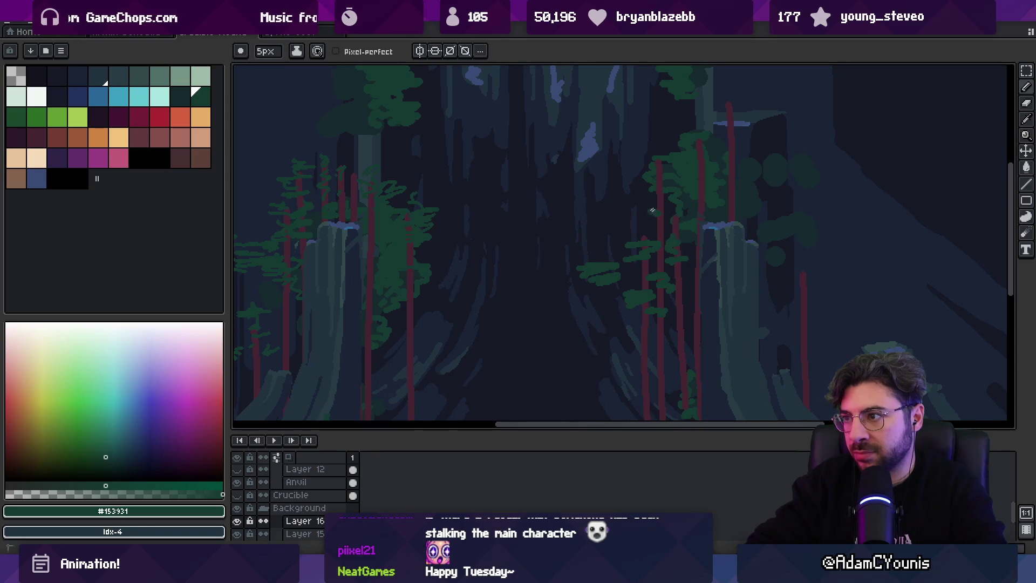
drag(632, 177, 658, 169)
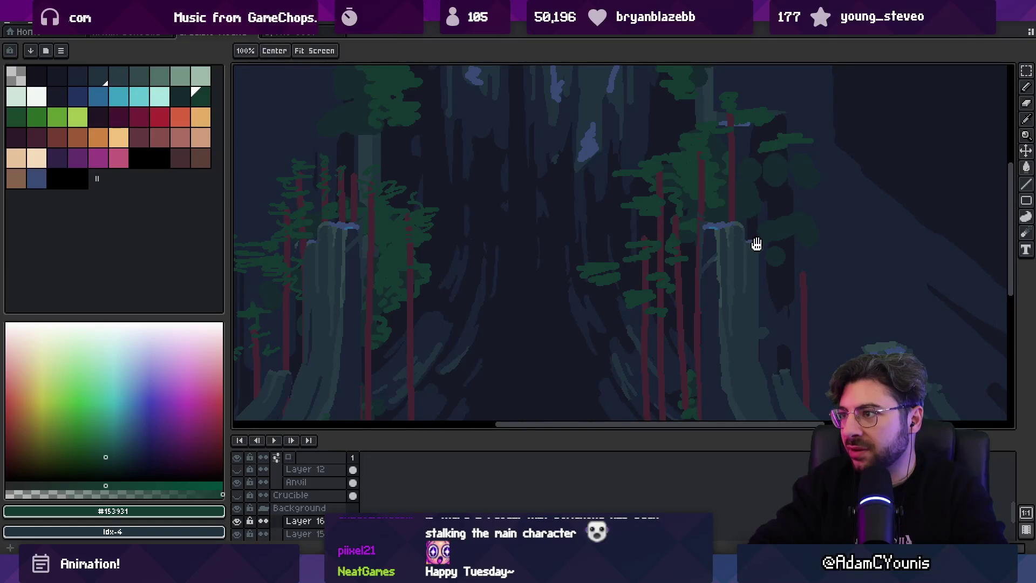
drag(756, 242, 713, 194)
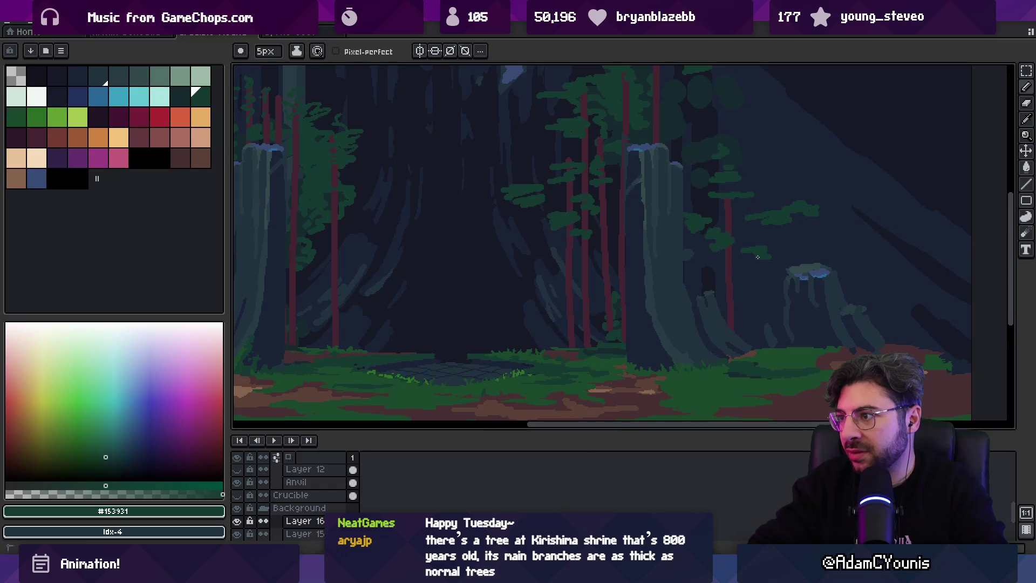
Zoom out to view the whole scene, then paint a thin horizontal branch on the left trees.
key(z)
scroll(669, 264, down, 1)
scroll(655, 250, down, 2)
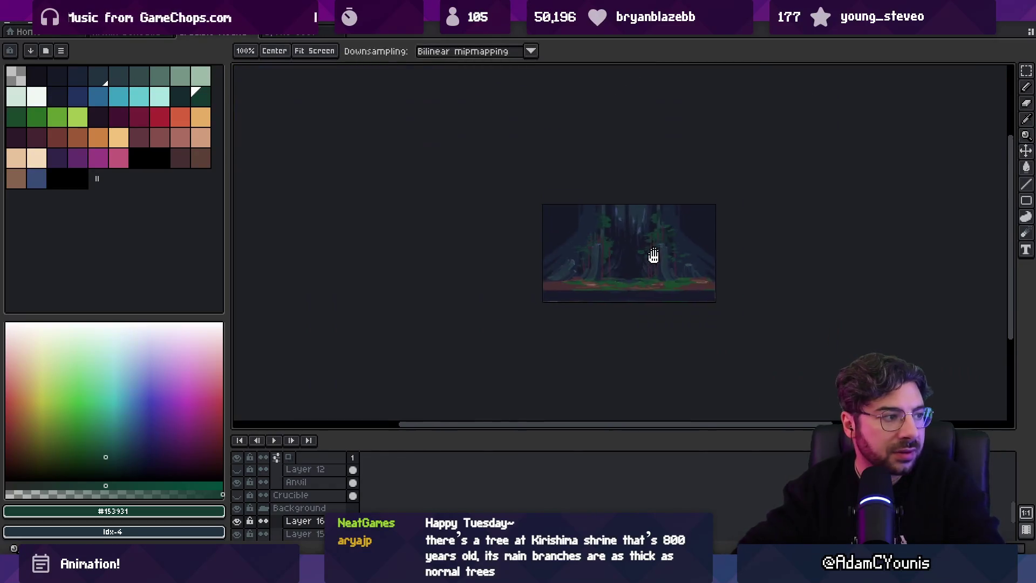
scroll(666, 254, up, 2)
scroll(651, 248, up, 1)
scroll(650, 248, up, 1)
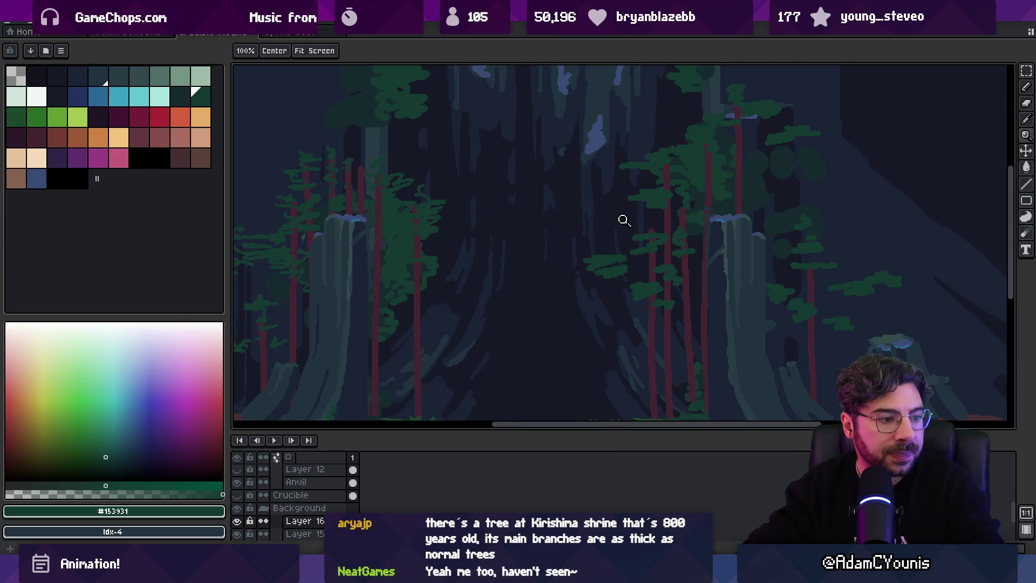
key(b)
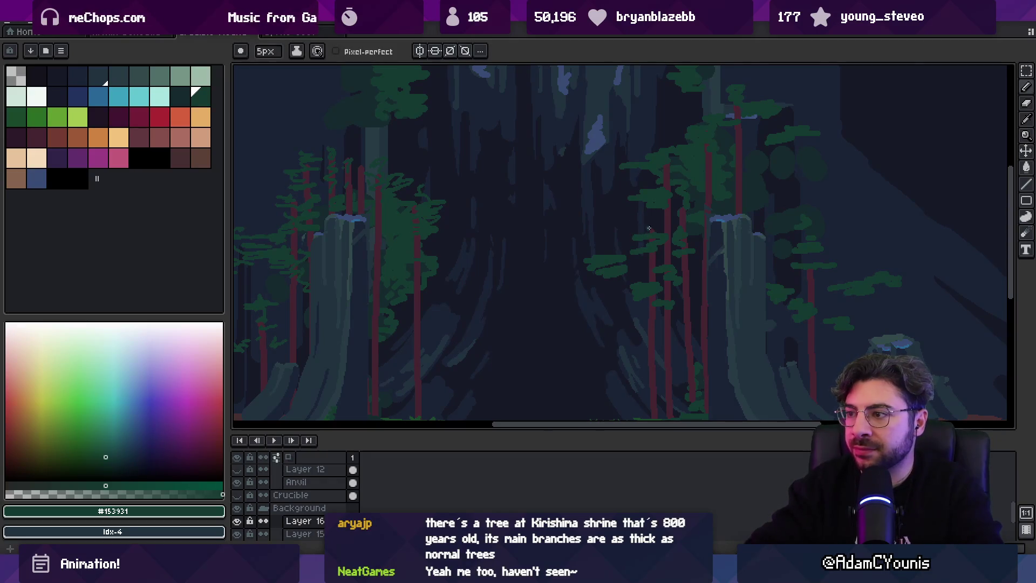
scroll(648, 238, left, 2)
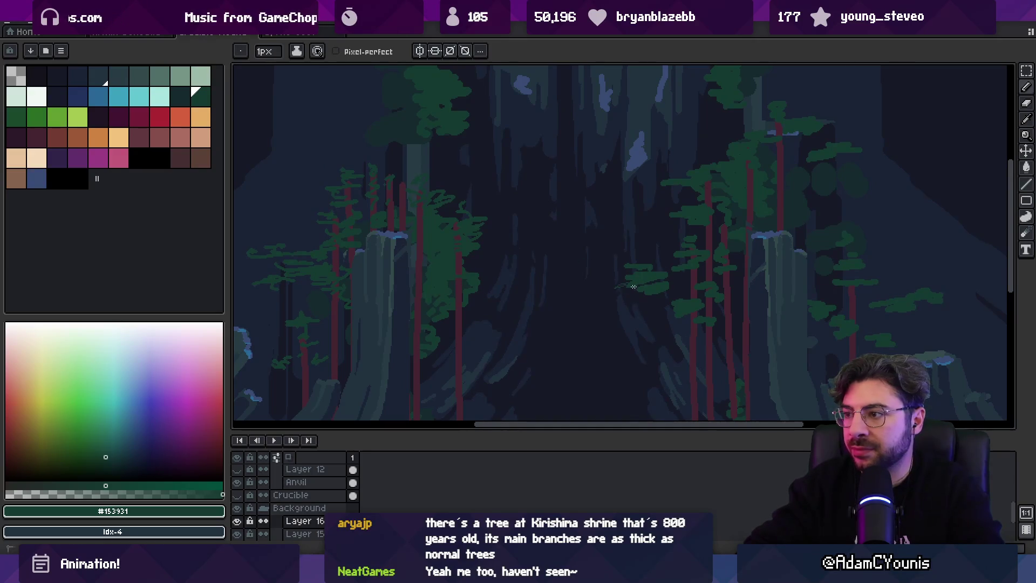
drag(678, 300, 624, 250)
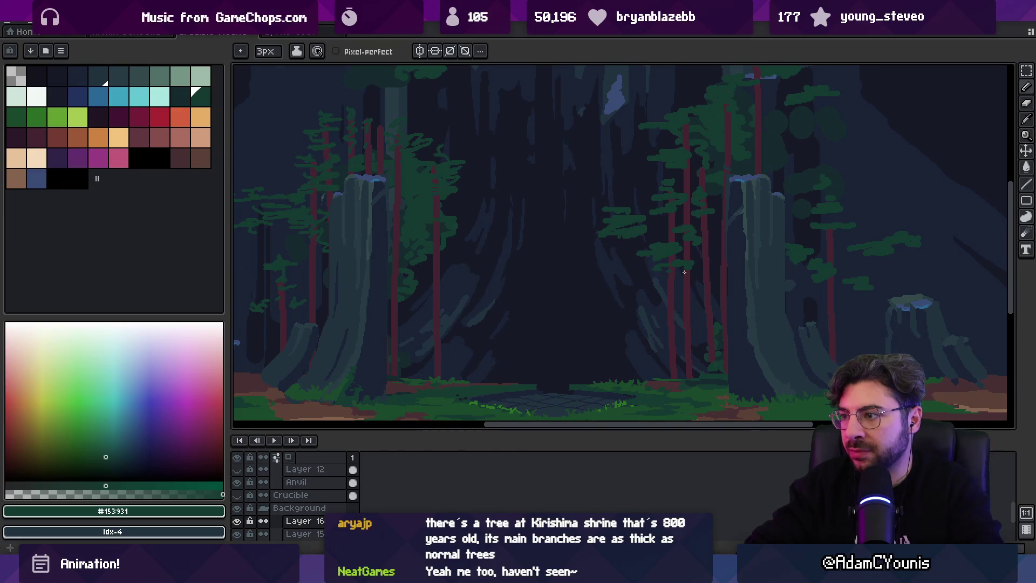
drag(594, 273, 702, 319)
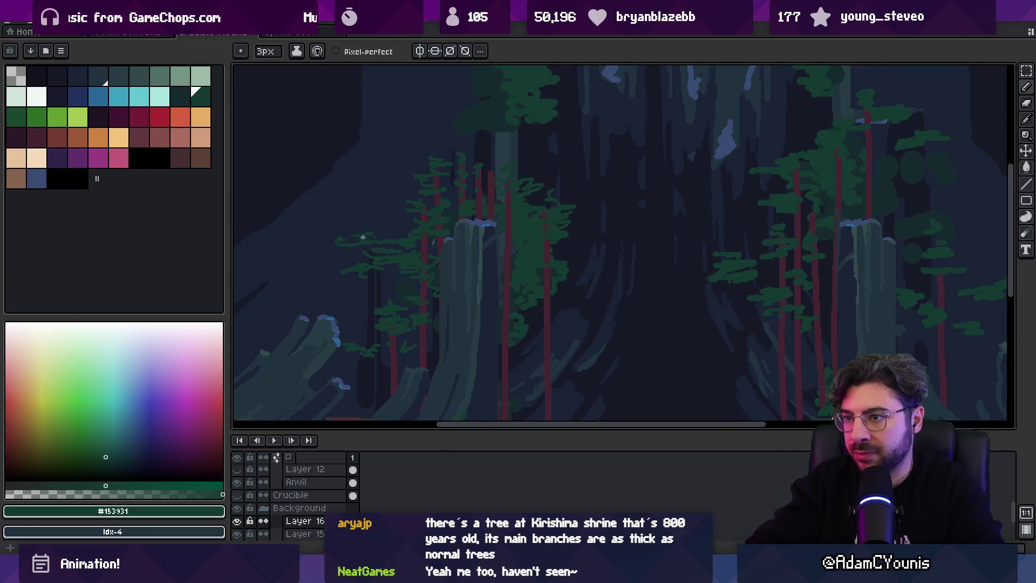
drag(563, 297, 592, 295)
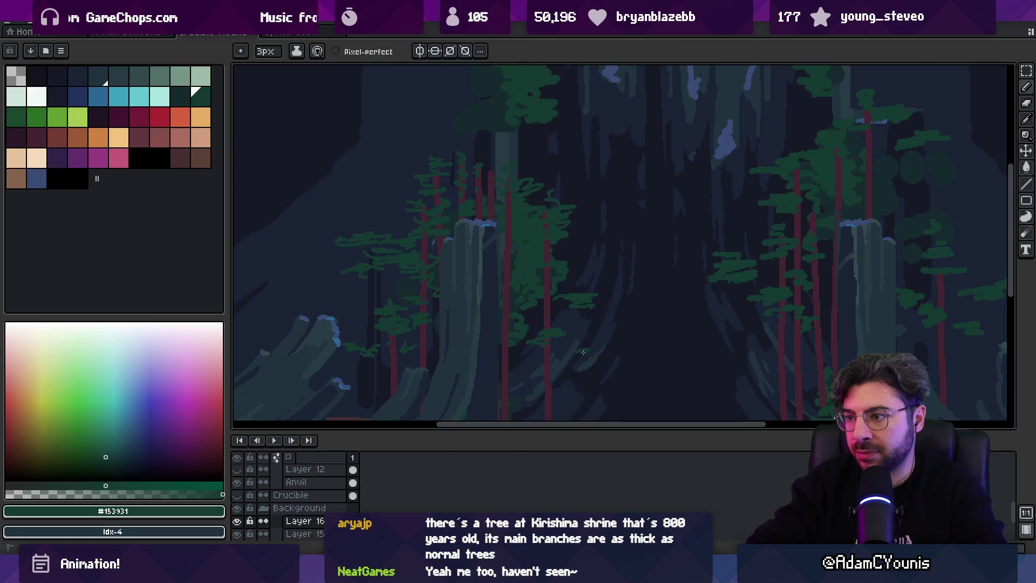
Pick the dark background colour, save the painting, and return to Unity.
alt+click(581, 310)
scroll(555, 273, right, 3)
key(v)
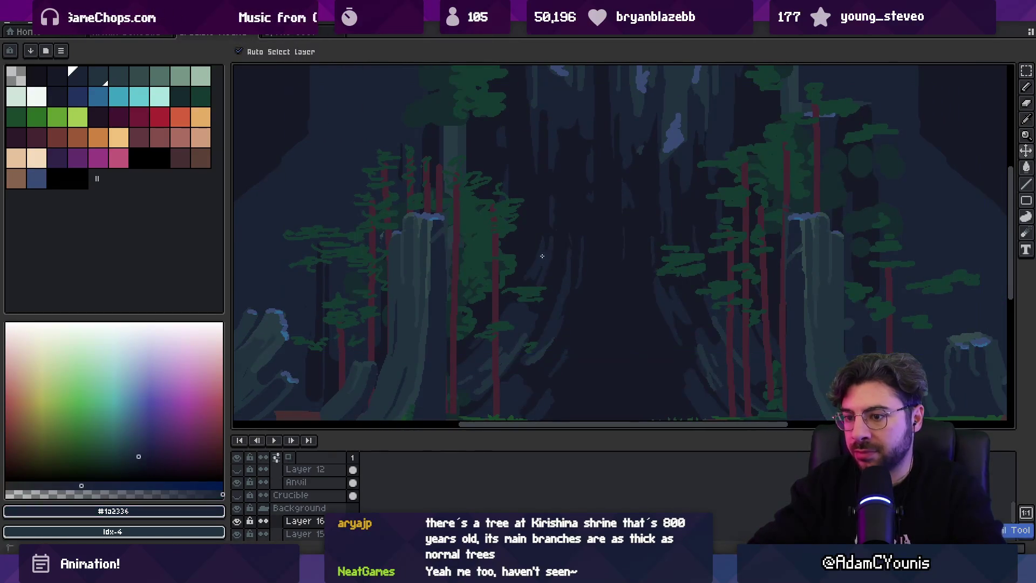
key(ctrl+s)
key(Return)
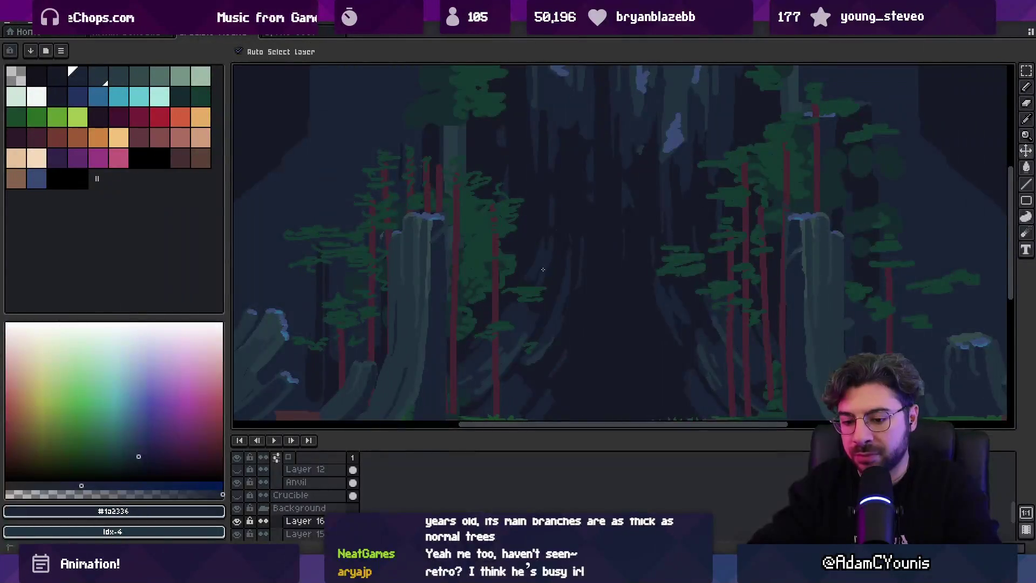
key(alt+Tab)
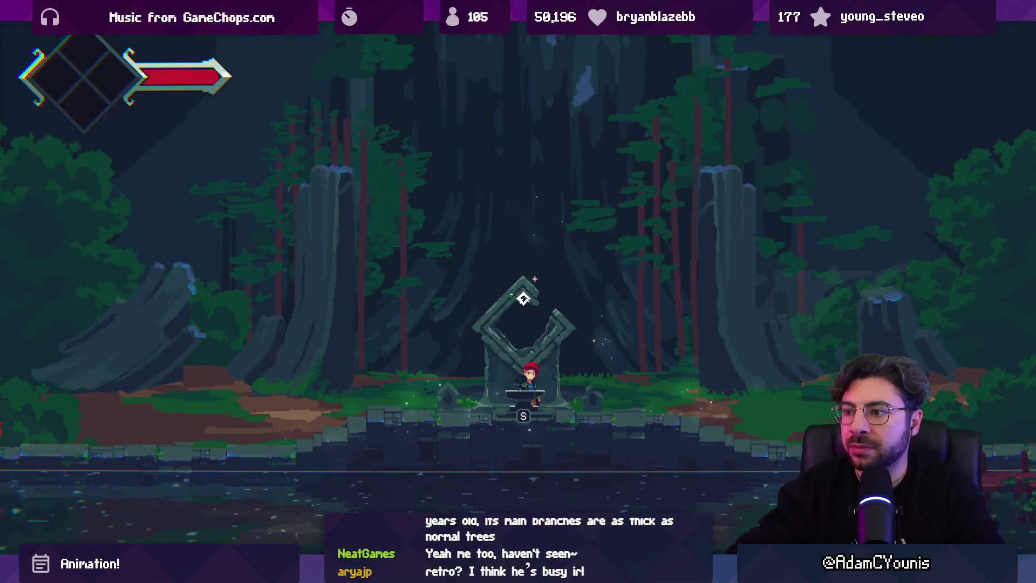
Interact with the shrine, open the Map of the World, and advance the character dialogue.
key(s)
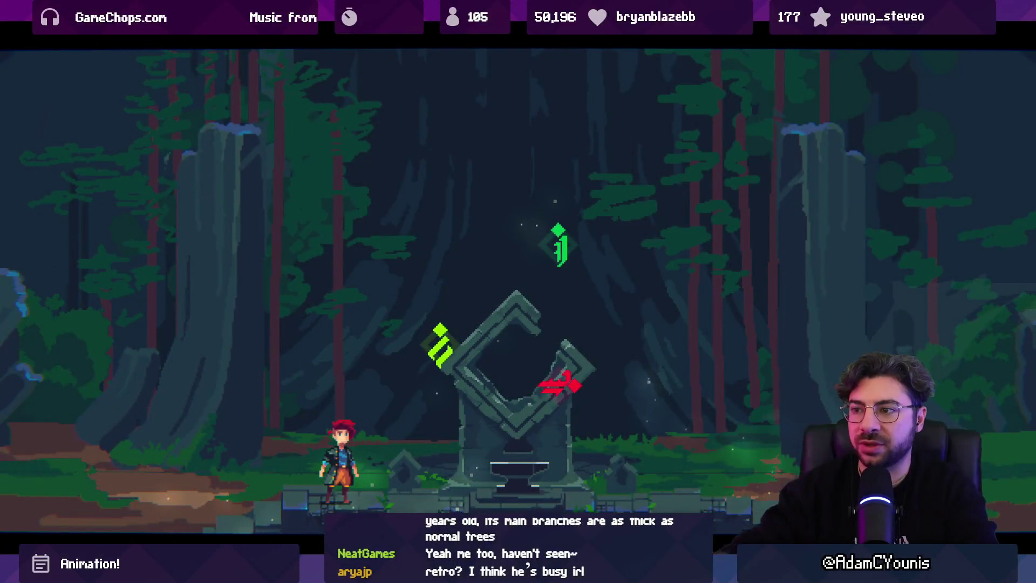
key(Escape)
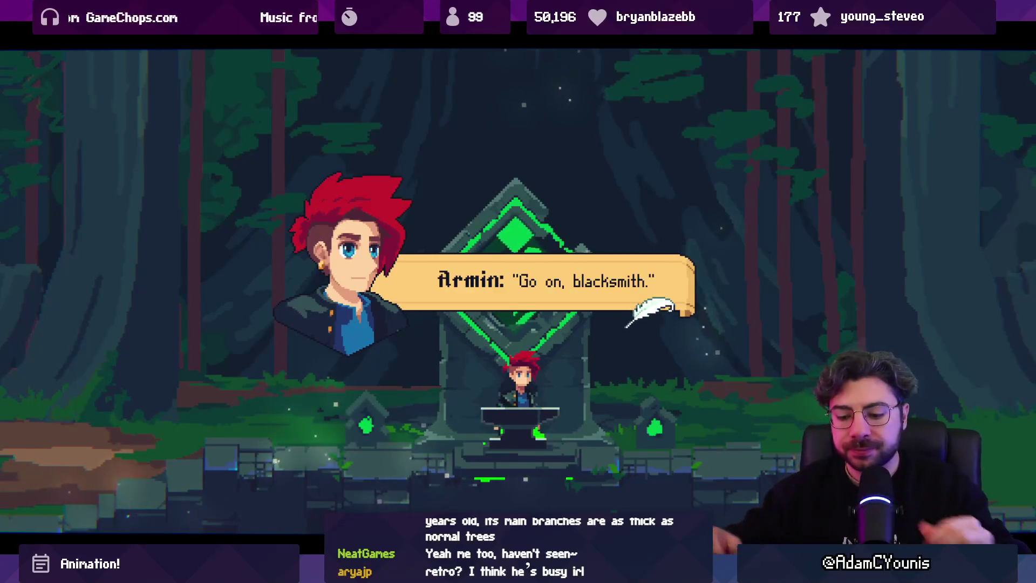
key(Return)
key(Return)
key(Return)
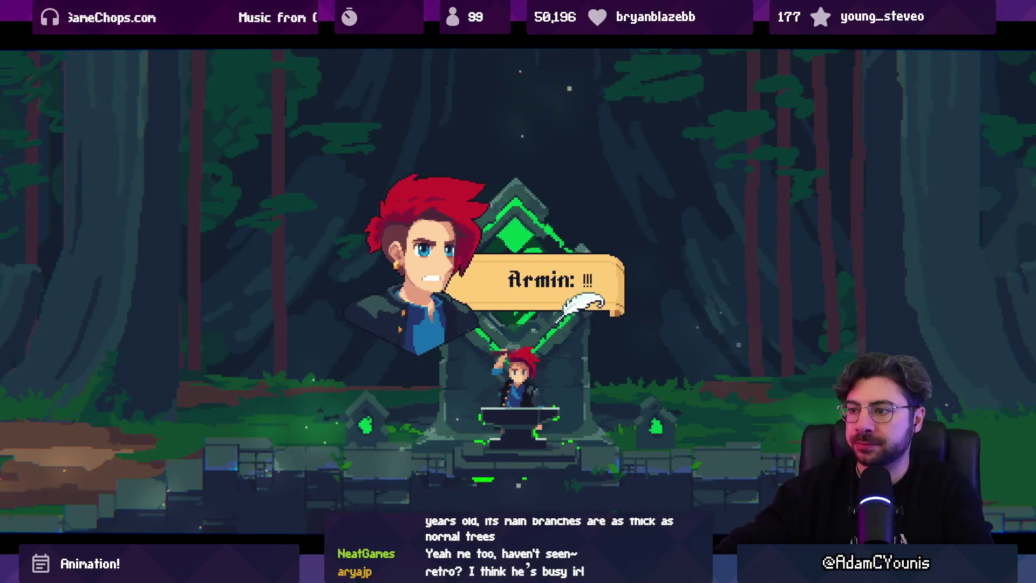
key(Return)
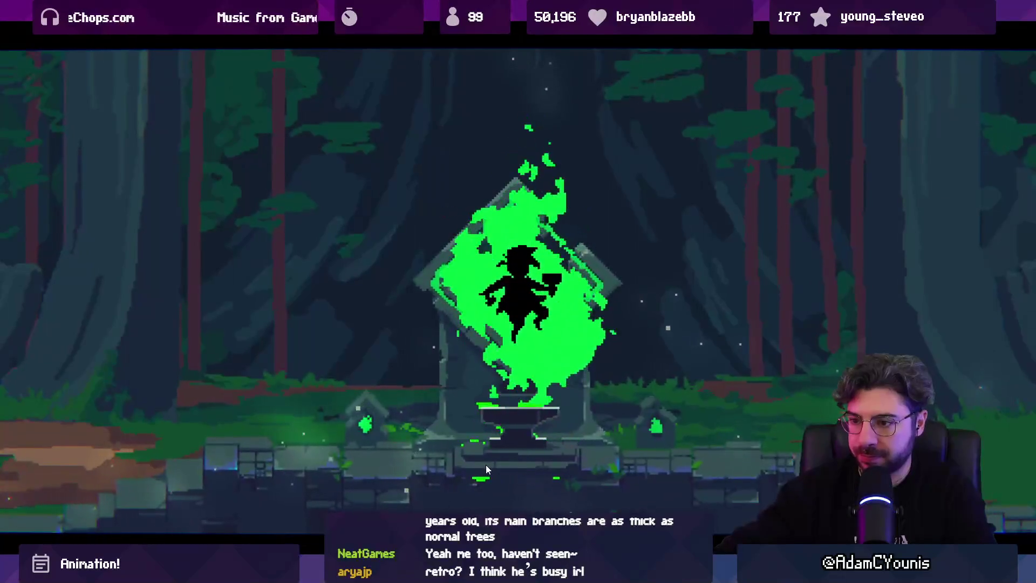
Restart play, toggle the full-screen Game view with F11, then stop the game and return to Aseprite.
key(shift+space)
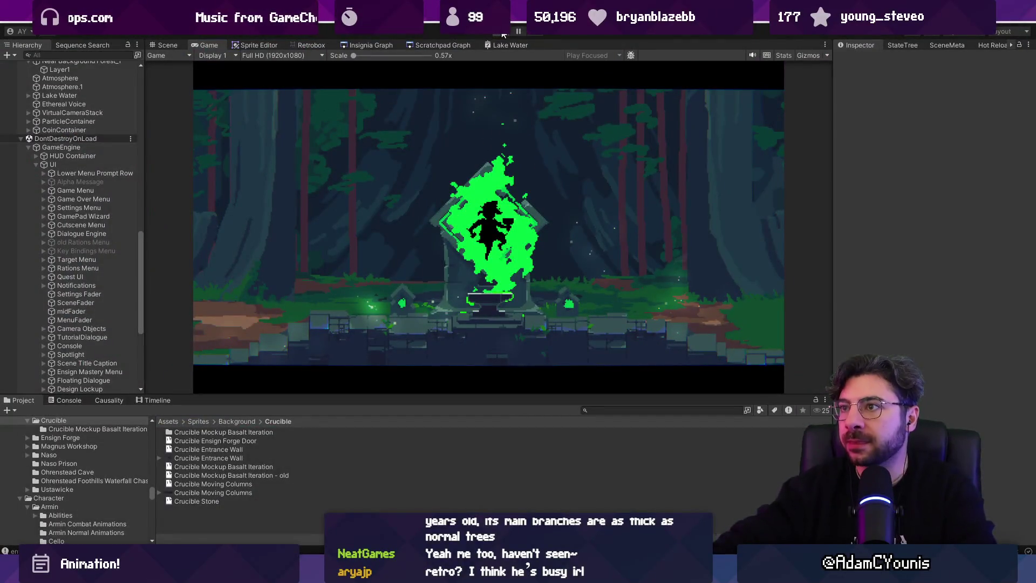
click(502, 34)
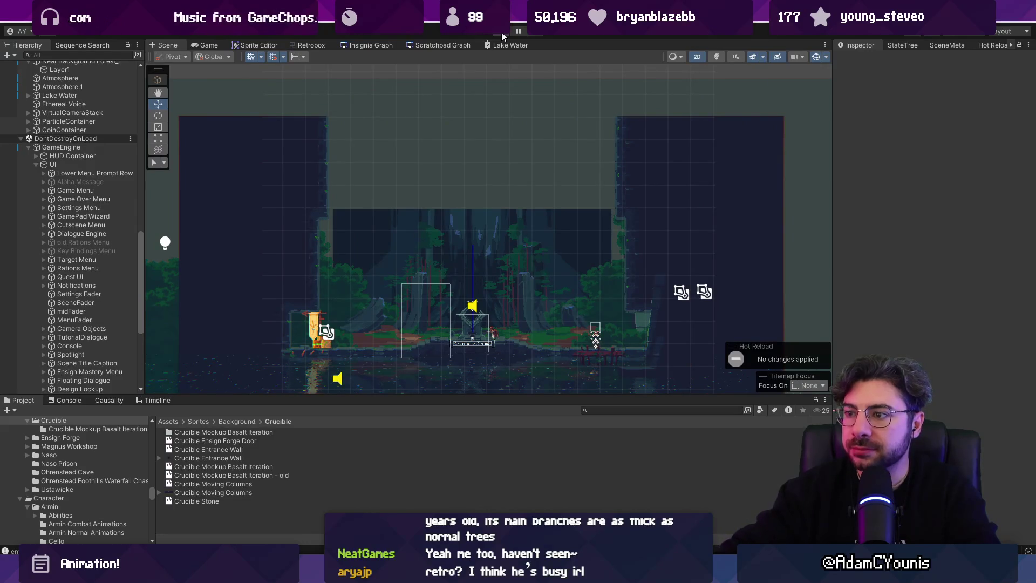
click(502, 35)
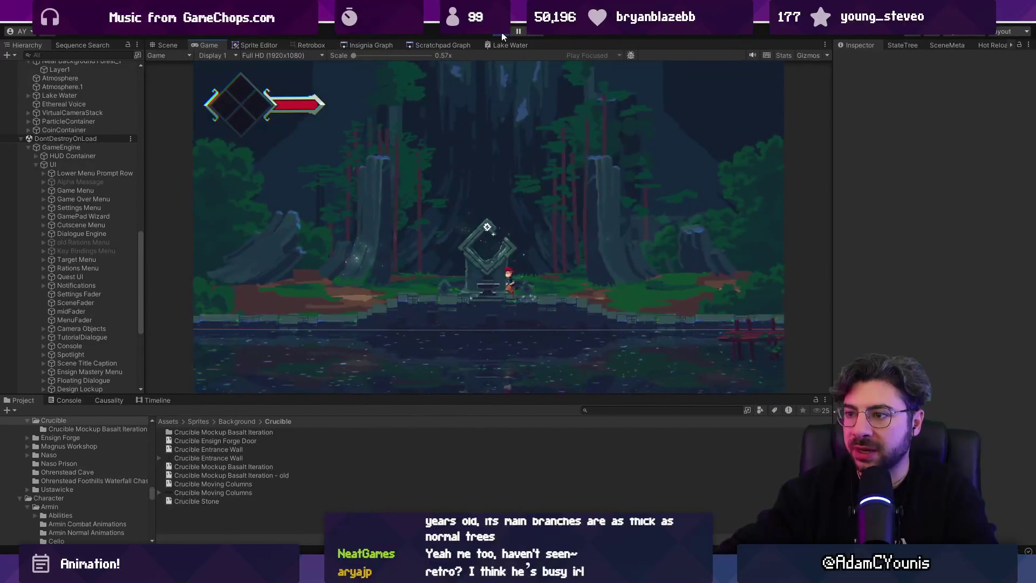
key(F11)
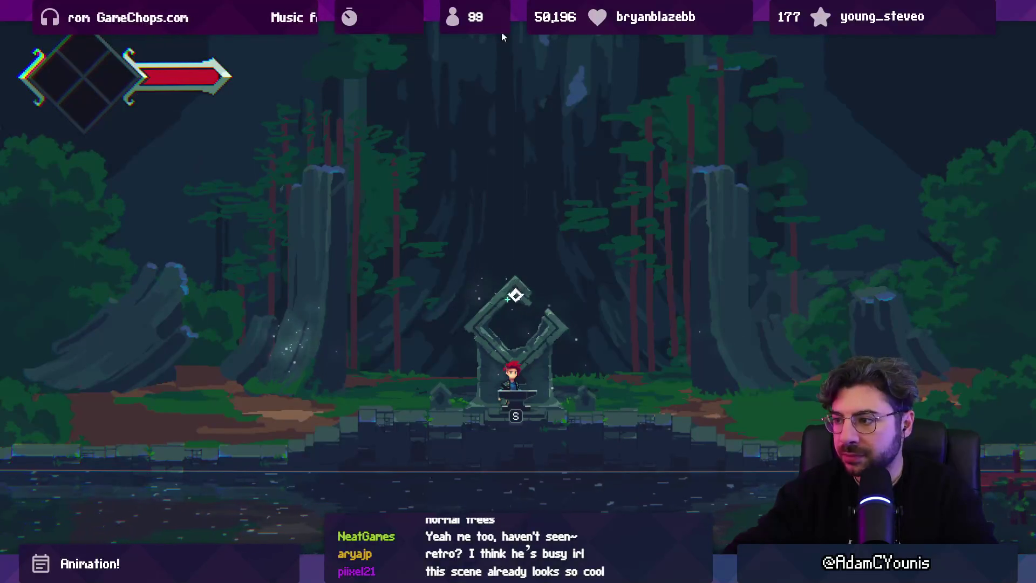
key(F11)
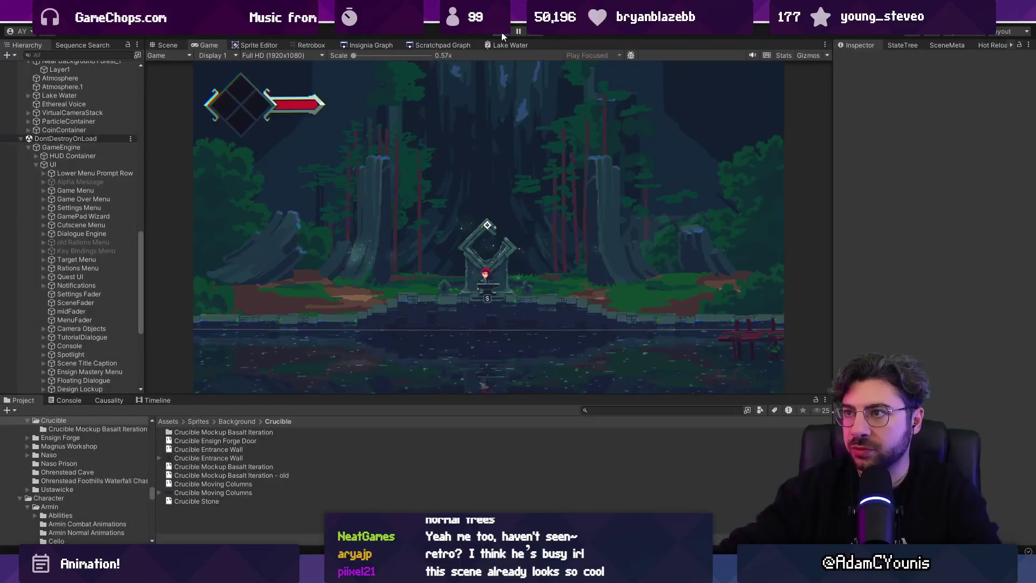
click(501, 34)
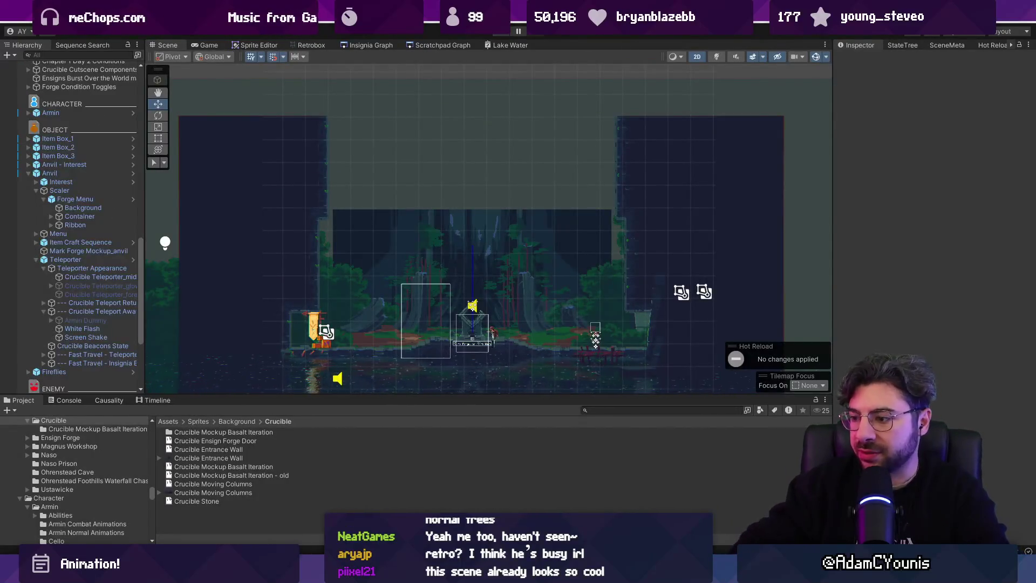
key(alt+Tab)
scroll(513, 300, down, 3)
scroll(503, 326, up, 1)
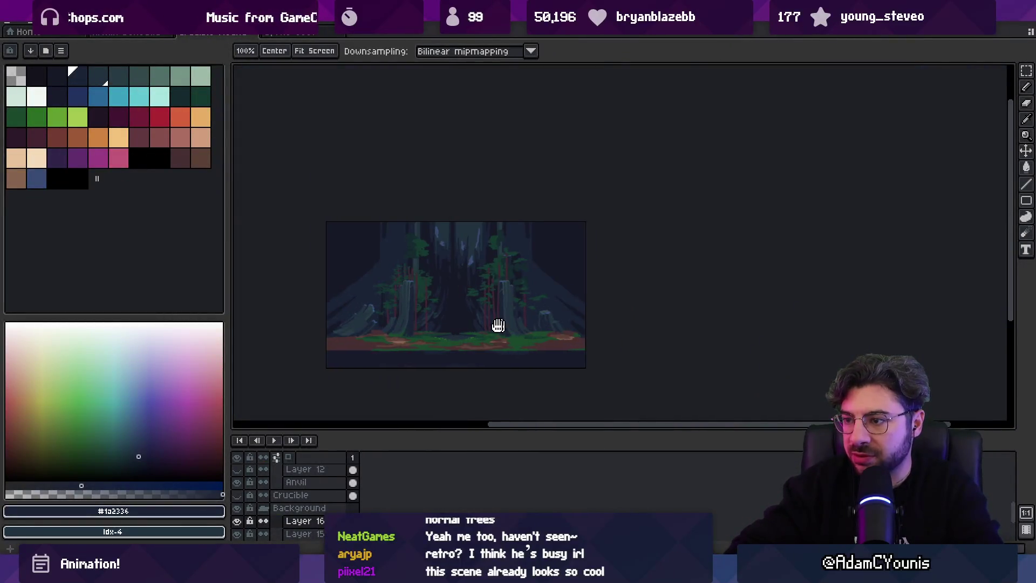
On Layer 17, redraw a tall dark maroon trunk line, then switch over to Unity.
scroll(502, 326, up, 1)
key(v)
click(538, 351)
scroll(330, 504, up, 2)
click(351, 501)
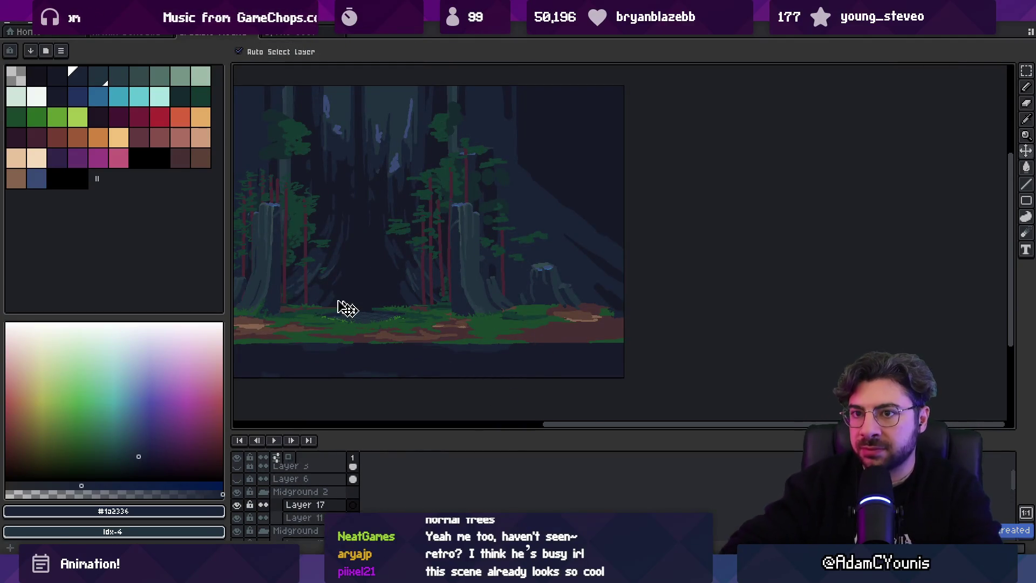
click(40, 139)
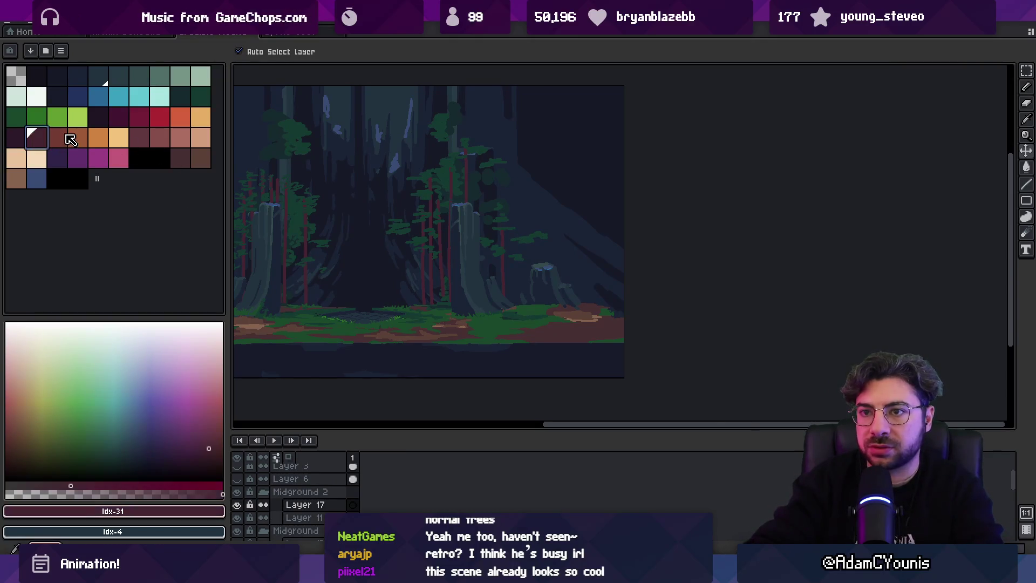
key(b)
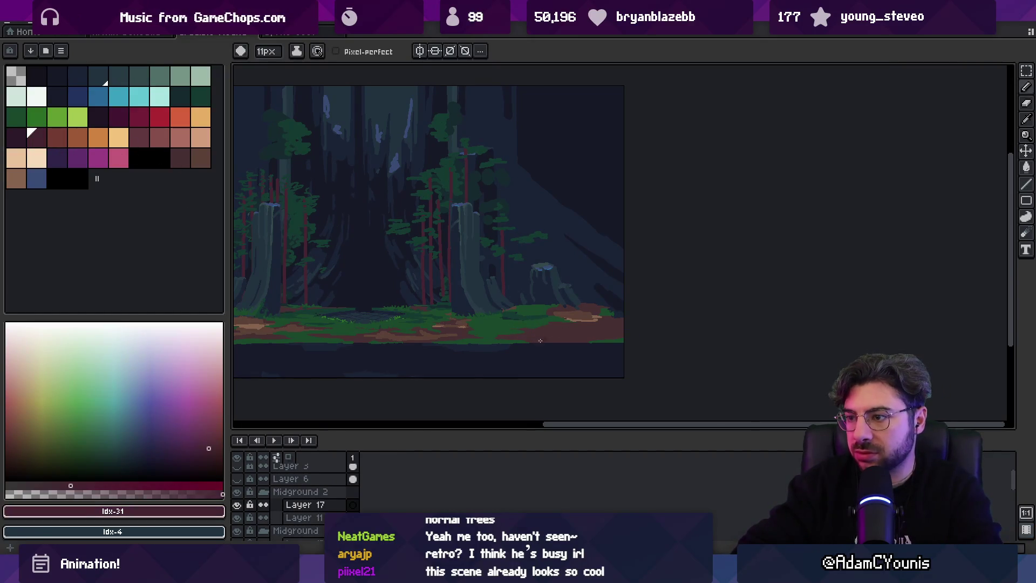
key(ctrl+z)
drag(543, 127, 543, 231)
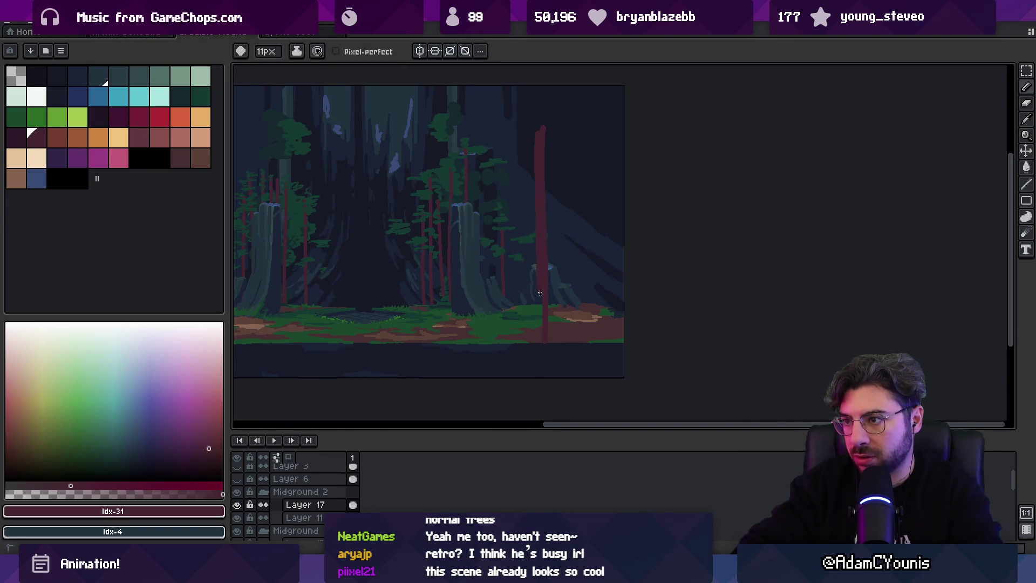
scroll(536, 344, left, 5)
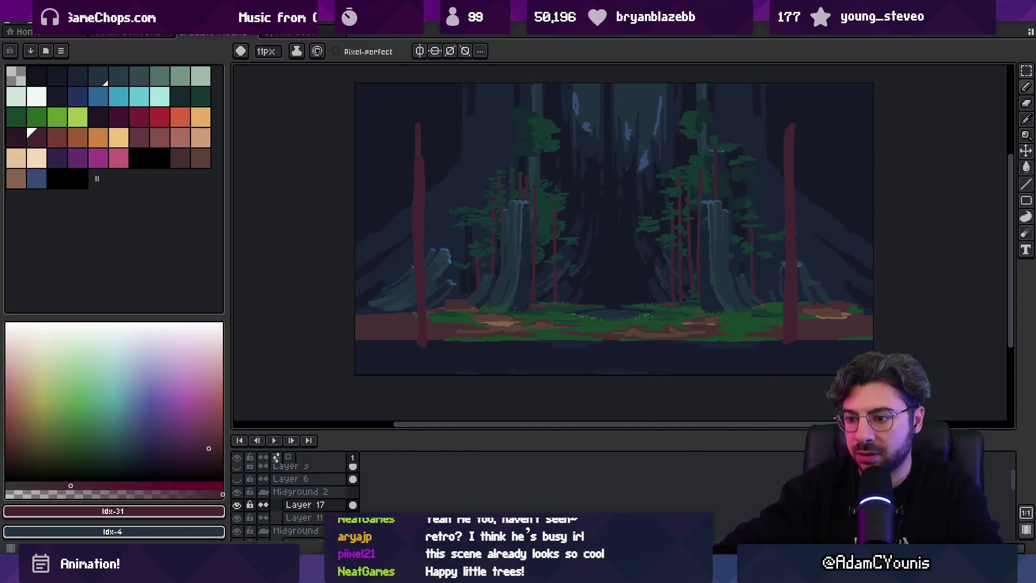
key(alt+Tab)
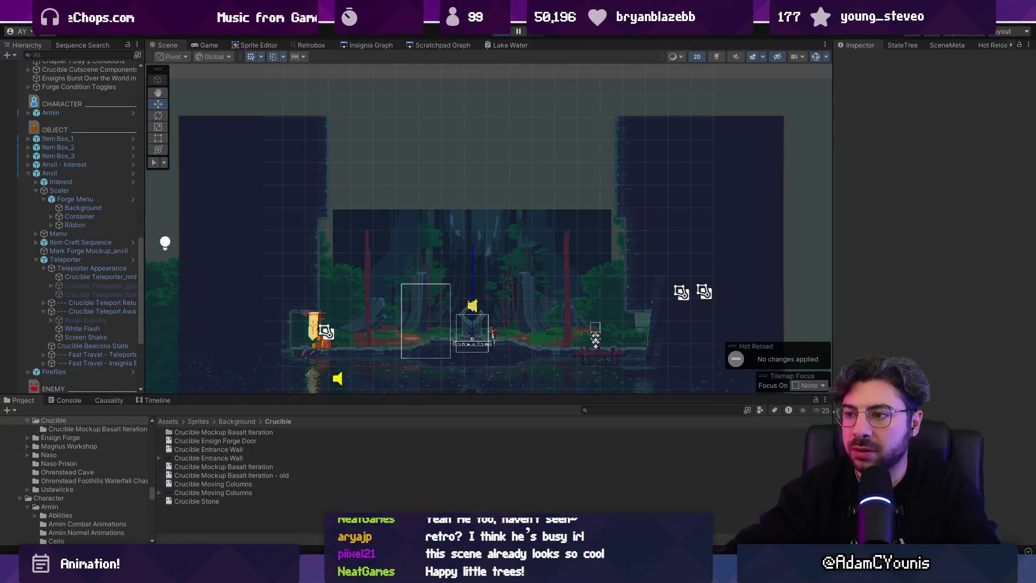
Play maximized, run the character right past the shrine into the next forest area, then return to Aseprite.
key(ctrl+p)
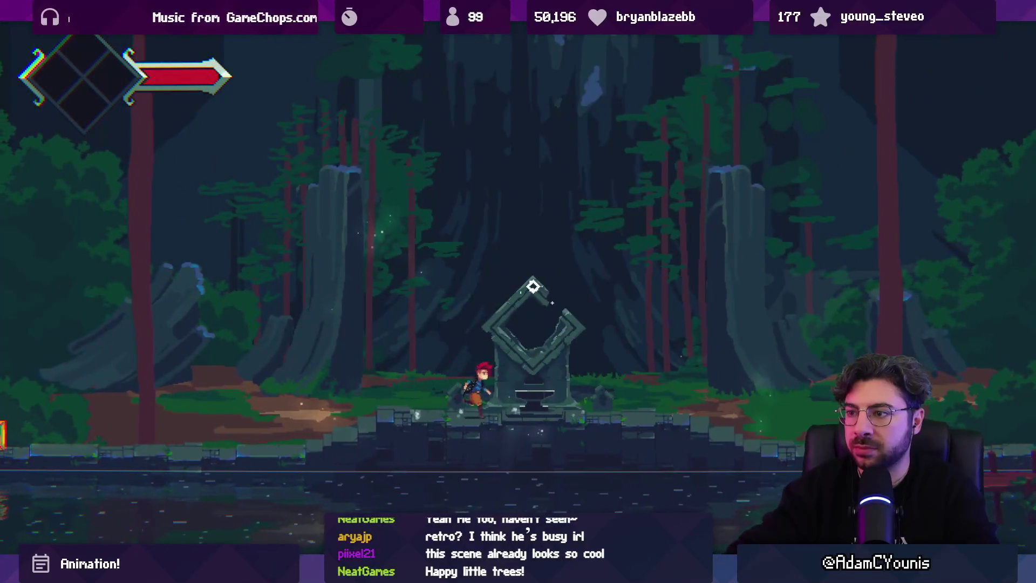
key(d)
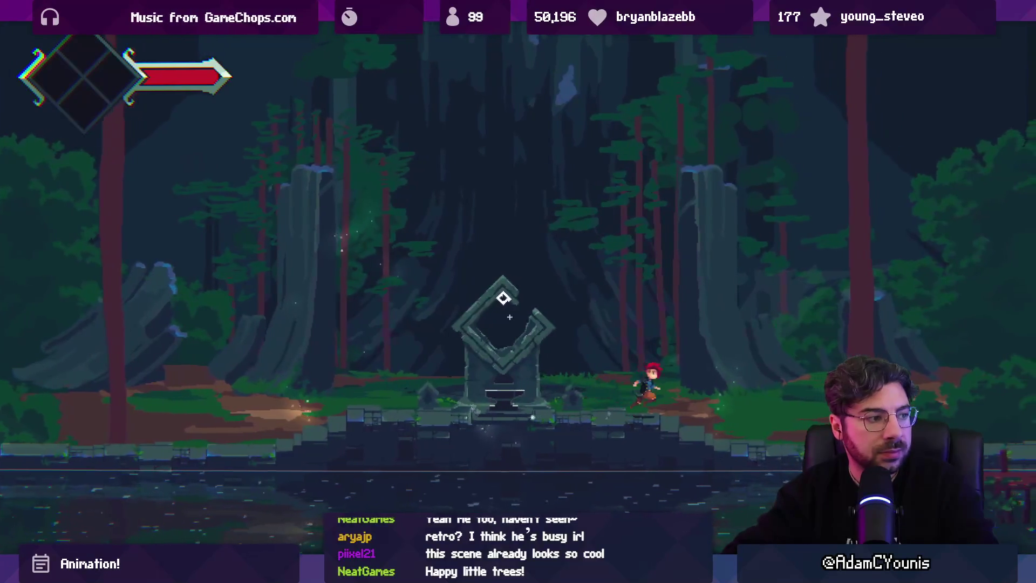
key(d)
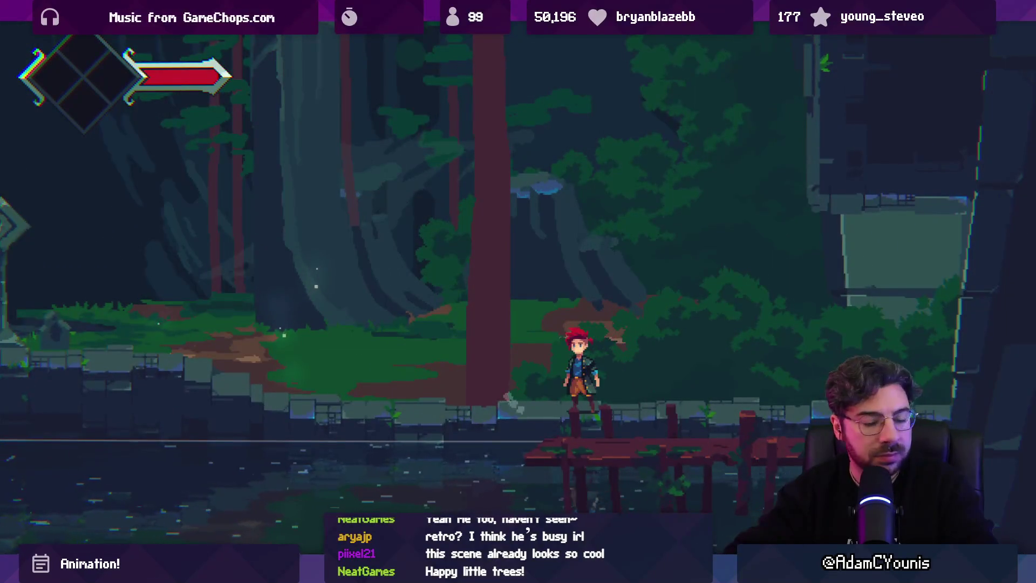
key(shift+space)
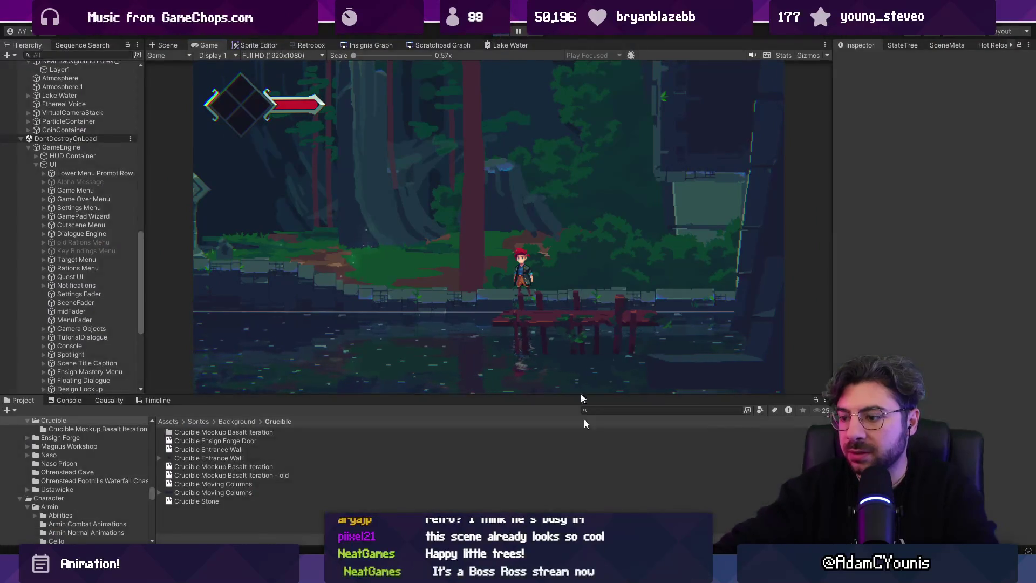
key(ctrl+1)
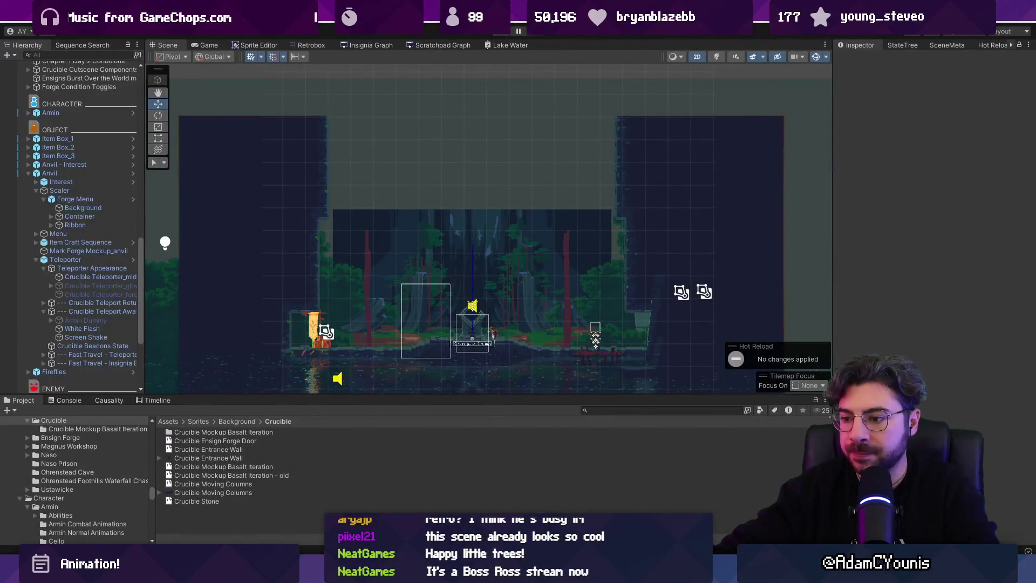
key(alt+Tab)
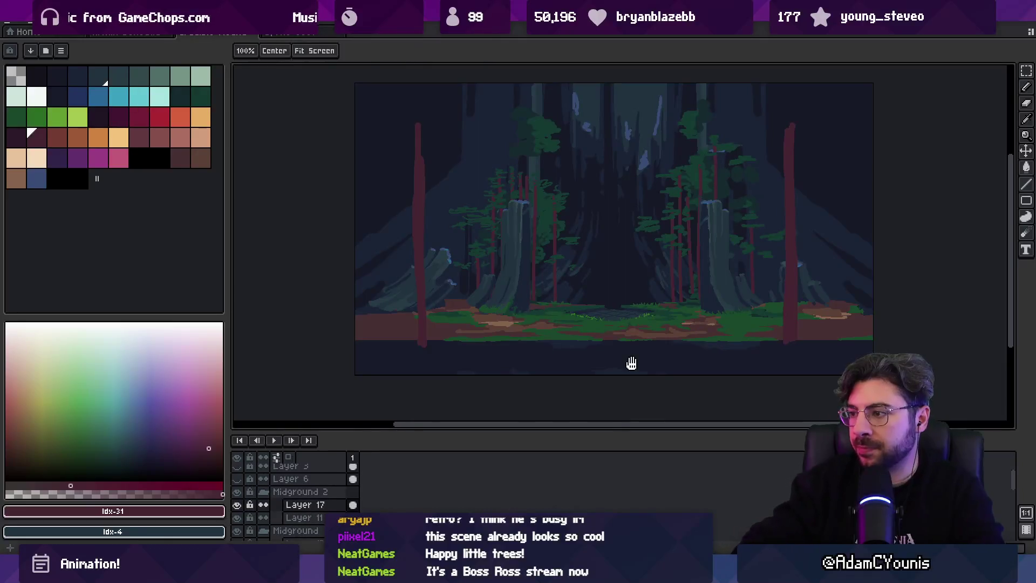
Sample the dark green foliage colour, paint leafy branches onto the tall foreground trunks, and save.
scroll(624, 358, right, 3)
key(b)
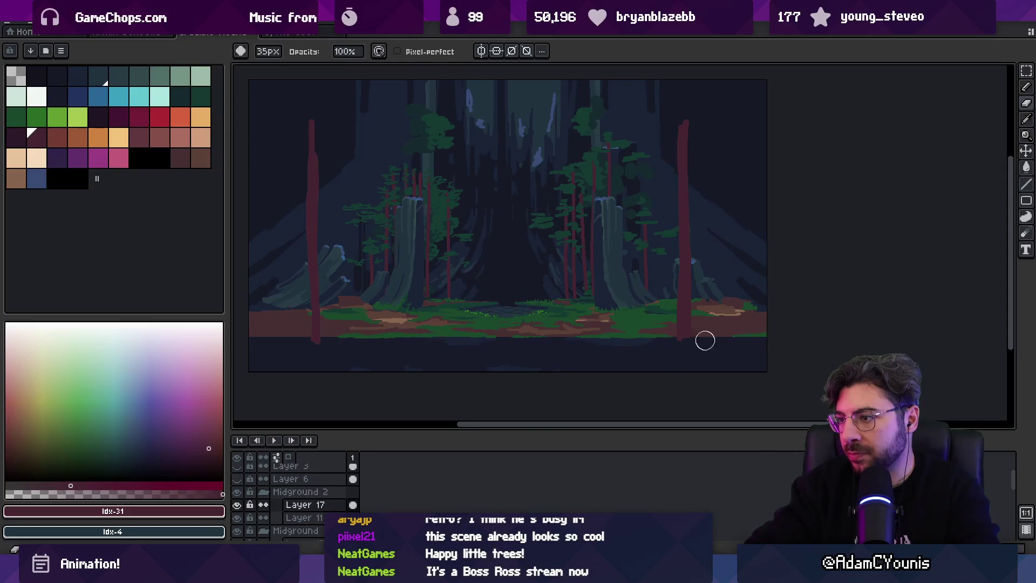
key(z)
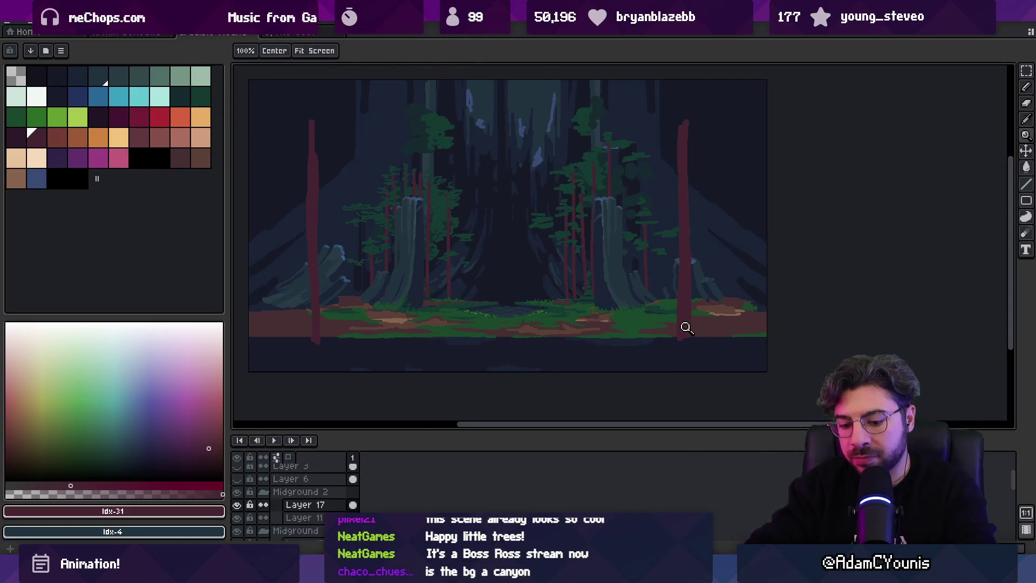
key(b)
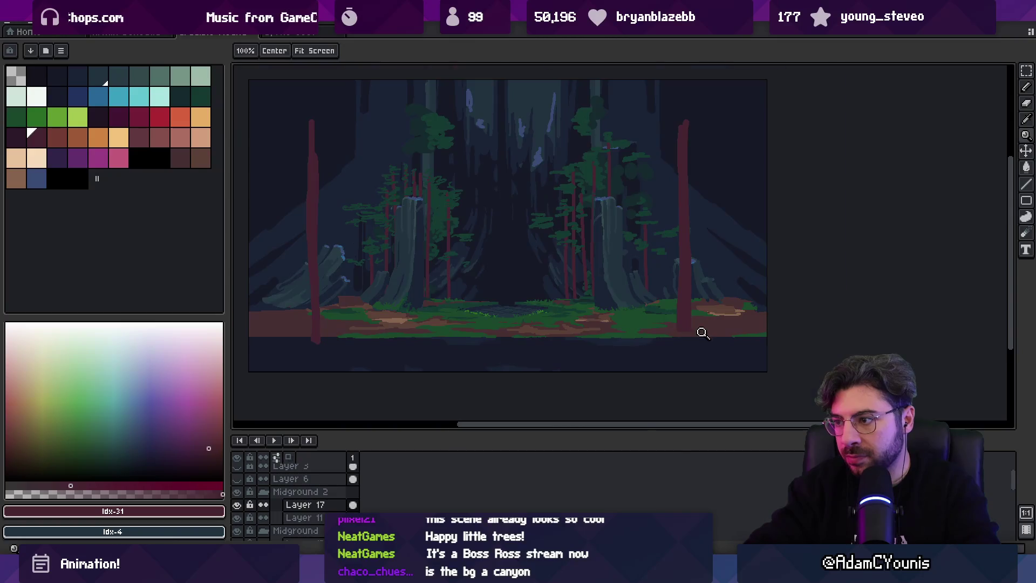
scroll(654, 337, left, 3)
key(i)
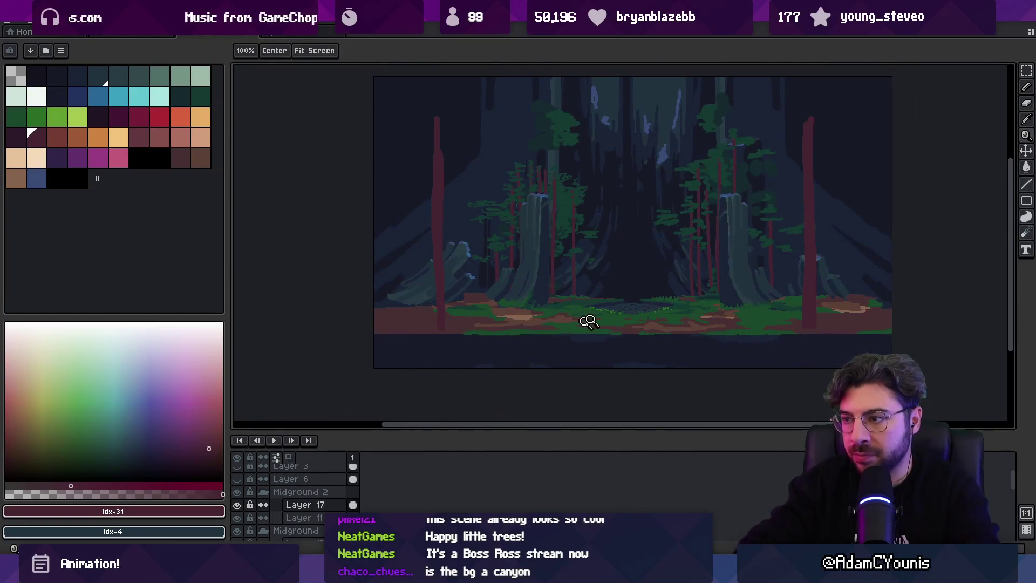
scroll(573, 324, down, 2)
scroll(523, 351, up, 2)
click(479, 285)
key(b)
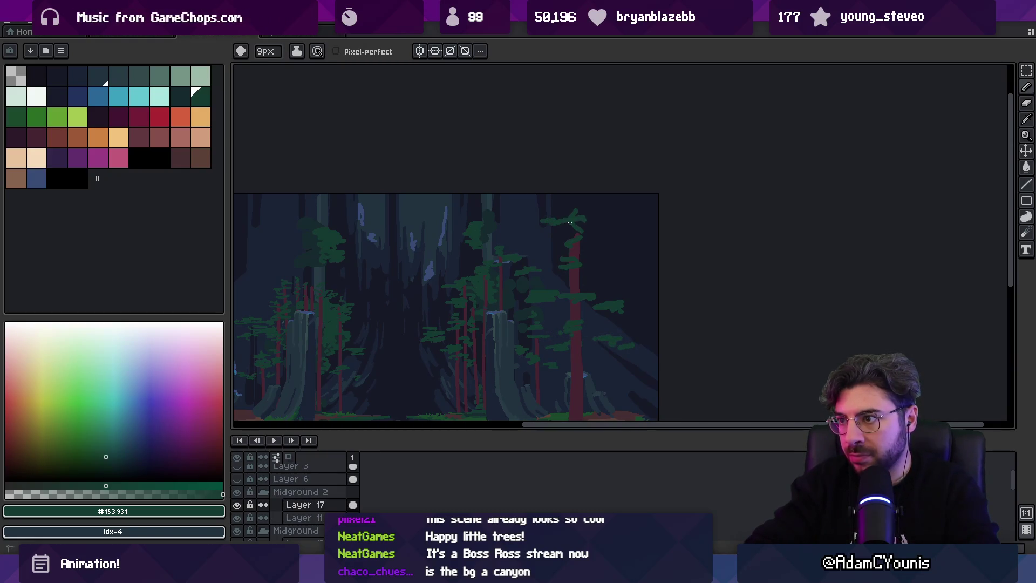
scroll(486, 266, left, 5)
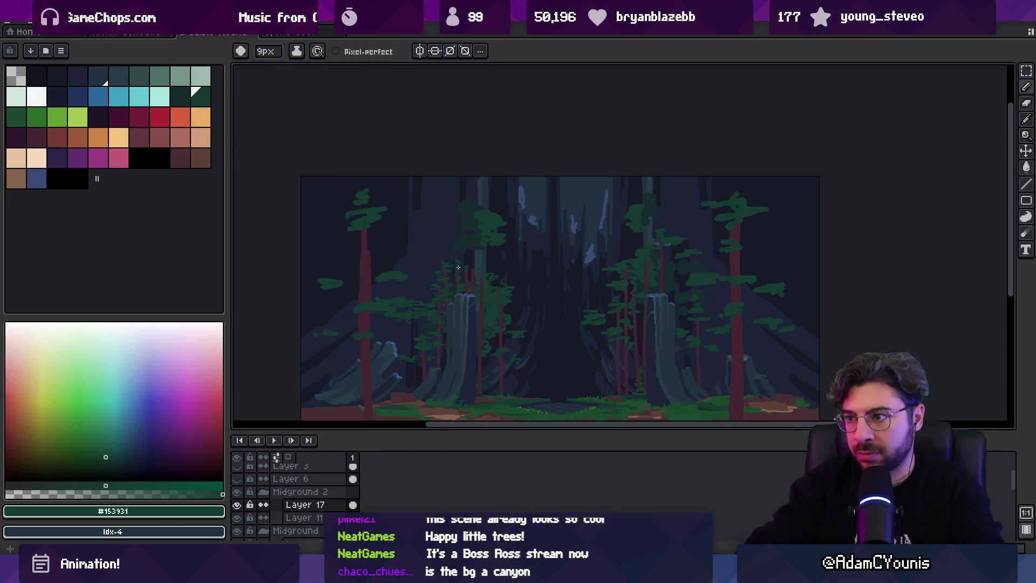
key(ctrl+s)
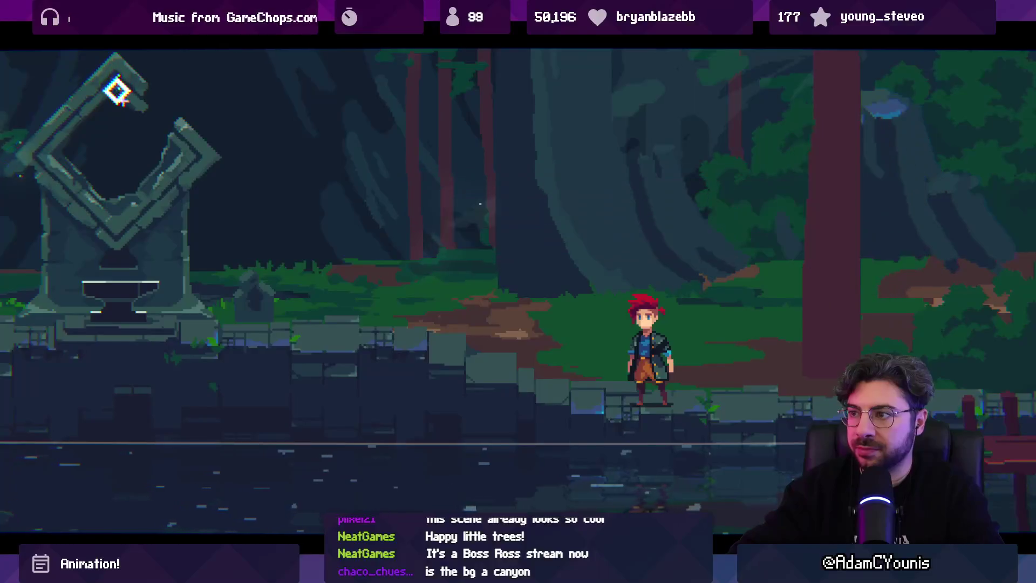
Run the character left to the shrine and back, then stop the game with Ctrl+P.
key(Left)
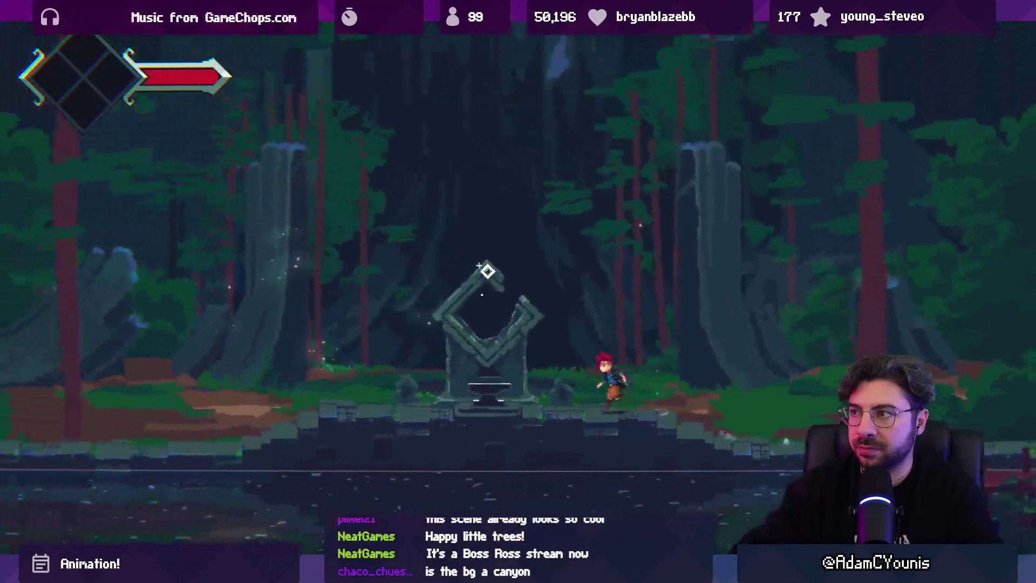
key(Right)
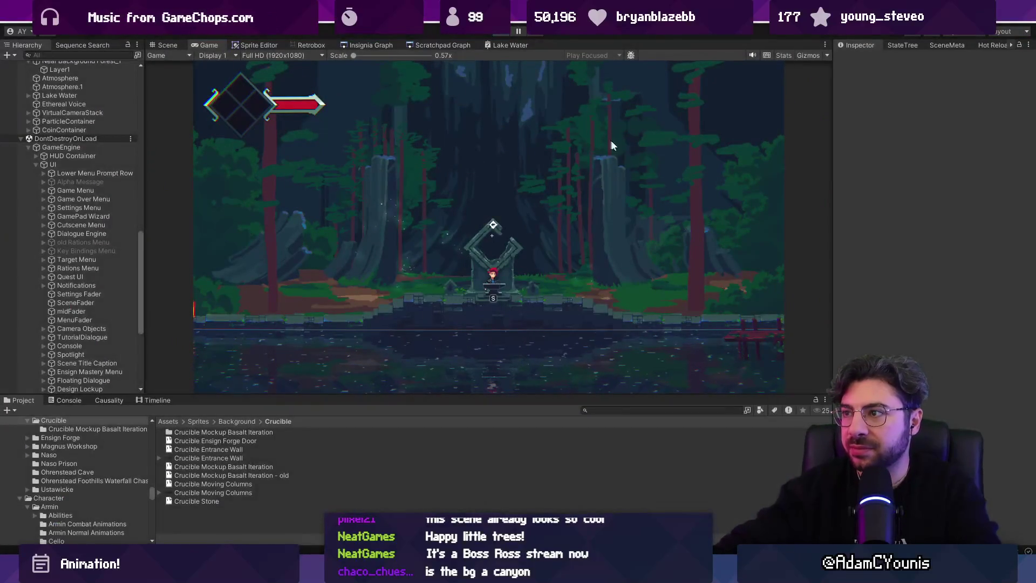
key(ctrl+p)
scroll(589, 227, up, 3)
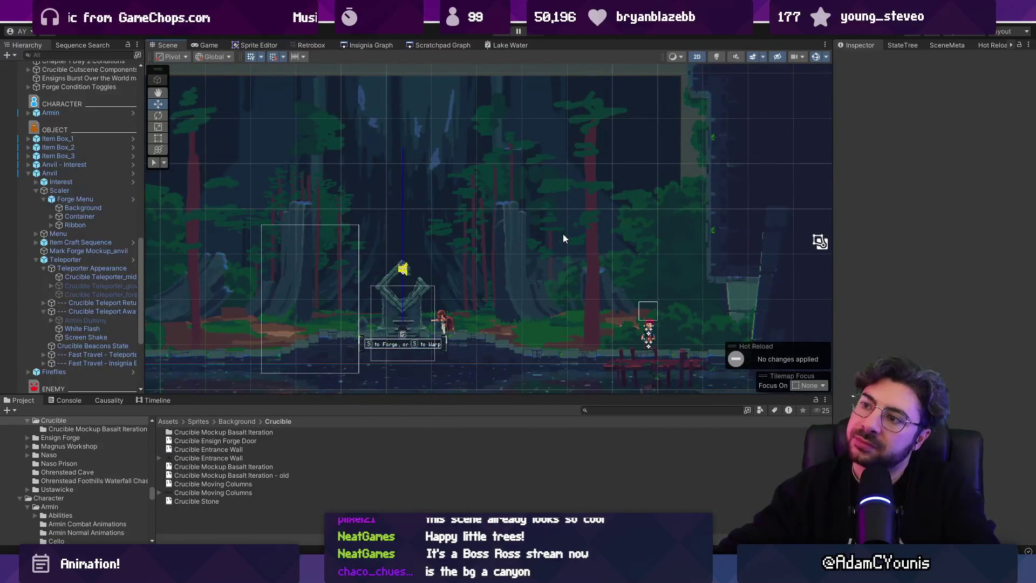
Select Cave One Offs_4 and Cave One Offs_3 in the Hierarchy, frame the selection, and return to Aseprite.
scroll(562, 234, up, 5)
click(545, 278)
click(545, 274)
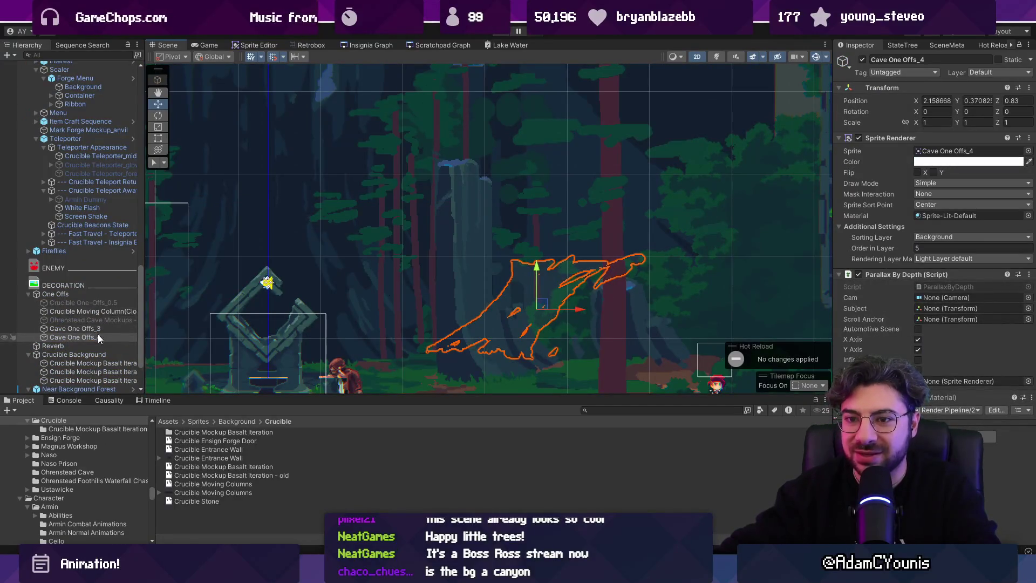
click(96, 328)
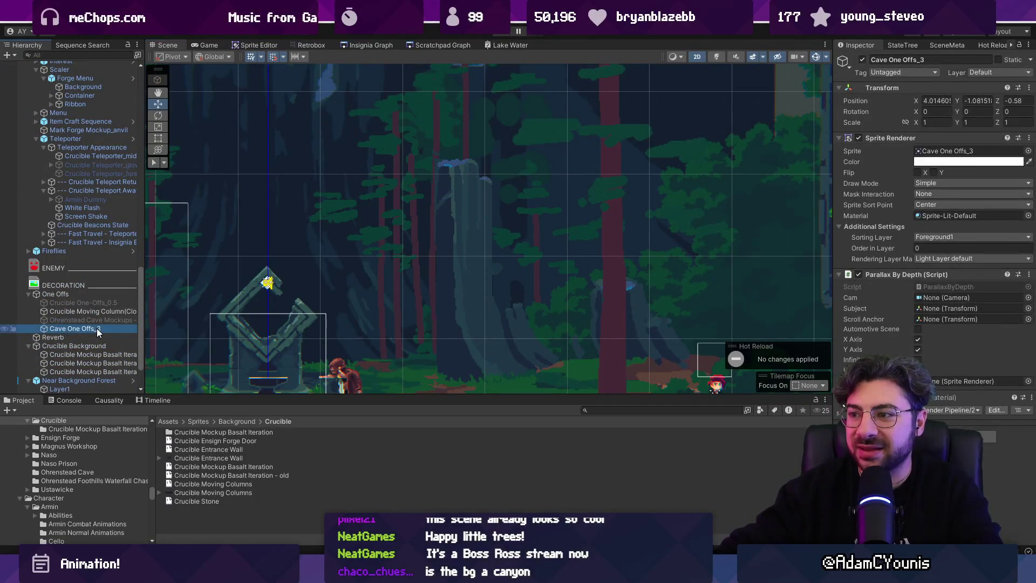
key(f)
scroll(594, 319, down, 6)
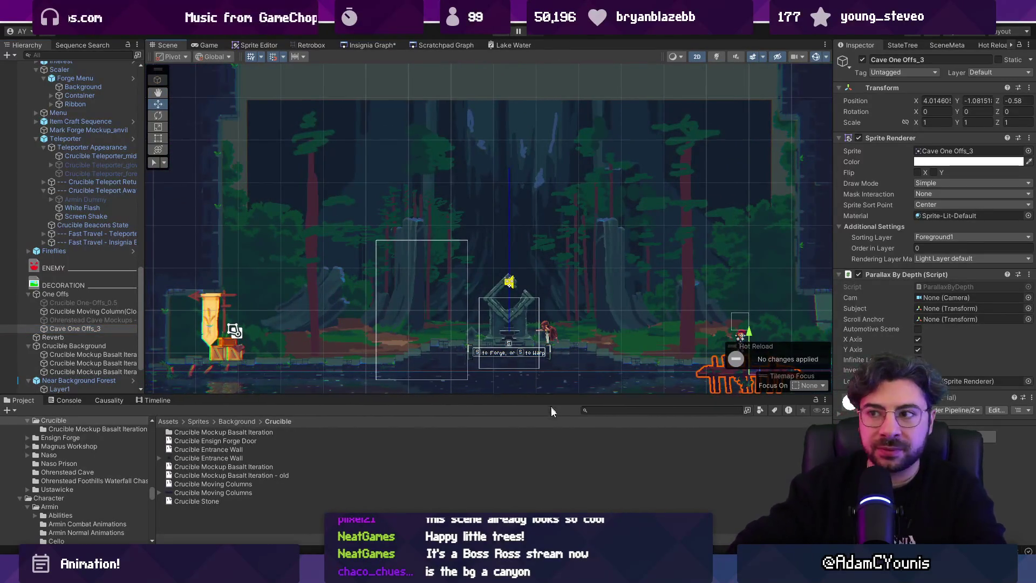
key(alt+Tab)
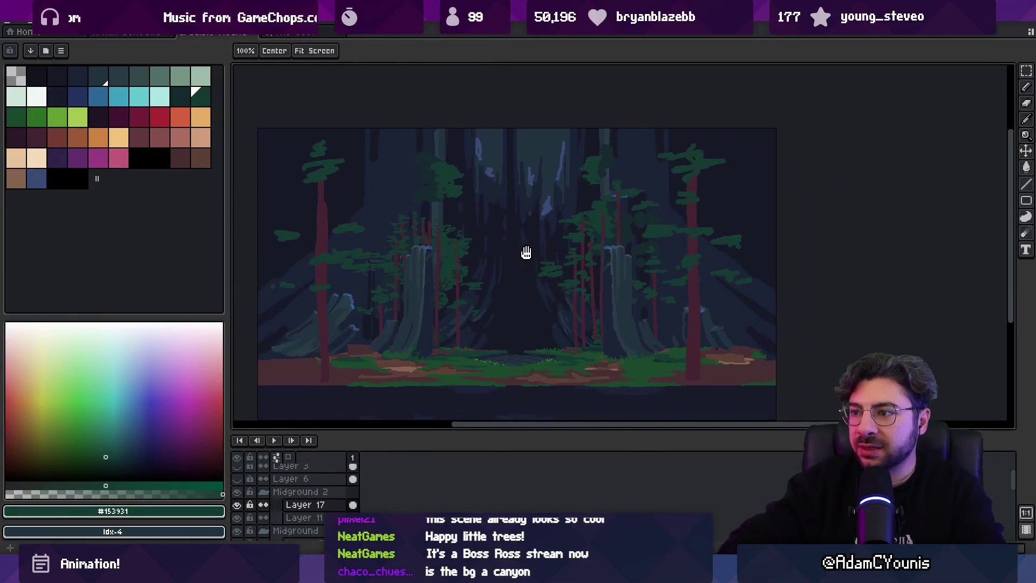
Pan the view and set the foreground and background colours to red-brown trunk palette swatches.
key(b)
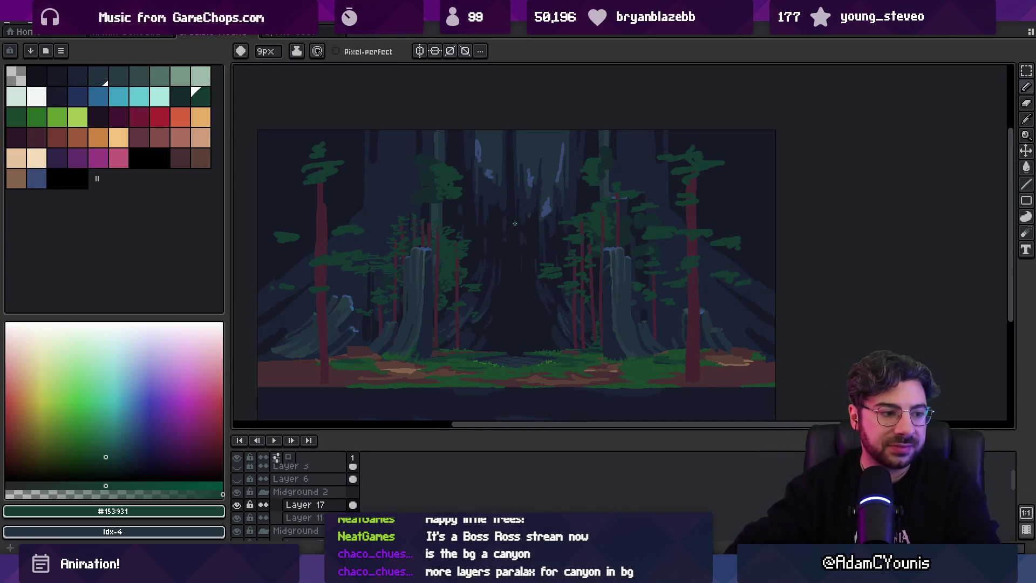
key(v)
drag(509, 324, 485, 328)
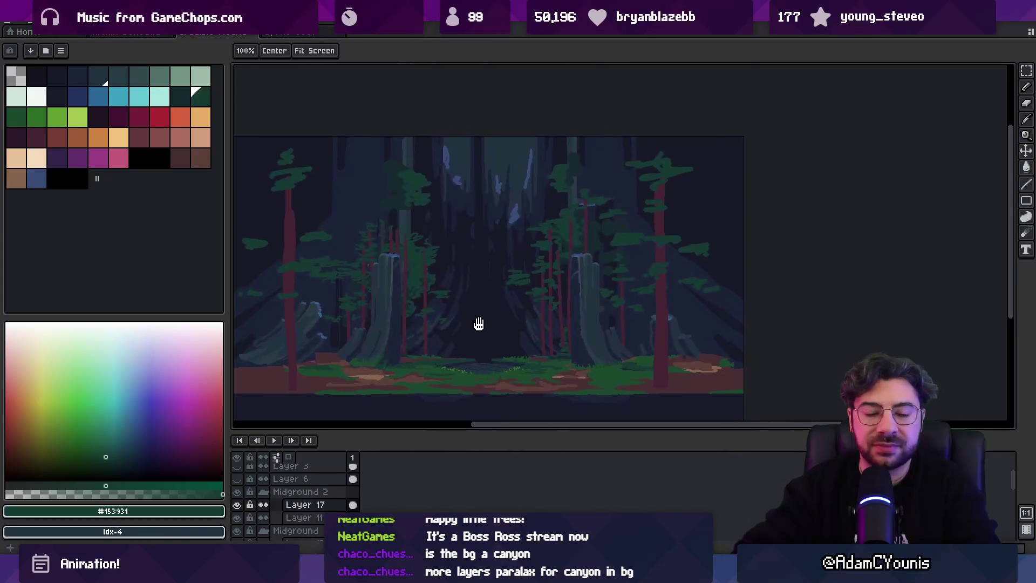
alt+click(665, 253)
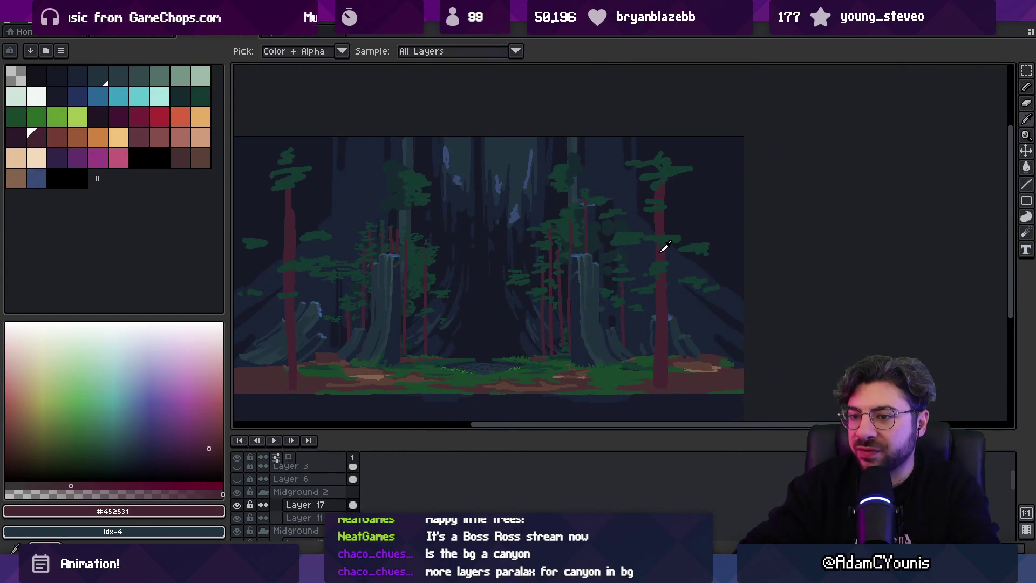
key(x)
right_click(199, 162)
key(b)
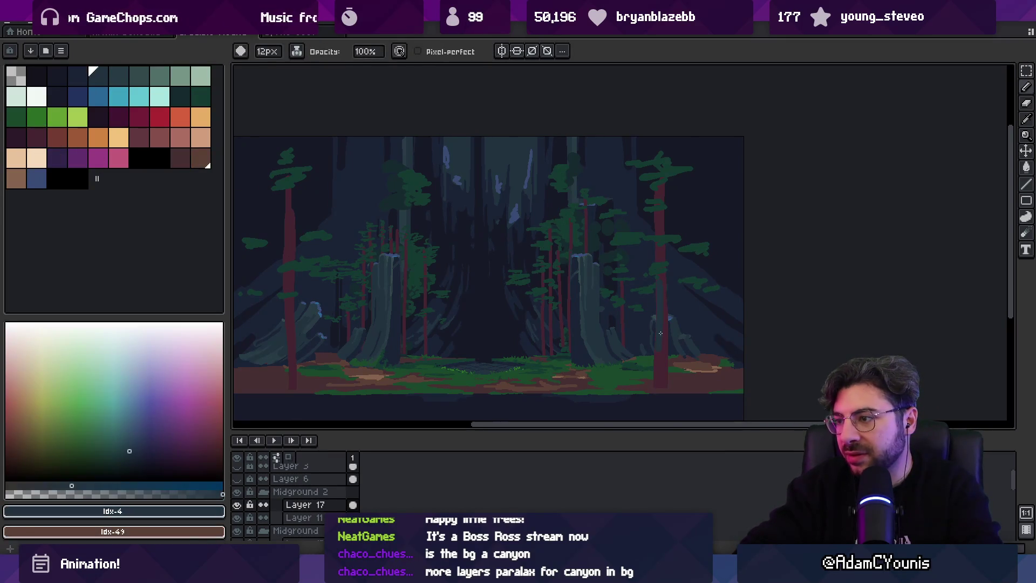
click(59, 137)
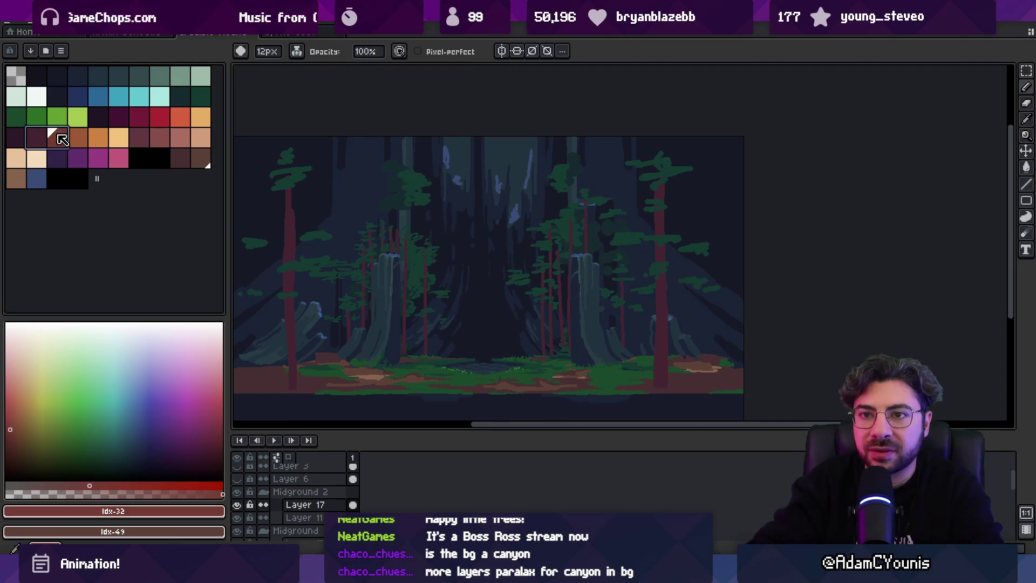
key(x)
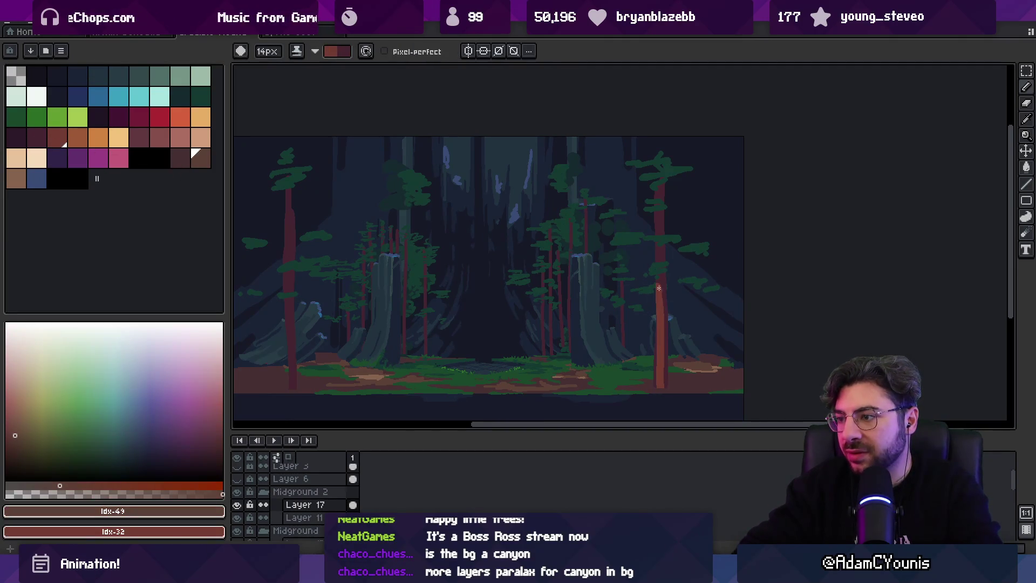
Try and undo branch strokes on the right foreground trunk, shrink the brush to 10px, and select Layer 15.
key(ctrl+z)
drag(626, 296, 671, 289)
key(ctrl+z)
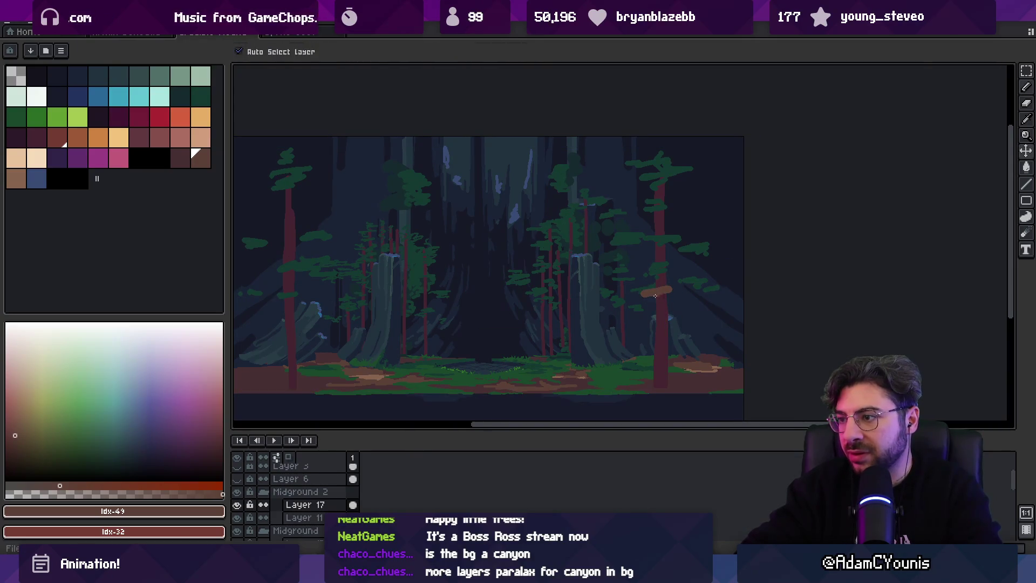
key(ctrl+z)
key(minus)
key(minus)
key(minus)
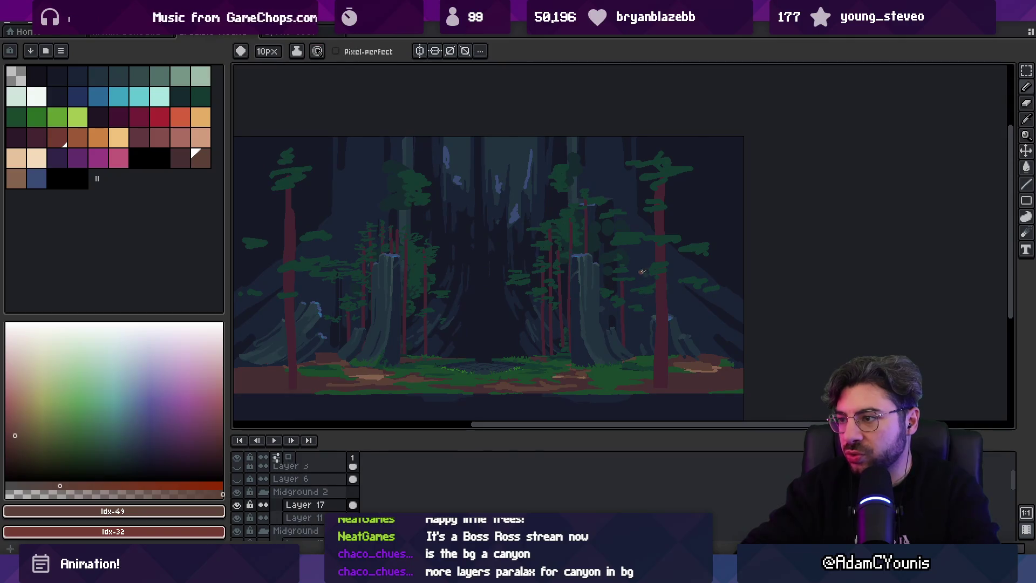
key(x)
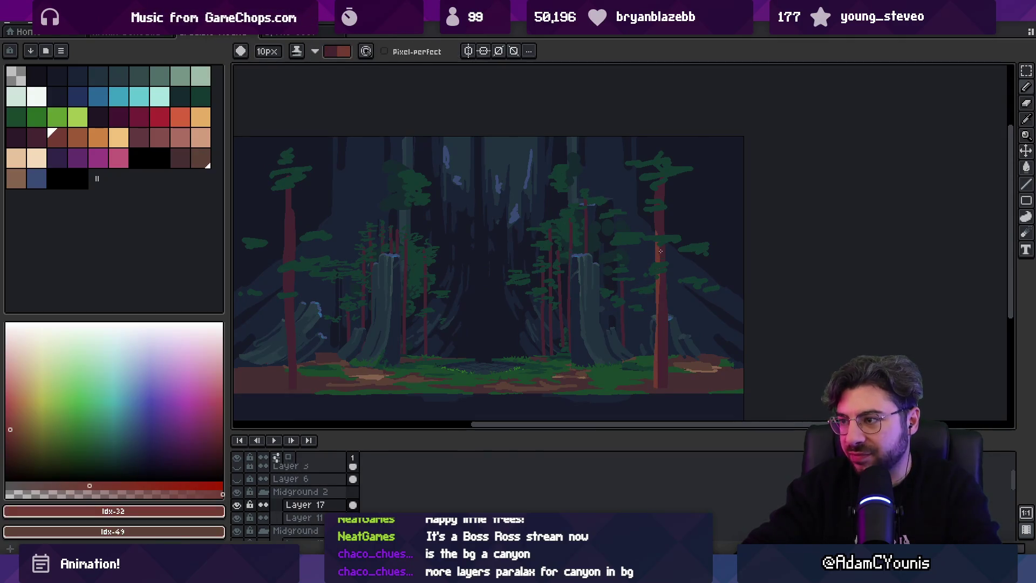
key(x)
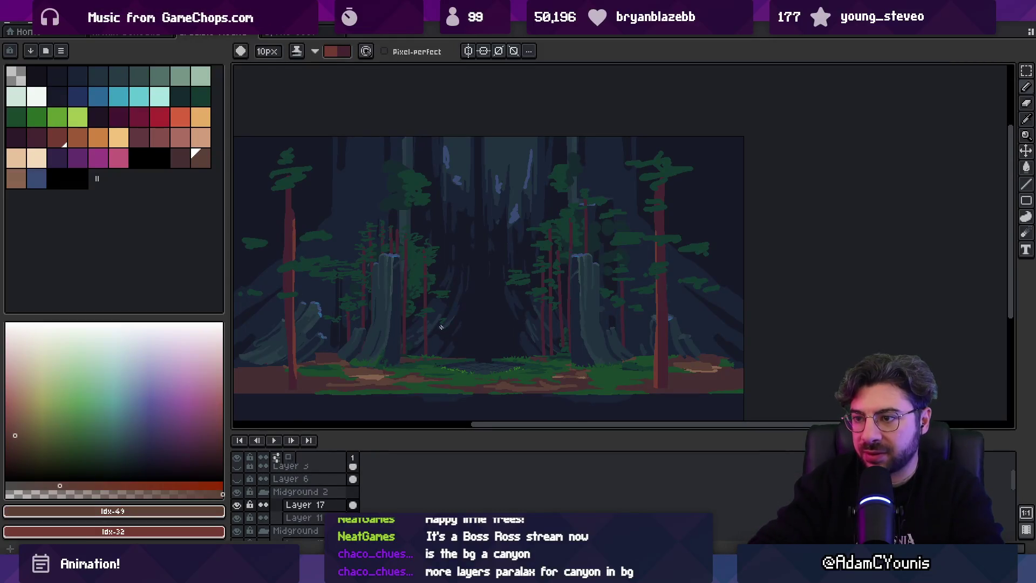
ctrl+click(426, 291)
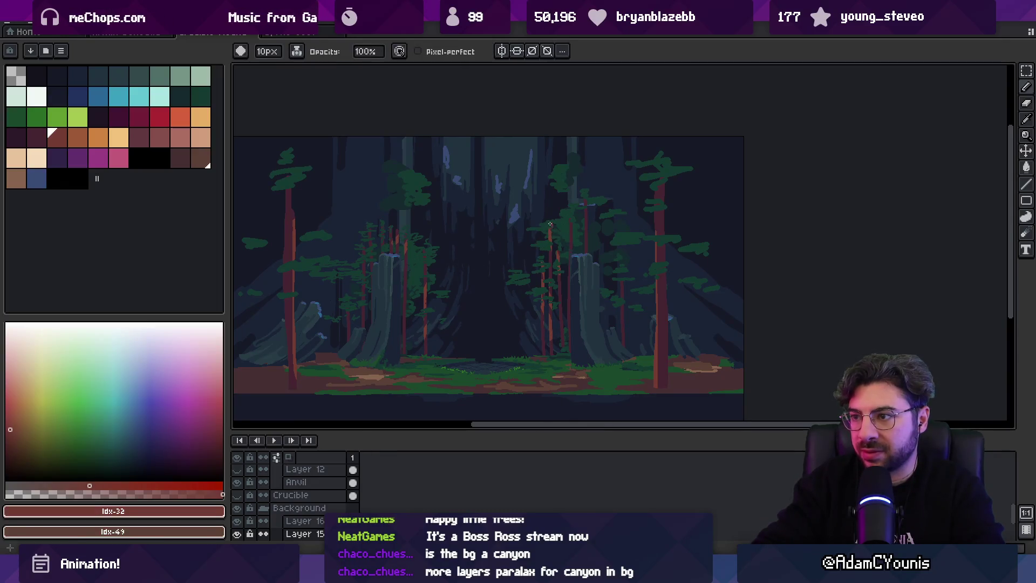
Paint a few more slender red trunks among the central tree clusters on Layer 15.
key(v)
key(b)
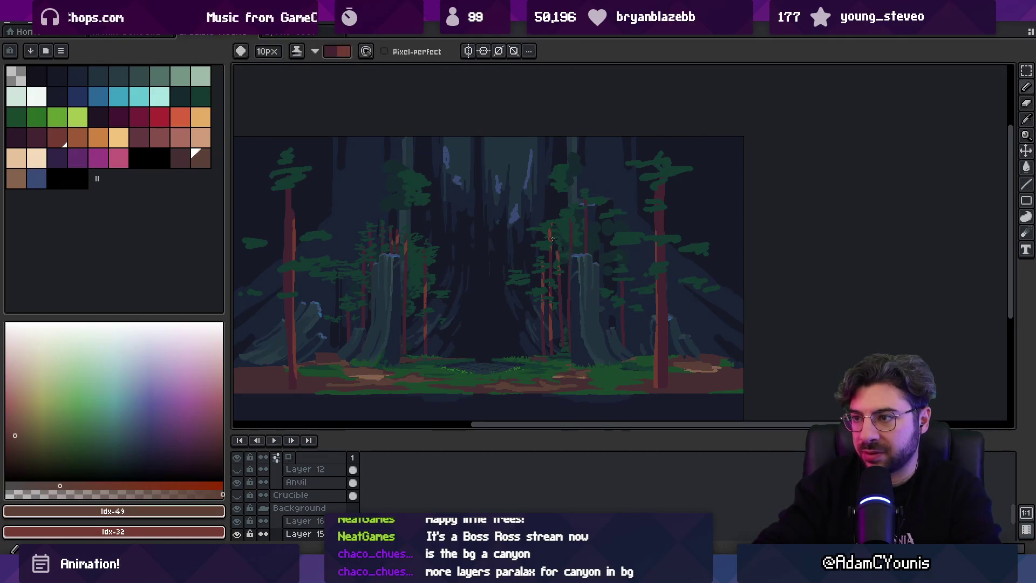
key(x)
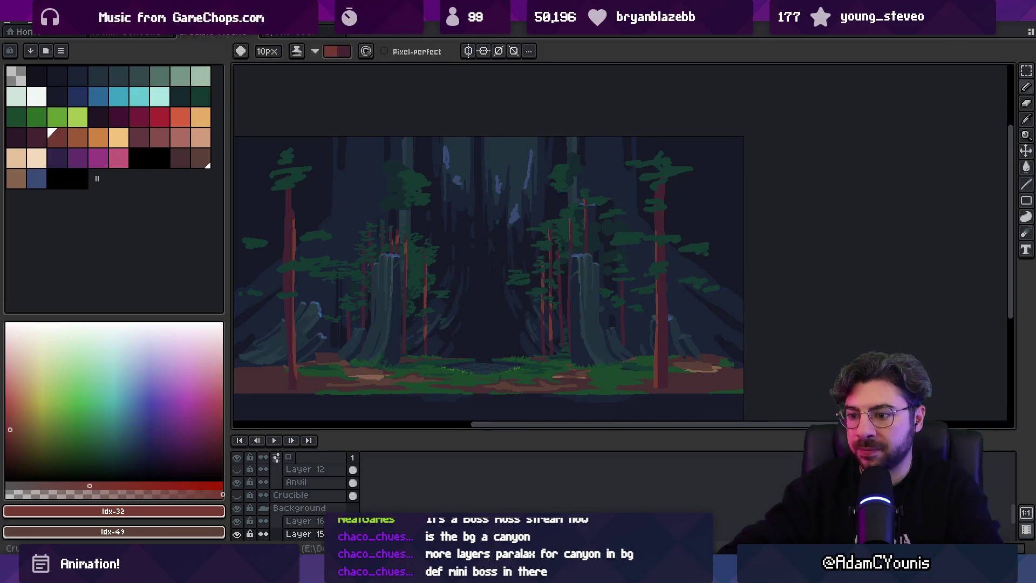
key(alt+Tab)
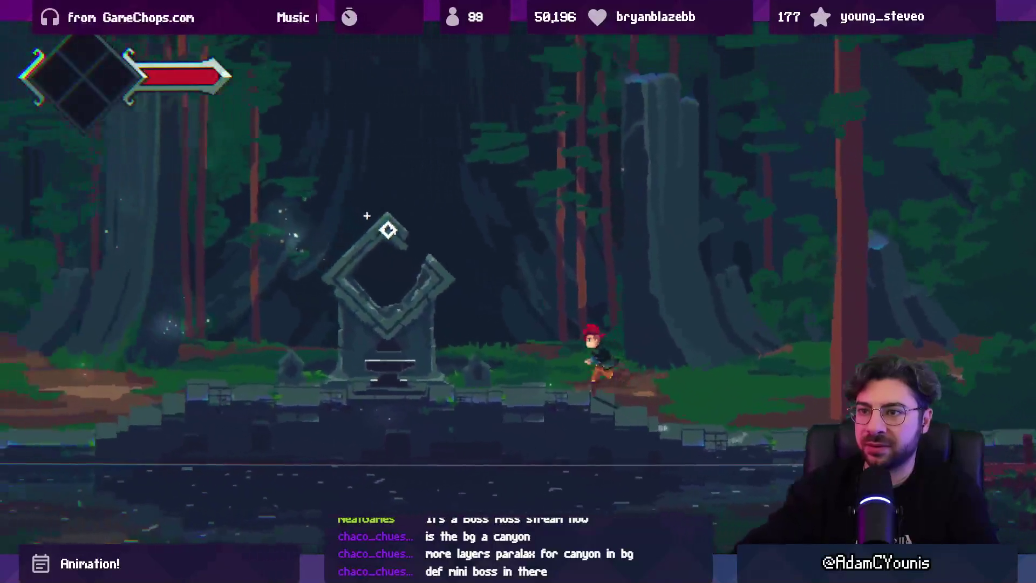
Walk the player character left to the altar to check the forest backdrop in play.
key(Left)
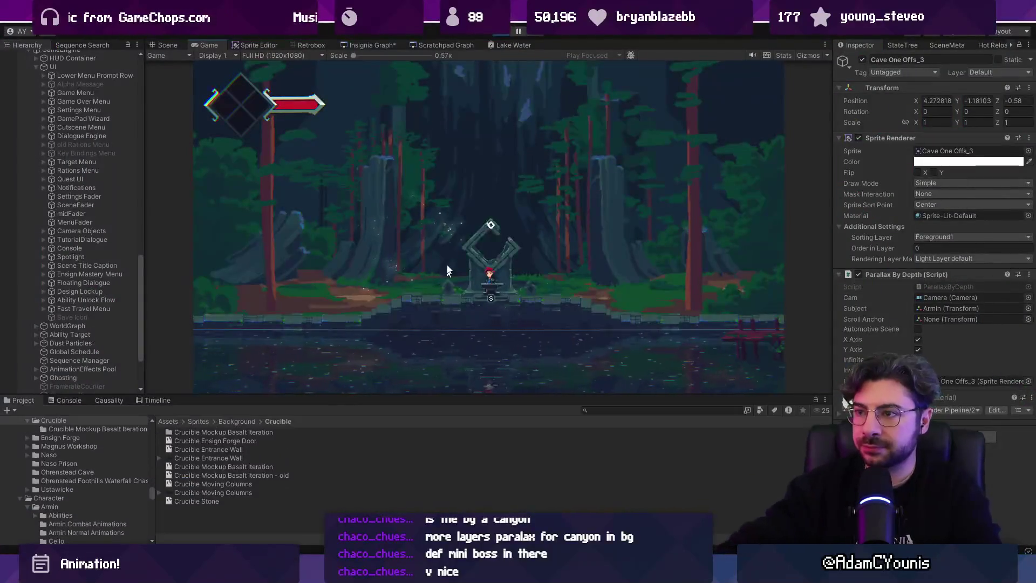
key(alt+Tab)
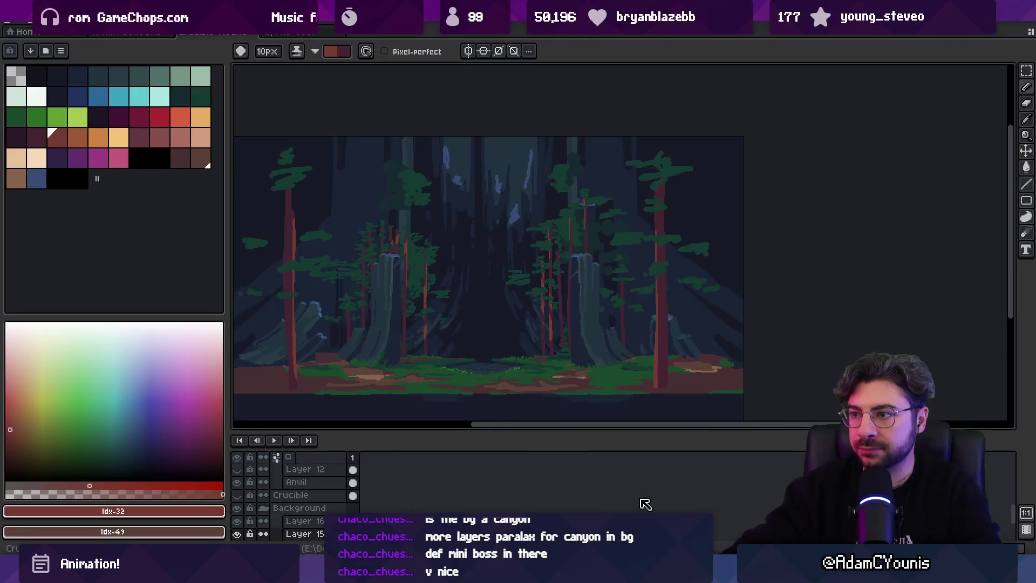
Dab dark green (palette idx-20) foliage onto the mid-ground trees on Layer 16.
scroll(432, 286, up, 2)
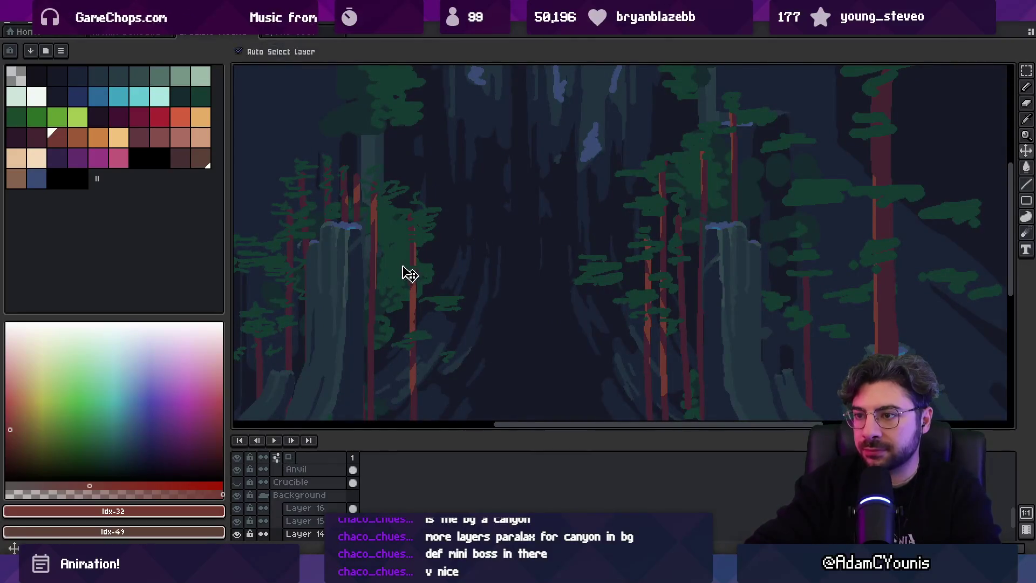
ctrl+click(338, 236)
click(16, 117)
key(b)
drag(417, 205, 456, 201)
key(ctrl+z)
ctrl+click(423, 222)
key(plus)
key(plus)
key(plus)
click(451, 205)
key(x)
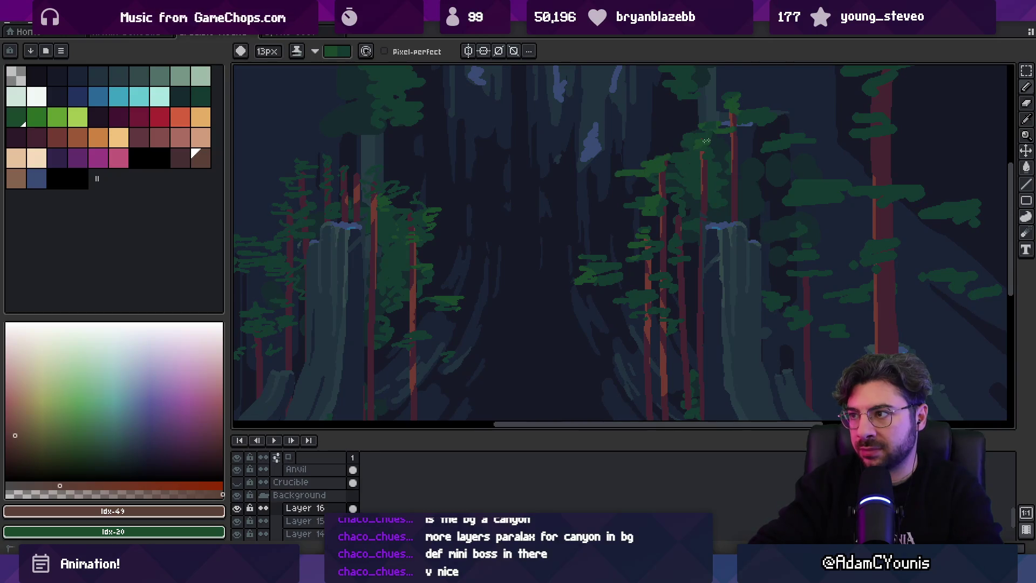
Add more dark green foliage dabs to the trees on Layer 17.
scroll(574, 271, up, 3)
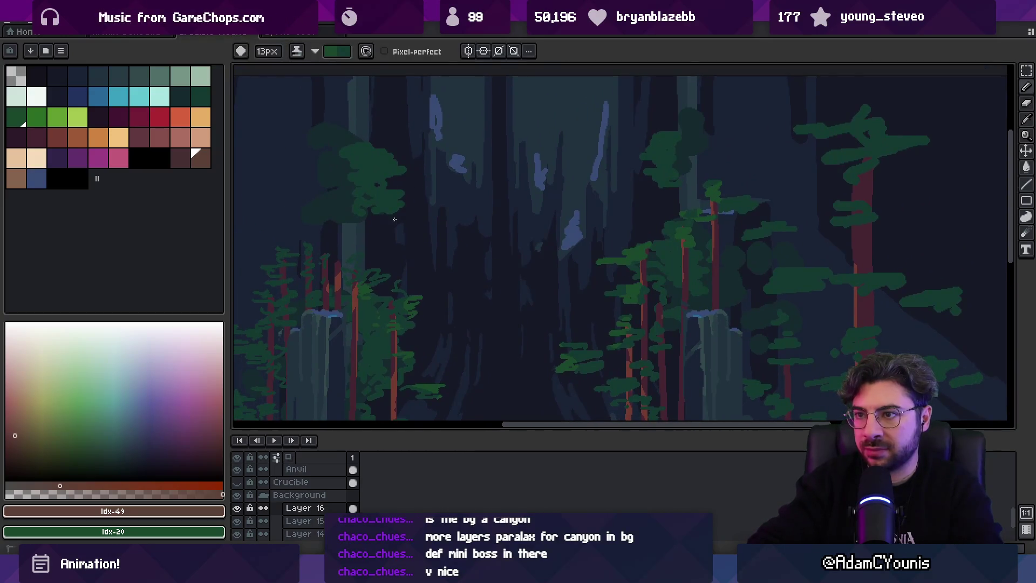
scroll(315, 262, left, 5)
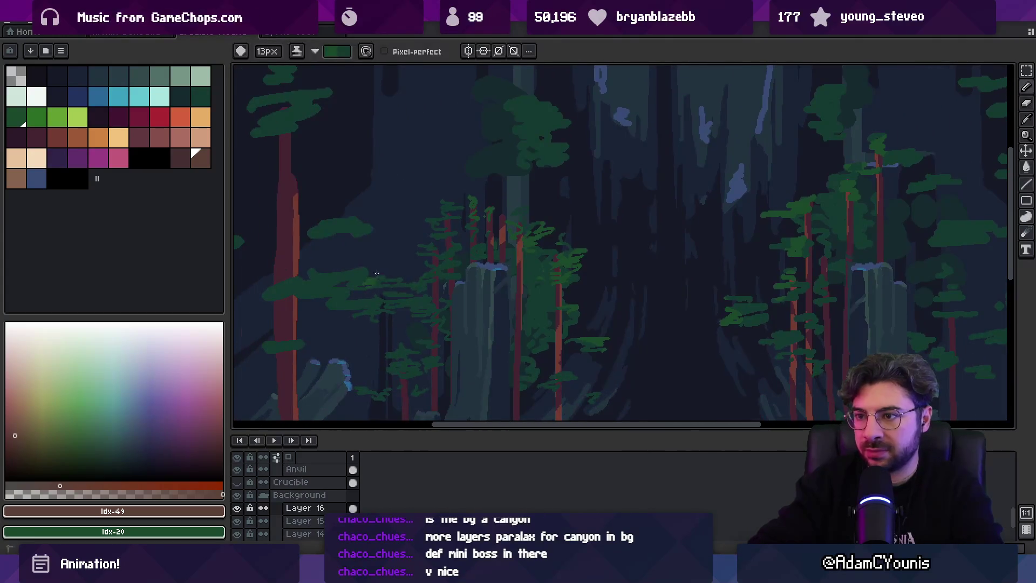
key(z)
scroll(518, 240, down, 5)
scroll(502, 259, up, 6)
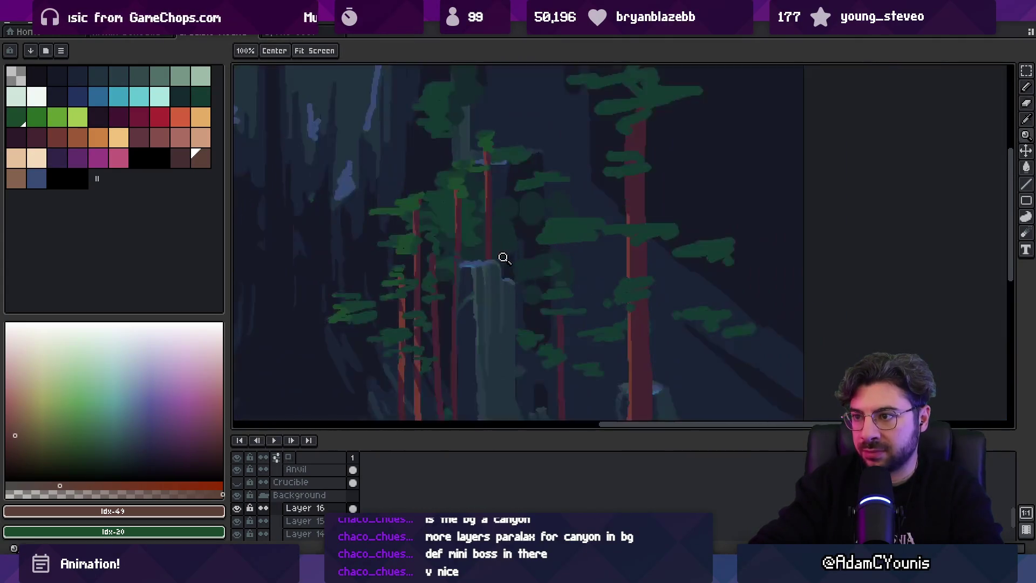
key(b)
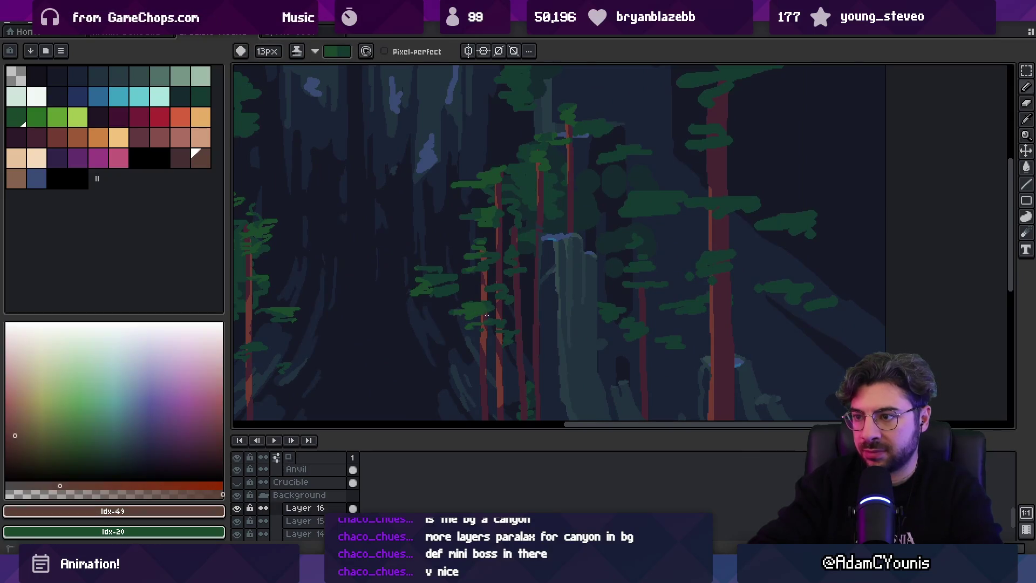
key(z)
scroll(517, 297, down, 5)
scroll(548, 280, up, 4)
key(shift+n)
key(b)
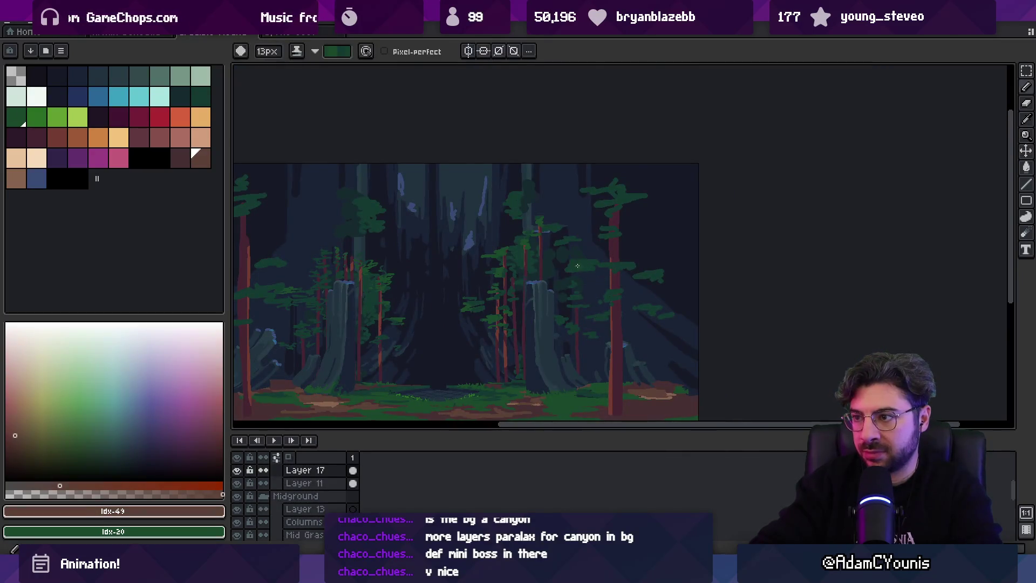
drag(575, 267, 583, 268)
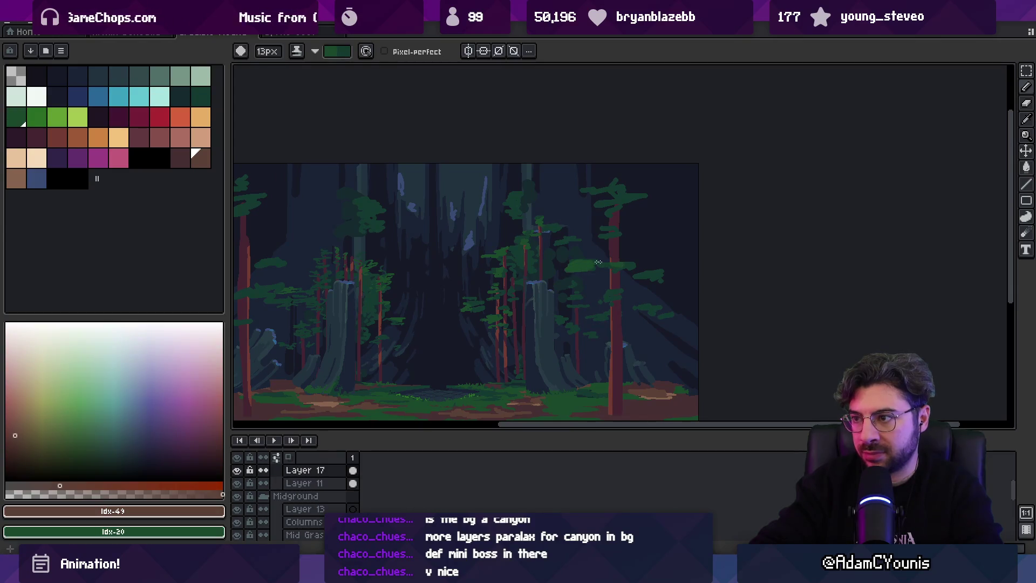
drag(462, 234, 616, 231)
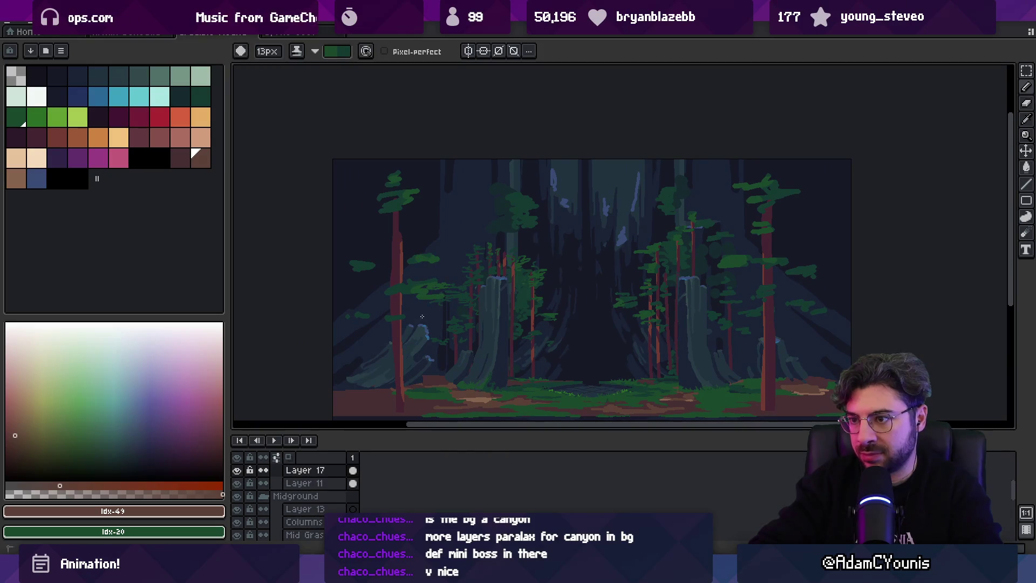
Paint over the central foliage on Layer 14 with a large brush and sampled dark green.
ctrl+click(553, 319)
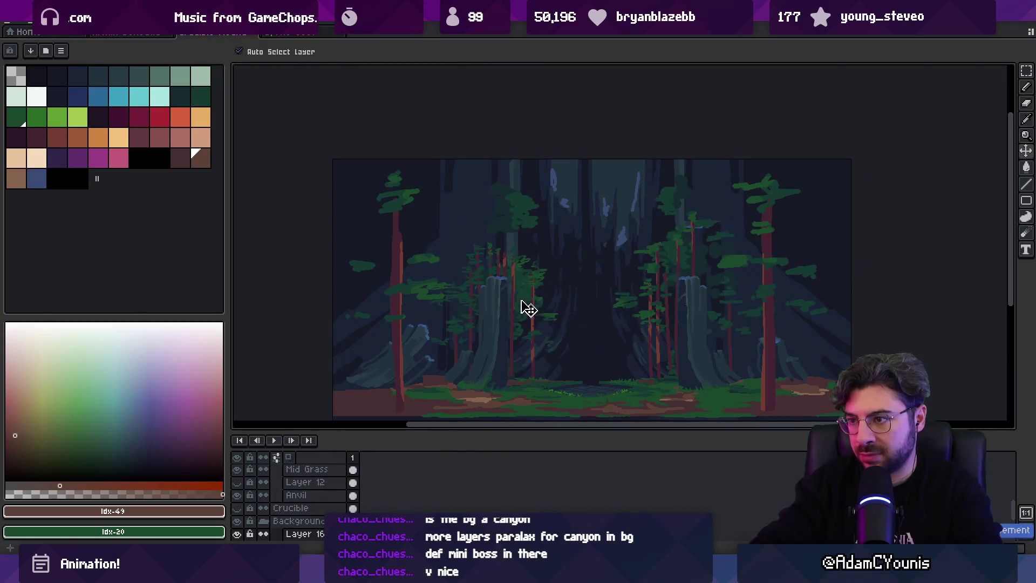
key(e)
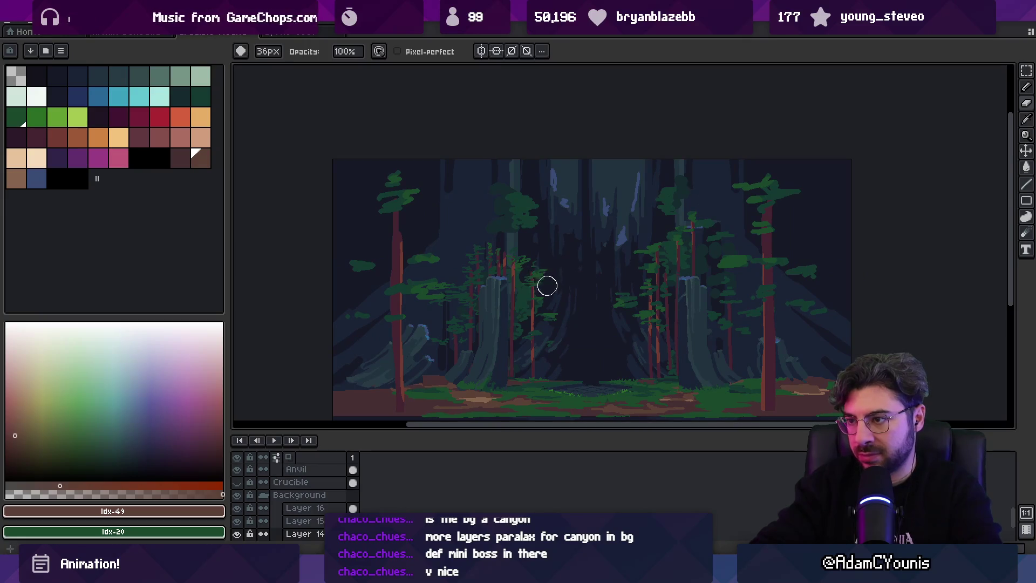
scroll(556, 297, up, 2)
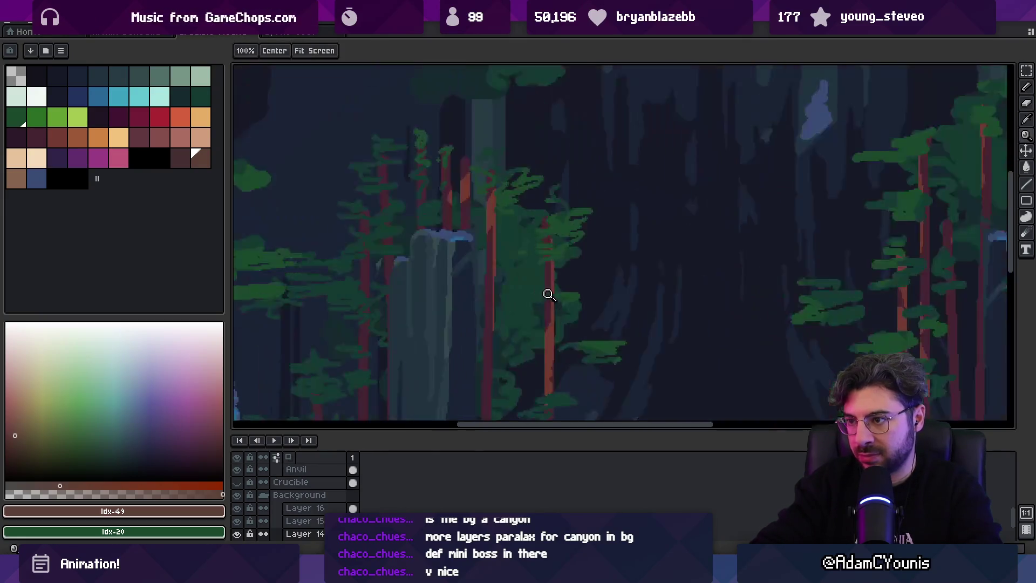
mouse_move(592, 234)
mouse_down()
mouse_move(522, 210)
mouse_move(571, 297)
mouse_move(567, 323)
mouse_move(513, 365)
mouse_move(534, 352)
mouse_up()
scroll(535, 351, down, 3)
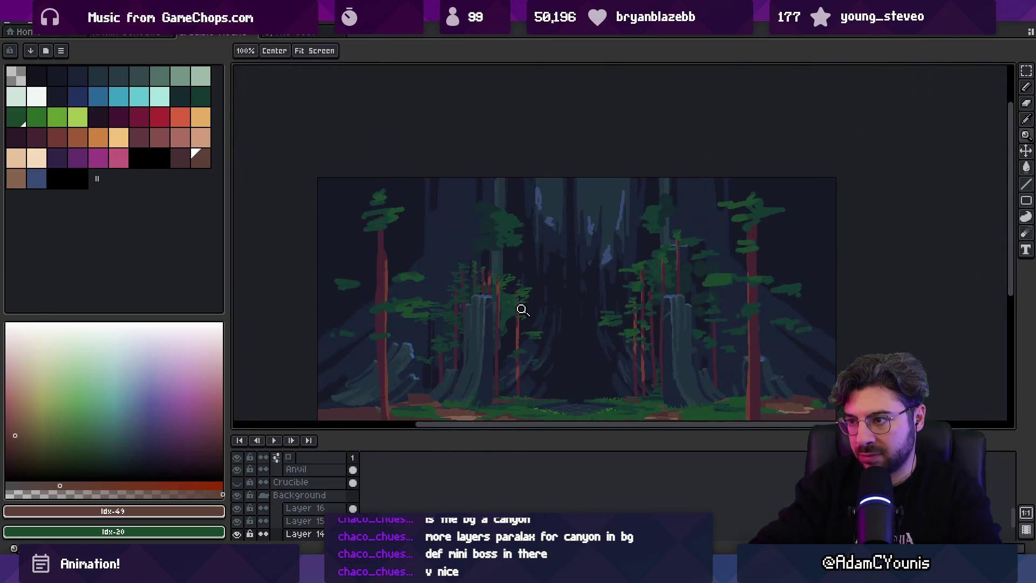
scroll(523, 303, up, 2)
alt+click(518, 301)
drag(520, 326, 513, 323)
Shrink the brush and sample darker teal shades from the canvas for finer touch-ups.
key(minus)
key(minus)
key(minus)
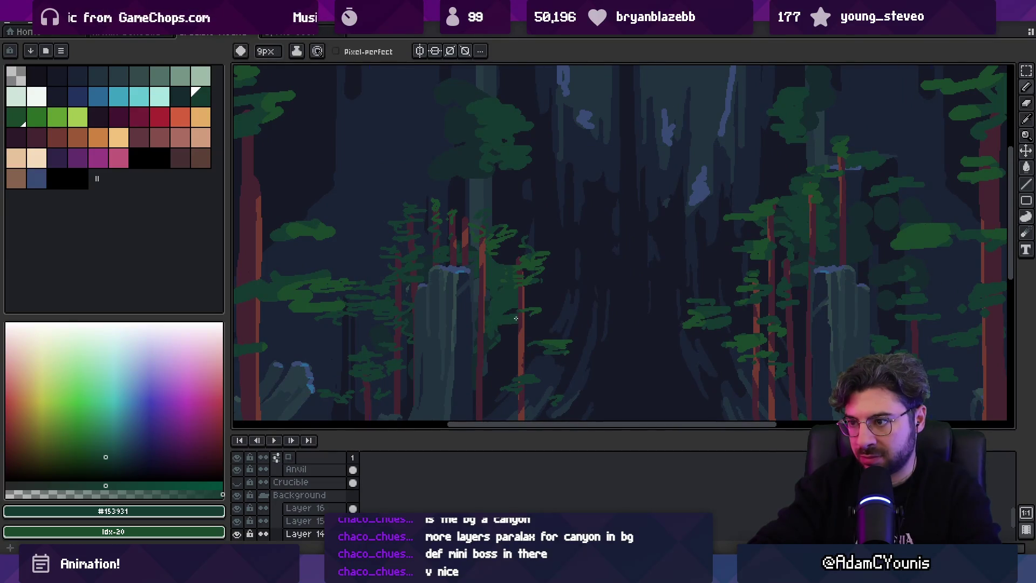
key(minus)
key(minus)
key(minus)
alt+click(504, 302)
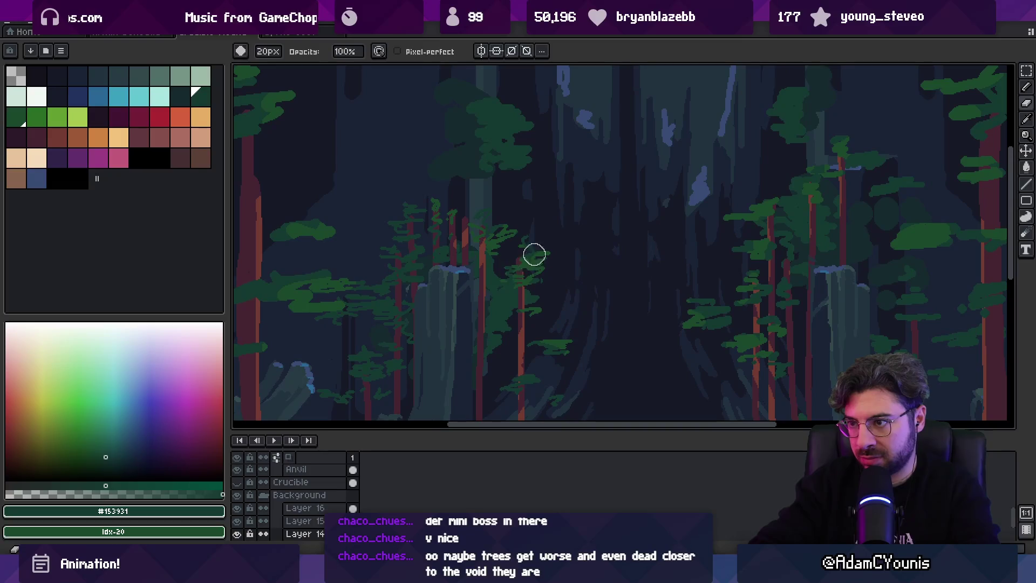
alt+click(494, 305)
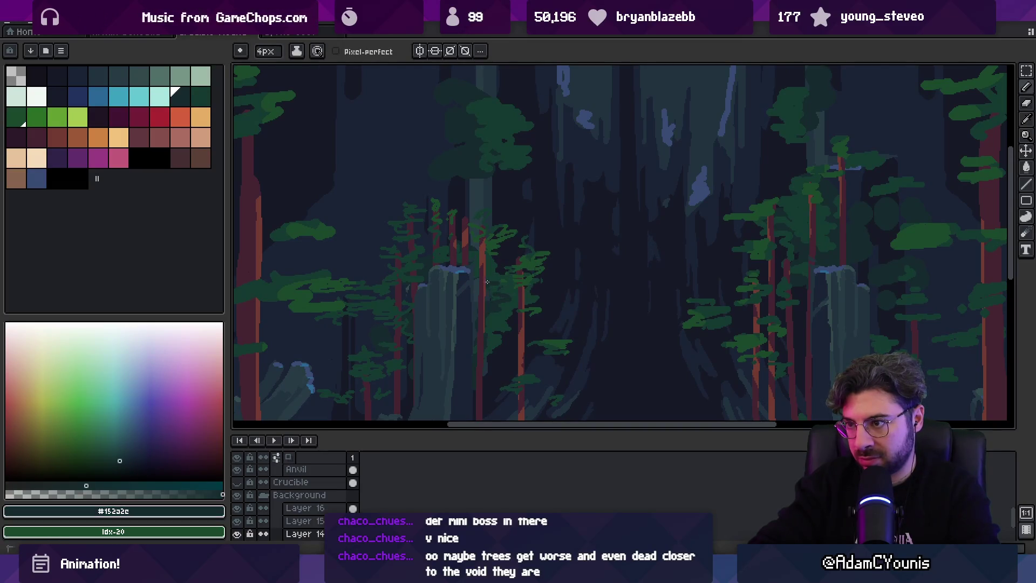
scroll(531, 309, down, 2)
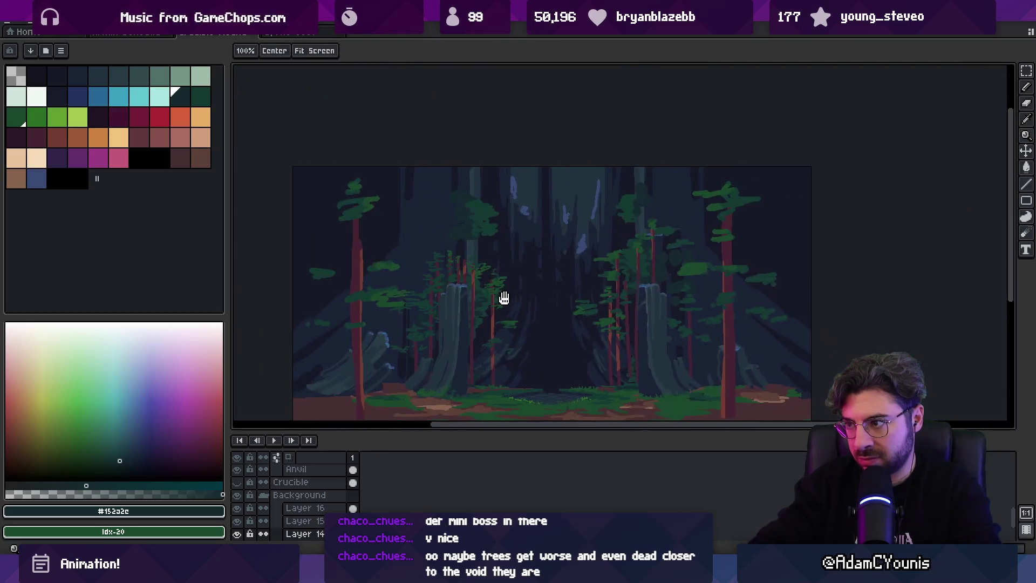
key(z)
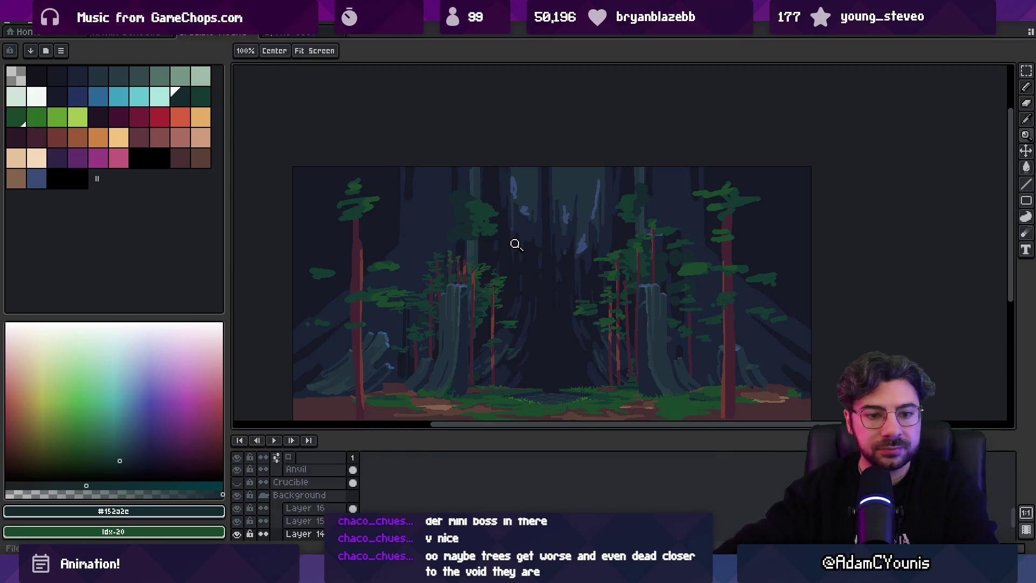
key(alt+Tab)
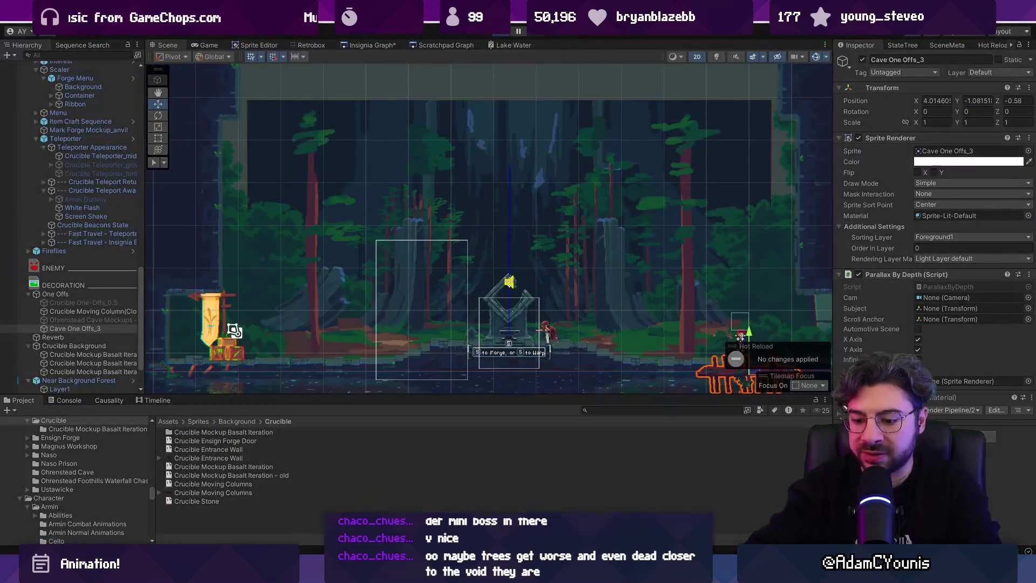
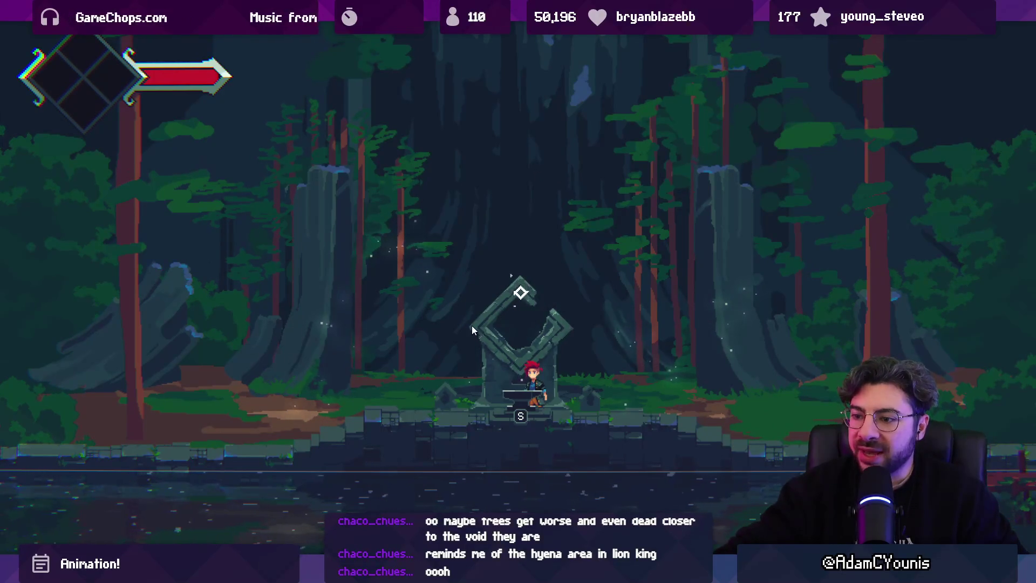
Leave the maximized Game view, stop play mode and return to the Insignia Graph.
key(shift+space)
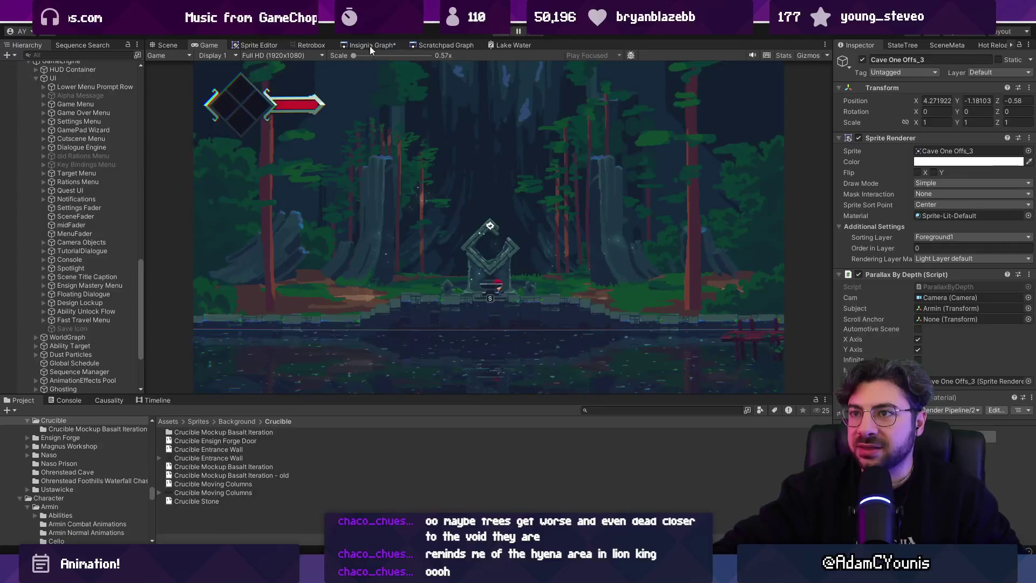
key(ctrl+p)
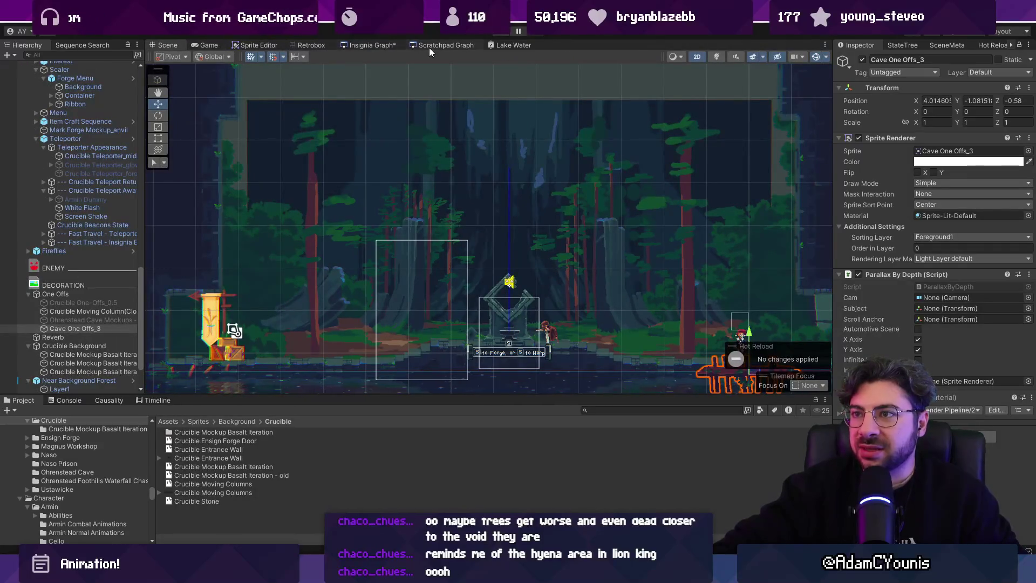
click(371, 46)
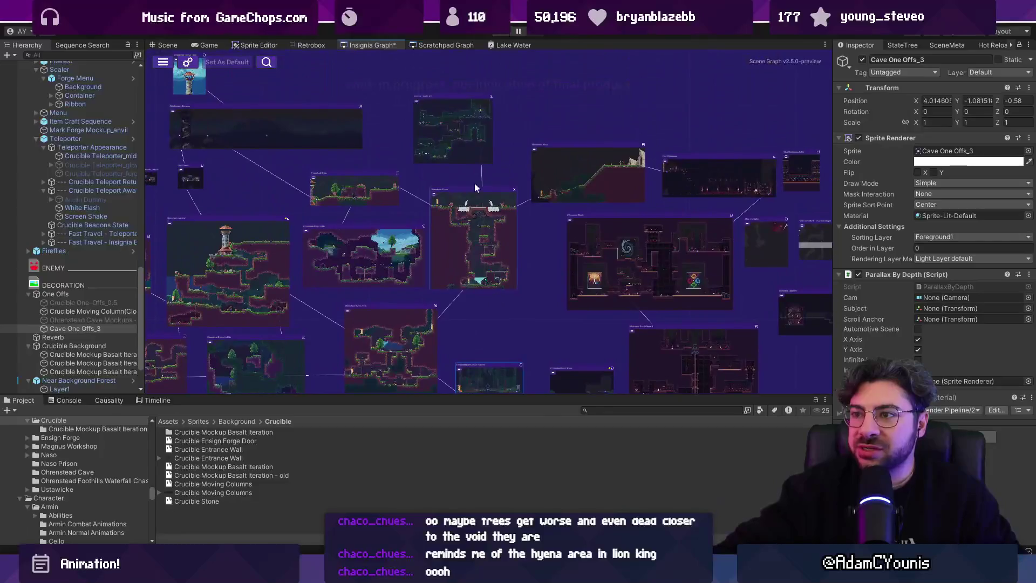
Zoom around the Insignia Graph to find the Ohrenstead Excavation Entrance node.
scroll(478, 207, down, 1)
scroll(475, 213, down, 3)
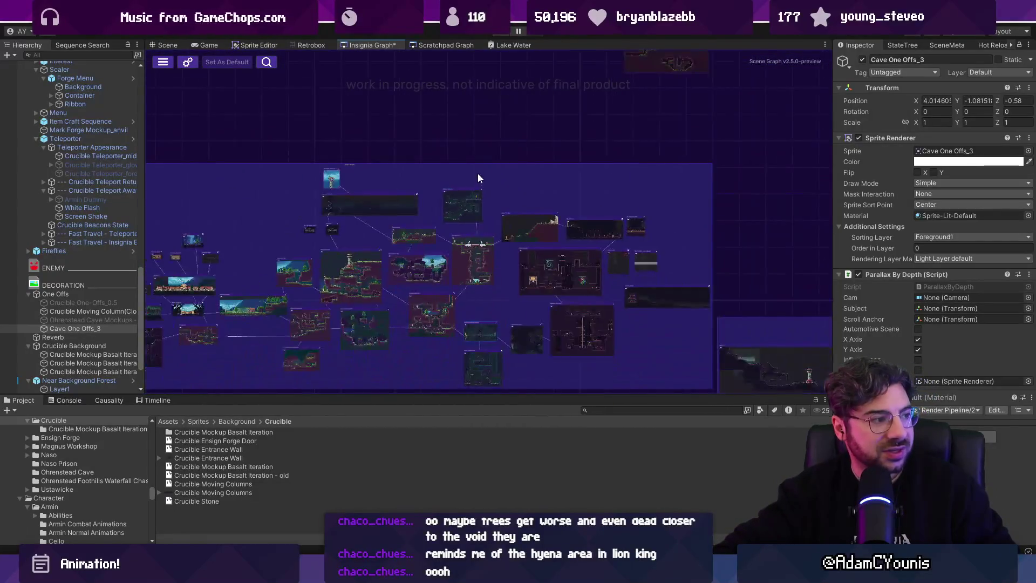
scroll(478, 176, down, 2)
scroll(485, 142, up, 4)
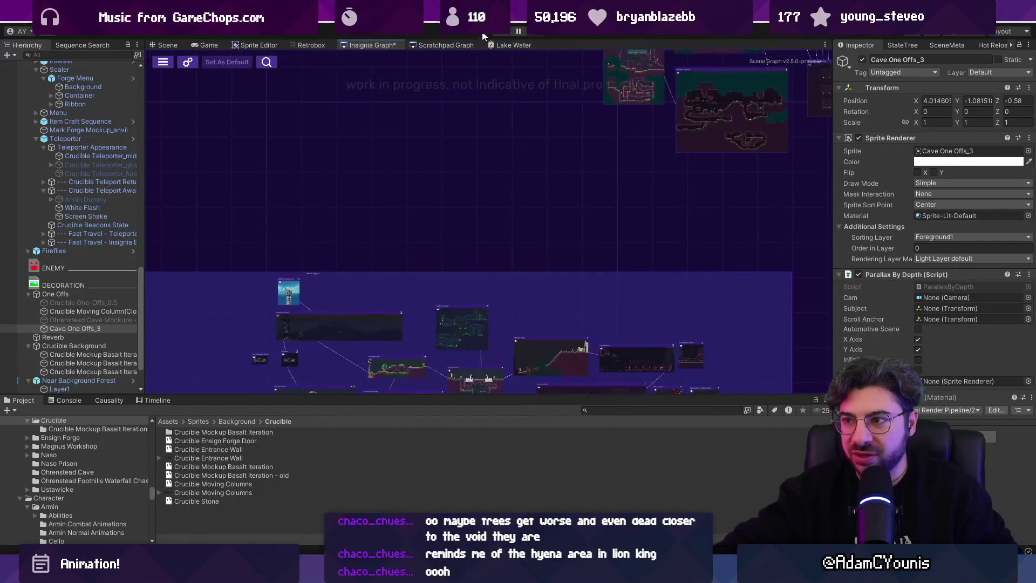
scroll(465, 260, down, 2)
scroll(483, 136, up, 6)
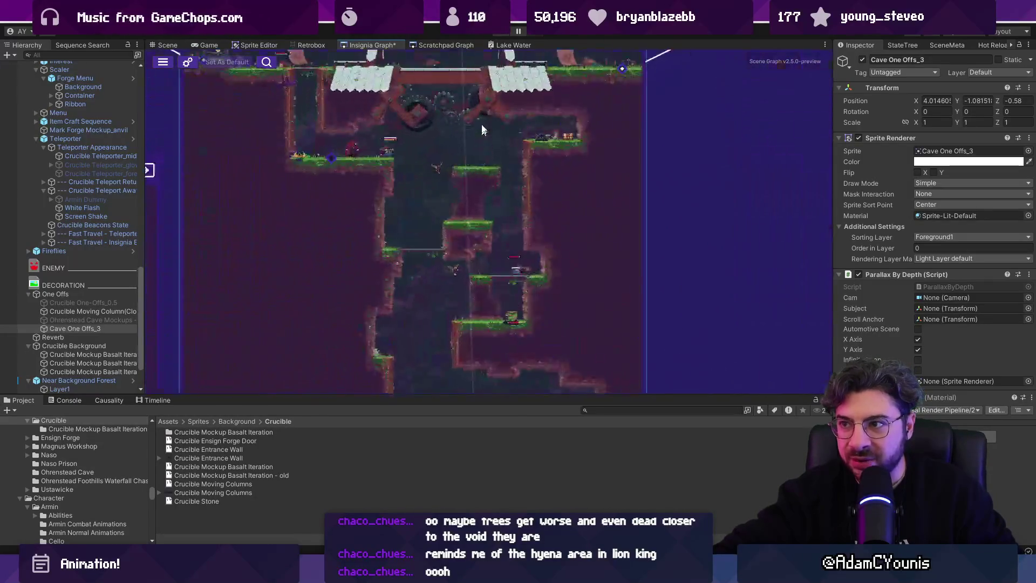
scroll(474, 216, up, 1)
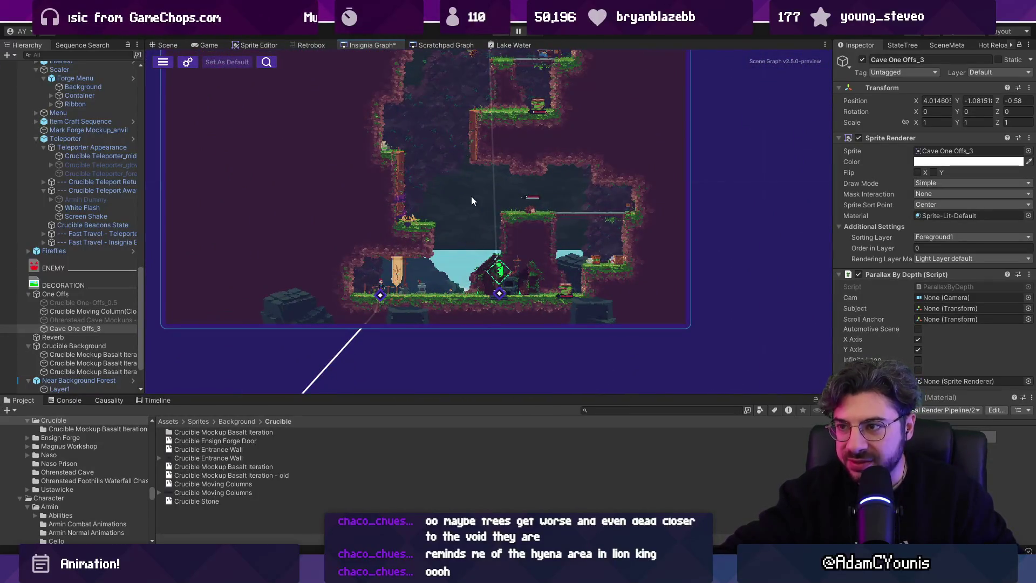
scroll(469, 206, down, 3)
scroll(481, 102, up, 6)
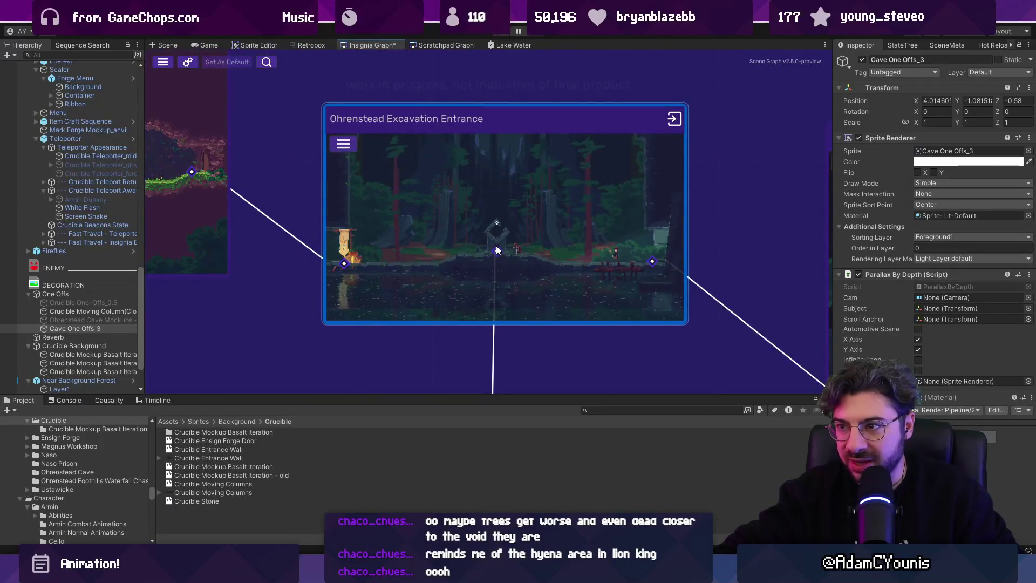
scroll(494, 302, down, 3)
scroll(486, 255, up, 4)
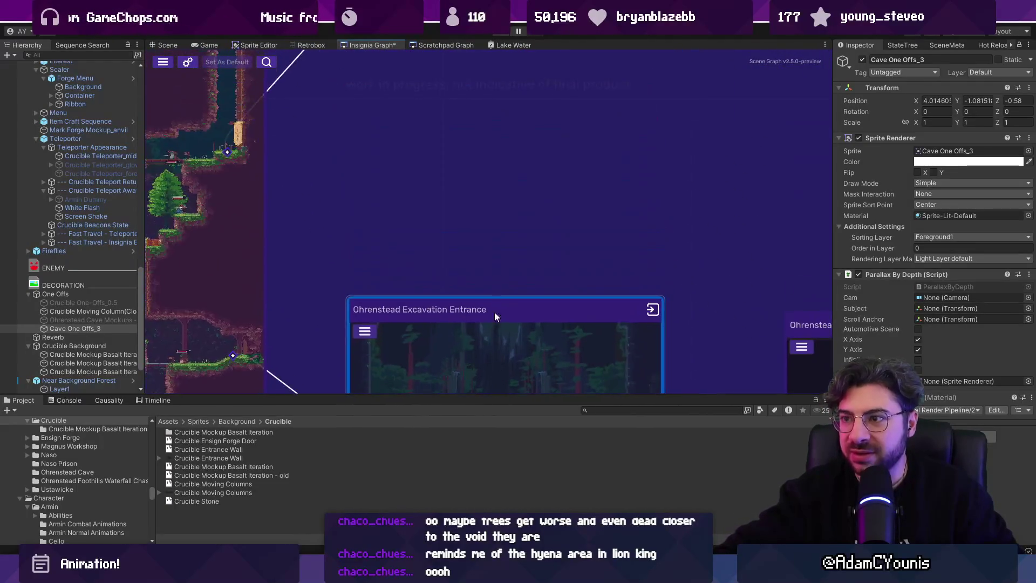
scroll(493, 305, up, 5)
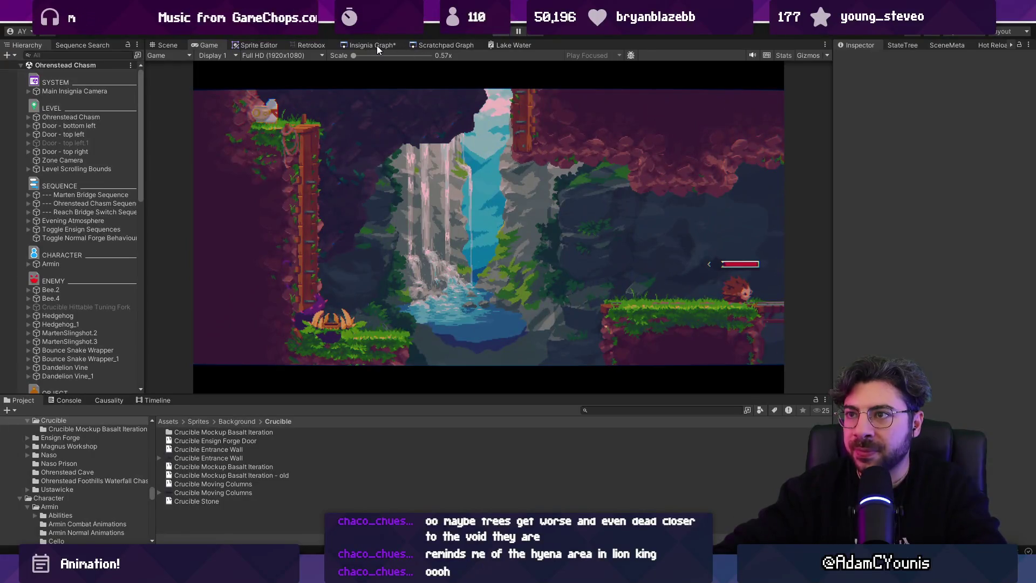
Load the Ohrenstead Excavation Entrance scene, then switch to its background art in Aseprite.
click(377, 45)
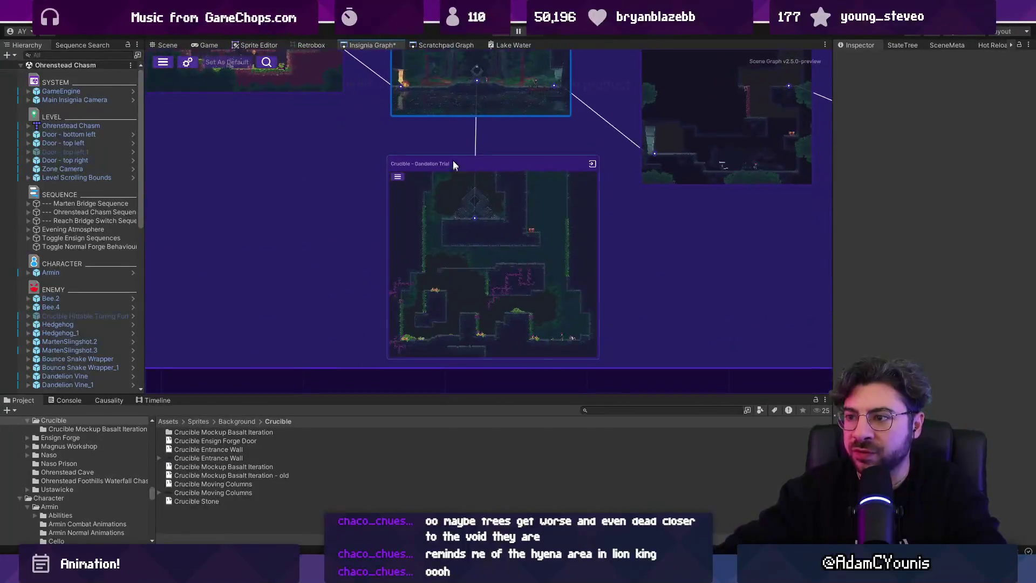
double_click(476, 238)
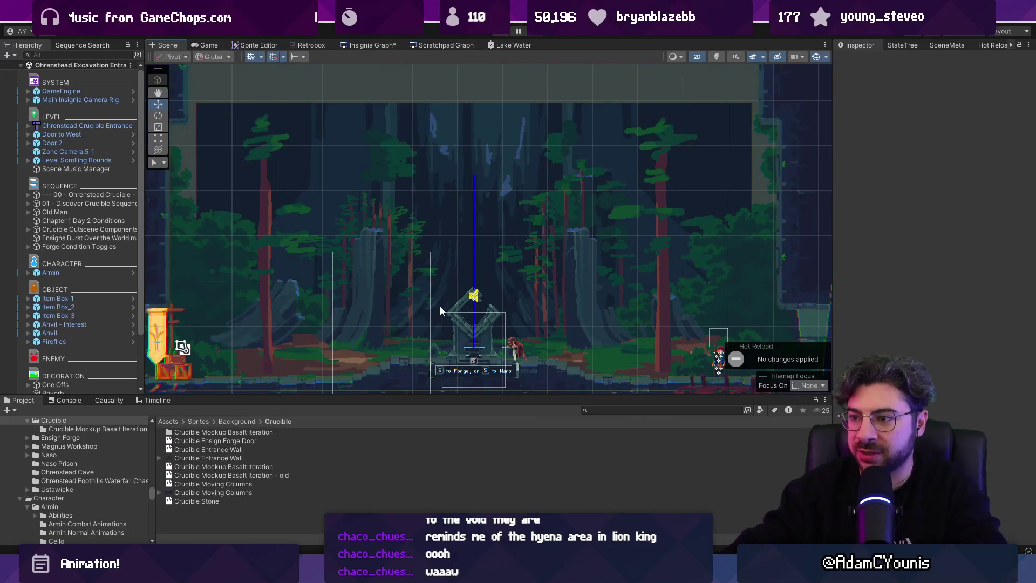
key(alt+Tab)
Pick the teal swatch, select the Crucible layer and add Layer 18 above it.
drag(494, 306, 493, 272)
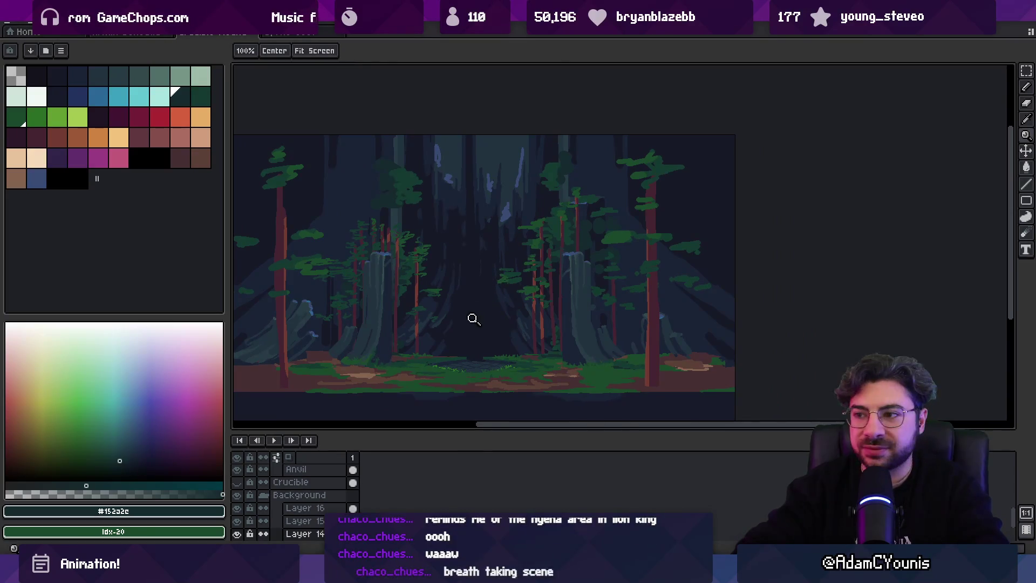
scroll(472, 316, up, 2)
scroll(480, 307, down, 2)
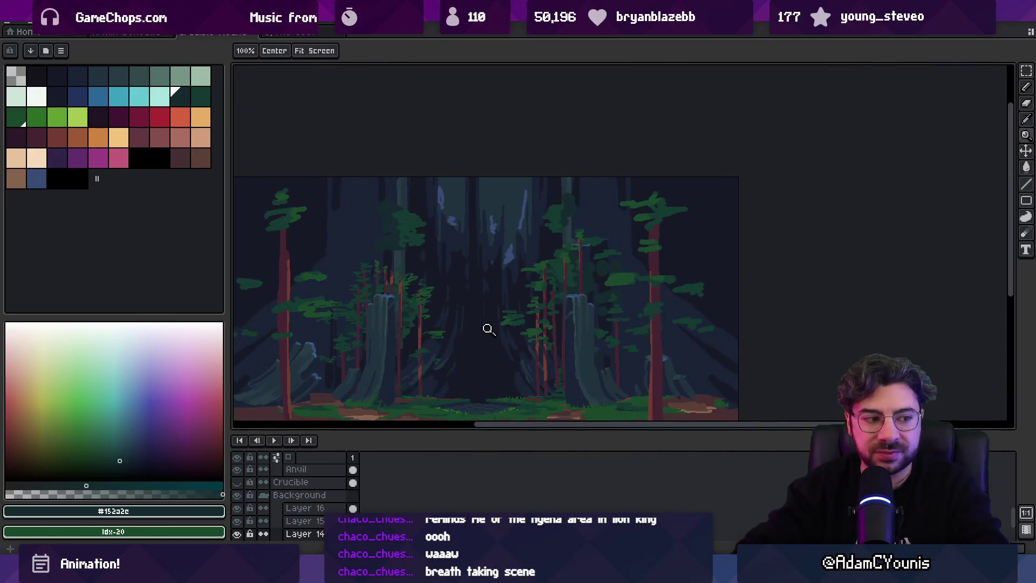
scroll(478, 307, down, 1)
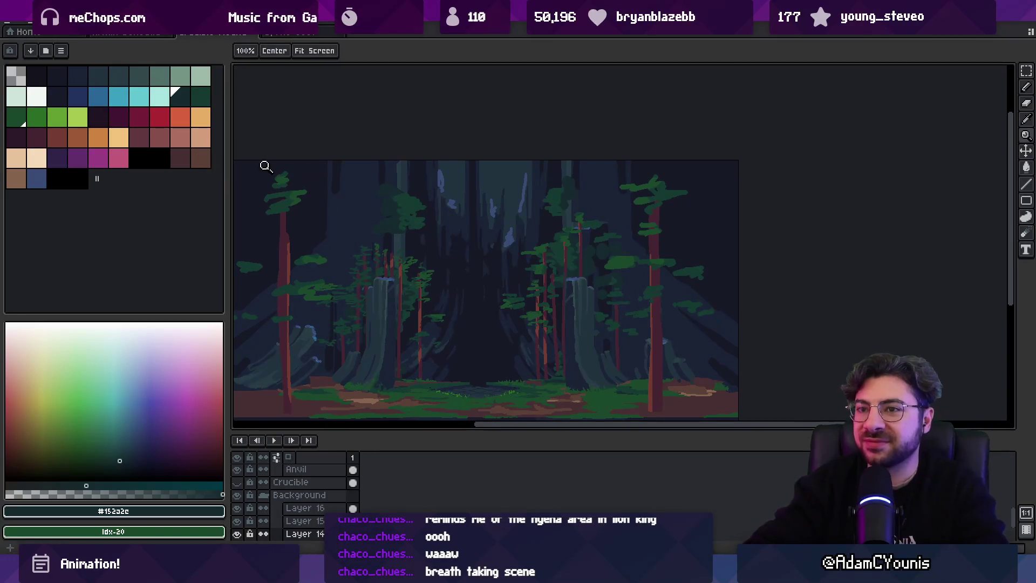
click(140, 97)
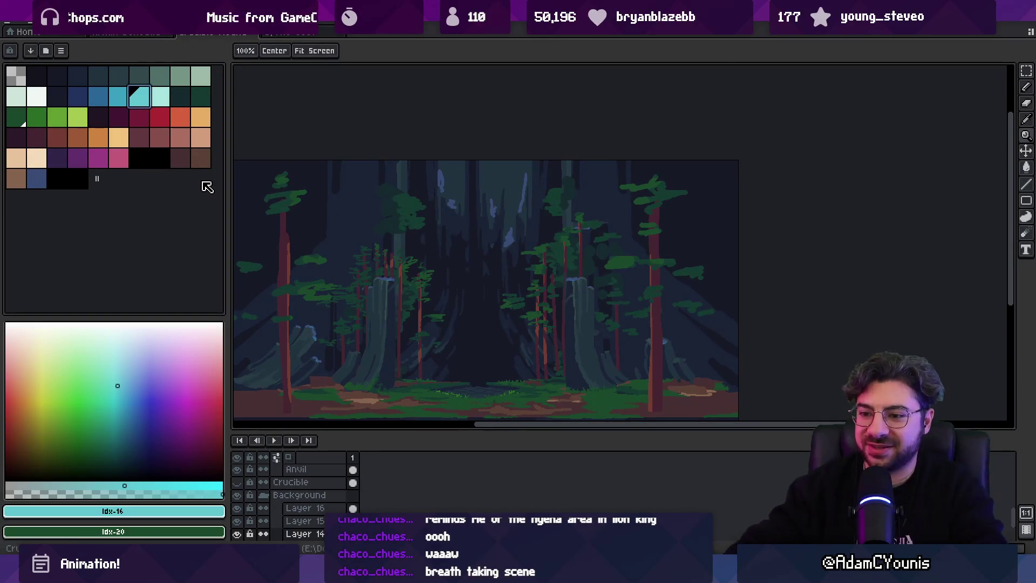
scroll(267, 496, up, 1)
click(301, 507)
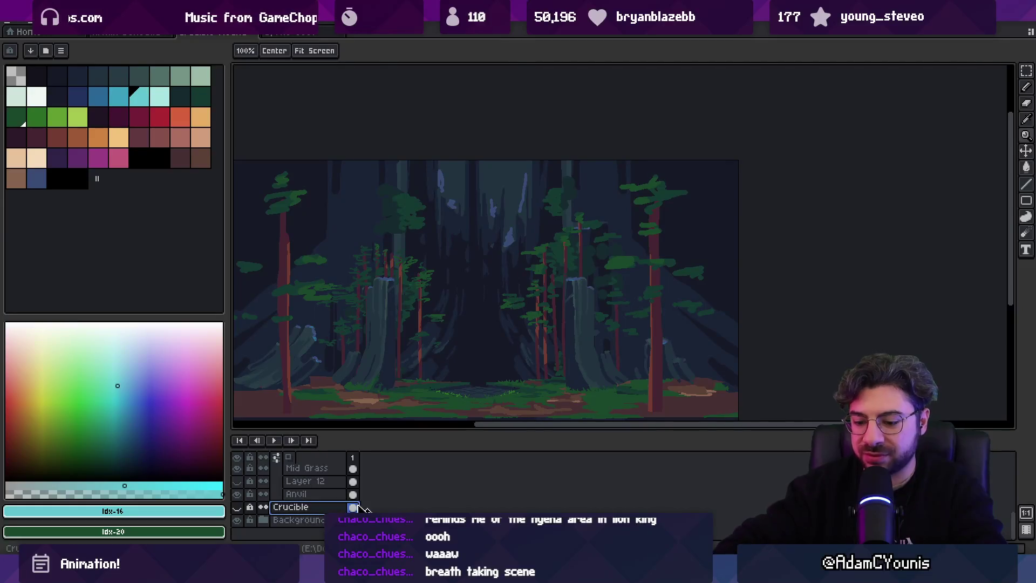
key(shift+n)
key(b)
scroll(315, 518, down, 2)
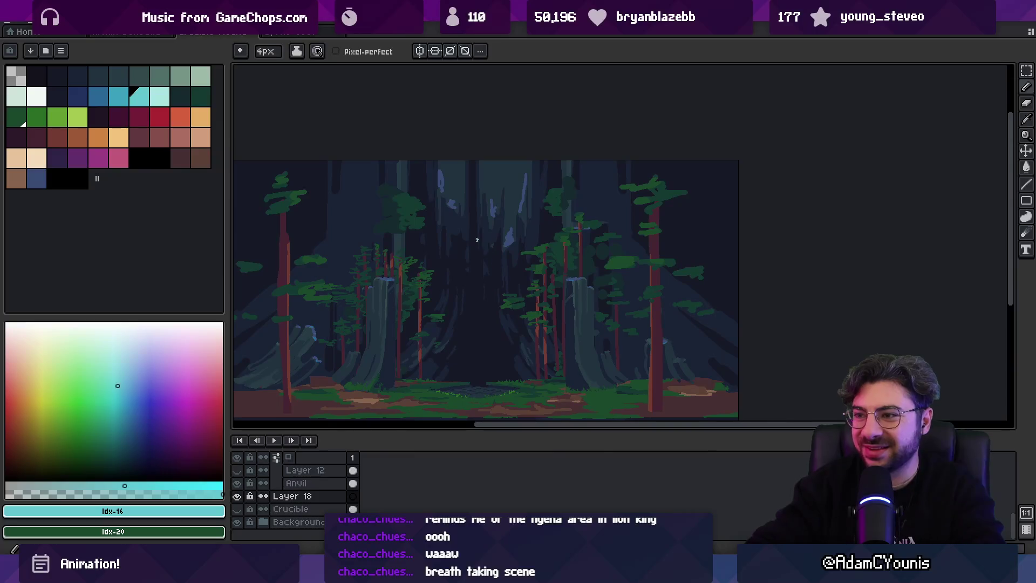
Paint vertical teal streaks from the canvas top down the forest's centre.
drag(482, 157, 484, 259)
drag(489, 156, 491, 305)
mouse_move(499, 157)
mouse_down()
mouse_move(505, 356)
mouse_move(503, 308)
mouse_up()
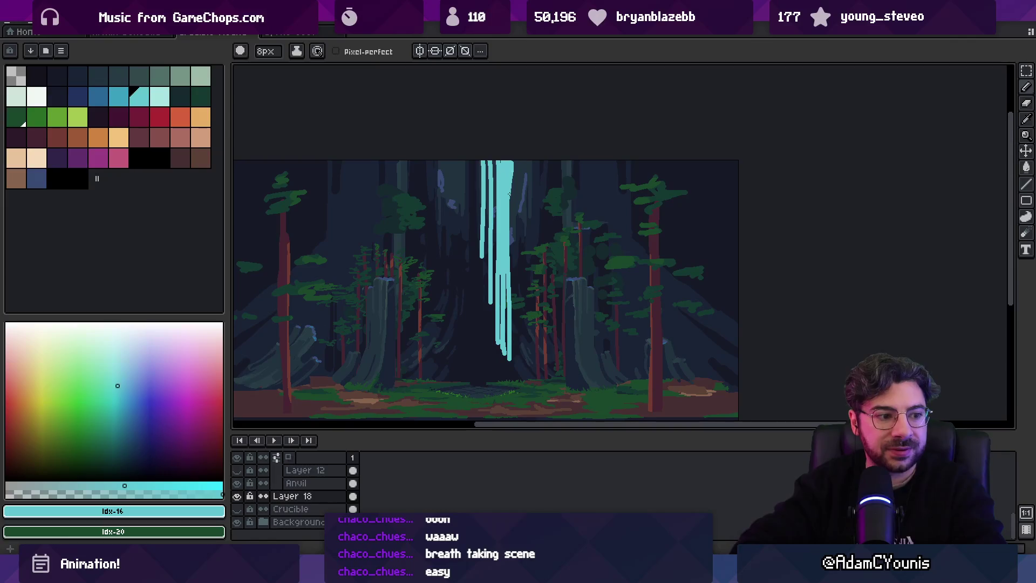
drag(522, 161, 521, 236)
drag(516, 161, 504, 382)
Extend the teal streaks to the base and widen the right edge with a 4px brush.
drag(499, 321, 498, 382)
drag(492, 285, 516, 381)
drag(520, 321, 518, 382)
drag(519, 356, 518, 336)
drag(526, 238, 527, 321)
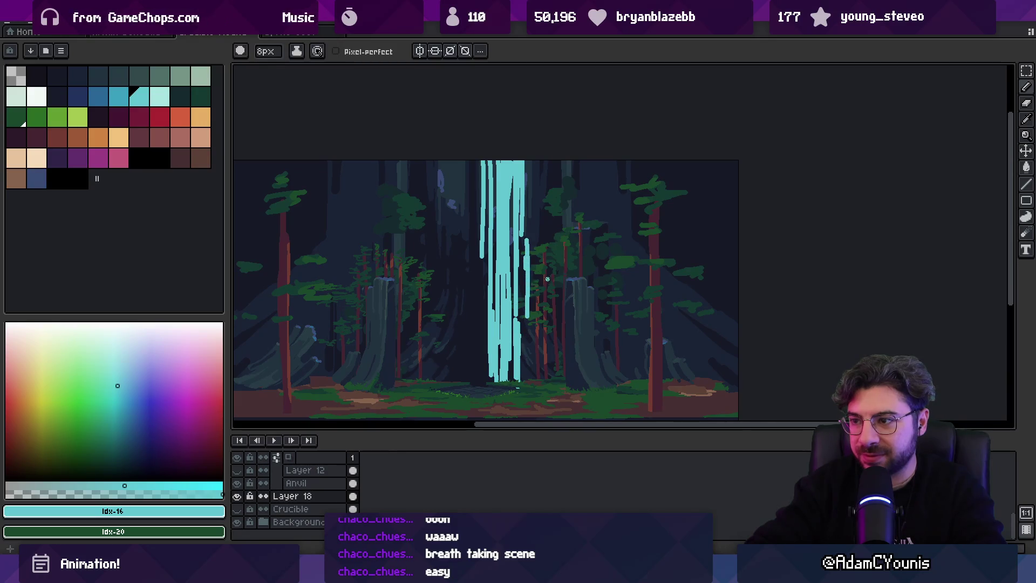
key(ctrl+z)
key(minus)
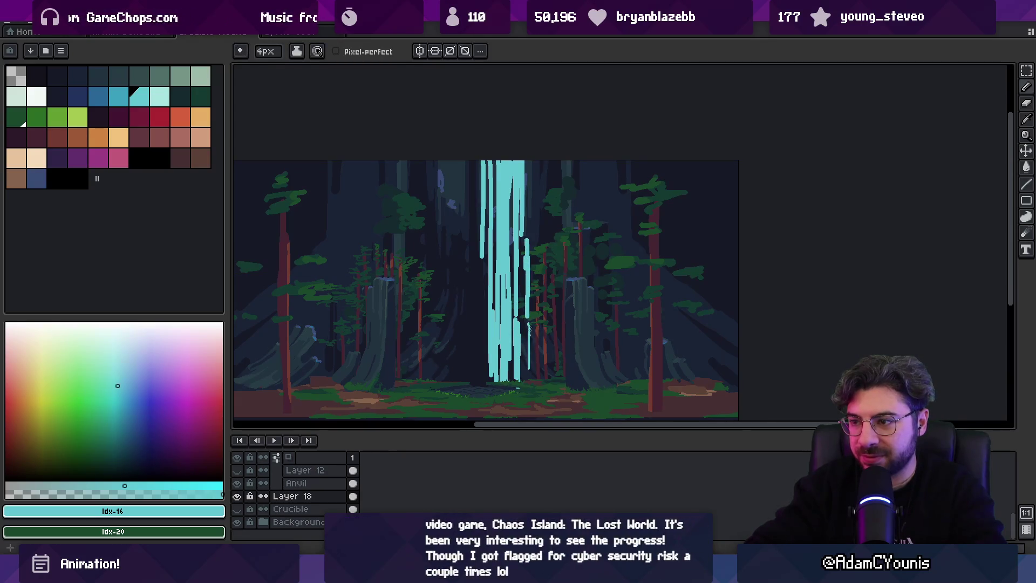
drag(527, 340, 526, 366)
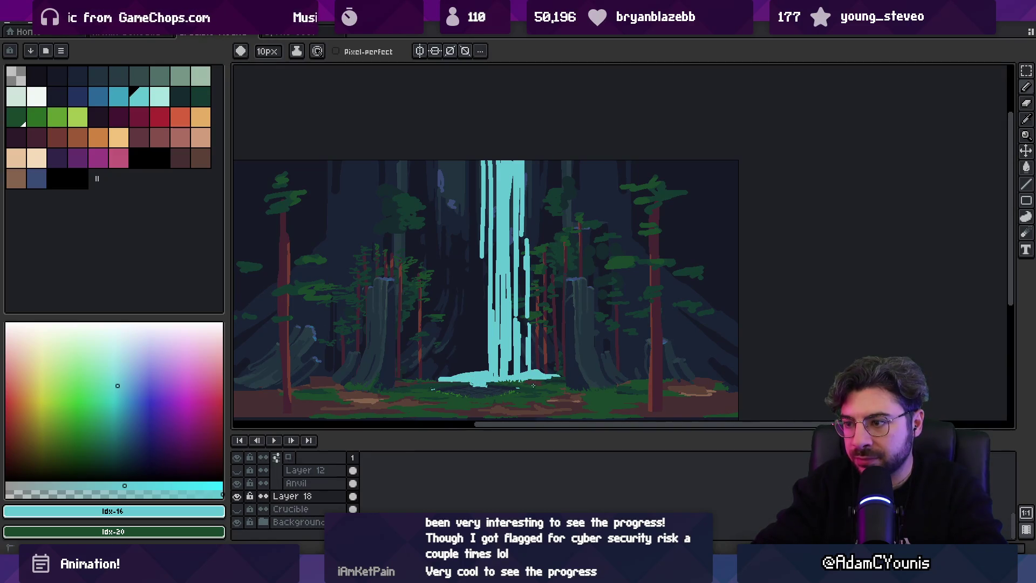
Sample the waterfall's teal and brighten its left edge.
key(b)
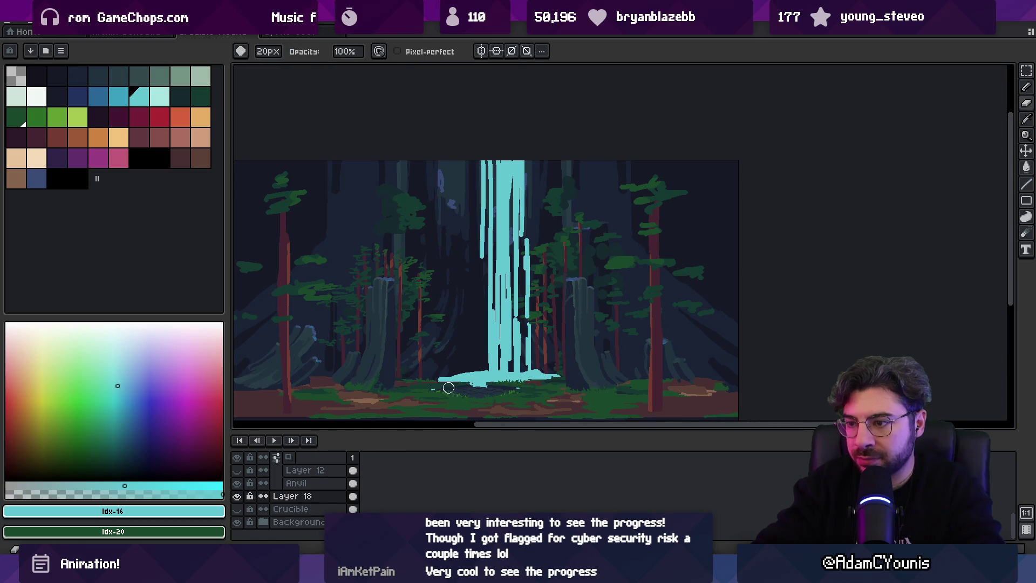
key(b)
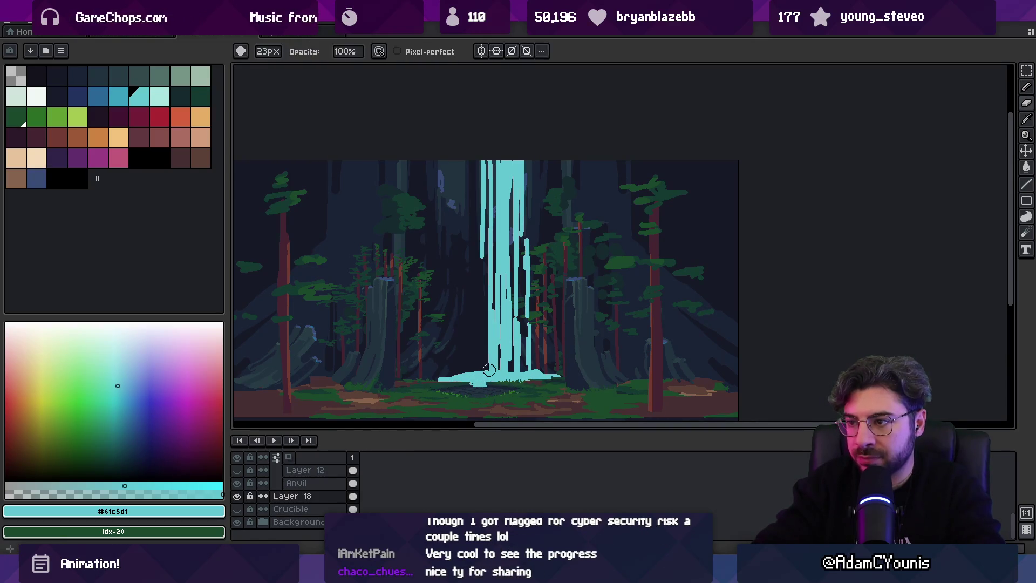
alt+click(496, 367)
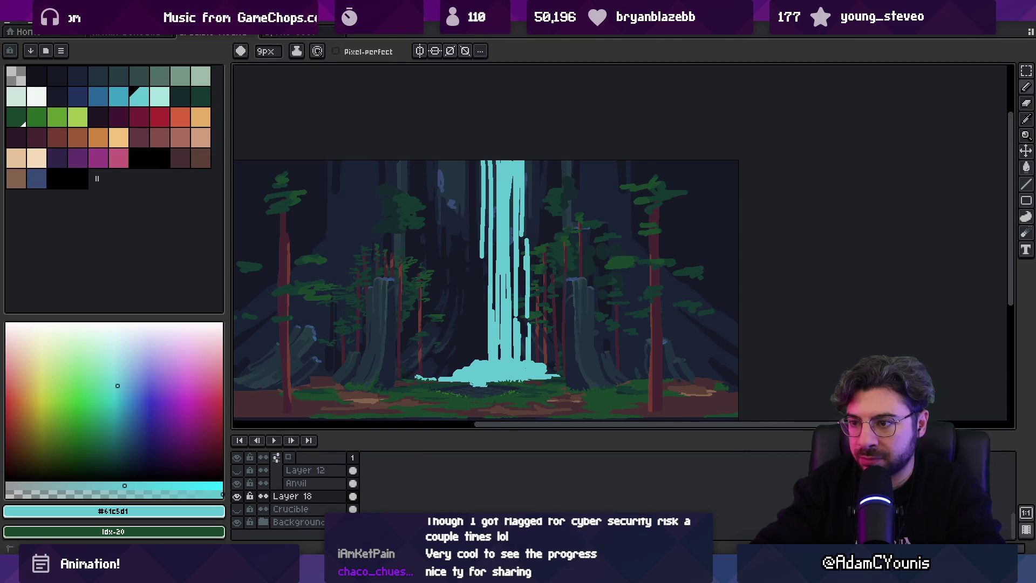
key(z)
scroll(510, 334, down, 3)
scroll(507, 337, up, 3)
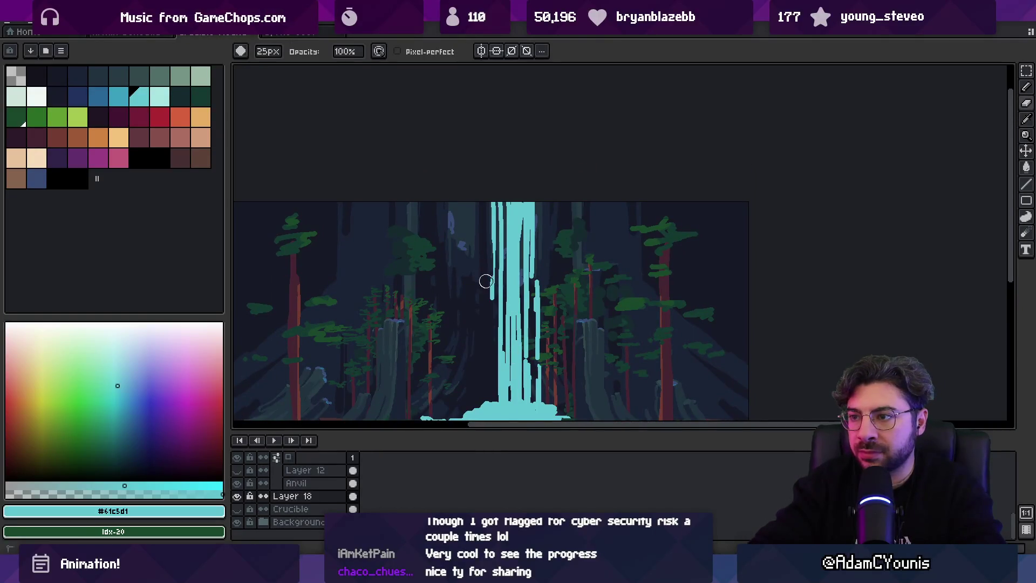
key(i)
key(b)
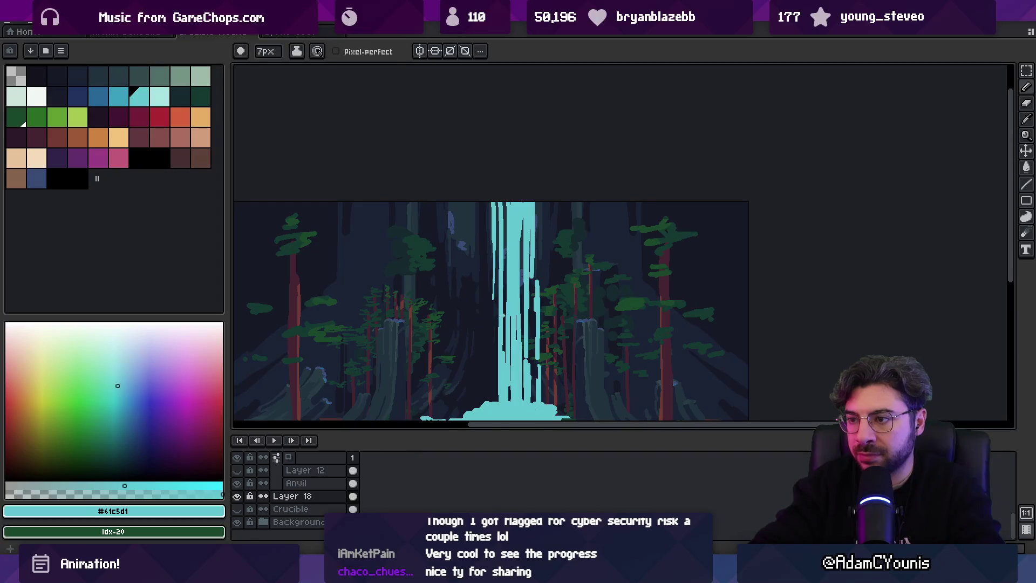
drag(493, 315, 489, 313)
Erase thin strands on the waterfall's right edge and pick a darker blue.
key(e)
drag(544, 286, 545, 373)
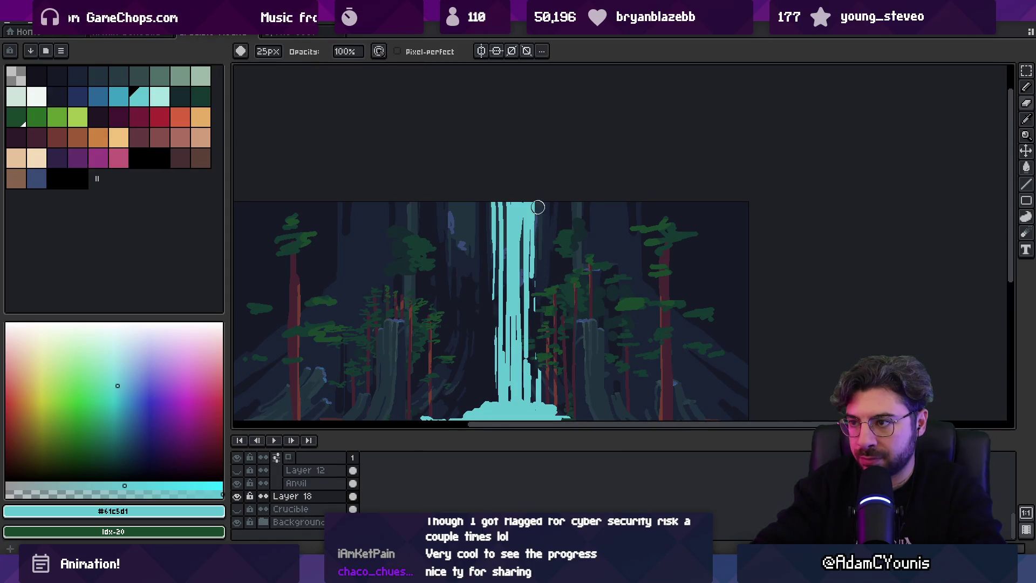
key(z)
scroll(527, 227, down, 2)
click(526, 227)
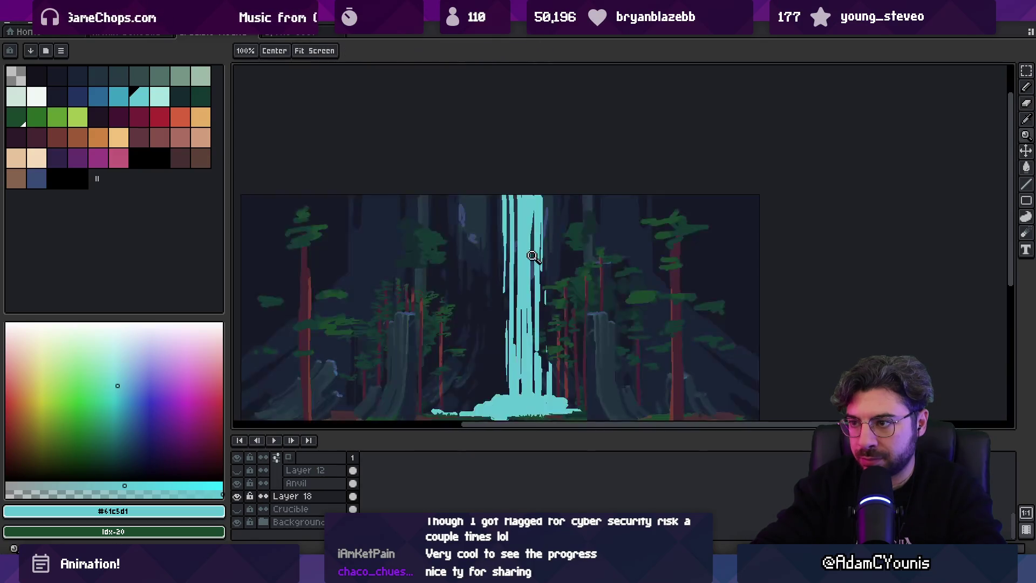
key(v)
click(118, 96)
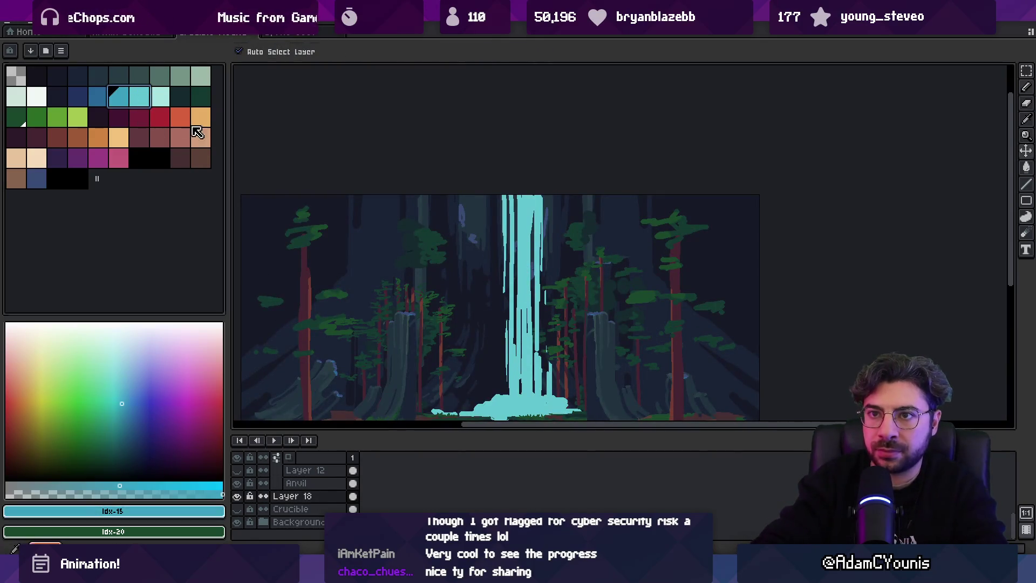
Shade the waterfall's upper part with darker blue strokes using a 19px brush.
key(b)
mouse_move(541, 214)
mouse_down()
mouse_move(519, 253)
mouse_move(522, 348)
mouse_move(526, 381)
mouse_move(561, 393)
mouse_up()
key(plus)
key(plus)
key(plus)
drag(160, 96, 77, 96)
drag(533, 237, 523, 381)
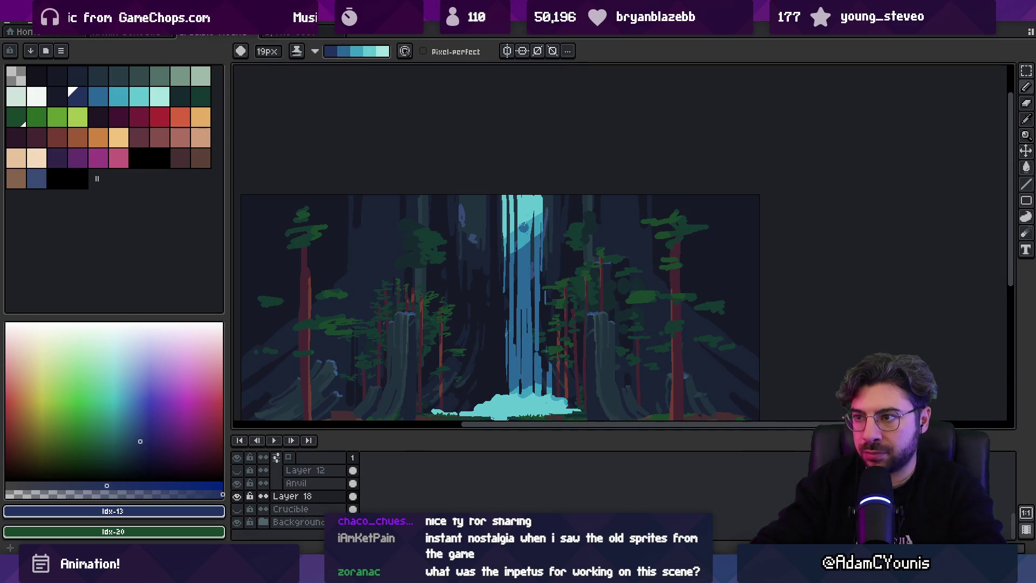
Paint a light streak down the waterfall's right edge with a smaller brush.
alt+click(523, 241)
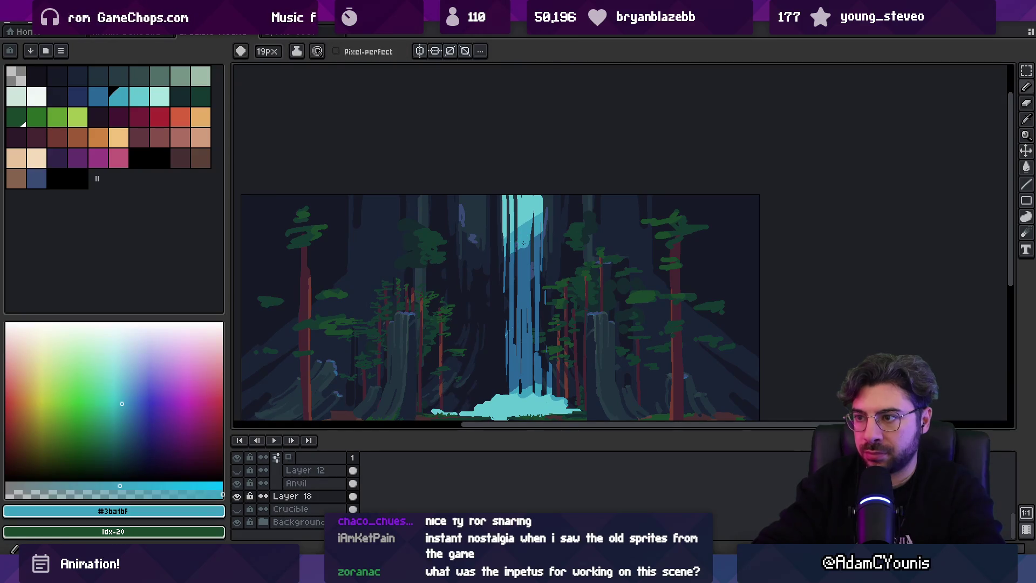
alt+click(518, 236)
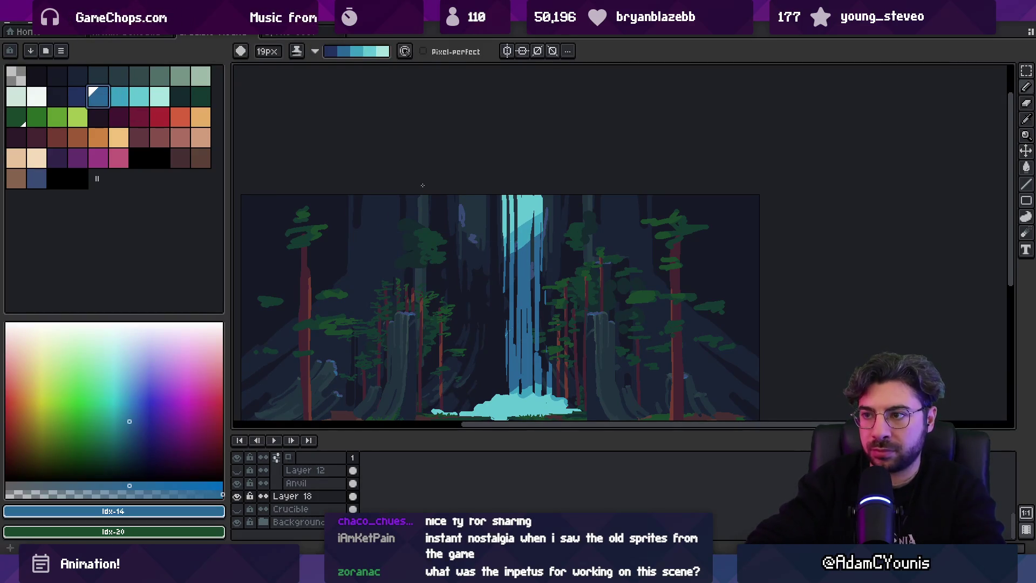
key(minus)
key(minus)
key(minus)
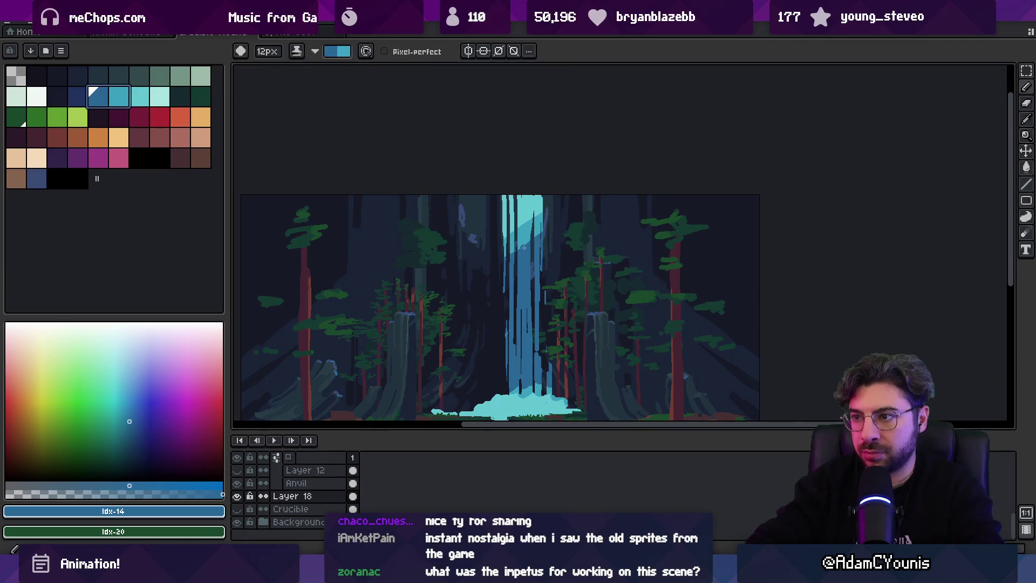
key(x)
drag(538, 264, 539, 228)
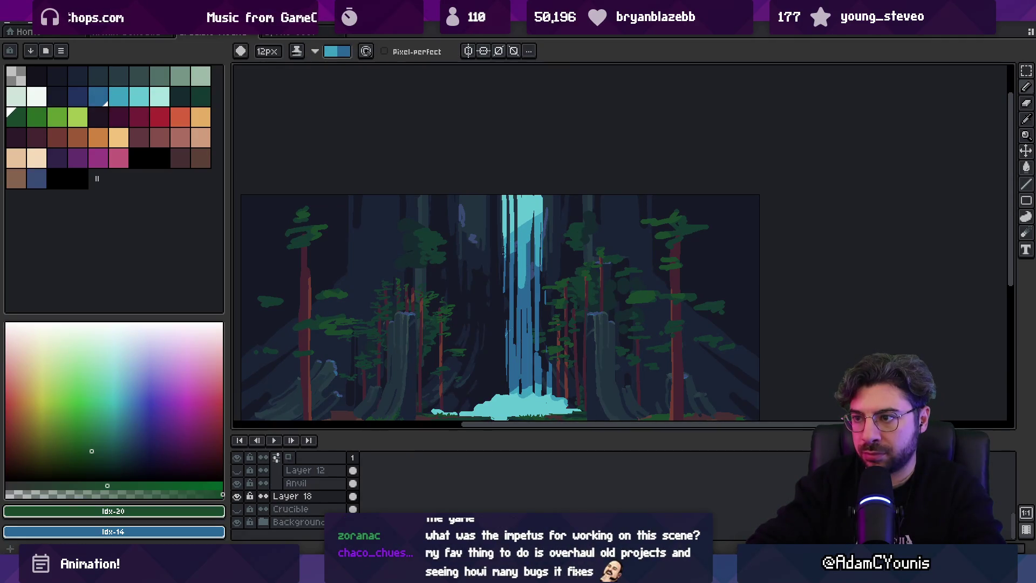
Select two light cyan palette colours and sample the waterfall's blue and foam tones.
alt+click(525, 224)
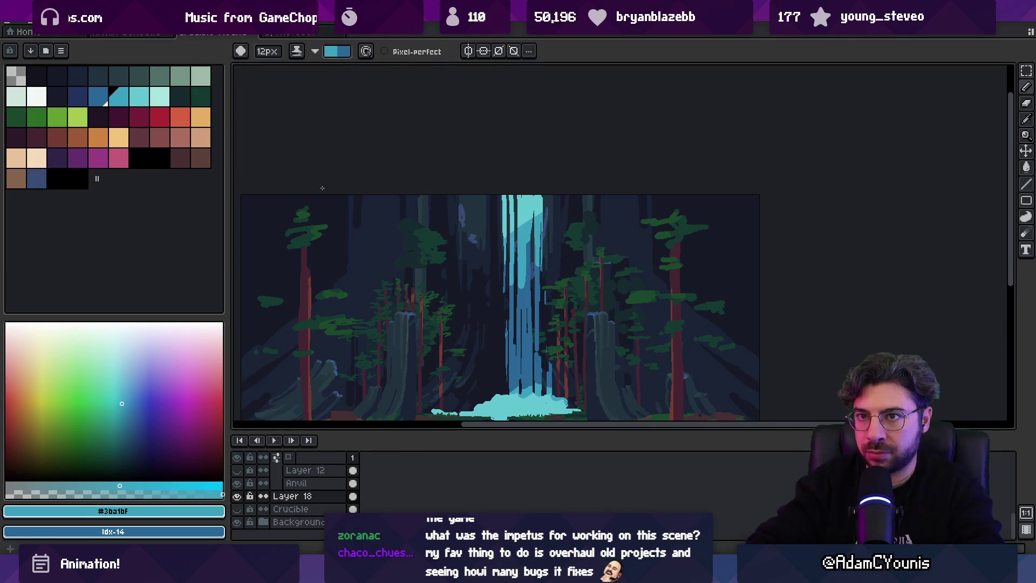
drag(138, 96, 118, 97)
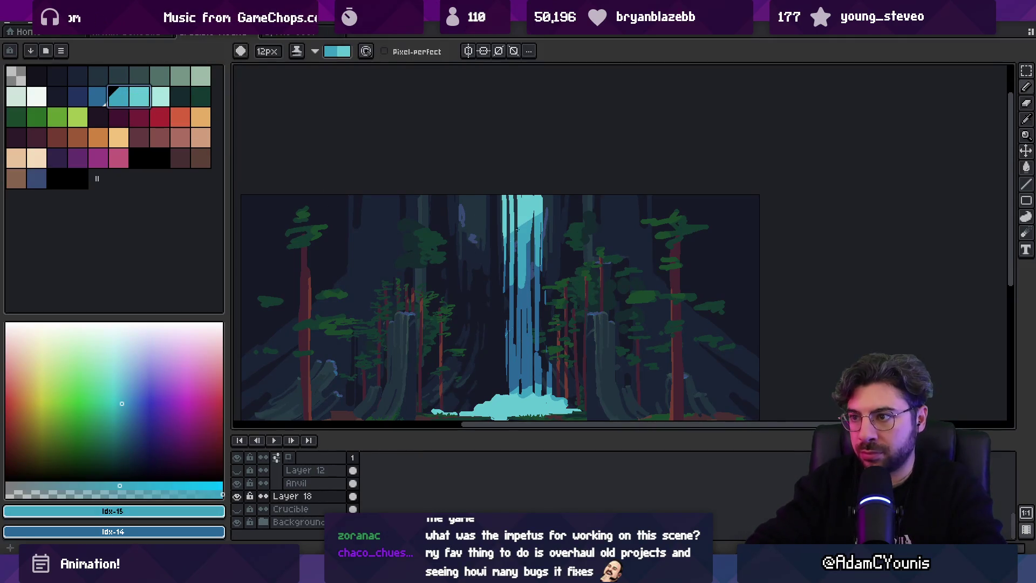
key(x)
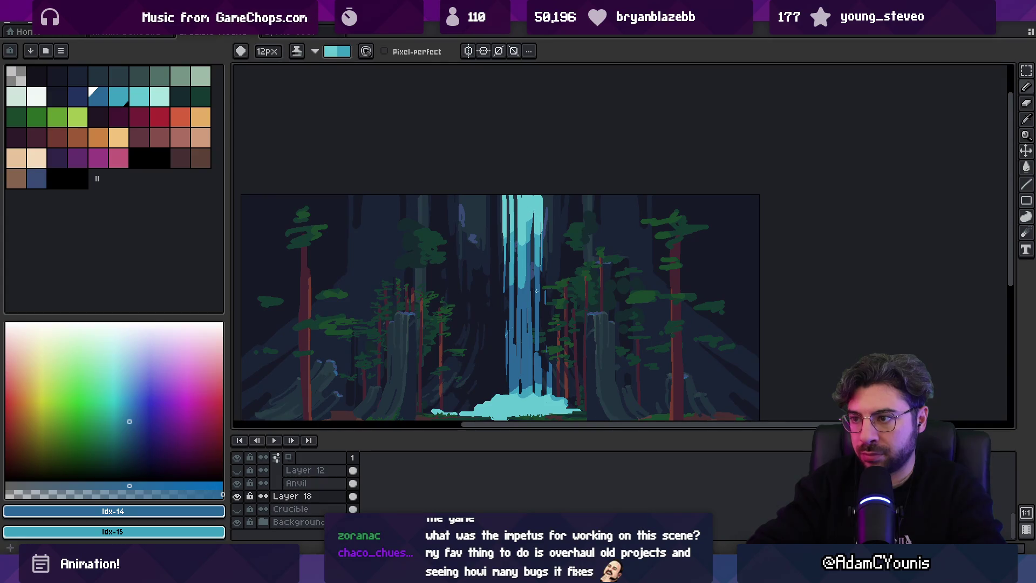
alt+click(528, 384)
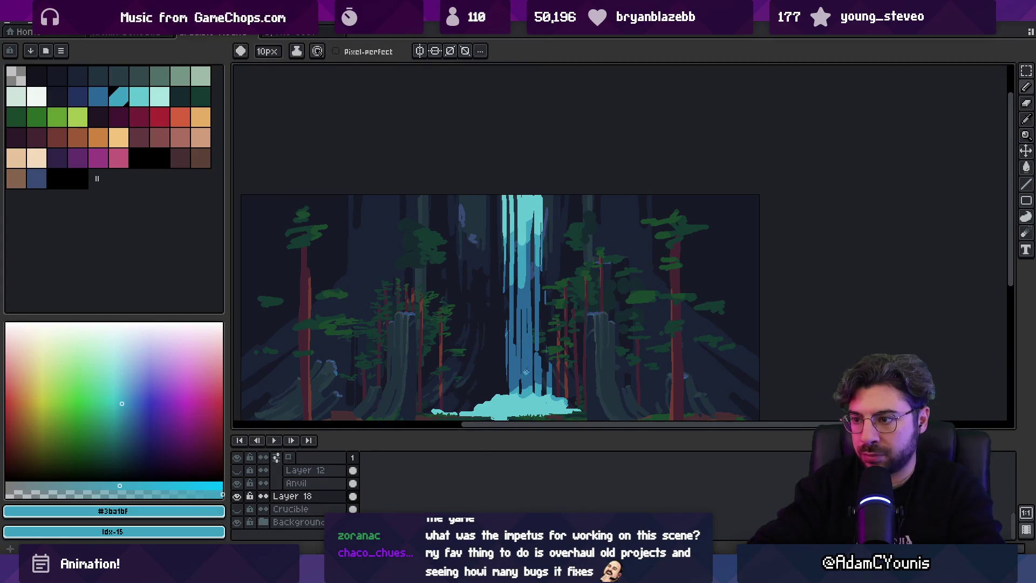
alt+click(514, 399)
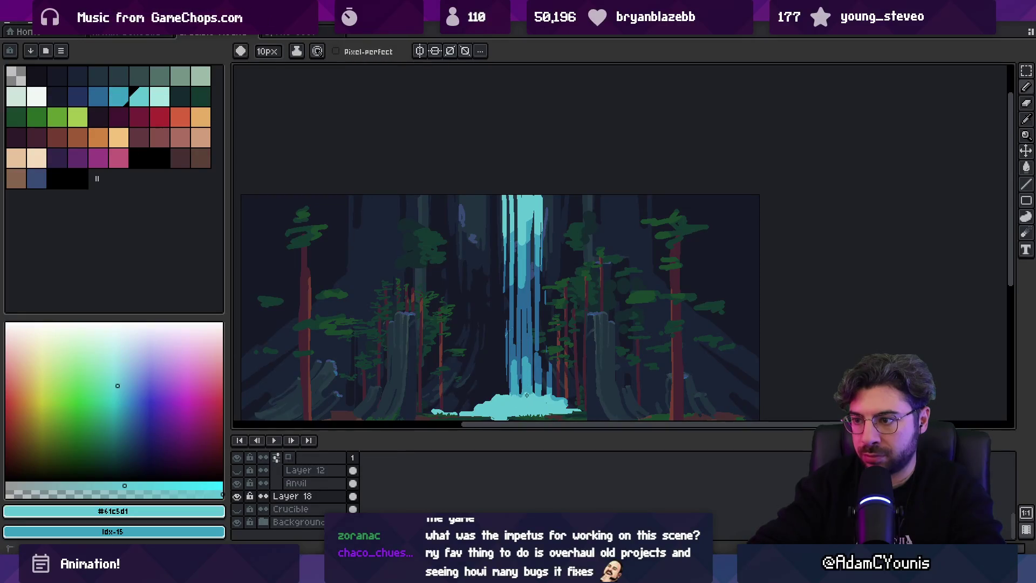
alt+click(539, 342)
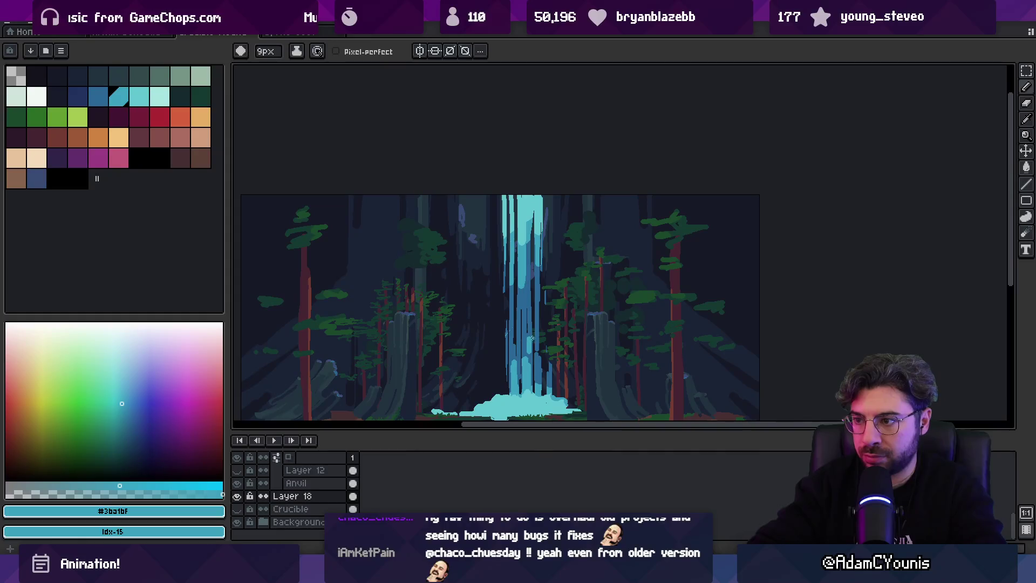
key(minus)
key(minus)
key(minus)
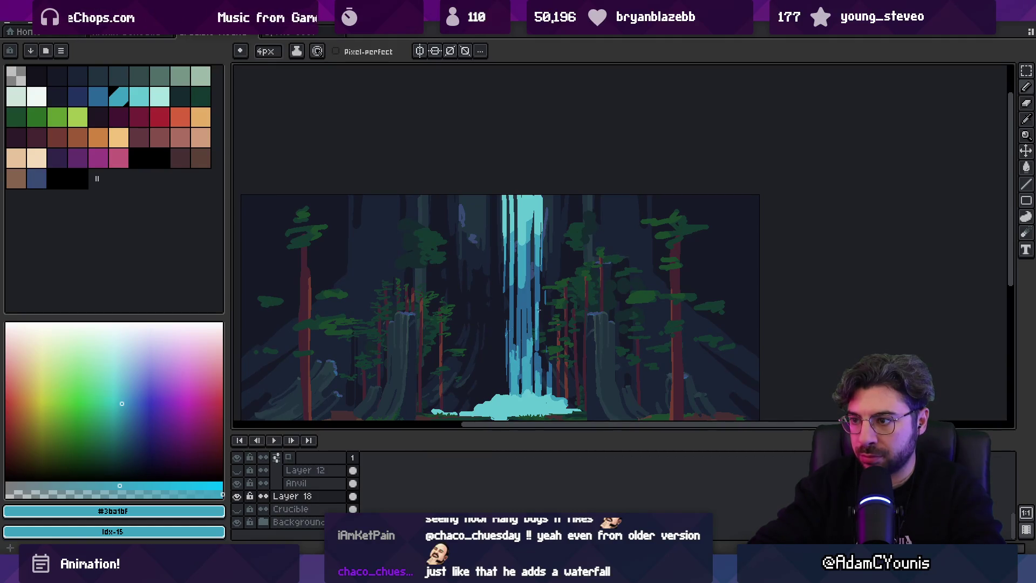
key(z)
scroll(549, 240, down, 3)
scroll(549, 301, up, 5)
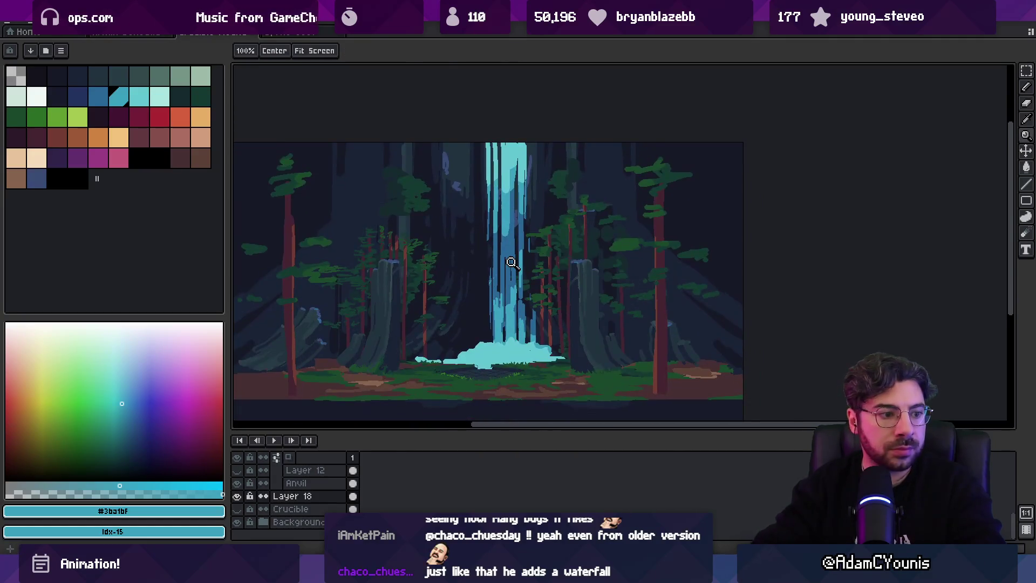
Choose the pale cyan colour and the Spray tool.
key(v)
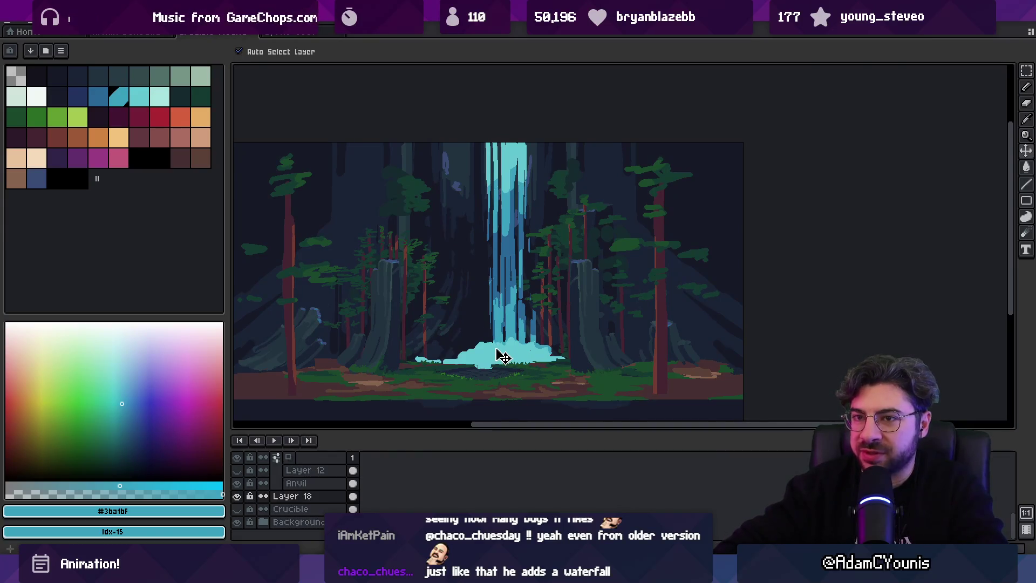
click(139, 96)
key(b)
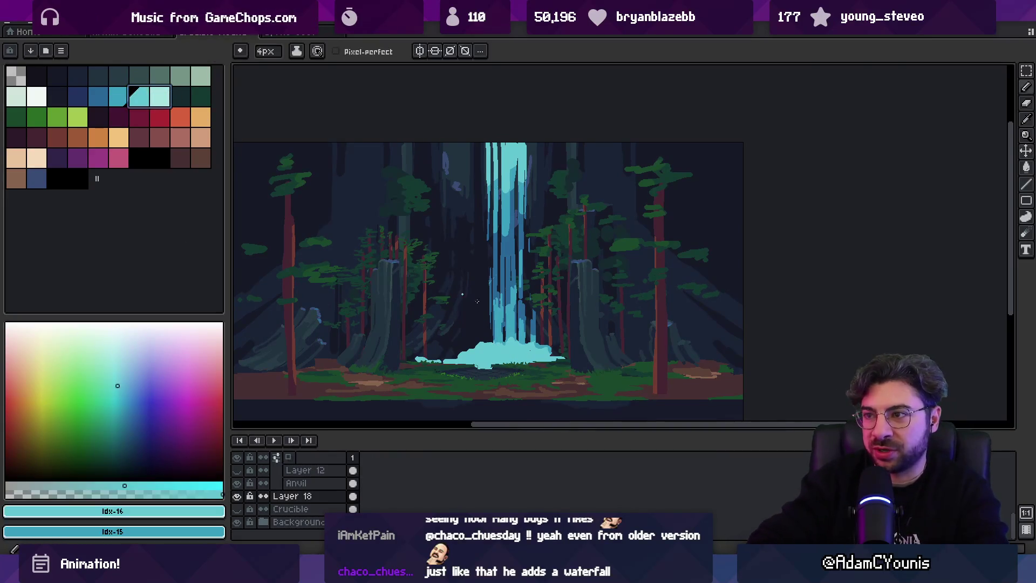
key(shift+b)
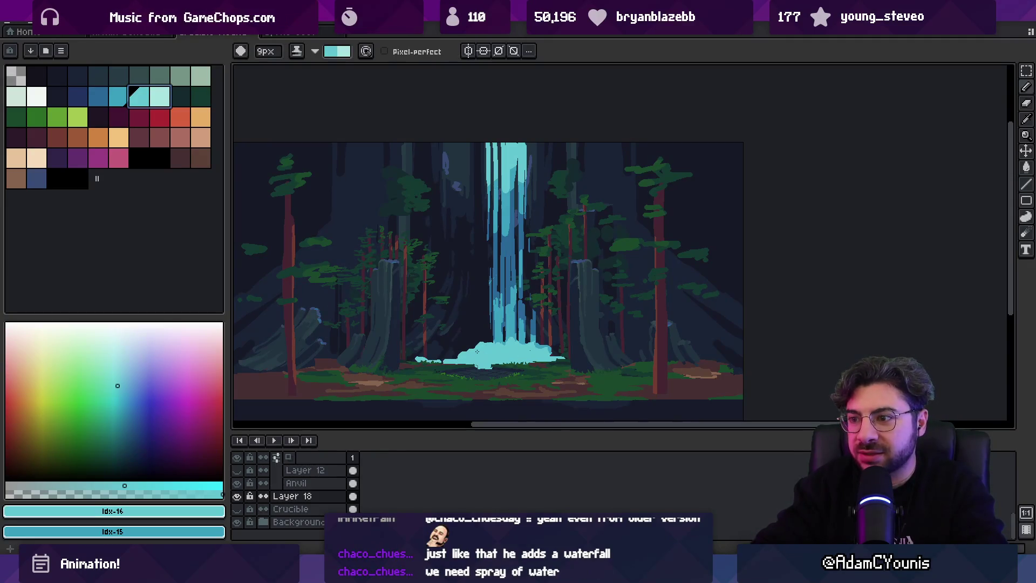
key(b)
key(shift+b)
key(x)
Spray frothy foam over the splash pool, alternating pale cyan and blue.
drag(462, 350, 498, 355)
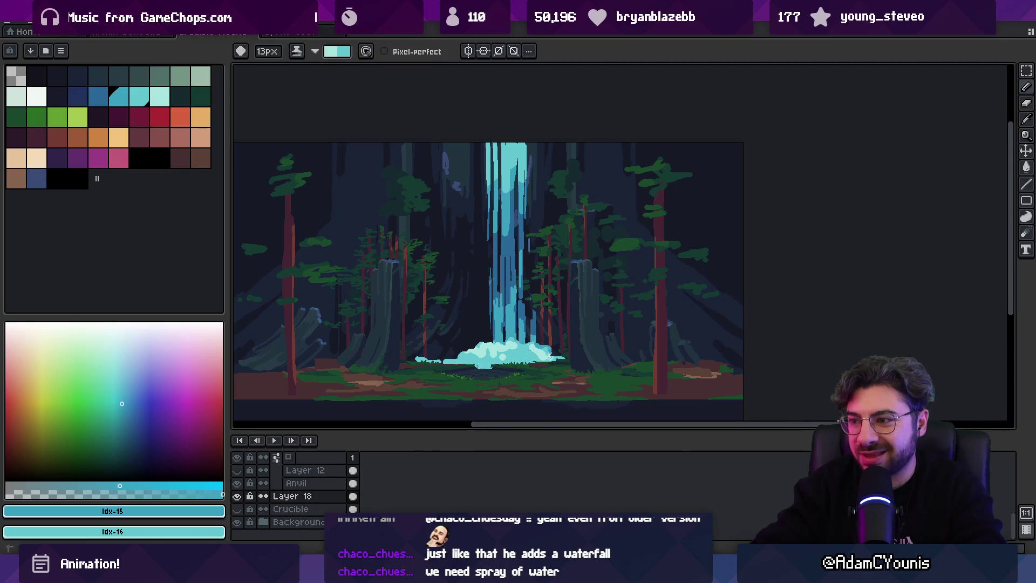
key(x)
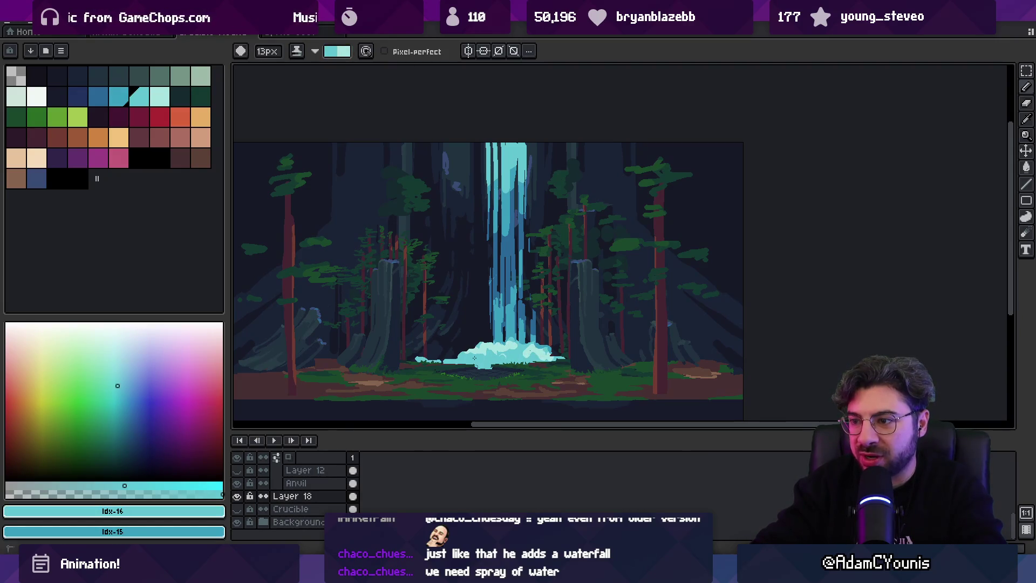
key(x)
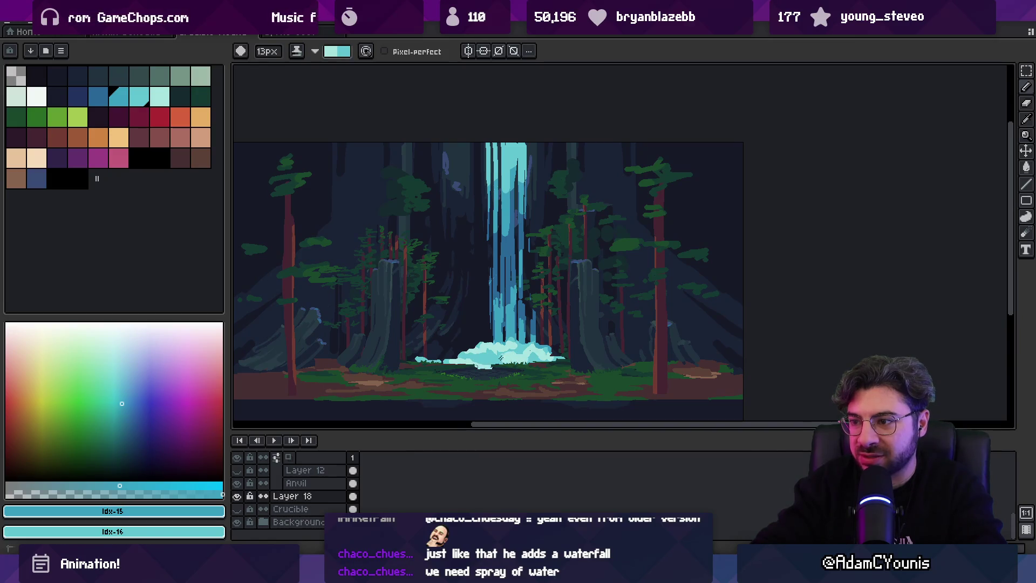
key(x)
key(x)
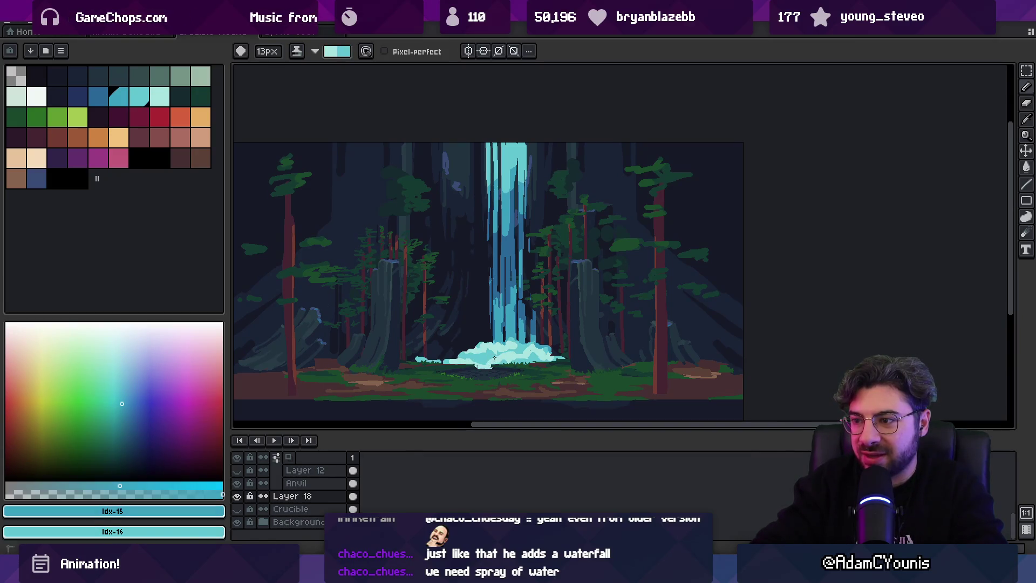
key(x)
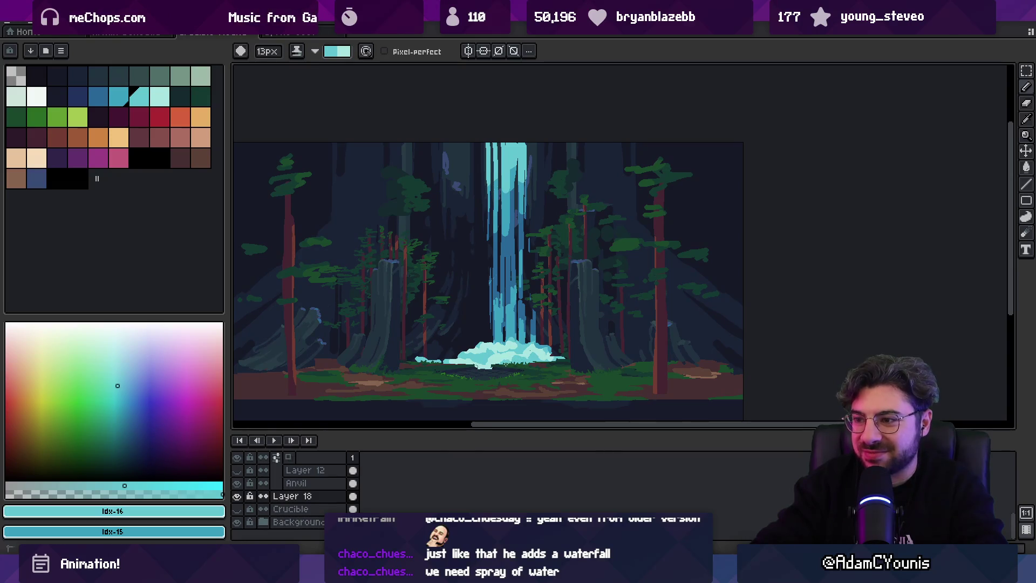
key(x)
key(x)
key(x)
key(x)
key(x)
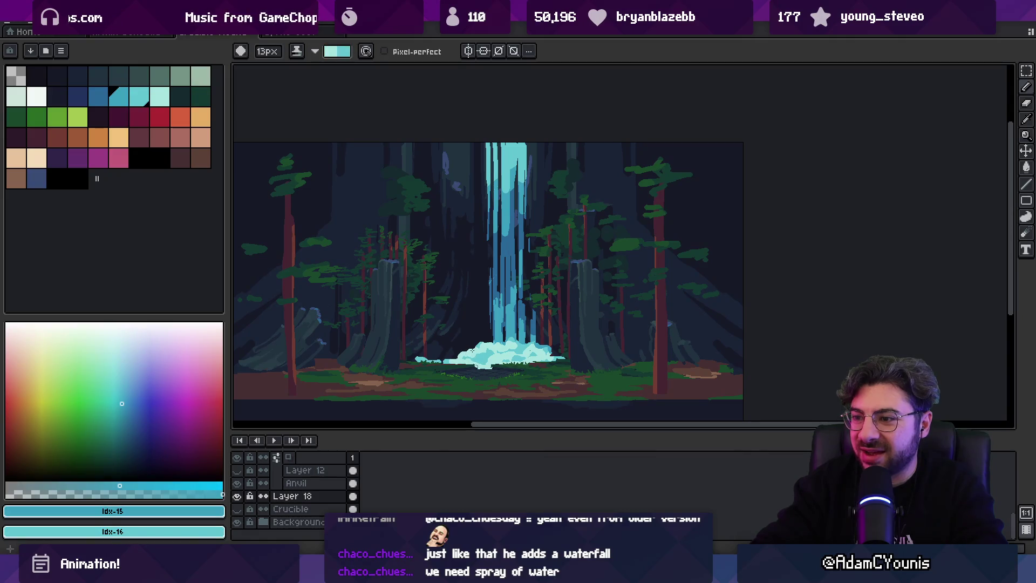
key(x)
key(x)
key(x)
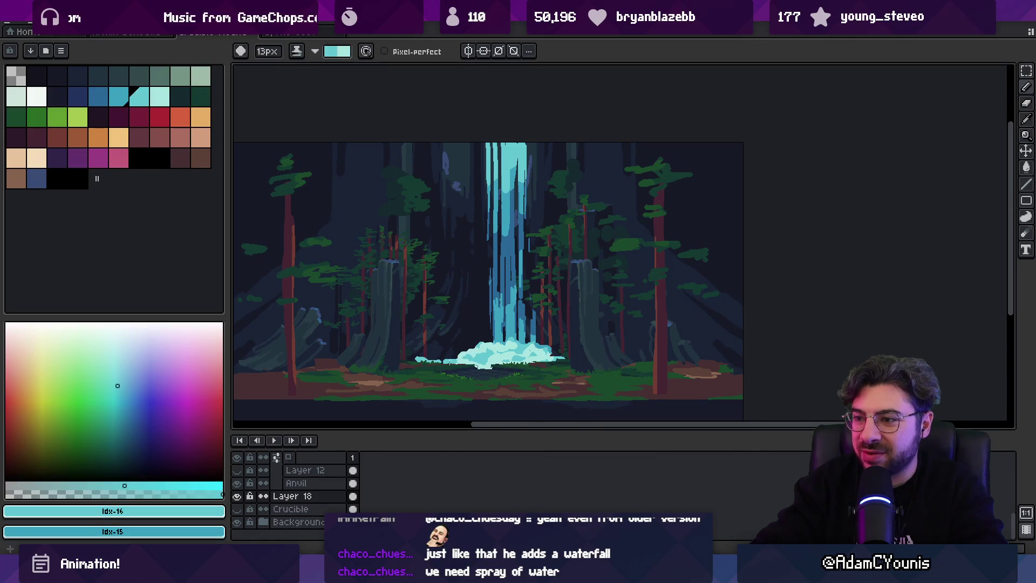
key(e)
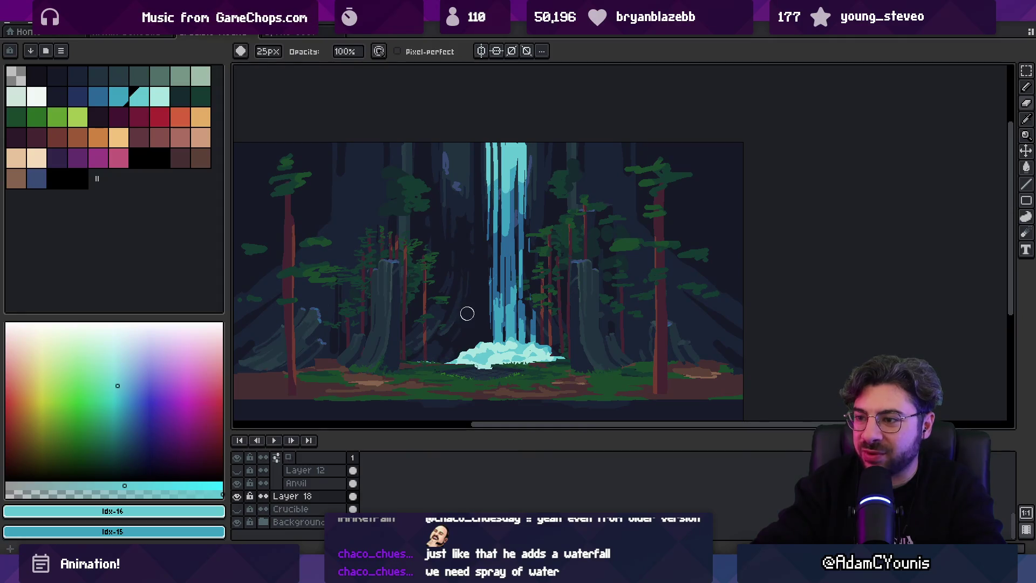
scroll(466, 314, down, 3)
scroll(514, 307, up, 3)
Open Layer 18's properties and lower its opacity slightly.
key(v)
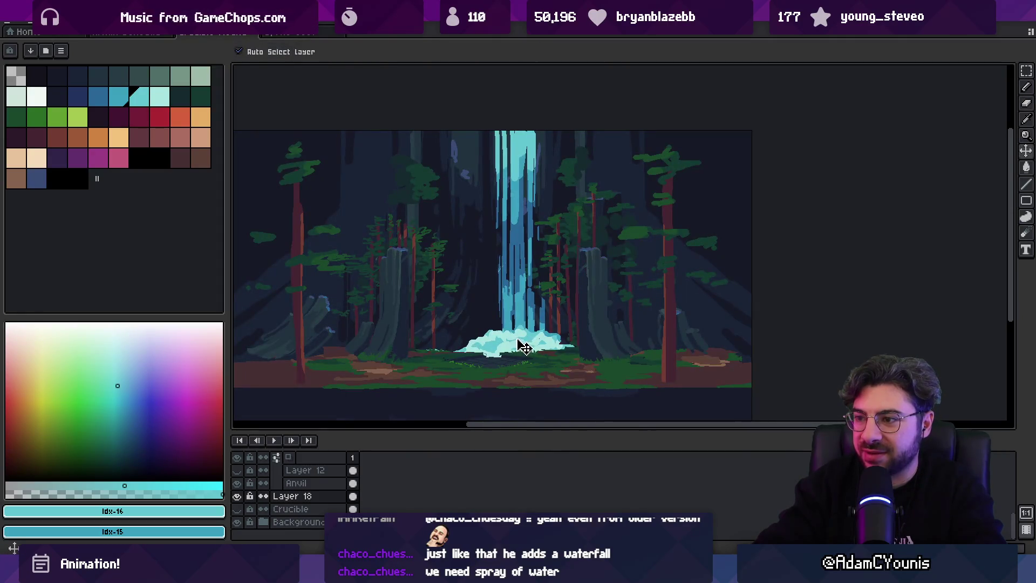
key(l)
key(v)
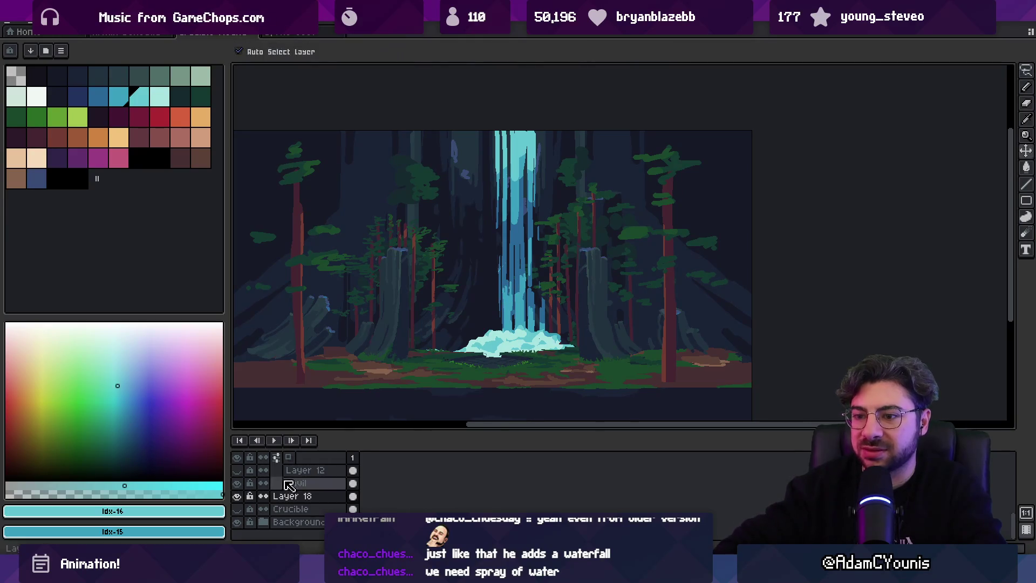
double_click(292, 495)
mouse_move(431, 307)
mouse_down()
mouse_move(342, 306)
mouse_move(419, 312)
mouse_up()
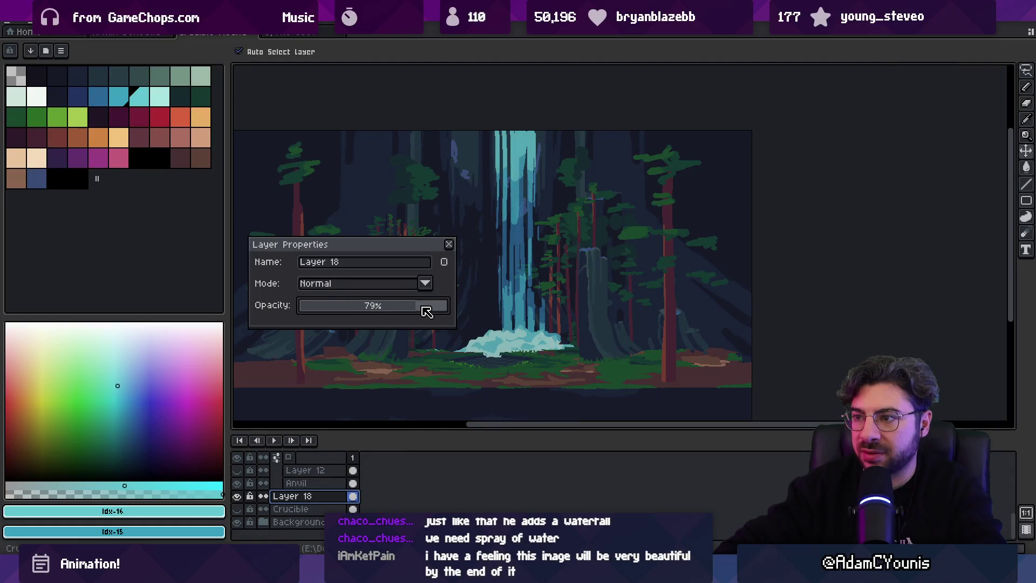
Try Darken, Multiply, Color Burn, Lighten, Overlay, Soft Light, Hard Light and Difference on Layer 18.
click(425, 284)
click(404, 322)
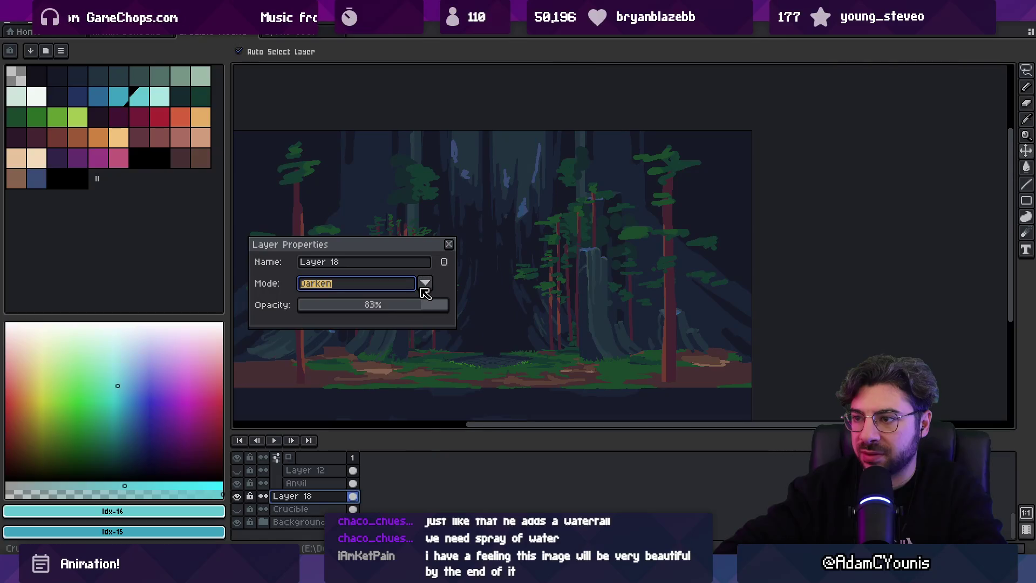
click(425, 284)
click(399, 328)
click(426, 285)
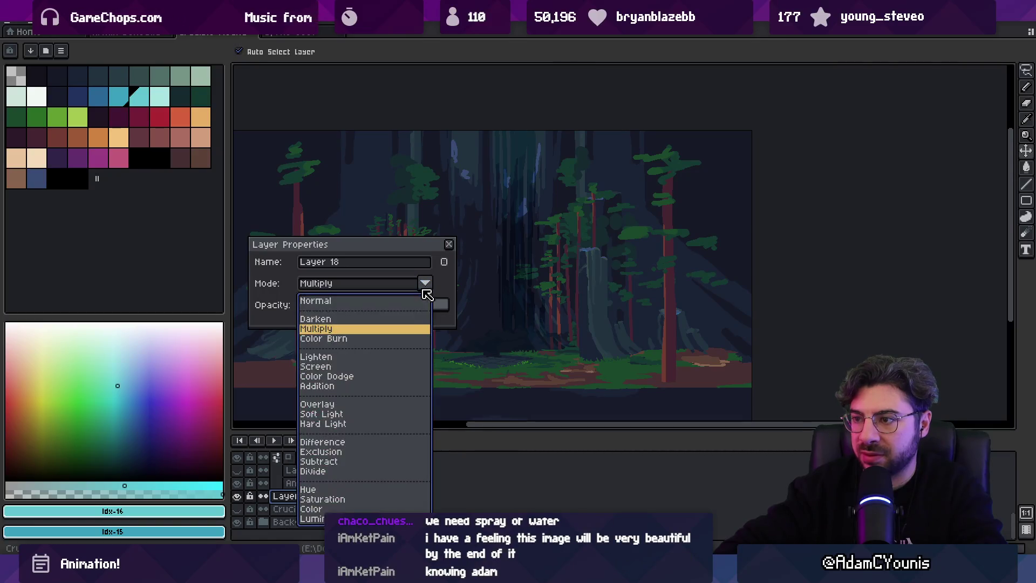
click(399, 338)
click(425, 286)
click(394, 357)
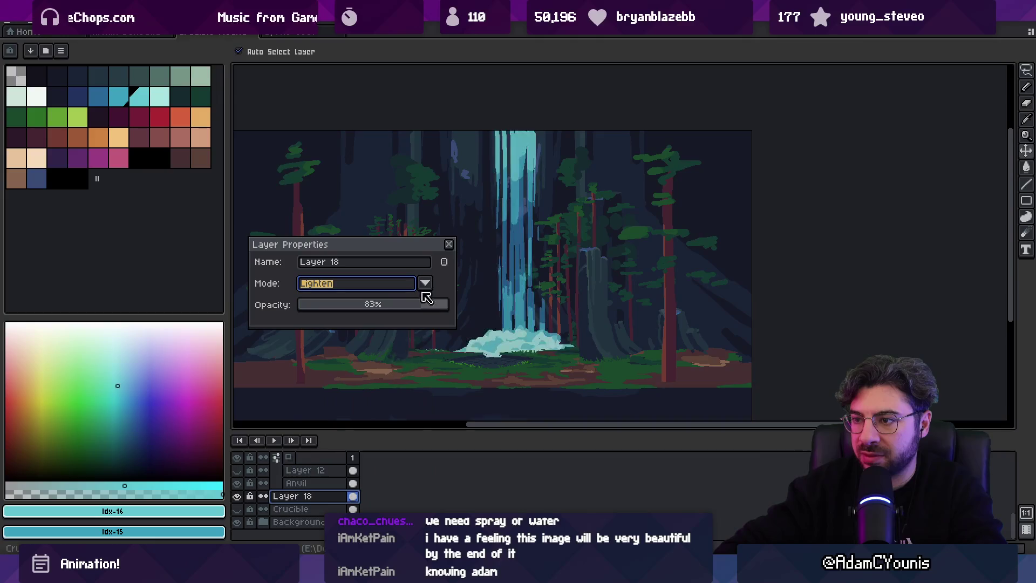
click(425, 284)
click(359, 406)
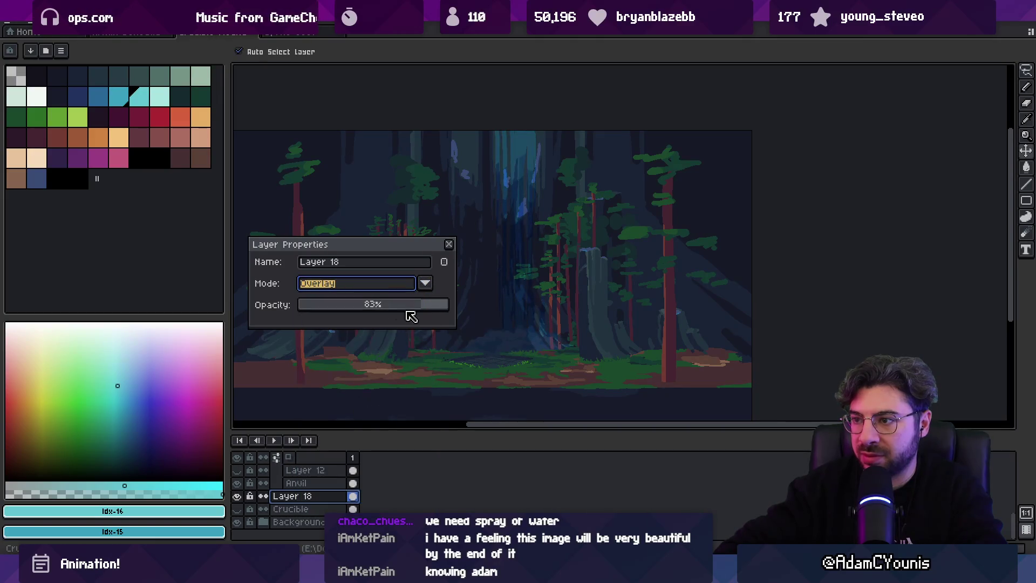
click(425, 283)
click(375, 418)
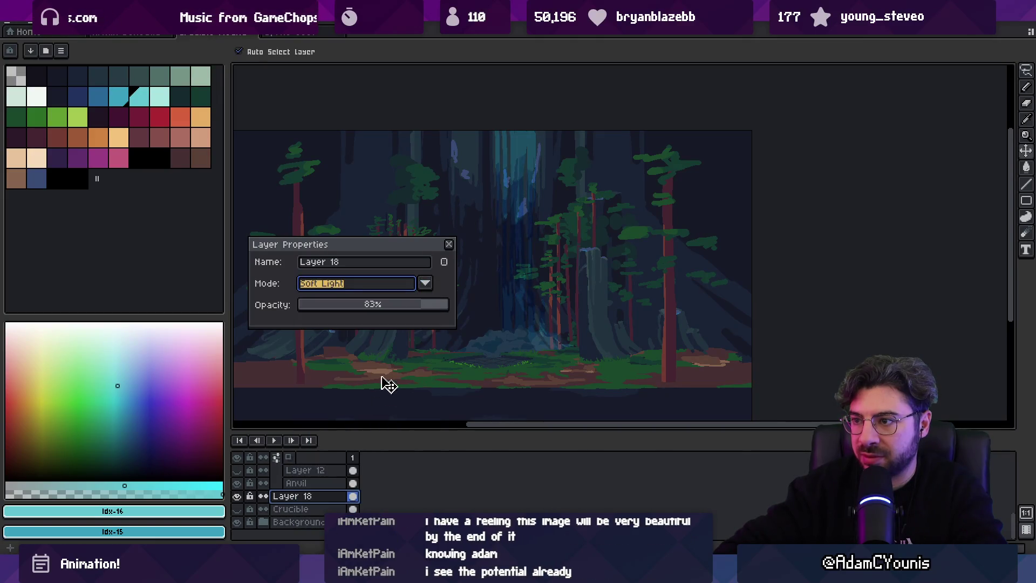
click(425, 283)
click(374, 423)
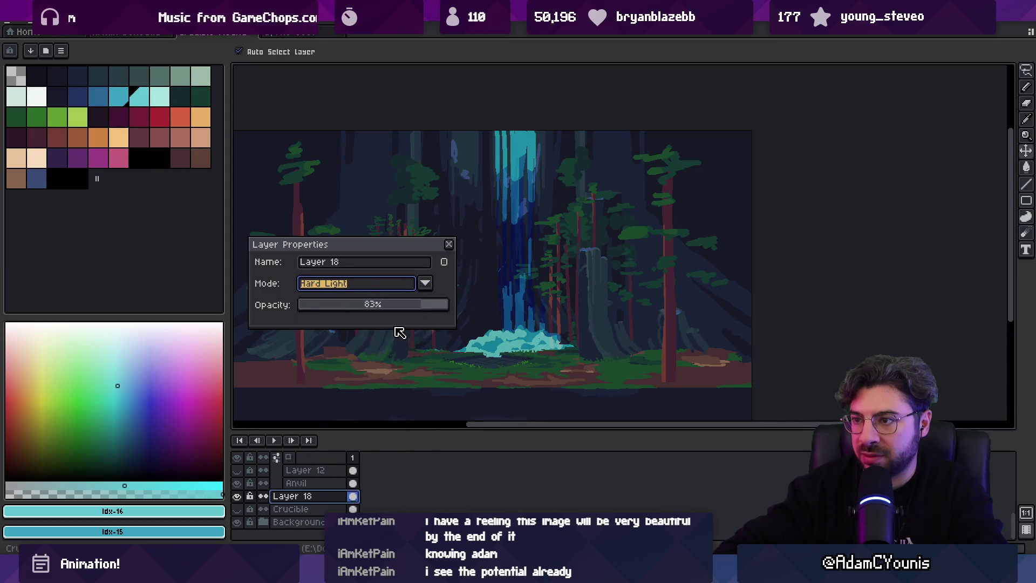
click(425, 284)
click(368, 442)
Compare Subtract, Addition, Color Dodge and Screen blending on the waterfall layer.
key(Down)
key(Down)
key(Up)
key(Up)
click(390, 280)
key(Down)
key(Down)
key(Down)
key(Down)
key(Down)
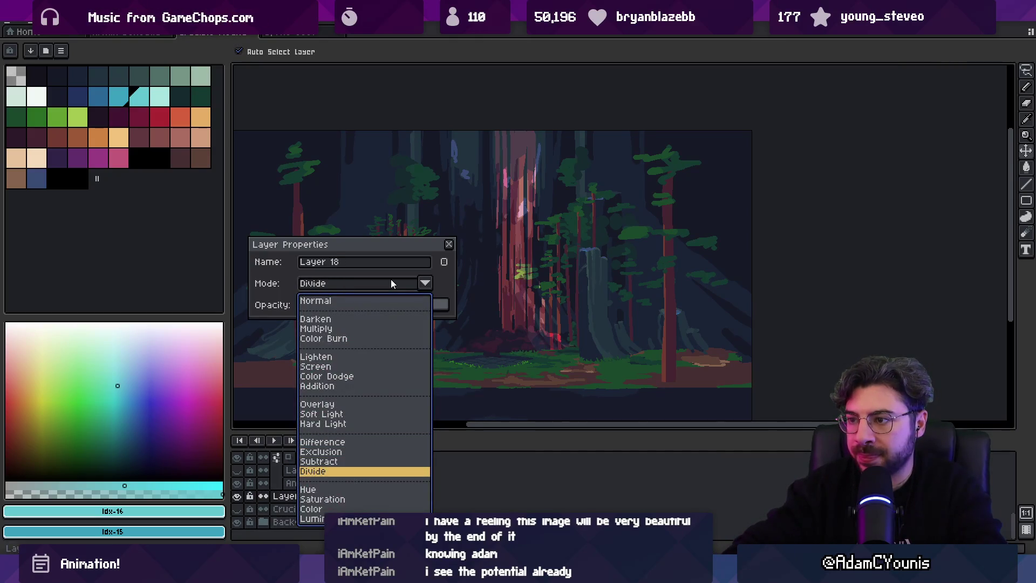
key(Down)
key(Up)
key(Up)
key(Up)
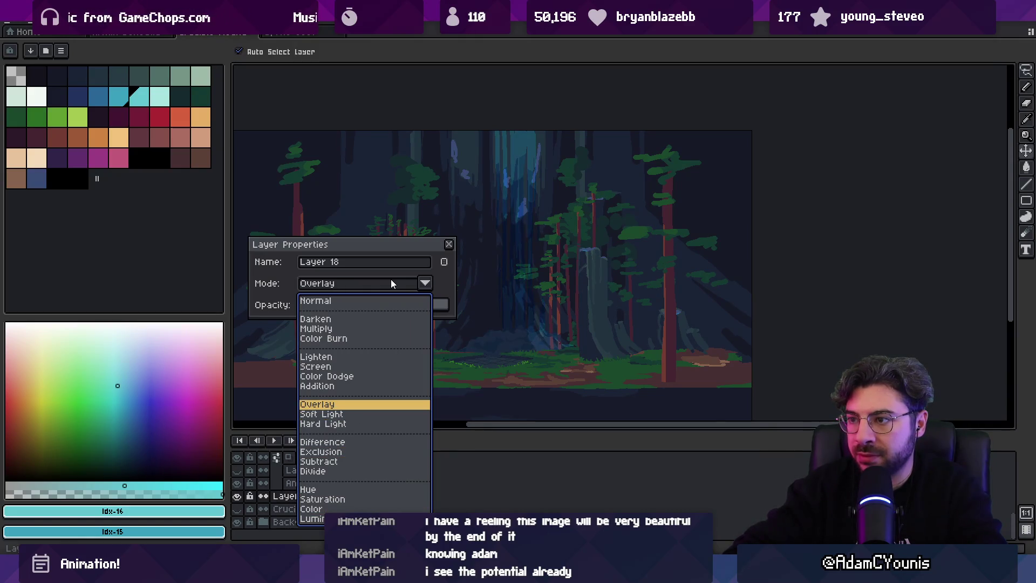
key(Up)
key(Up)
key(Down)
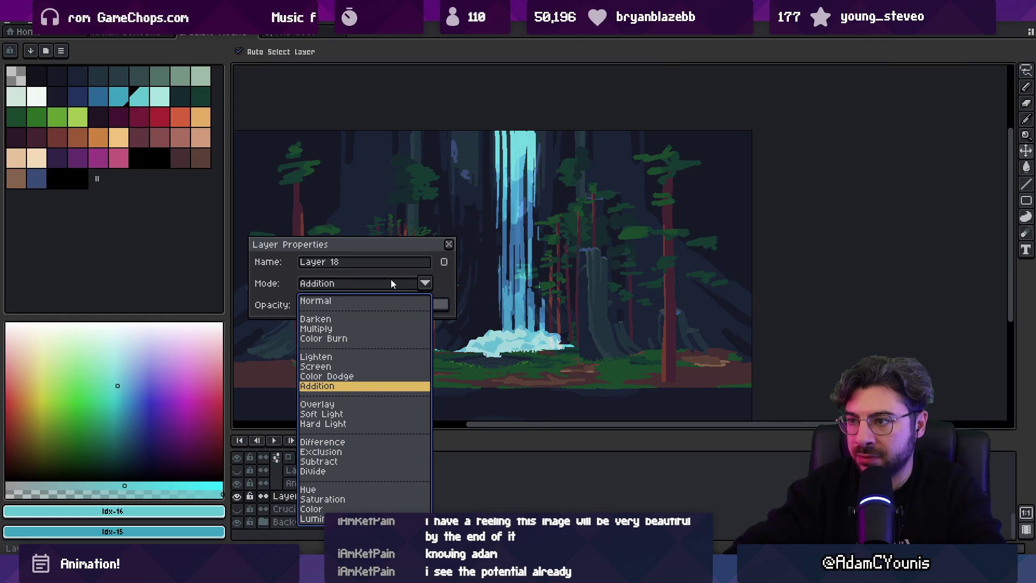
key(Up)
key(Up)
key(Up)
key(Up)
key(Up)
key(Up)
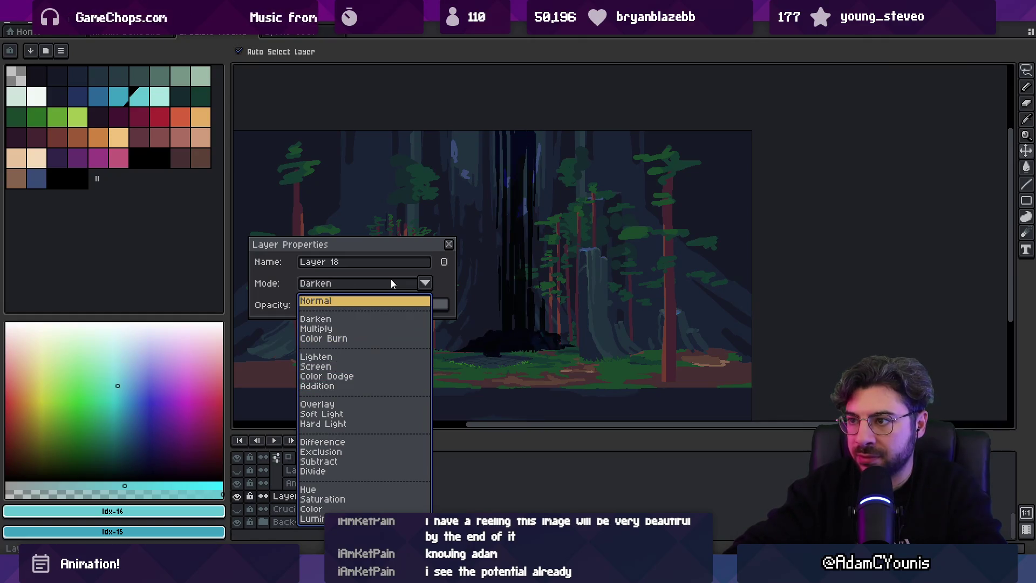
key(Down)
key(Down)
key(Down)
key(Down)
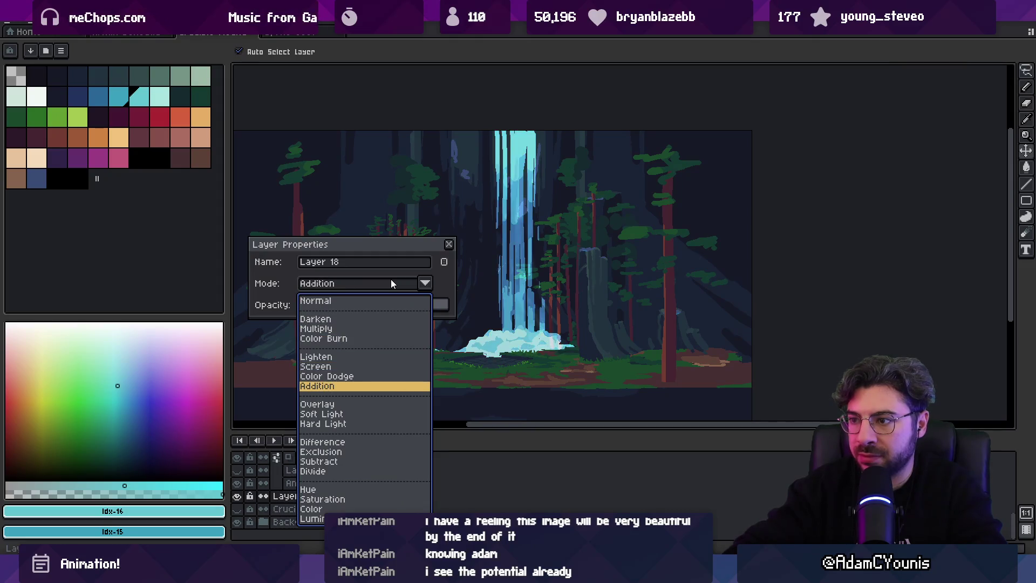
key(Return)
Set Layer 18 back to Normal blending at 100% opacity and close the dialog.
mouse_move(391, 310)
mouse_down()
mouse_move(362, 306)
mouse_move(453, 305)
mouse_up()
click(425, 282)
click(393, 290)
click(409, 283)
click(351, 302)
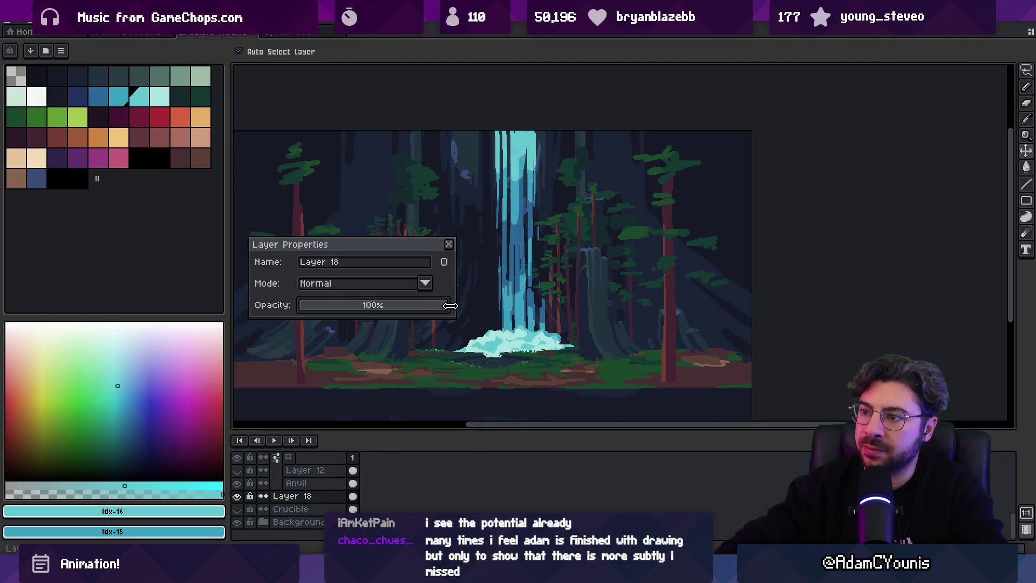
click(449, 245)
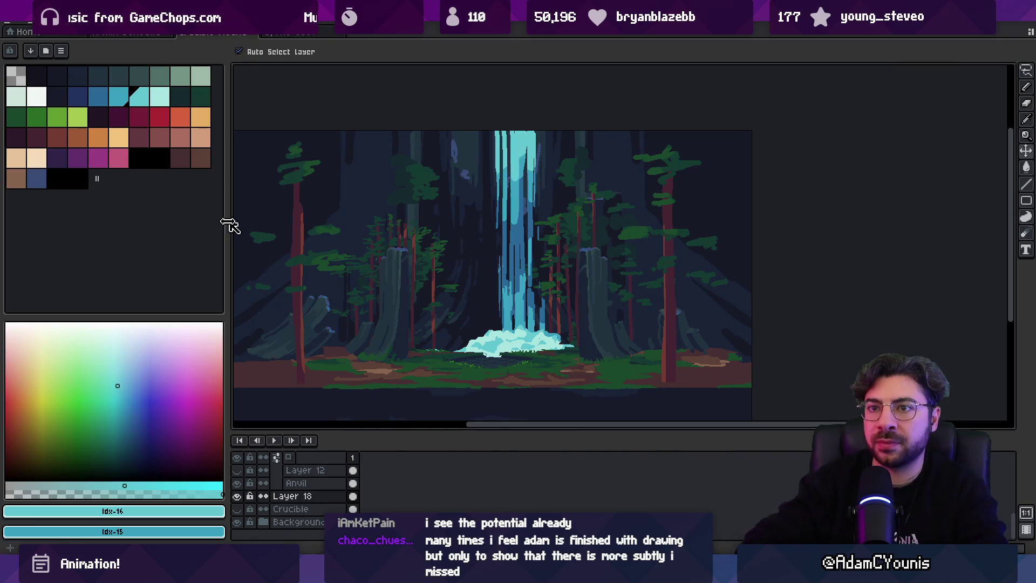
Pick a blue palette range and shade the waterfall darker from its top down to the foam.
drag(57, 97, 160, 96)
key(b)
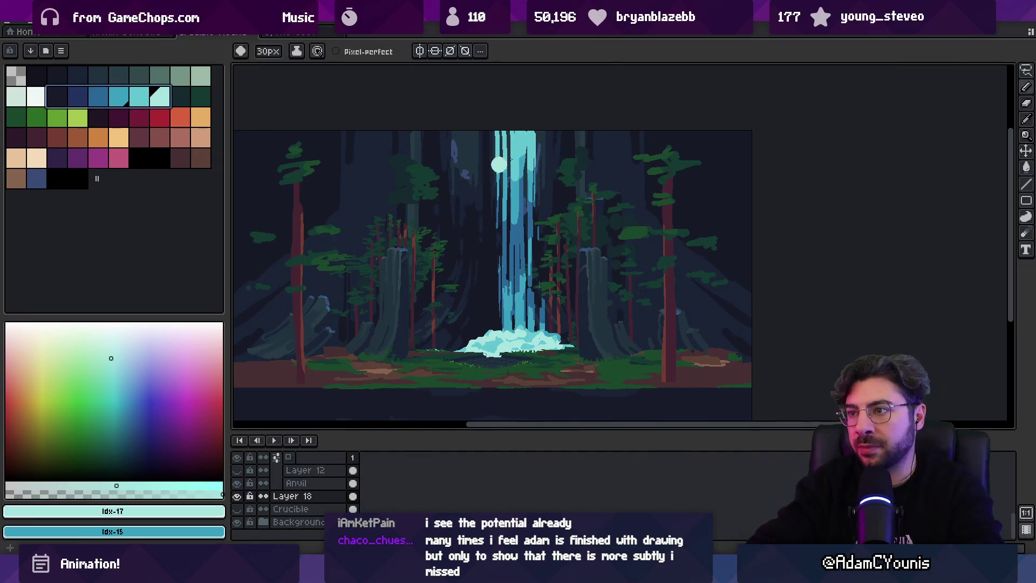
key(b)
drag(497, 145, 556, 131)
mouse_move(531, 169)
mouse_down()
mouse_move(517, 243)
mouse_move(517, 354)
mouse_up()
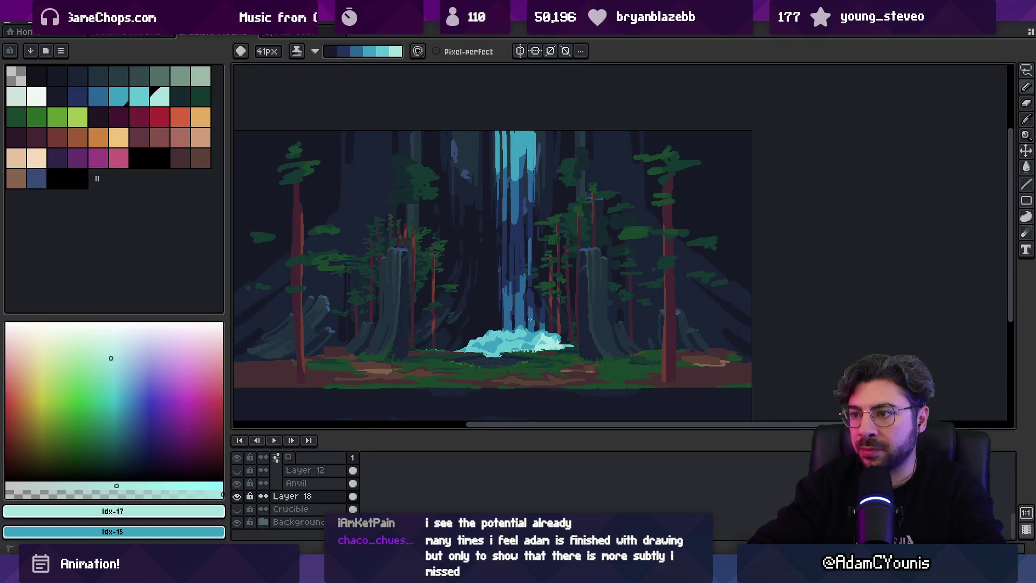
Darken the bright cyan at the waterfall's top, swapping the two shading colours with X.
key(z)
scroll(549, 286, down, 2)
scroll(547, 280, up, 1)
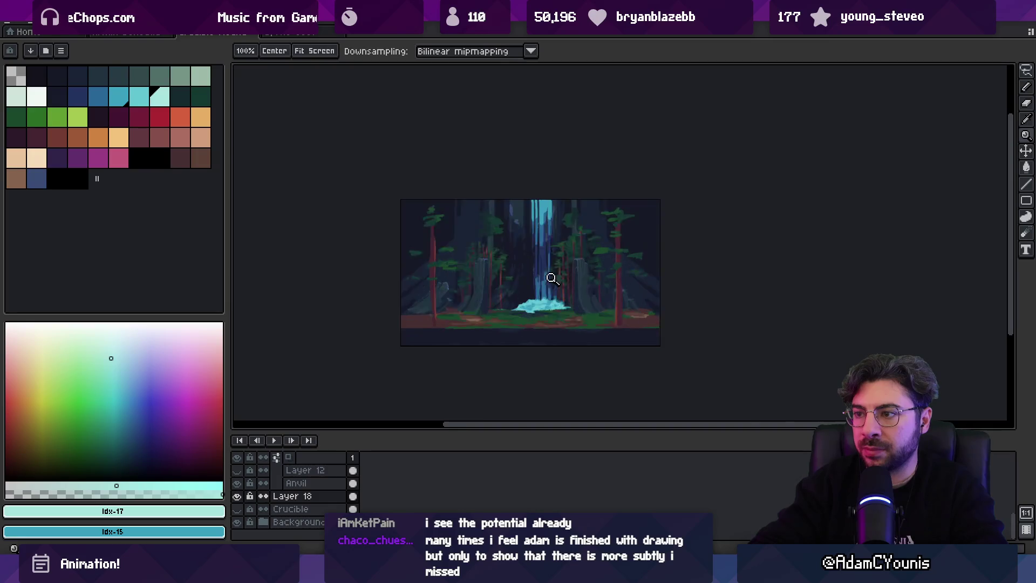
scroll(548, 281, up, 3)
scroll(540, 232, down, 3)
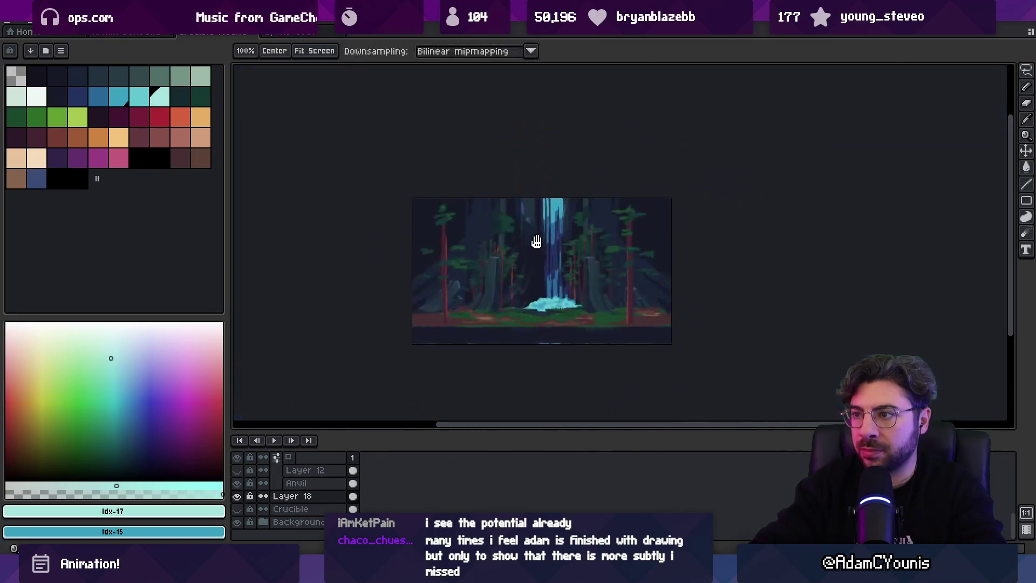
drag(539, 232, 538, 279)
key(b)
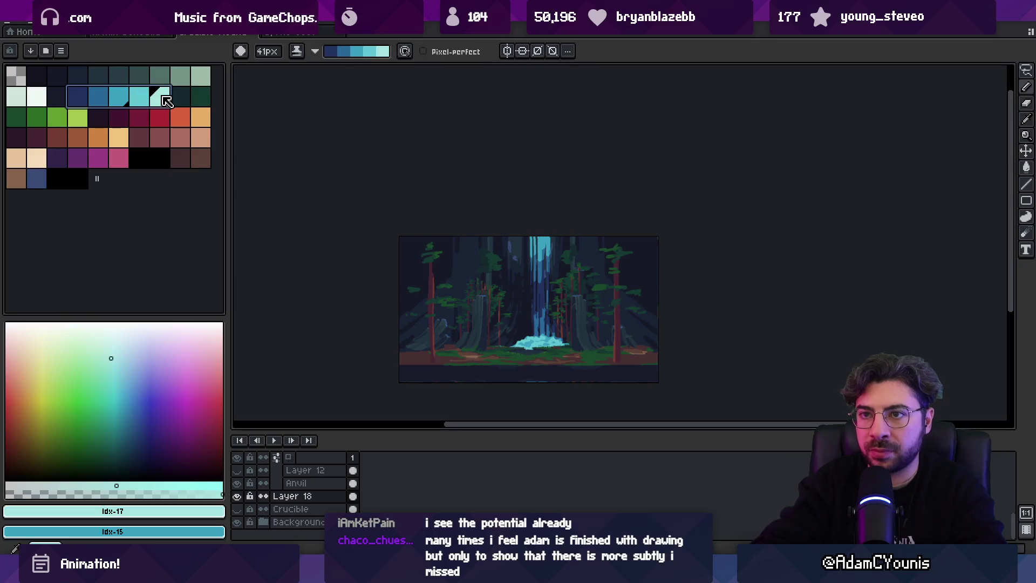
drag(558, 241, 549, 222)
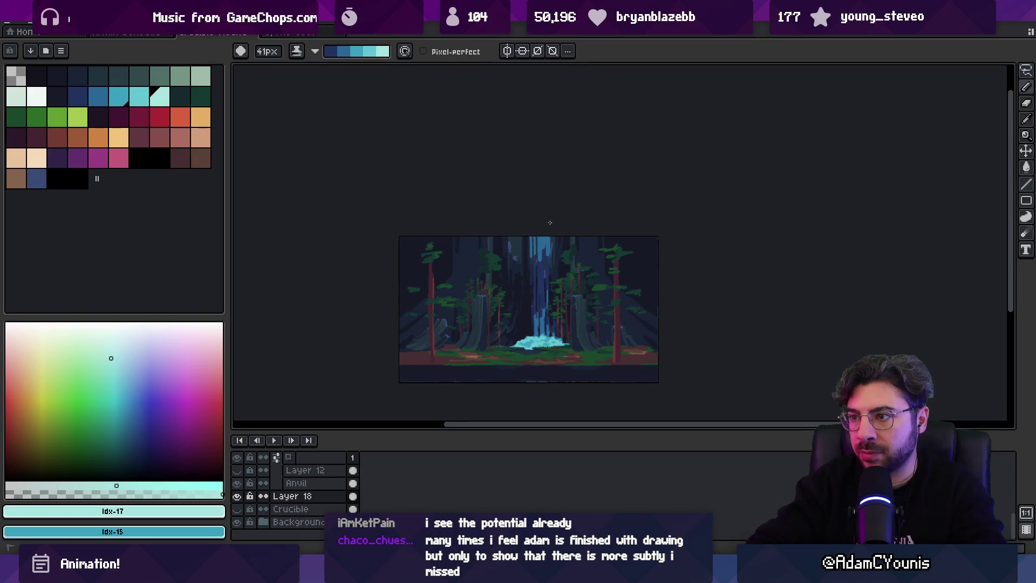
key(x)
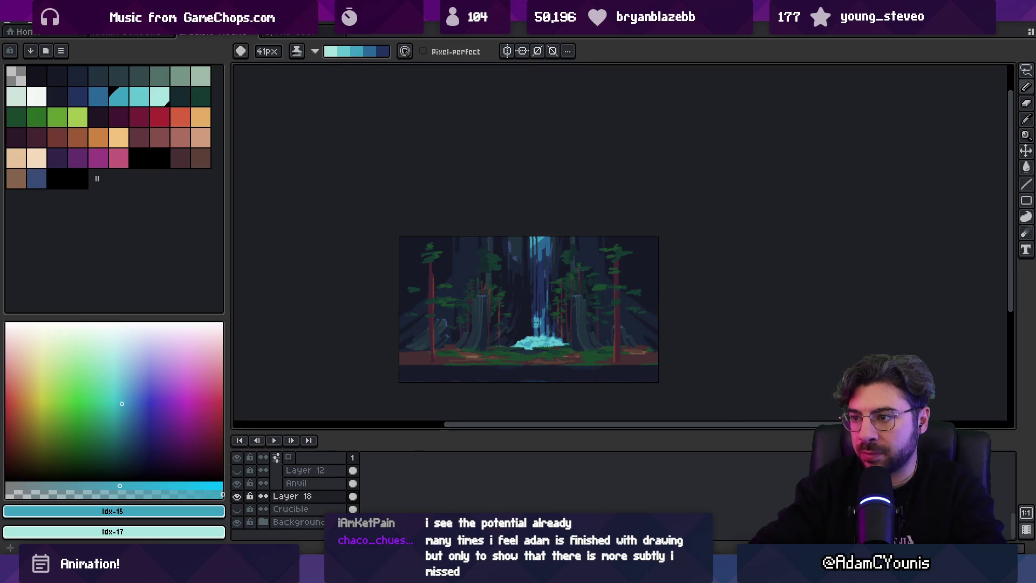
key(x)
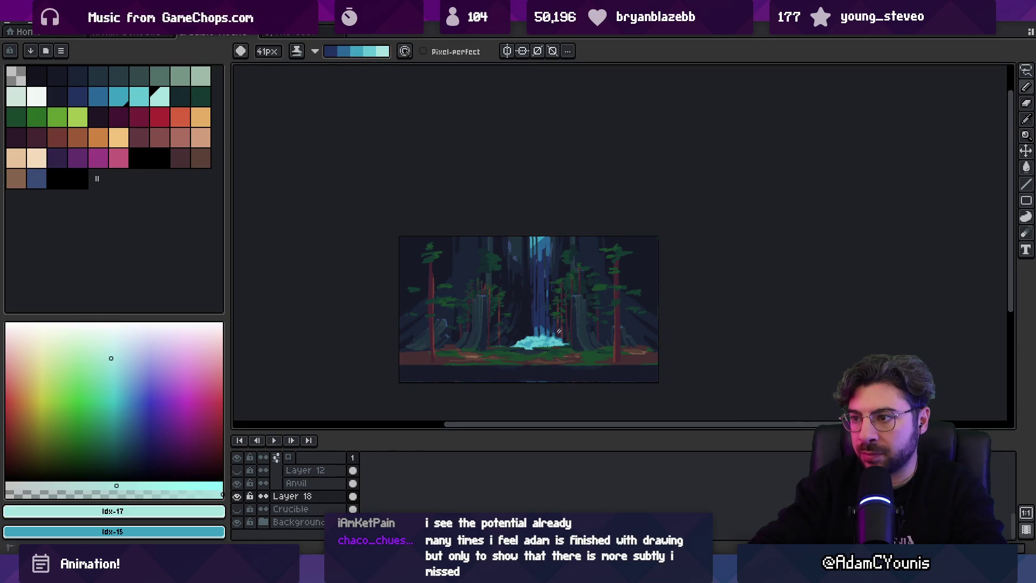
key(x)
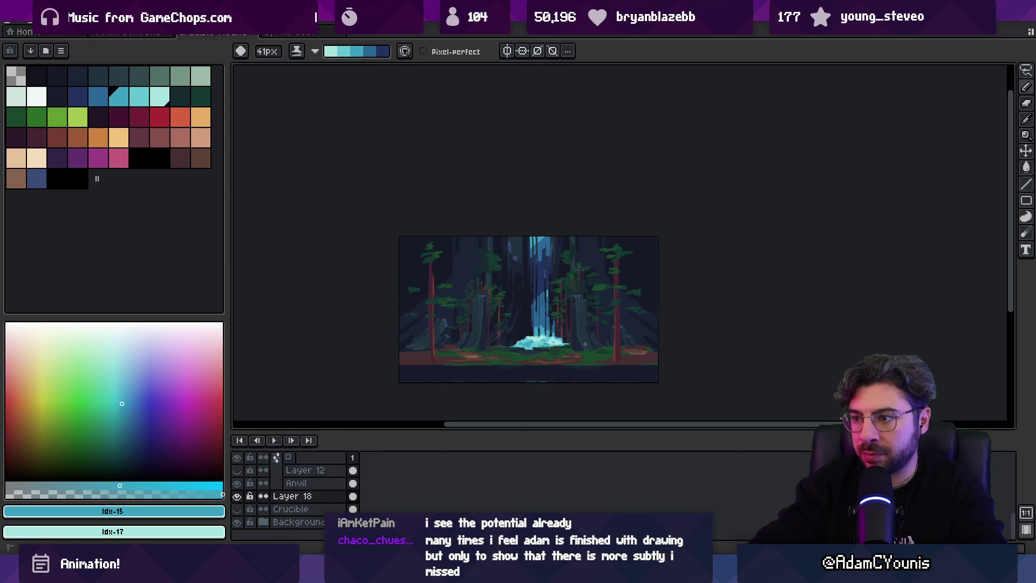
key(x)
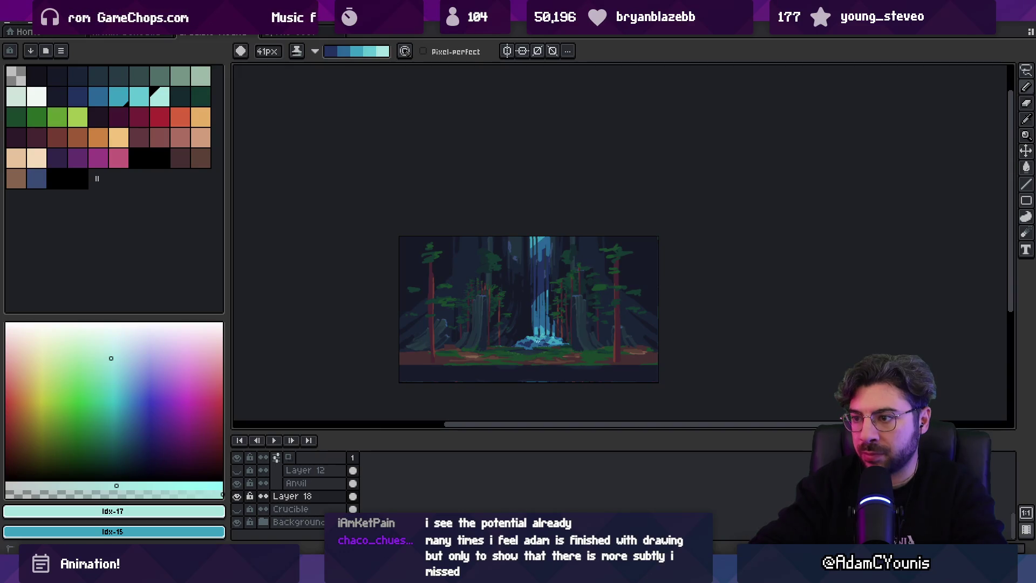
key(z)
scroll(566, 324, down, 1)
Draw a rectangular marquee around the waterfall and bring up the Edit menu.
scroll(555, 308, up, 3)
scroll(555, 294, down, 1)
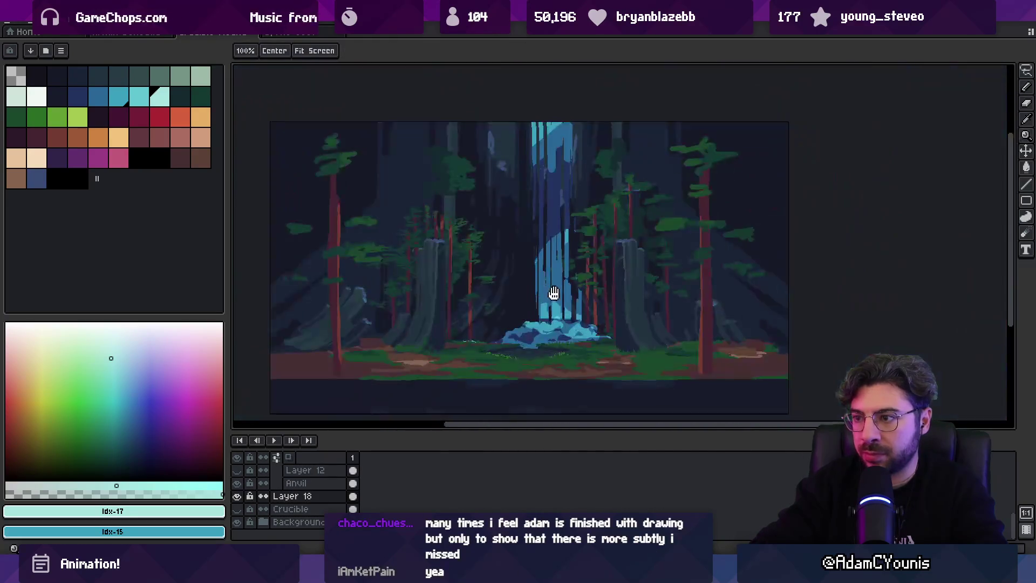
key(v)
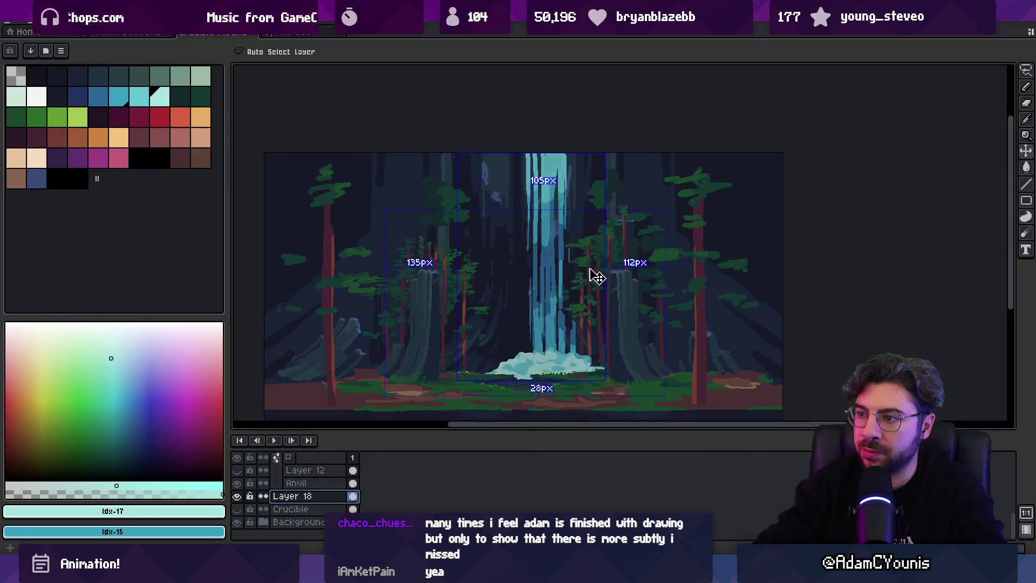
key(z)
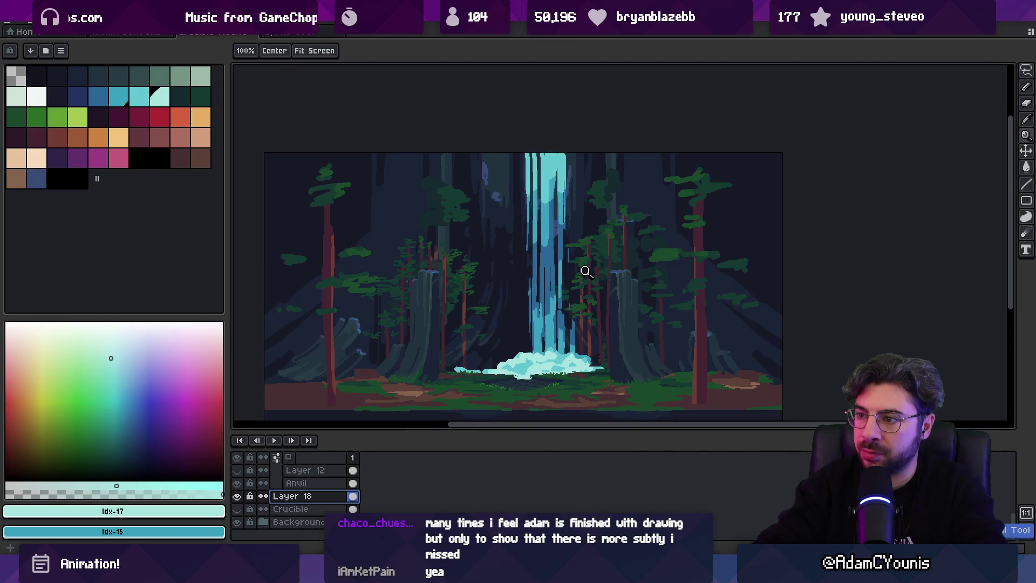
key(v)
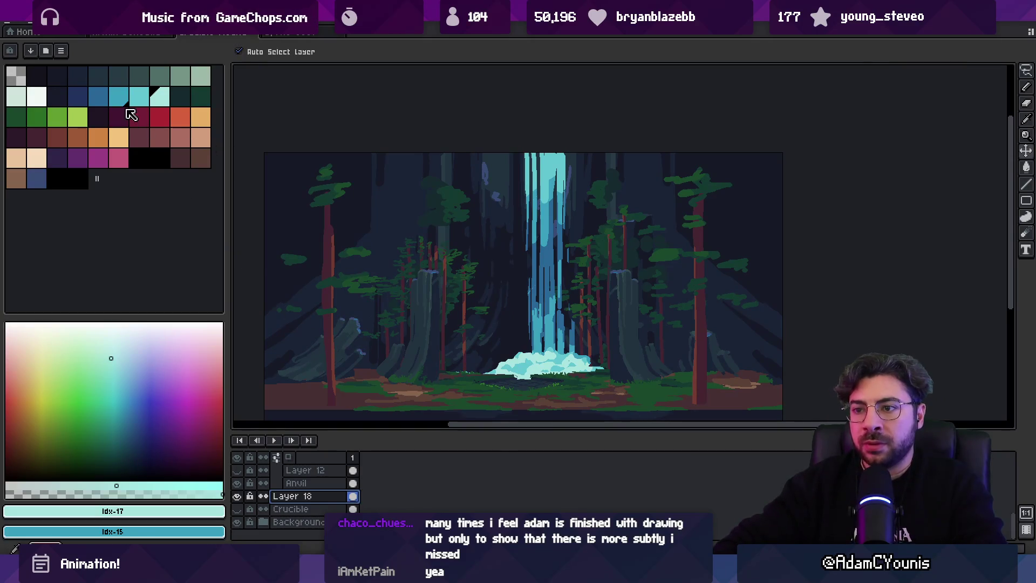
key(m)
drag(441, 393, 618, 152)
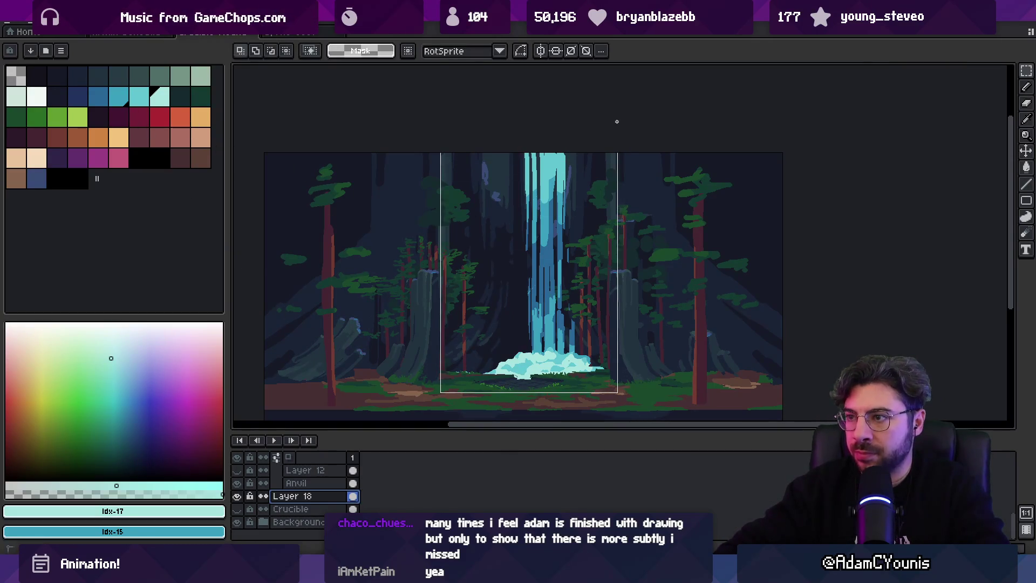
click(34, 25)
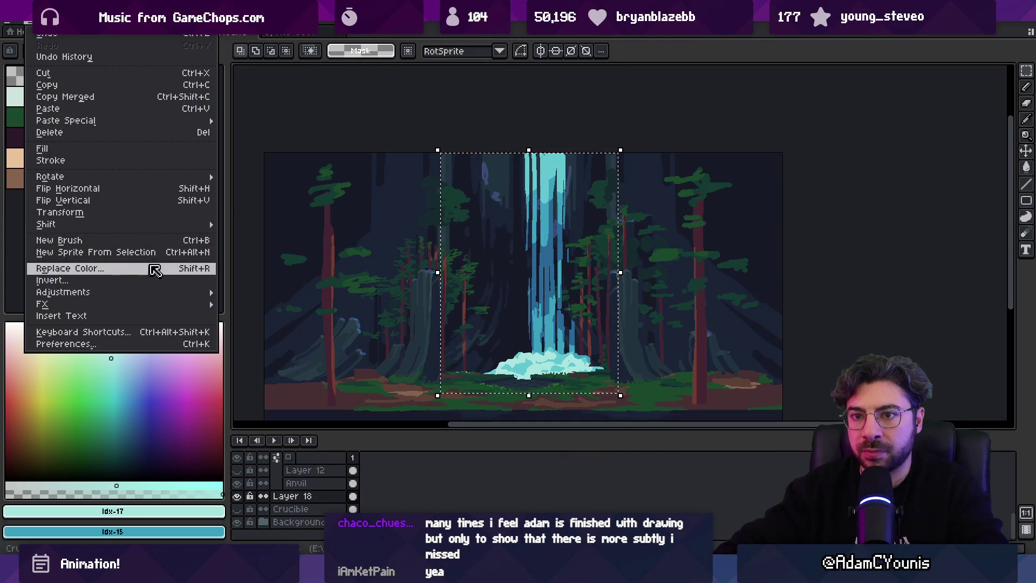
Apply Hue/Saturation to the selected waterfall with hue 9, saturation -49 and lightness 2.
mouse_move(62, 24)
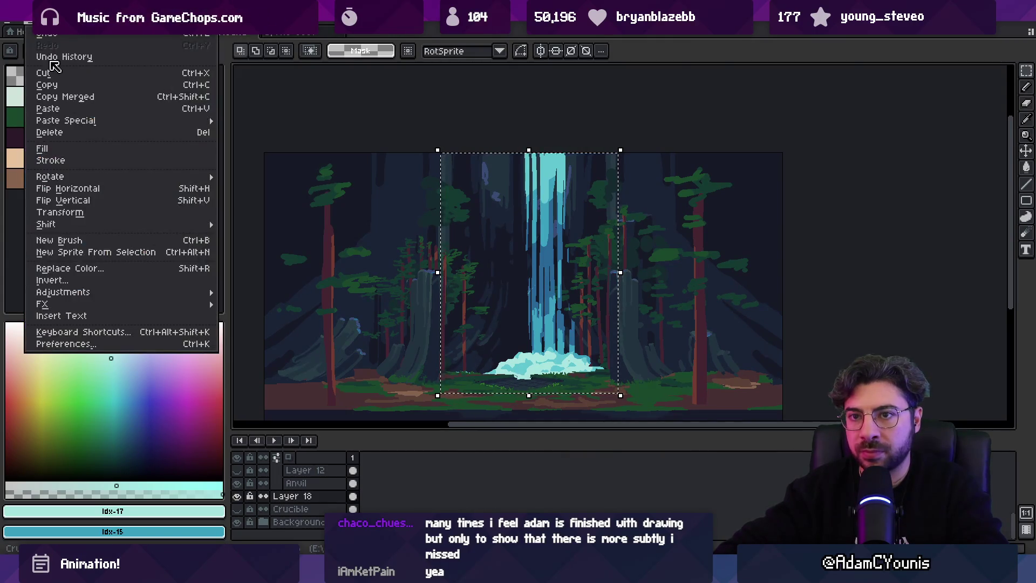
mouse_move(108, 292)
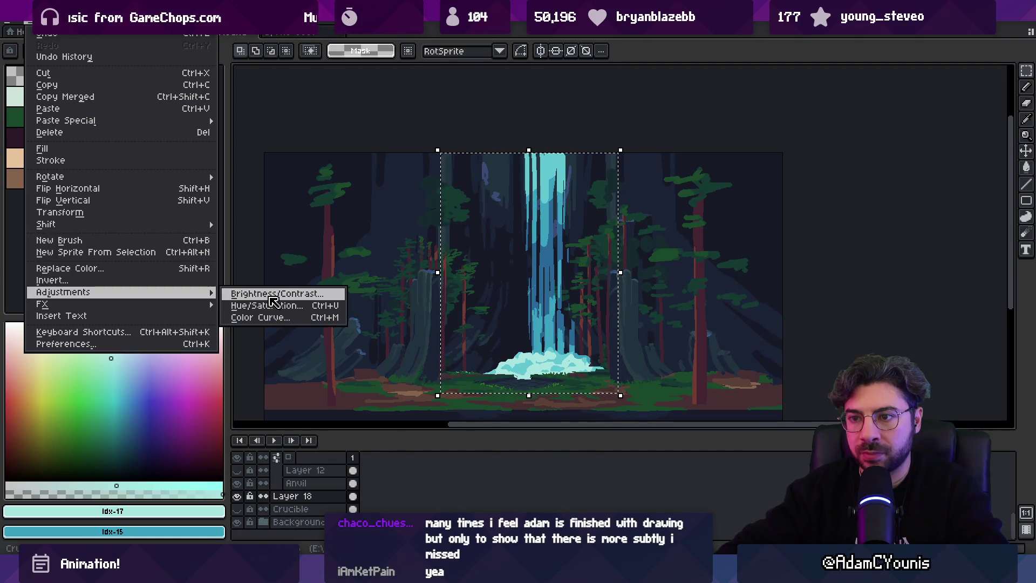
click(267, 305)
click(802, 241)
drag(804, 244, 782, 245)
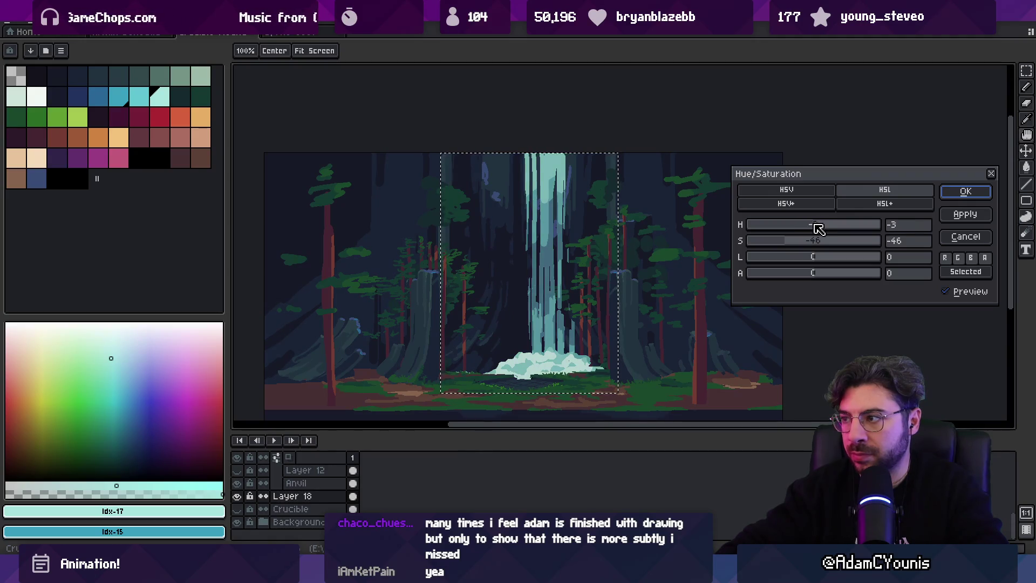
drag(812, 257, 801, 258)
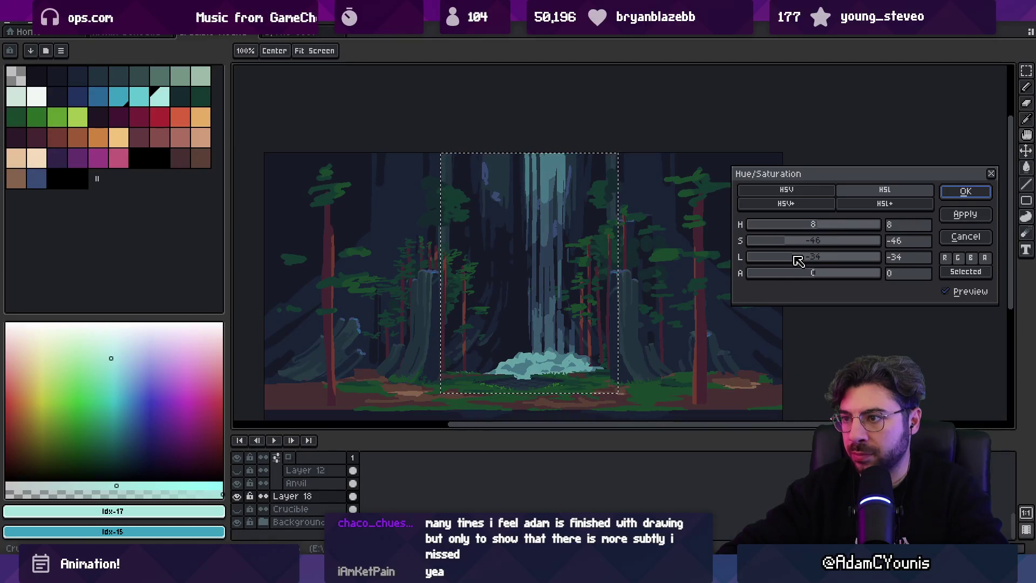
mouse_move(804, 274)
mouse_down()
mouse_move(792, 278)
mouse_move(906, 278)
mouse_up()
mouse_move(791, 247)
mouse_down()
mouse_move(871, 241)
mouse_move(789, 245)
mouse_move(804, 244)
mouse_up()
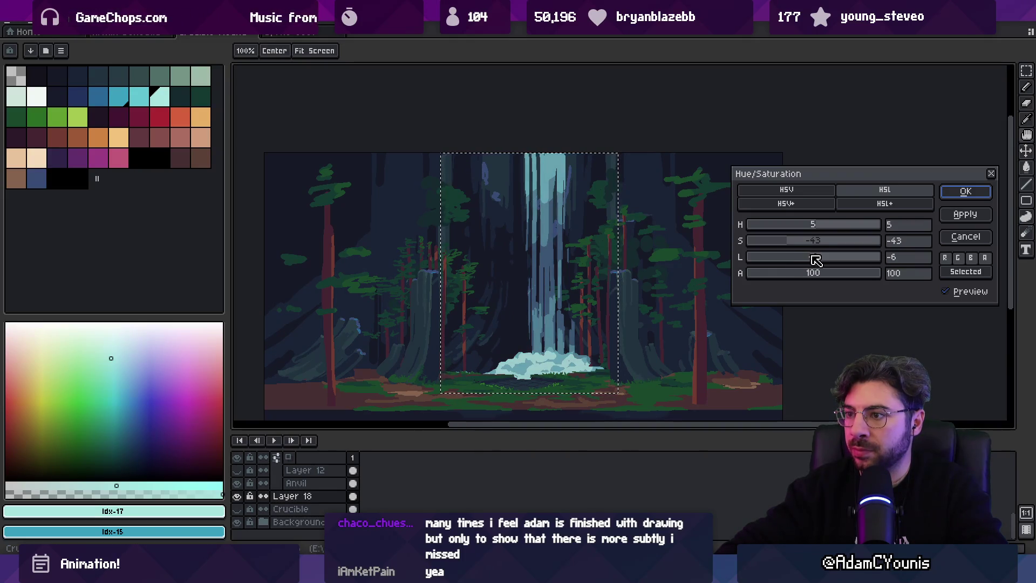
drag(808, 245, 785, 243)
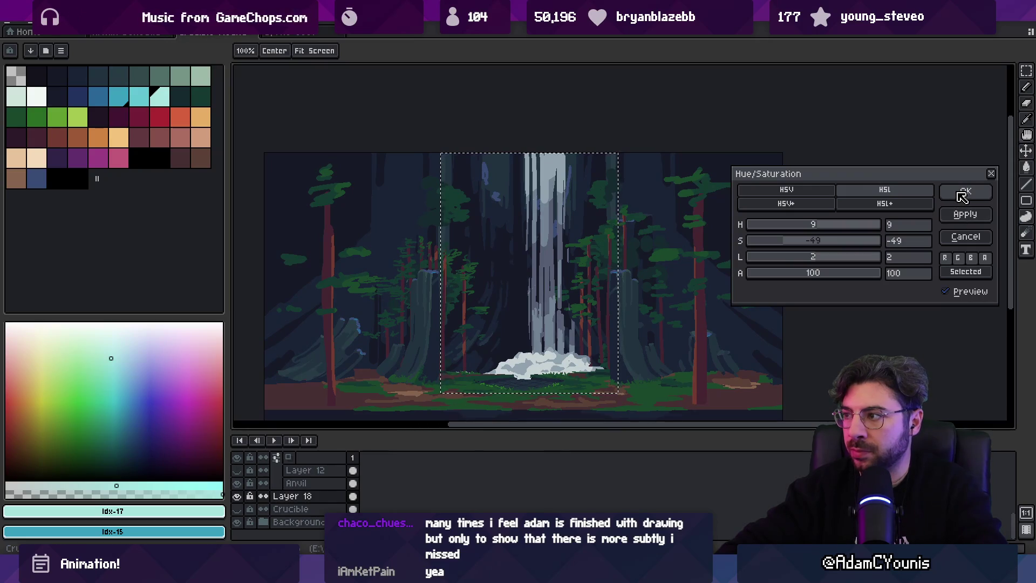
click(963, 194)
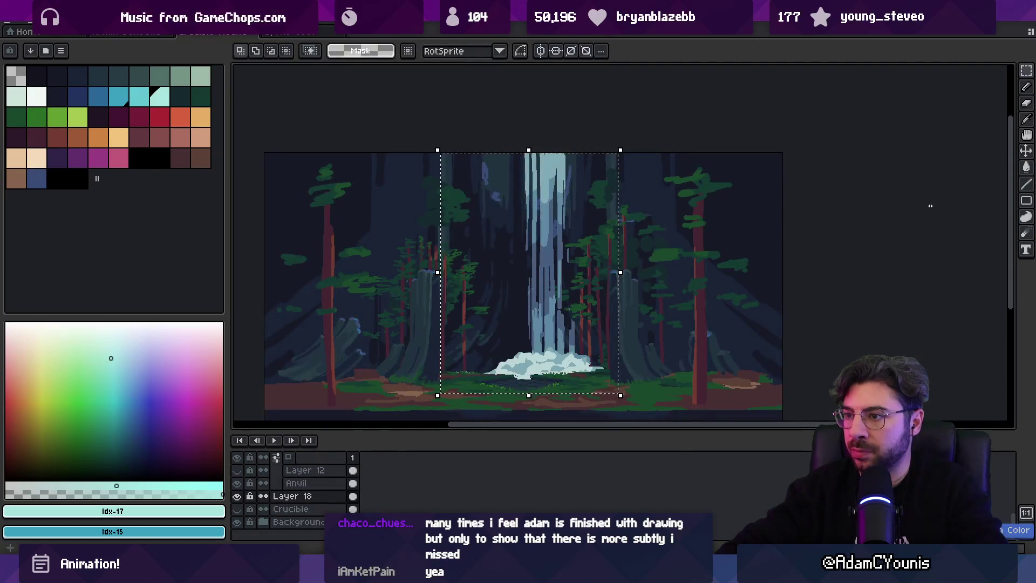
Stretch the waterfall downward so it reaches the forest floor.
scroll(557, 243, down, 2)
scroll(557, 290, up, 2)
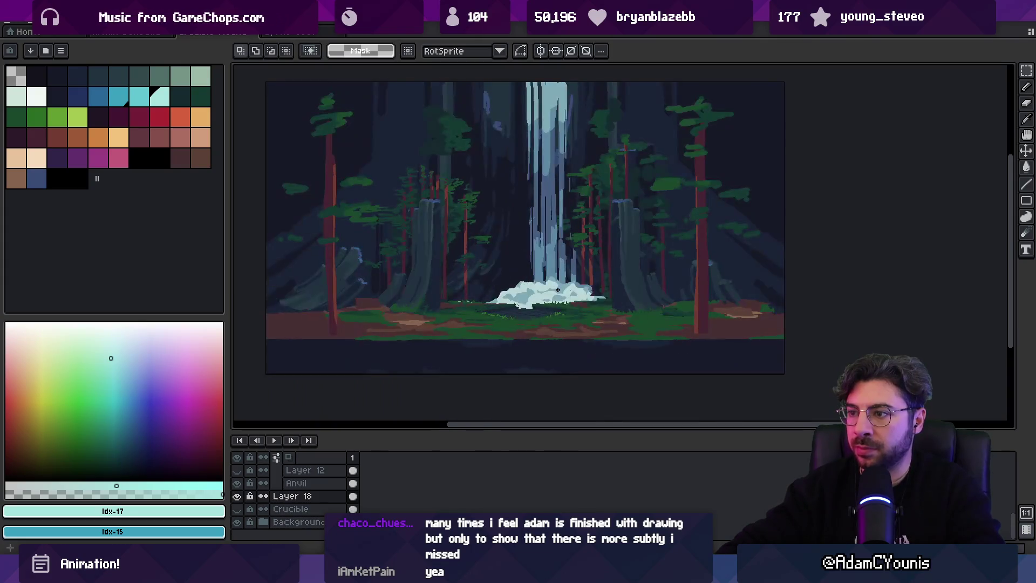
key(v)
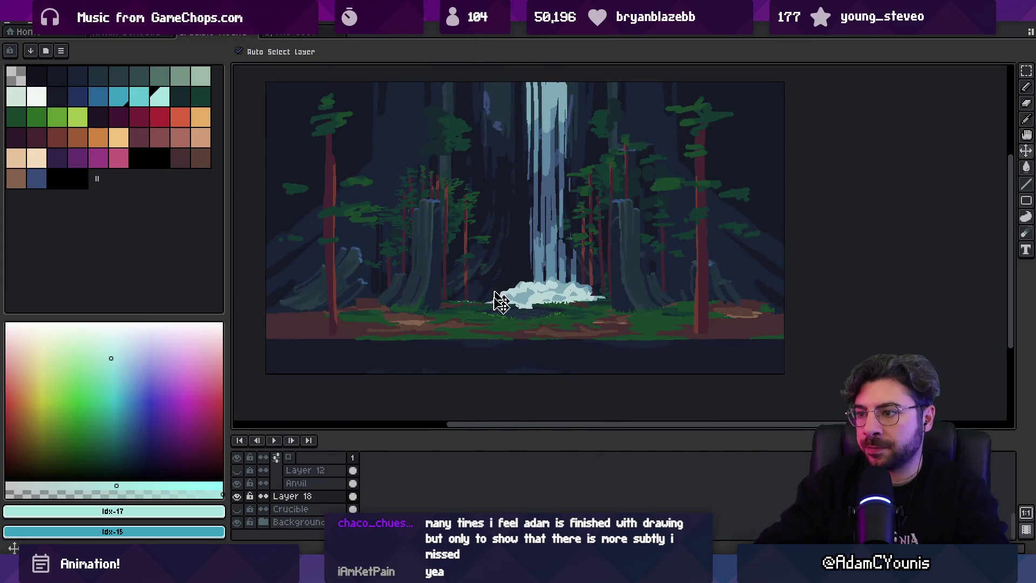
key(m)
mouse_move(473, 327)
mouse_down()
mouse_move(620, 275)
mouse_move(574, 322)
mouse_up()
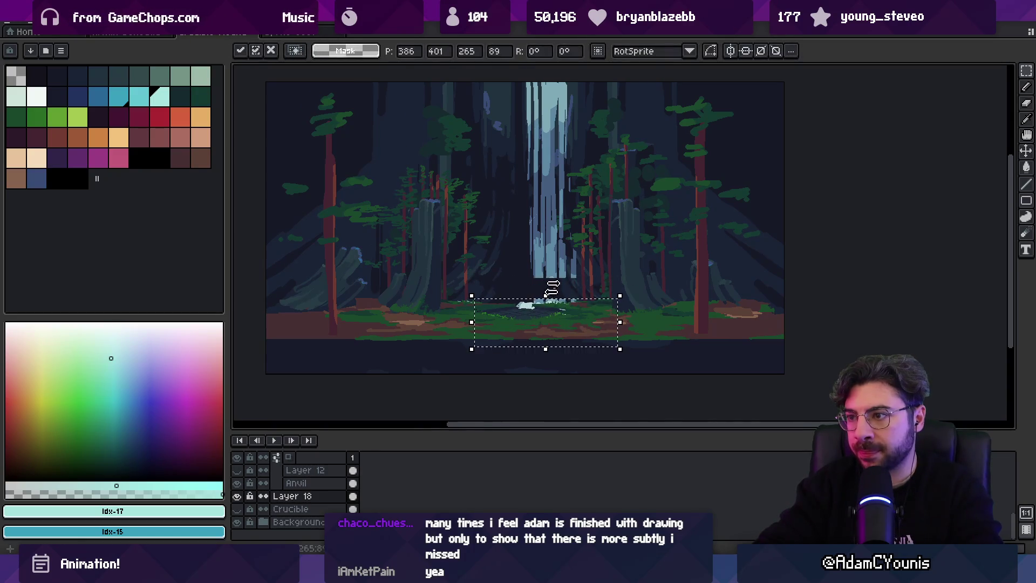
key(ctrl+d)
drag(593, 285, 516, 118)
drag(555, 285, 555, 312)
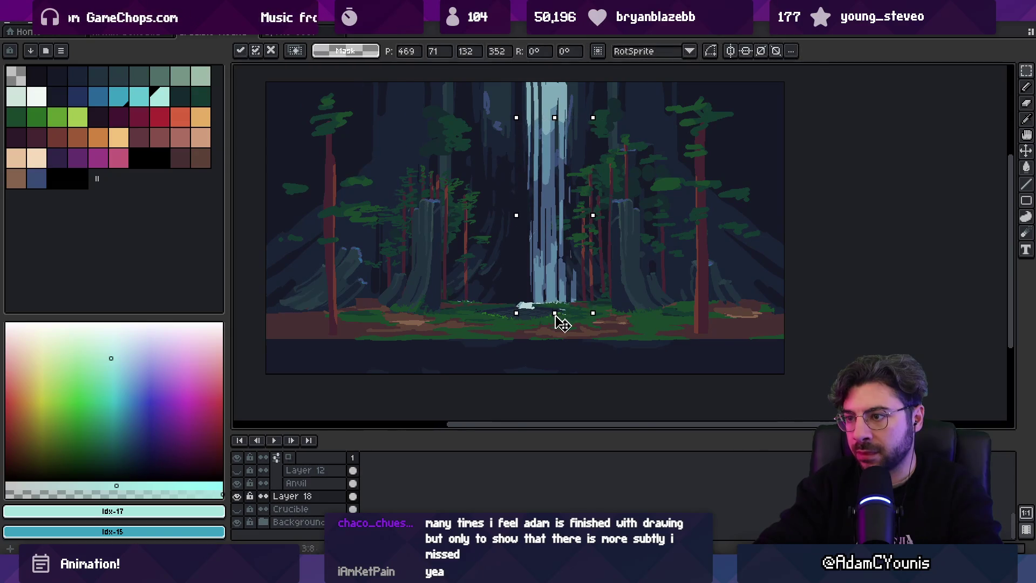
key(b)
Add small pale splash flecks at the waterfall's base with a 1px brush.
alt+click(529, 303)
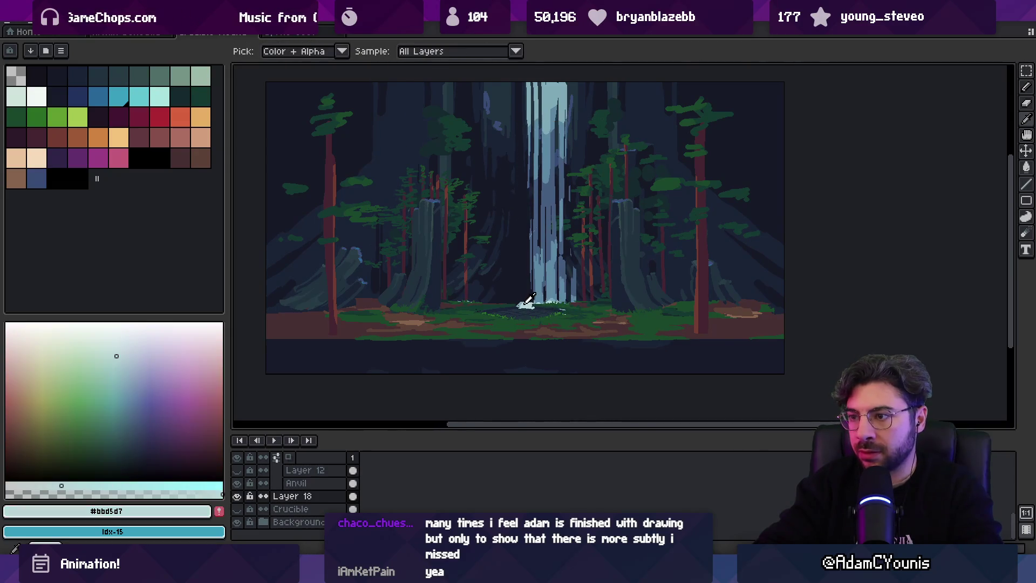
drag(498, 291, 464, 286)
key(ctrl+z)
key(z)
scroll(578, 276, down, 3)
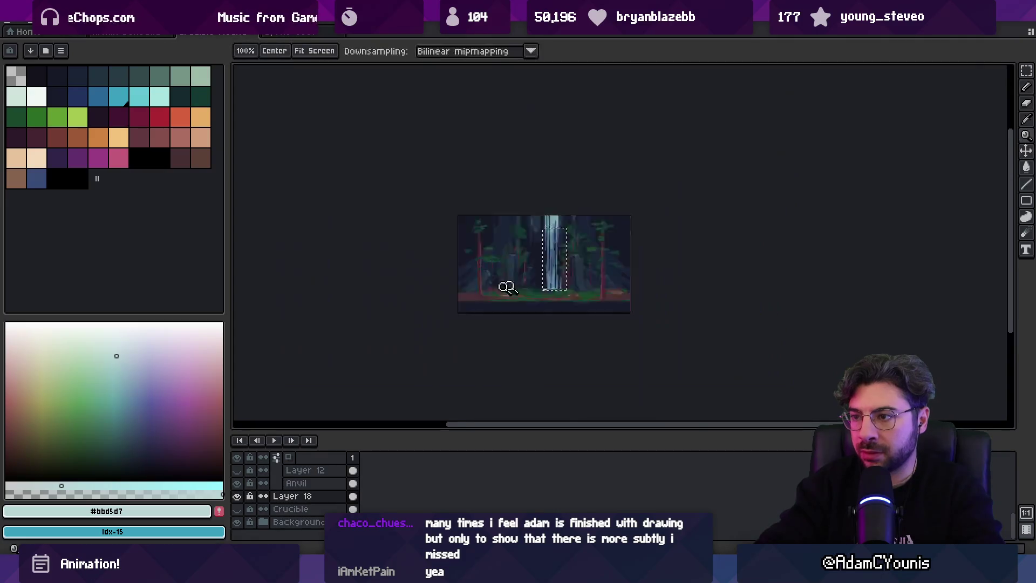
scroll(578, 276, up, 3)
key(b)
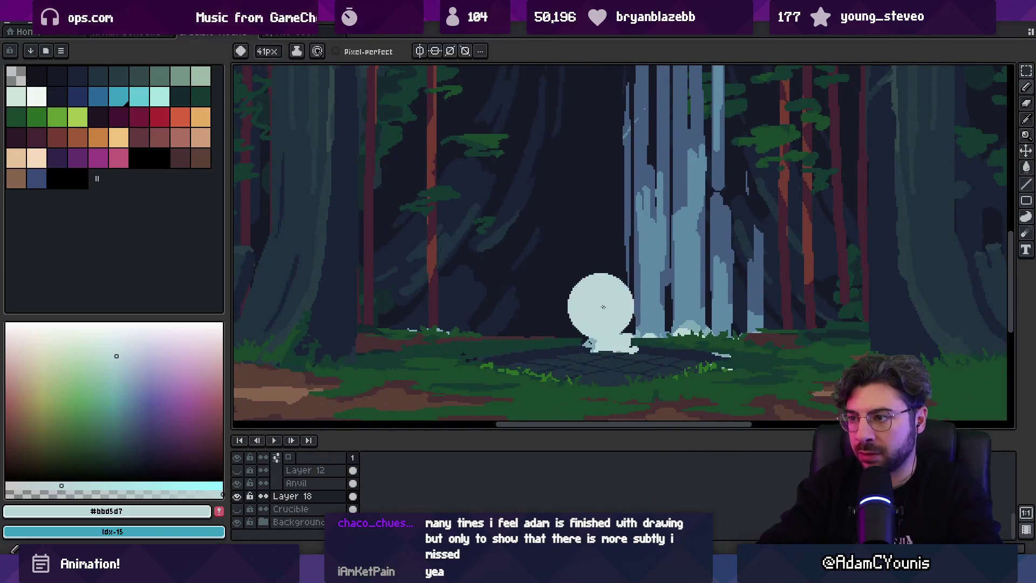
key(minus)
key(minus)
key(minus)
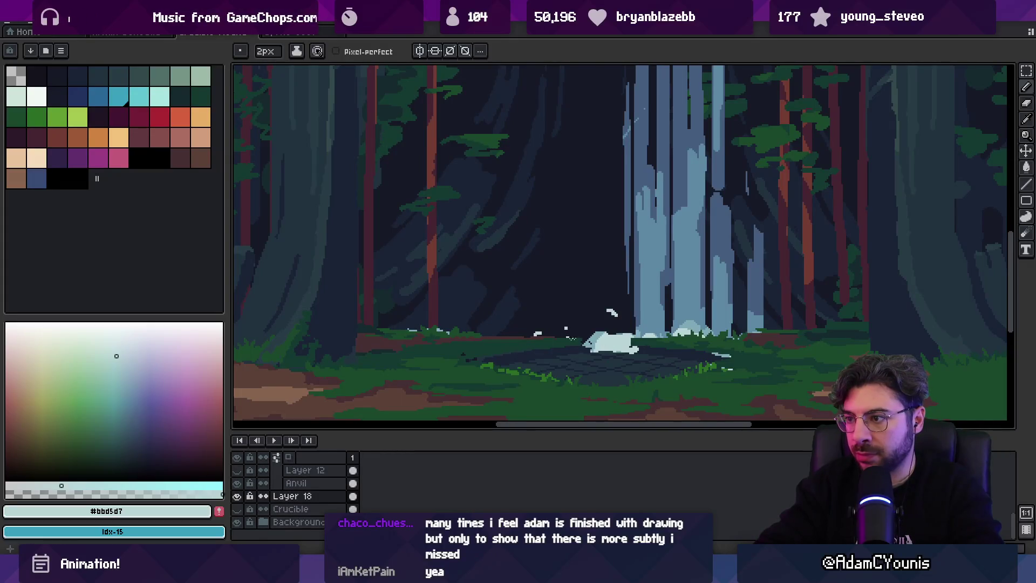
scroll(566, 338, right, 5)
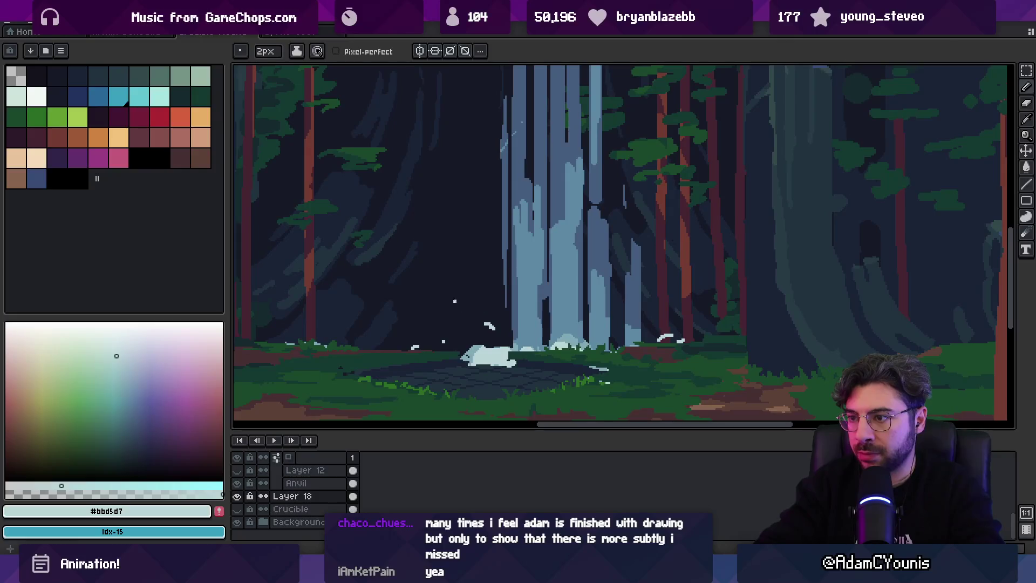
drag(356, 334, 367, 331)
Erase the stray white blob in the pool and sample the waterfall's mid-blue.
key(v)
scroll(505, 358, down, 3)
scroll(505, 359, up, 3)
key(e)
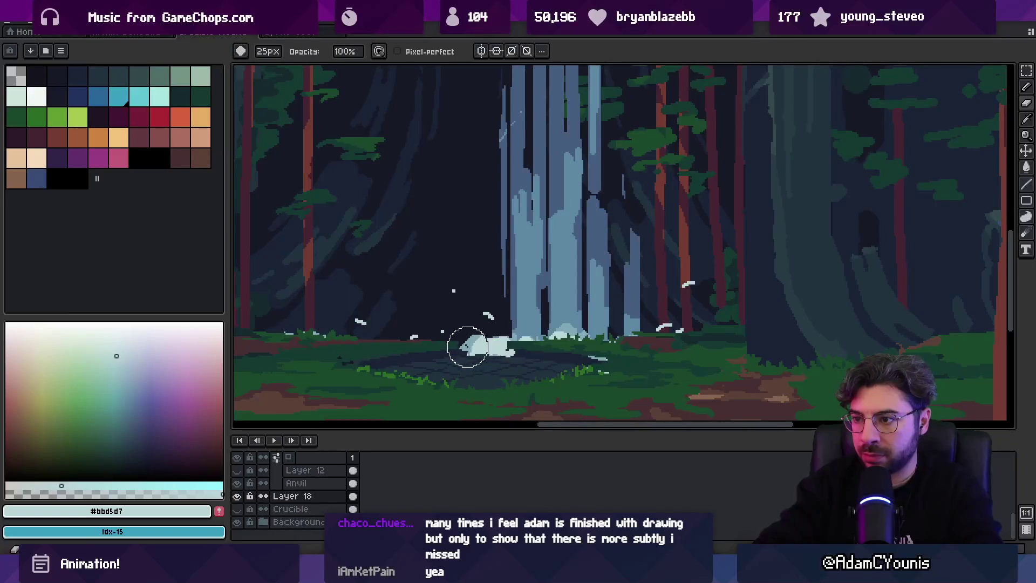
mouse_move(479, 353)
mouse_down()
mouse_move(467, 351)
mouse_move(492, 337)
mouse_up()
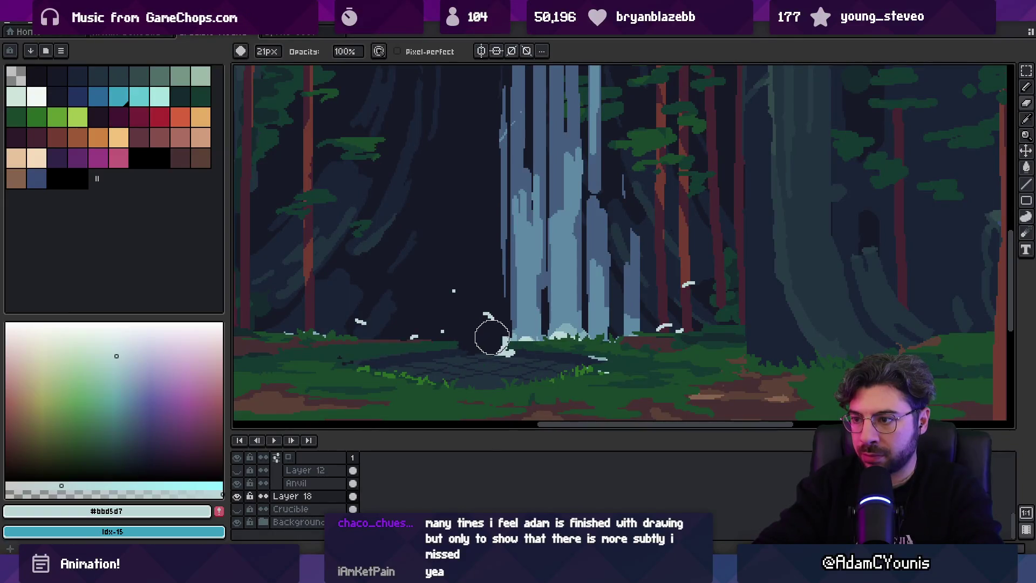
alt+click(518, 324)
key(b)
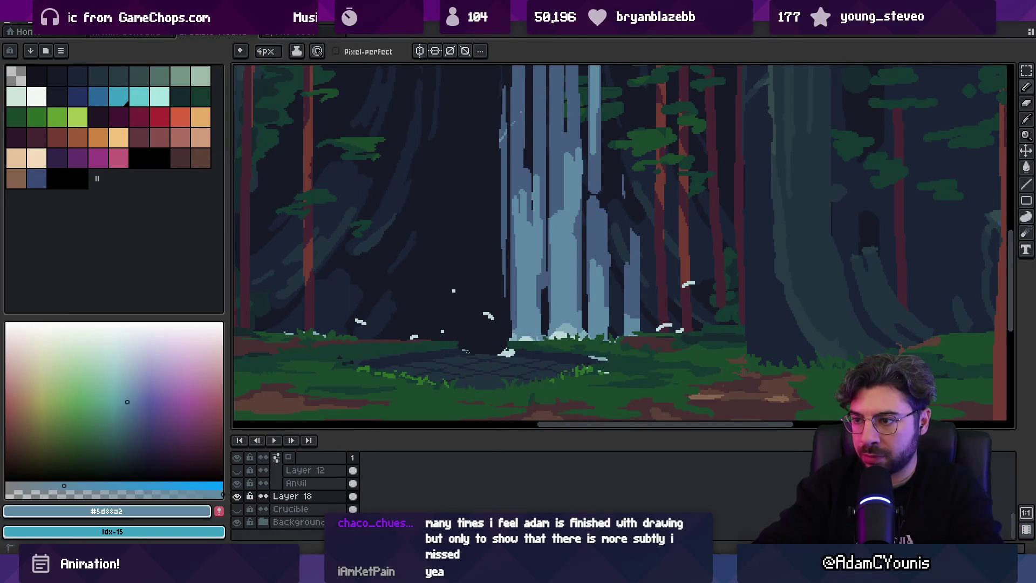
key(z)
scroll(510, 345, down, 3)
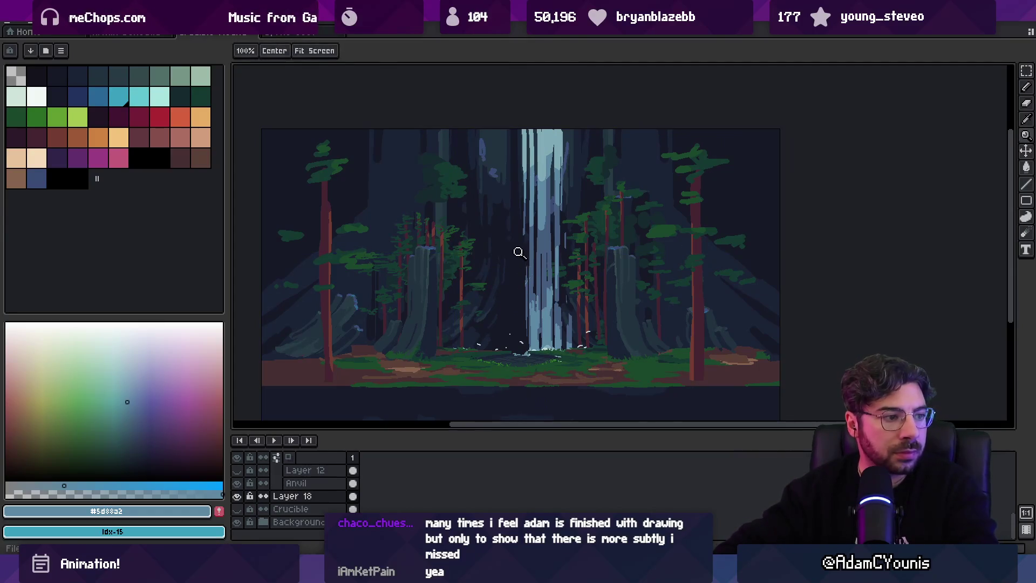
Draw light blue vertical streaks down the waterfall with a 2px pencil.
scroll(533, 239, up, 2)
key(v)
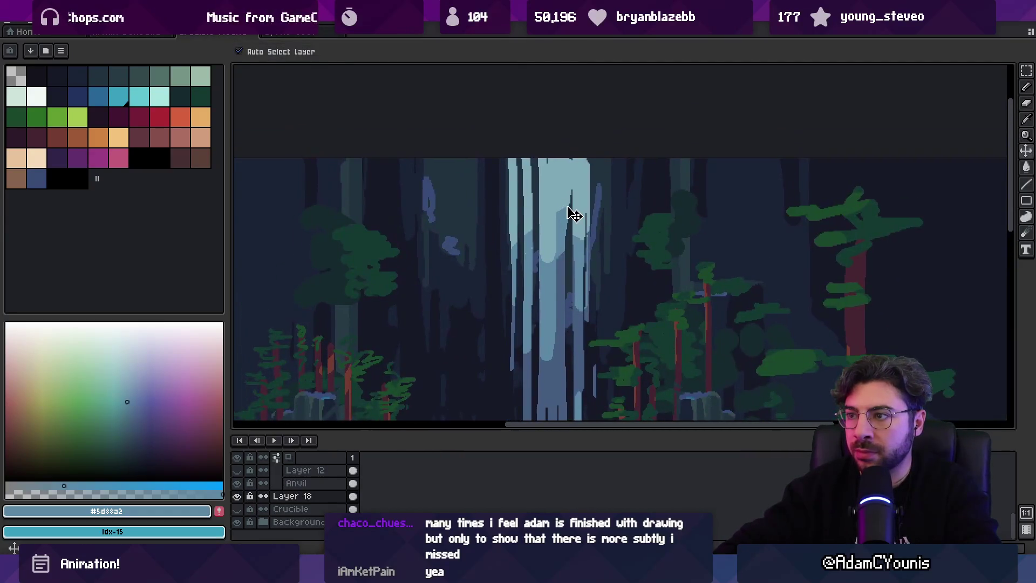
click(160, 97)
key(b)
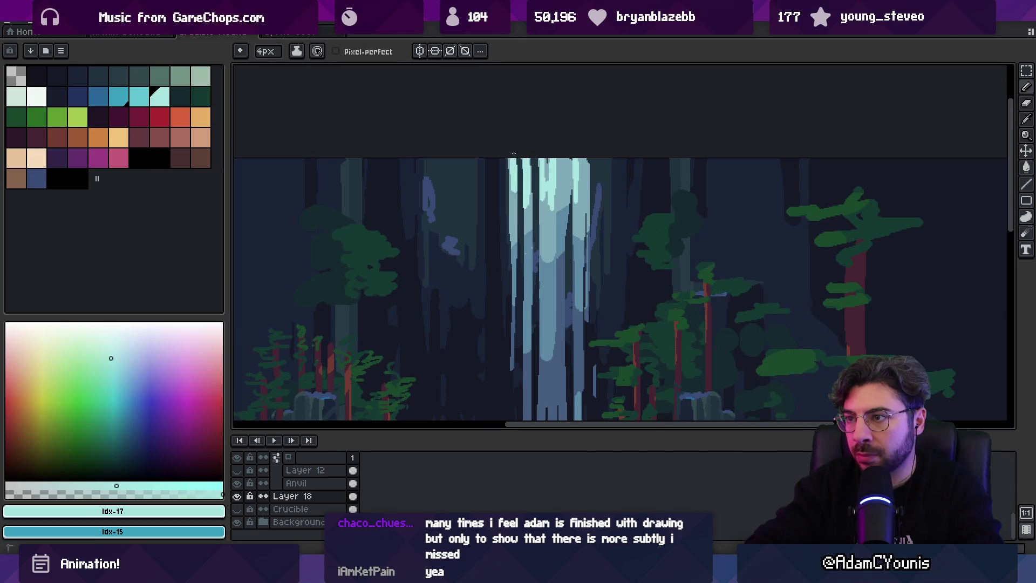
scroll(556, 152, down, 3)
scroll(551, 230, up, 5)
alt+click(552, 215)
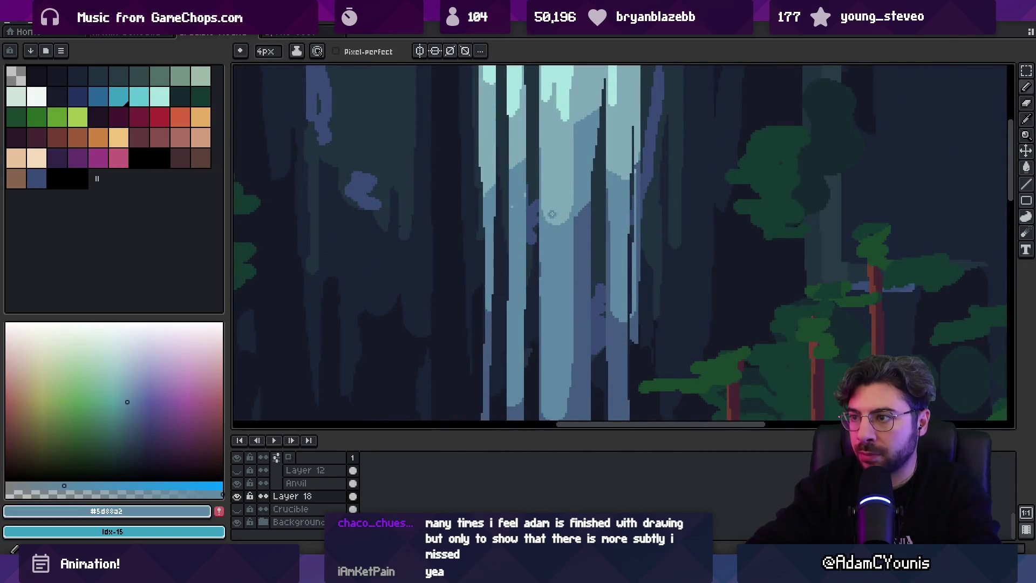
alt+click(554, 195)
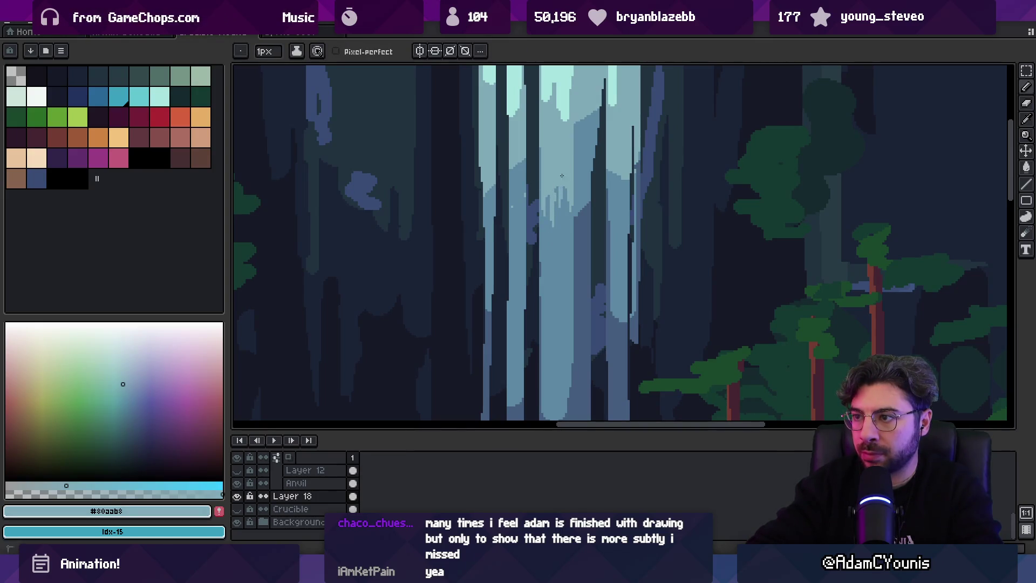
key(plus)
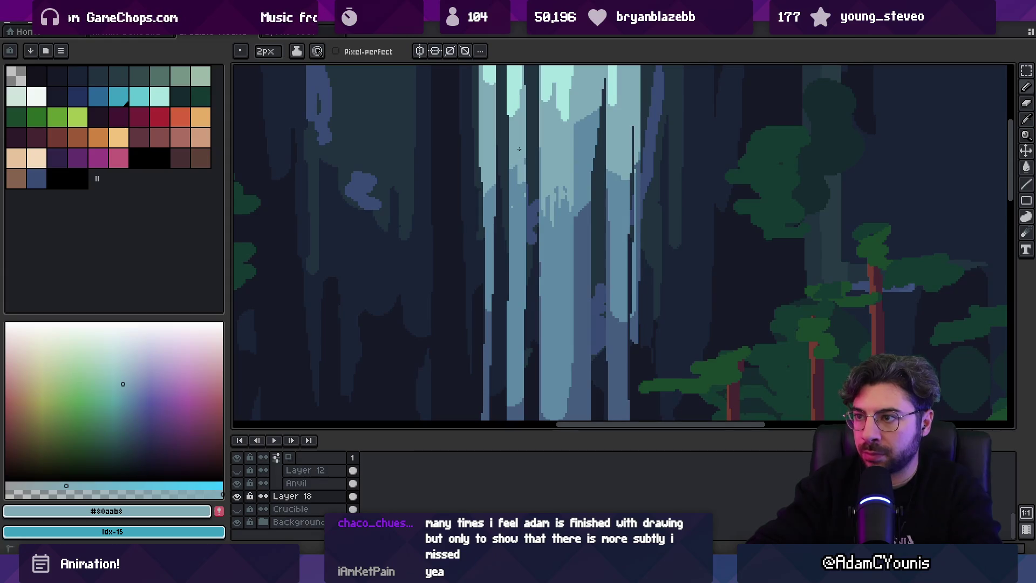
drag(550, 245, 550, 327)
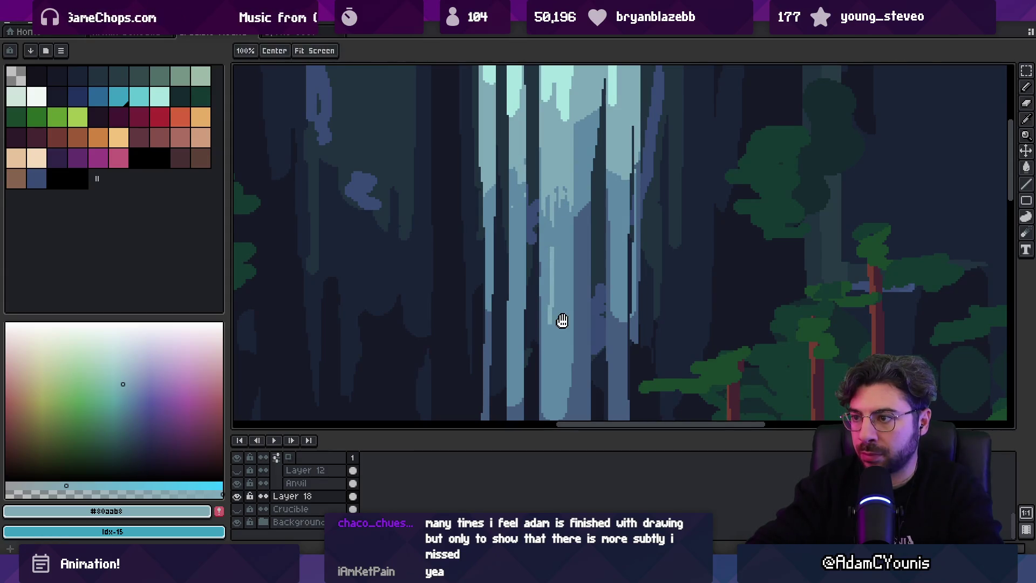
scroll(548, 227, down, 1)
key(ctrl+z)
drag(550, 211, 552, 240)
drag(556, 241, 558, 272)
drag(558, 195, 561, 285)
key(ctrl+z)
drag(564, 240, 567, 318)
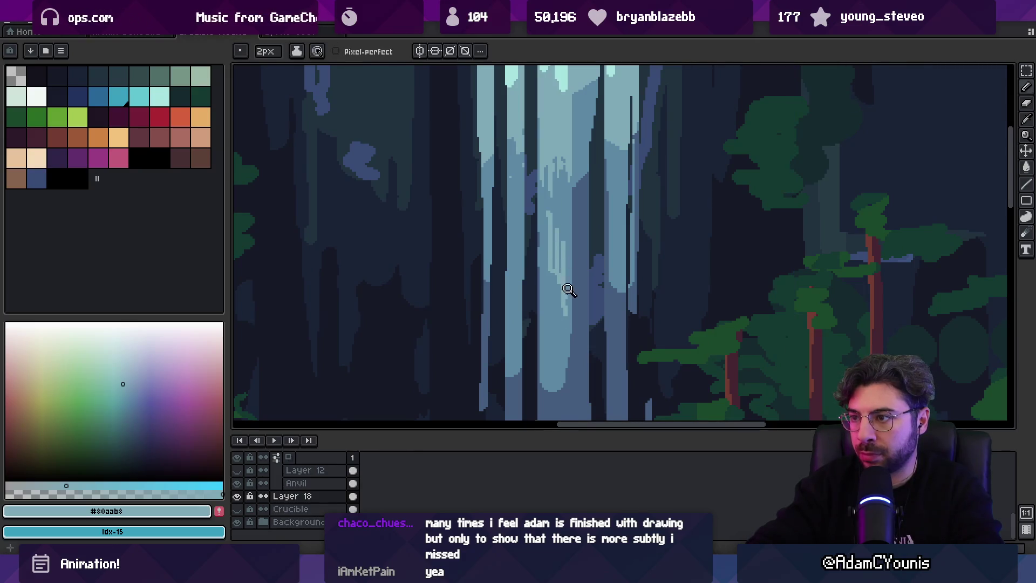
Add dark blue vertical streaks through the waterfall, mixing in a mid-blue one.
key(z)
scroll(594, 229, down, 1)
scroll(594, 230, down, 1)
scroll(597, 248, up, 2)
scroll(574, 342, up, 1)
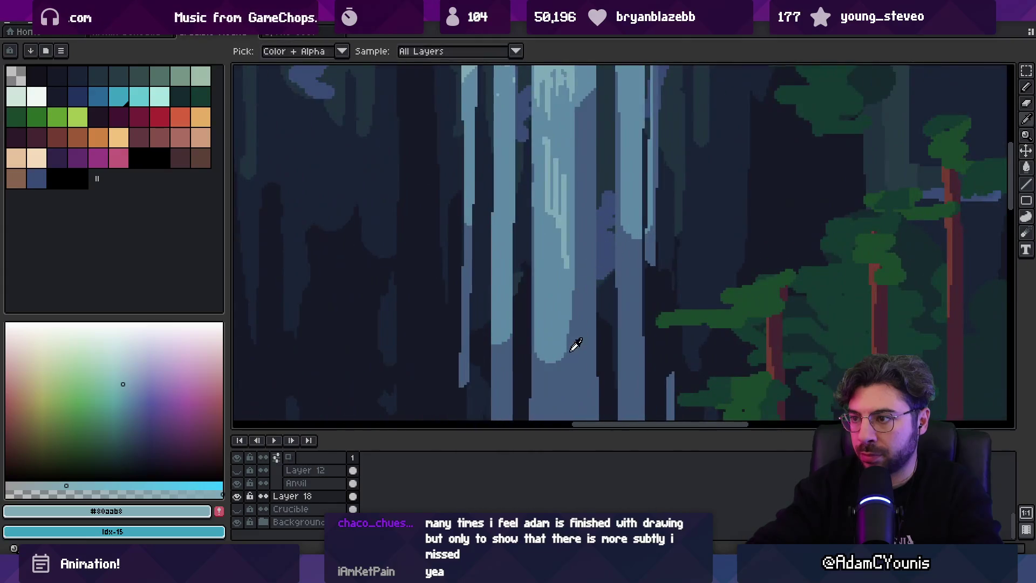
alt+click(573, 340)
scroll(572, 338, up, 1)
key(b)
mouse_move(577, 265)
mouse_down()
mouse_move(576, 300)
mouse_move(567, 243)
mouse_move(571, 330)
mouse_up()
alt+click(567, 244)
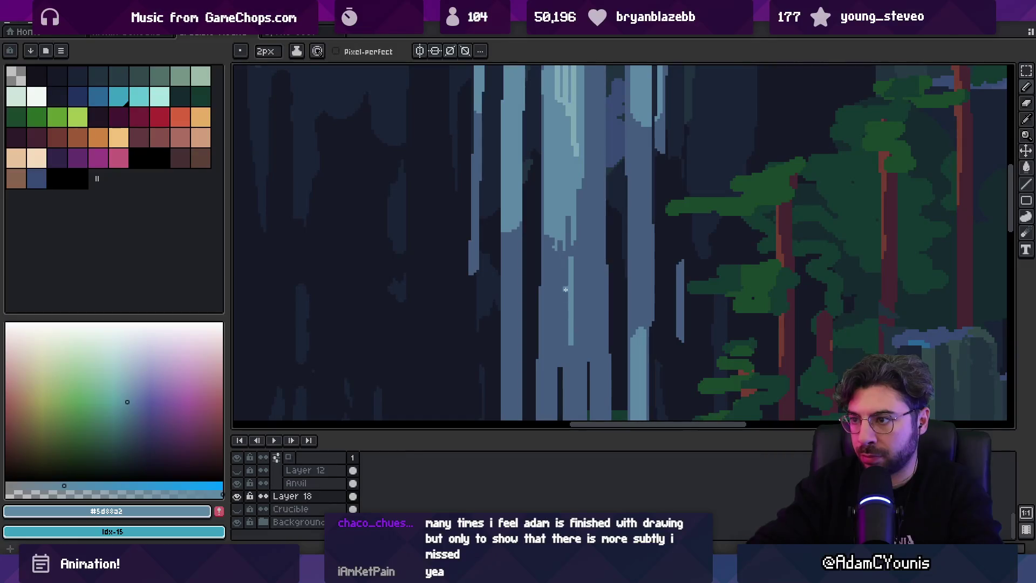
key(z)
scroll(562, 227, down, 3)
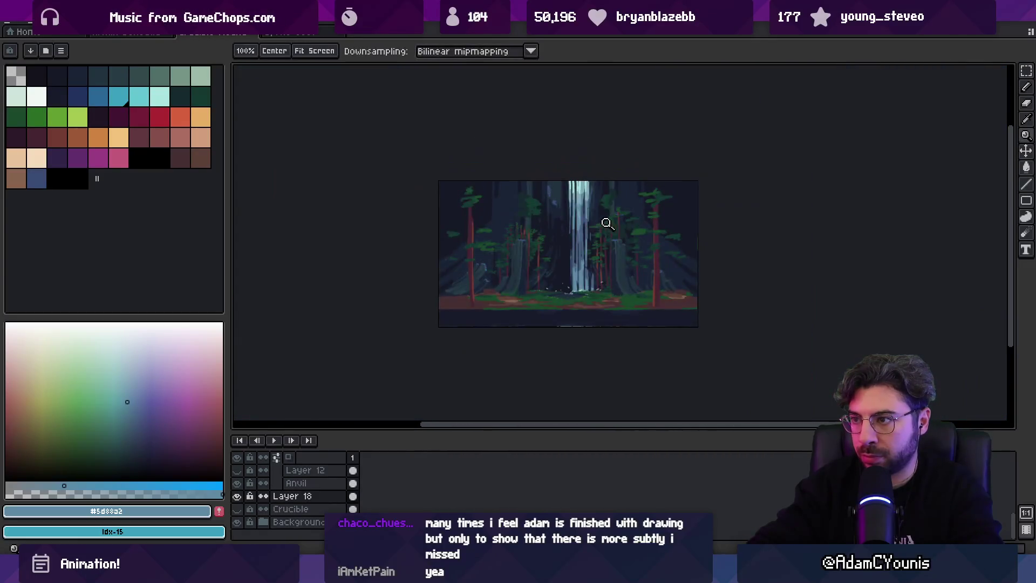
scroll(599, 230, up, 3)
alt+click(592, 252)
key(b)
drag(592, 256, 591, 194)
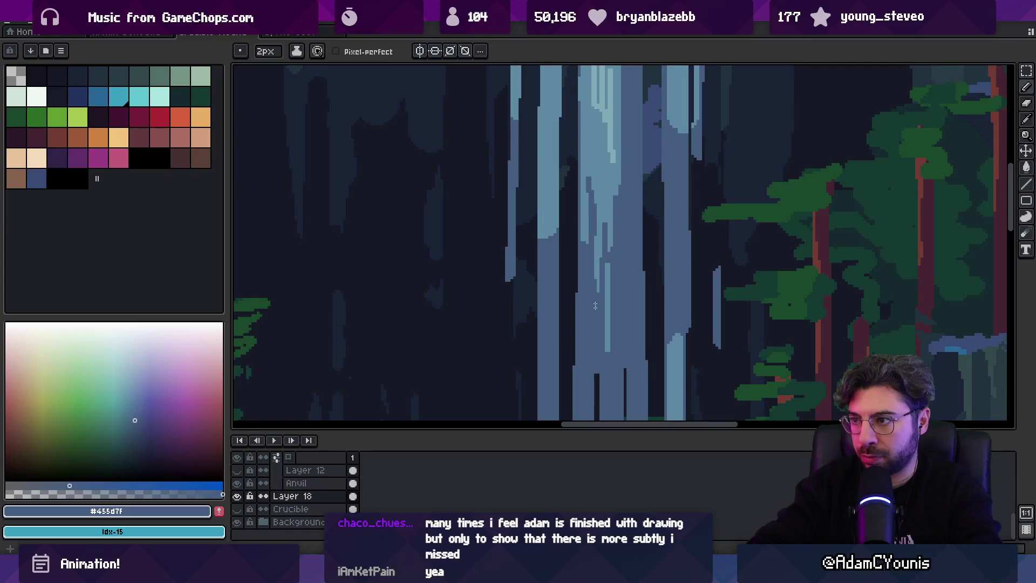
drag(552, 235, 554, 182)
Paint a lower light streak, zoom out to the whole scene and enlarge the layers panel.
alt+click(547, 223)
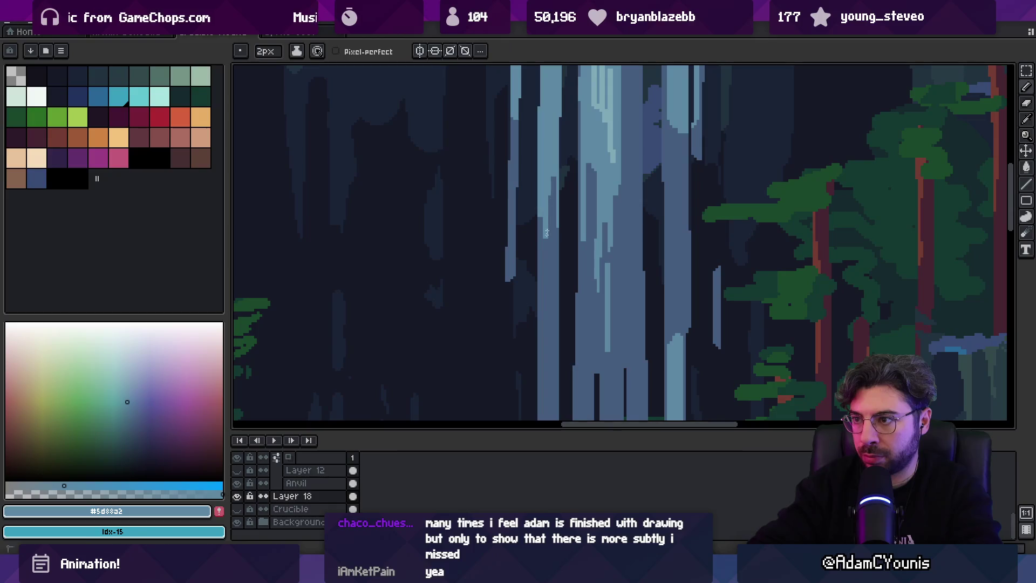
drag(553, 256, 553, 303)
key(z)
scroll(585, 250, down, 3)
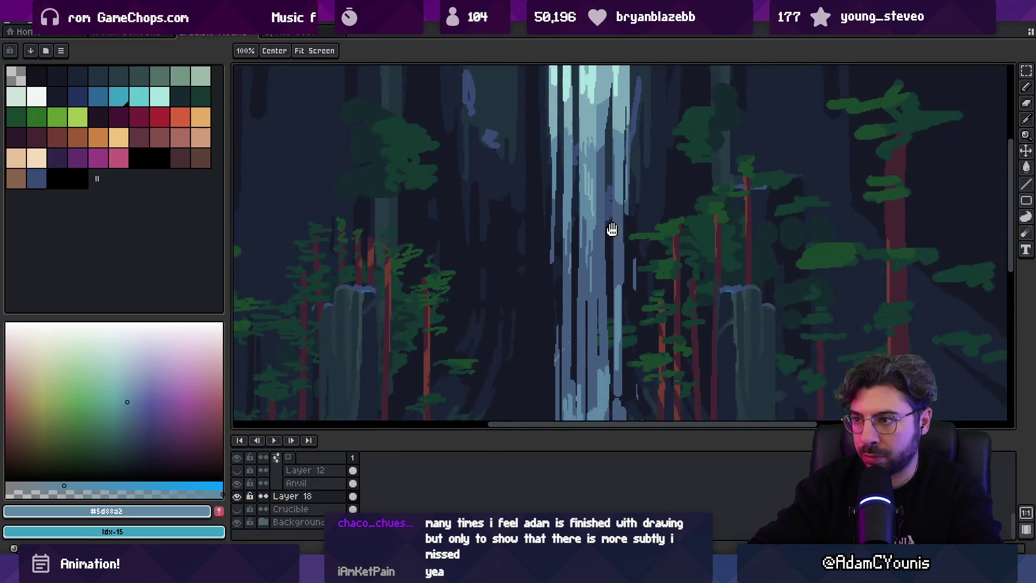
scroll(585, 249, up, 1)
alt+click(495, 313)
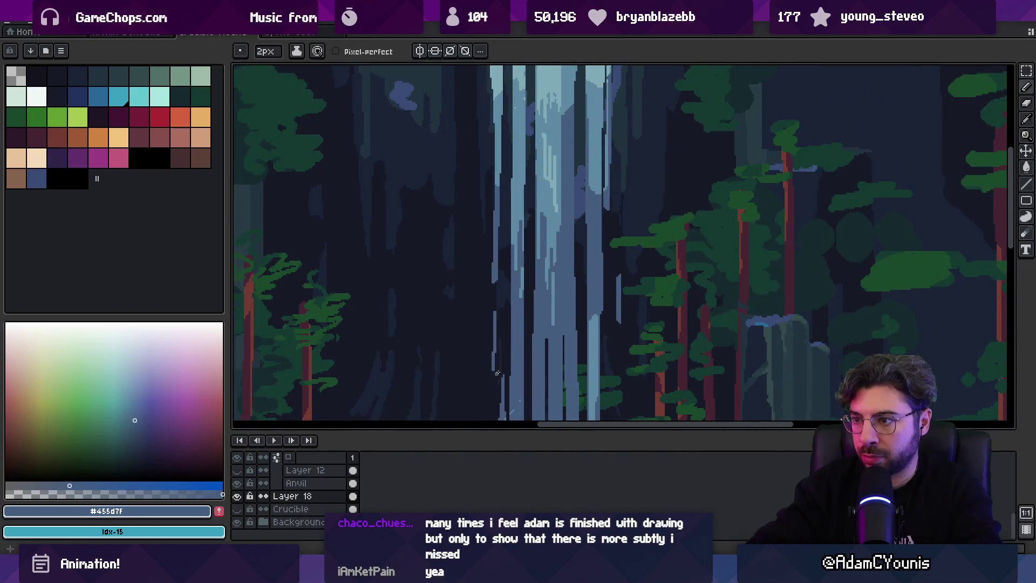
key(z)
scroll(556, 296, down, 2)
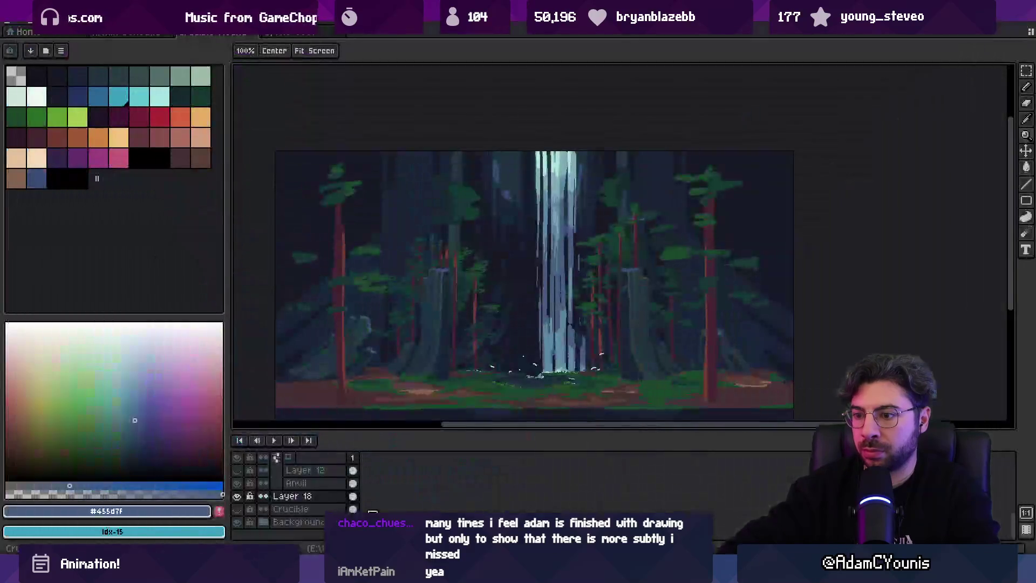
drag(361, 430, 361, 269)
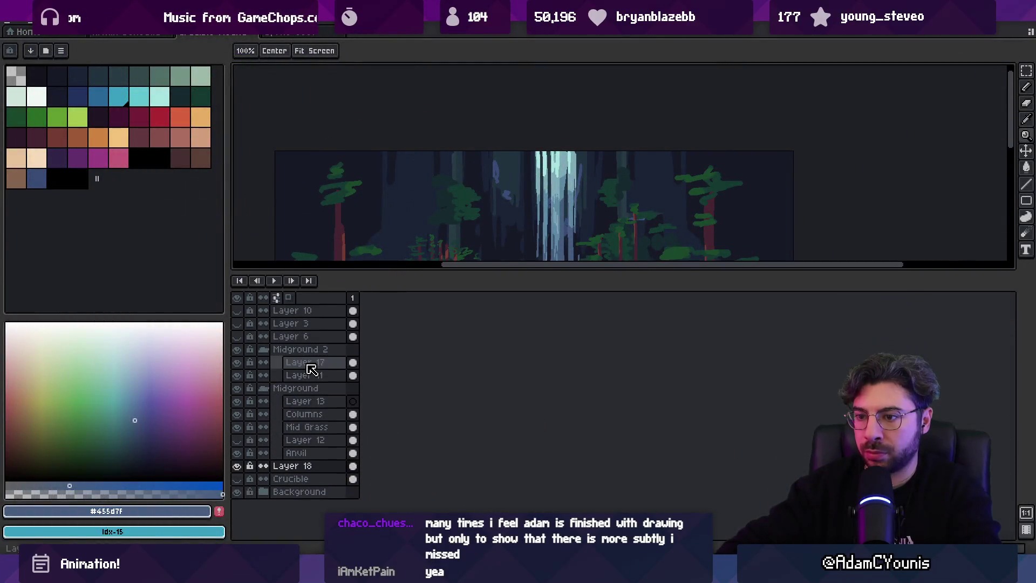
Move Layer 18 into the Background group and switch to Unity to play-test.
key(v)
double_click(303, 467)
mouse_move(305, 468)
mouse_down()
mouse_move(300, 492)
mouse_move(273, 496)
mouse_move(306, 518)
mouse_move(312, 494)
mouse_up()
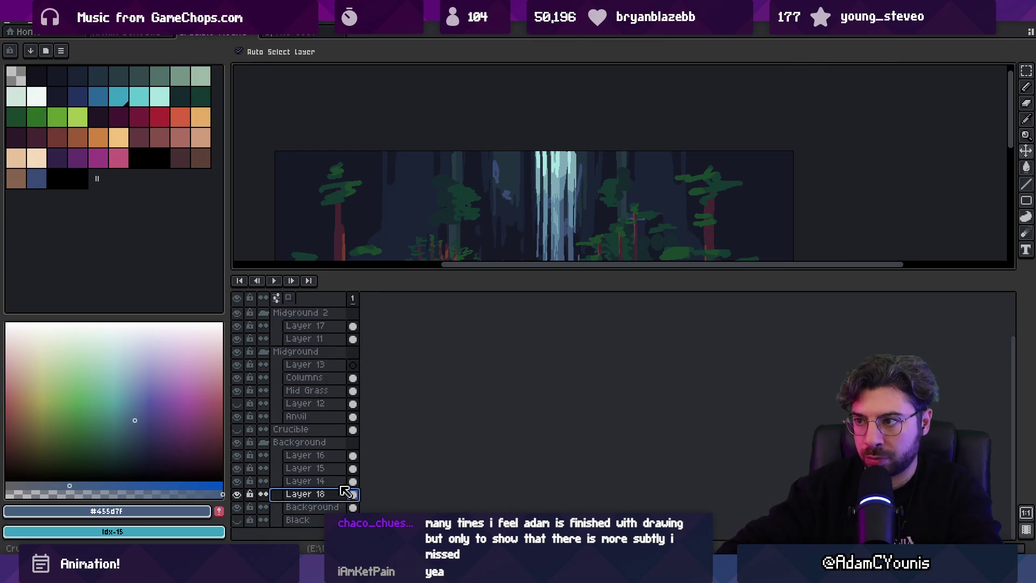
key(alt+Tab)
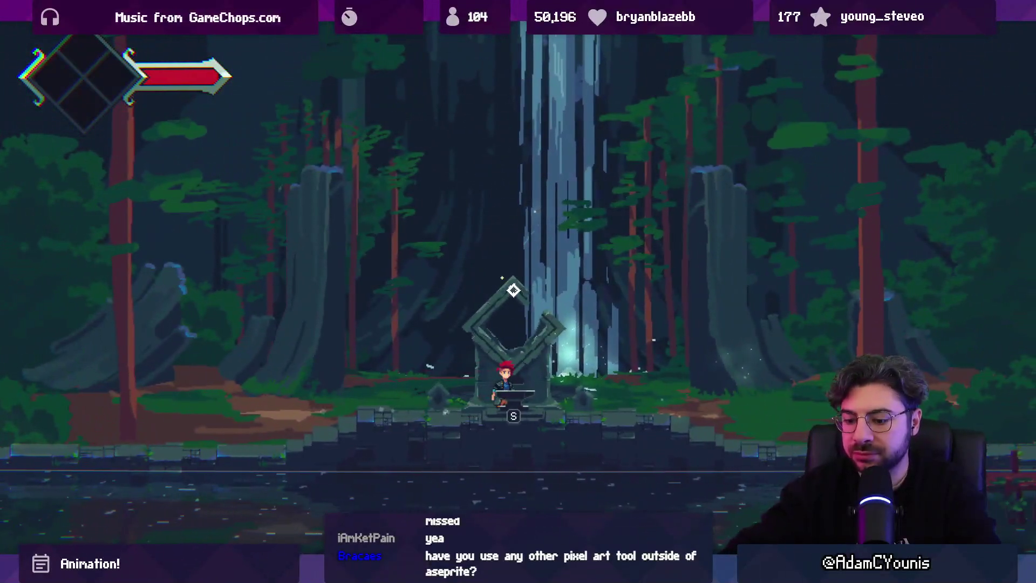
Stop the game view, orbit the Unity Scene view, then return to the Aseprite file.
key(Escape)
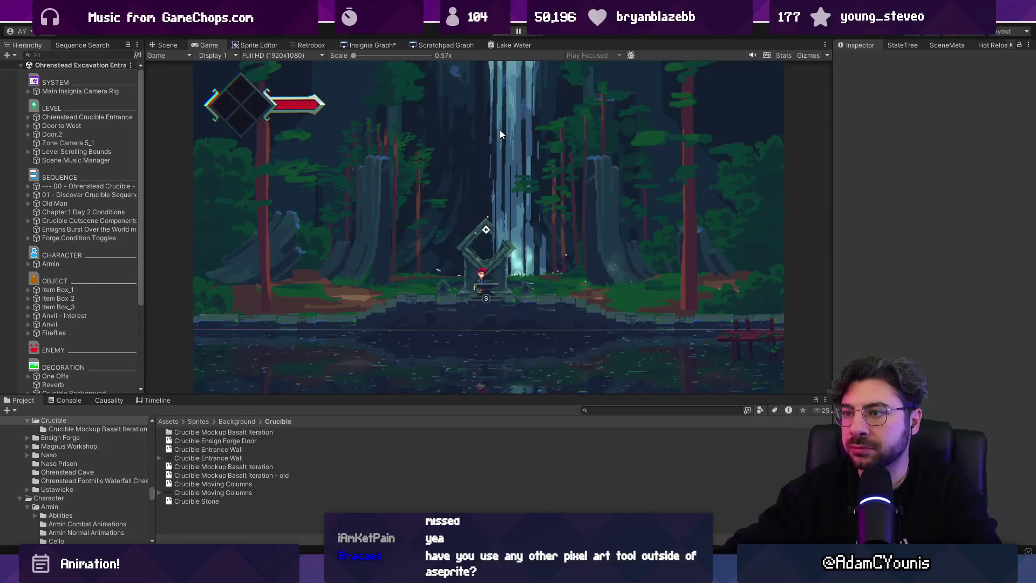
key(ctrl+1)
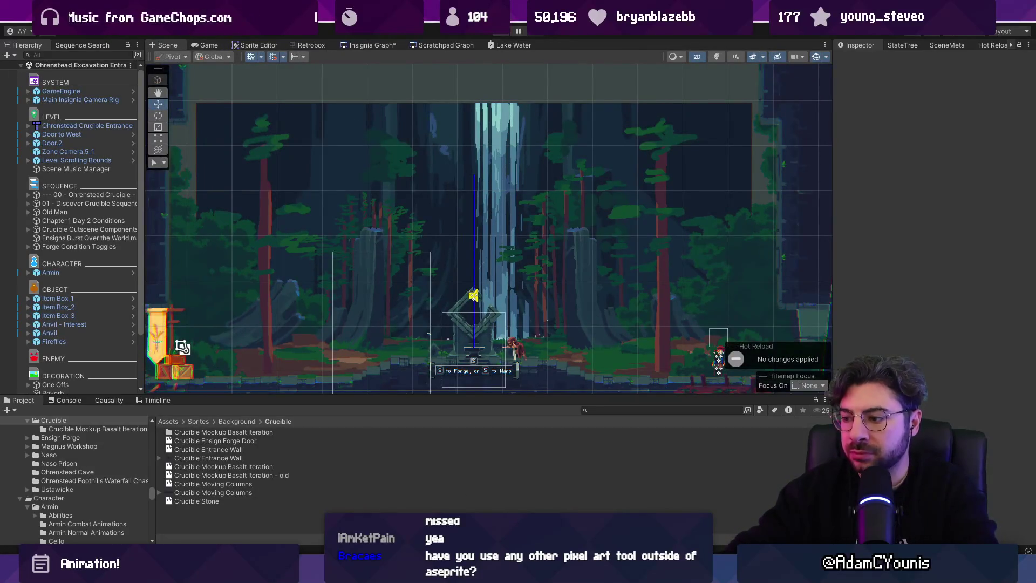
key(alt+Tab)
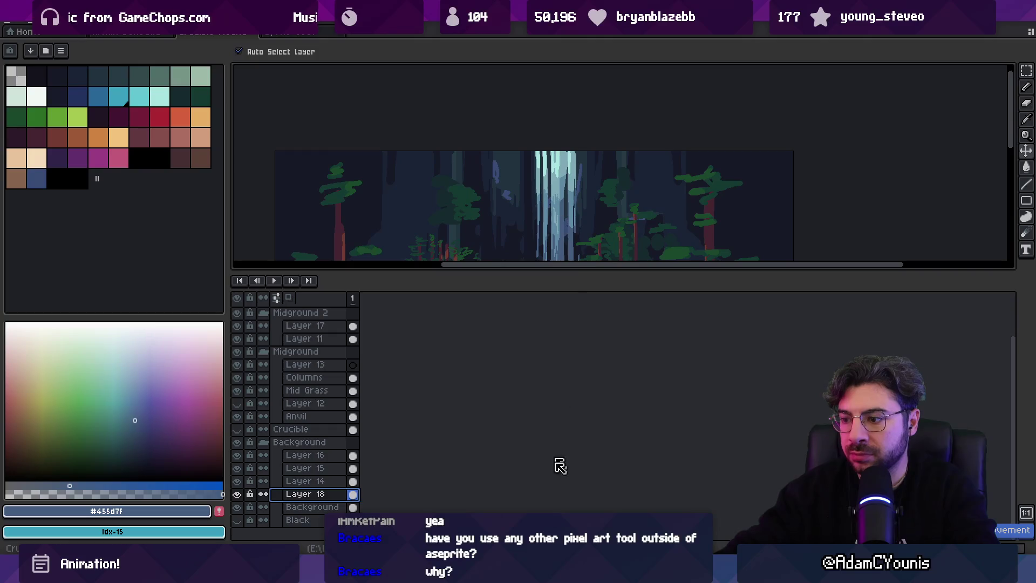
key(alt+Tab)
drag(571, 239, 611, 193)
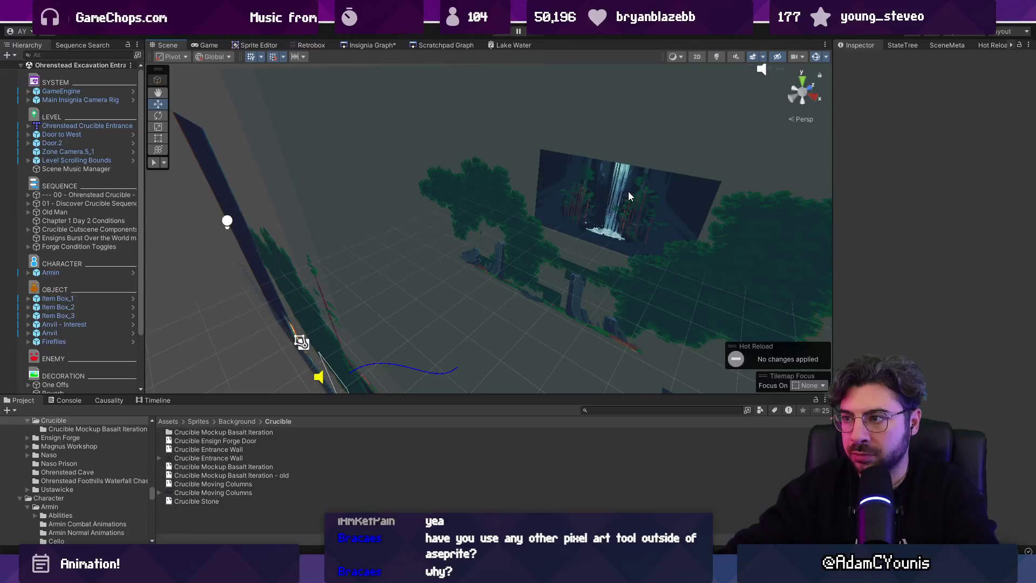
key(alt+Tab)
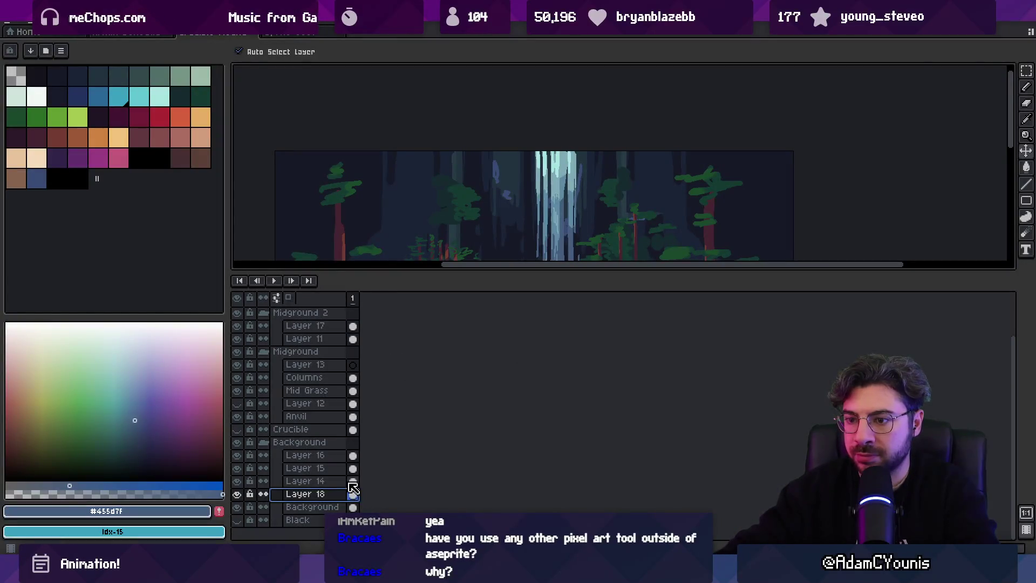
Unhide Layers 16 and 15 and put them together into a new group.
drag(238, 468, 238, 455)
drag(296, 470, 303, 444)
right_click(304, 450)
mouse_move(365, 476)
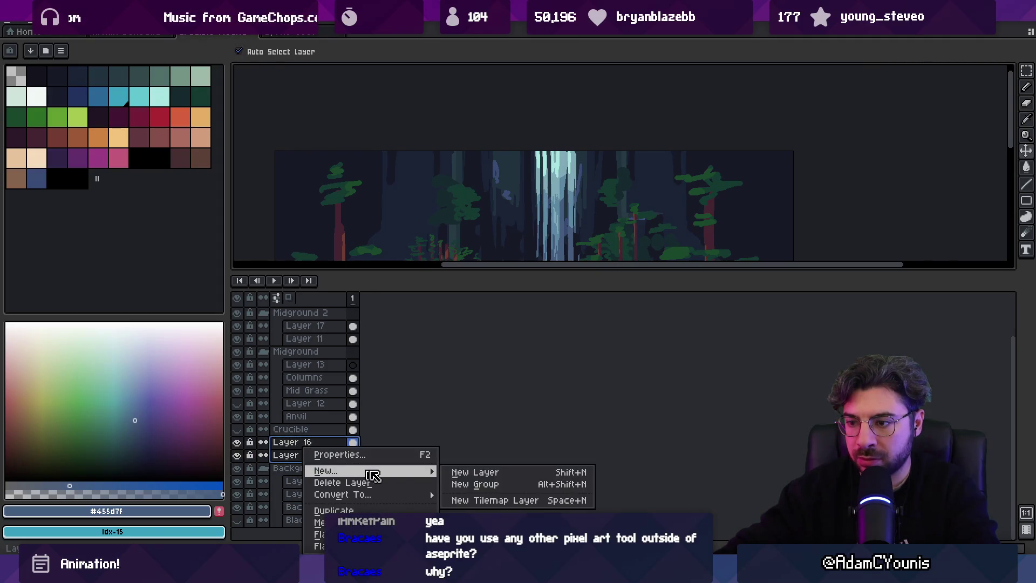
click(475, 484)
Name the group Background Tree, collapse it and save the sprite.
double_click(299, 480)
text(Background Tree)
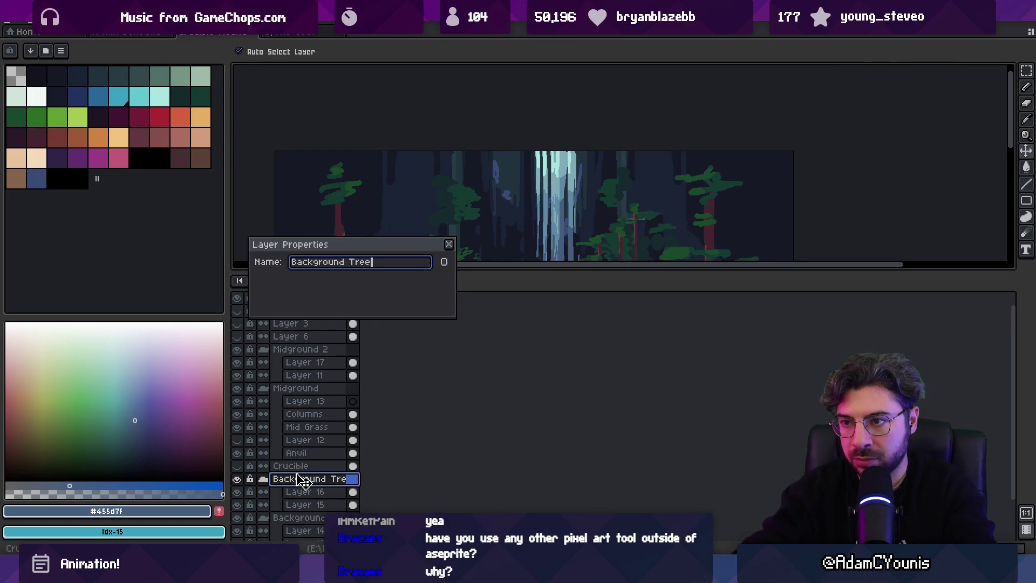
key(Return)
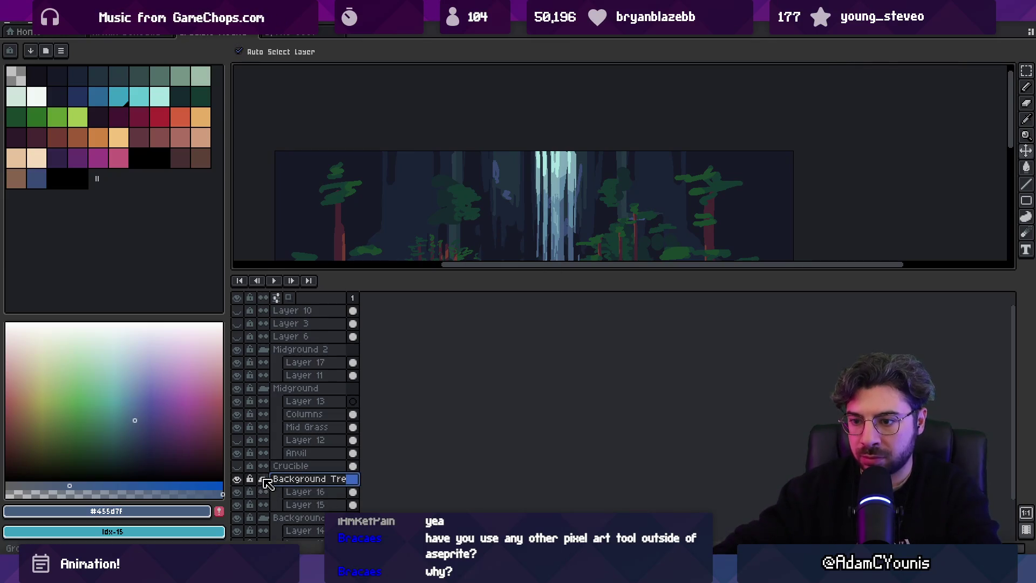
mouse_move(289, 492)
mouse_down()
mouse_move(301, 490)
mouse_move(266, 479)
mouse_move(302, 493)
mouse_move(272, 483)
mouse_up()
click(267, 480)
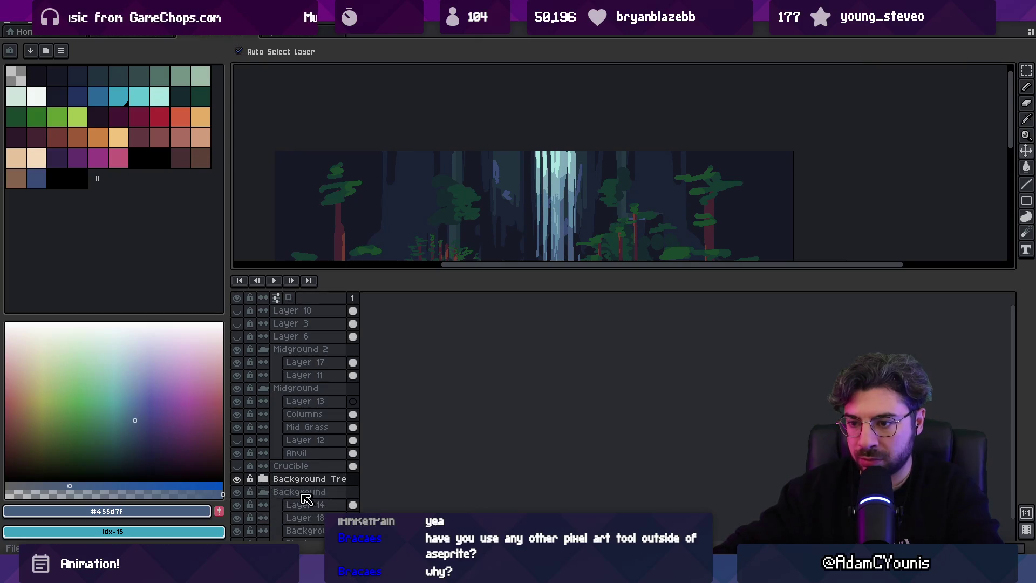
click(271, 495)
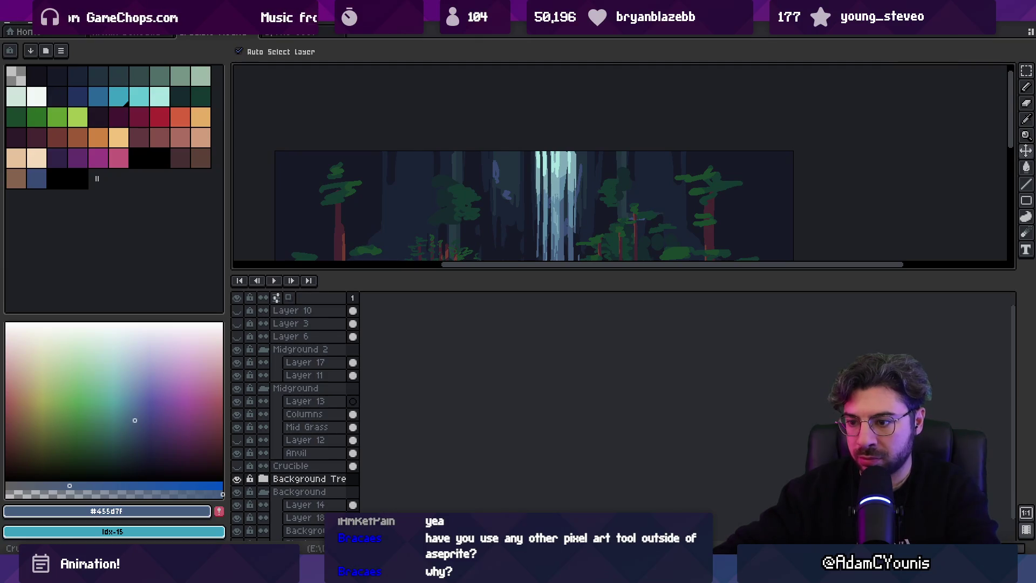
mouse_move(364, 573)
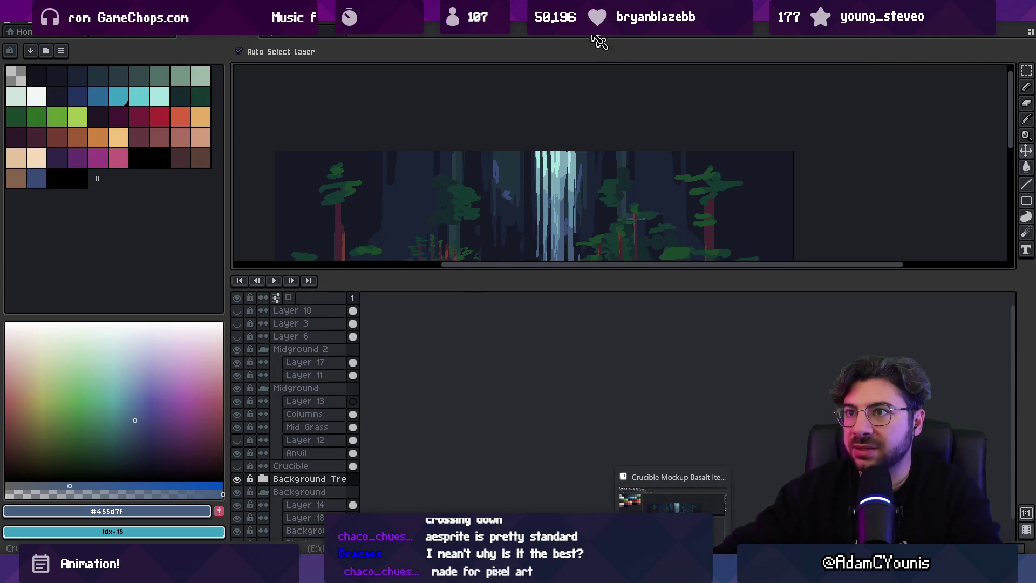
key(alt+Tab)
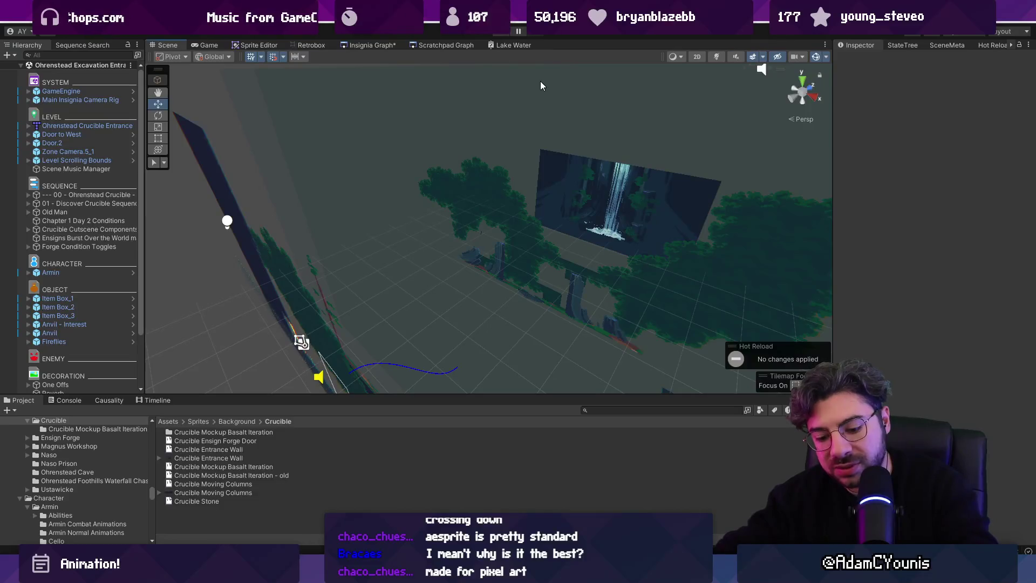
Orbit to the waterfall backdrop, select its sprite and locate its asset in the Project.
mouse_move(539, 81)
mouse_down()
mouse_move(478, 176)
mouse_move(515, 222)
mouse_move(555, 224)
mouse_move(471, 282)
mouse_move(492, 277)
mouse_up()
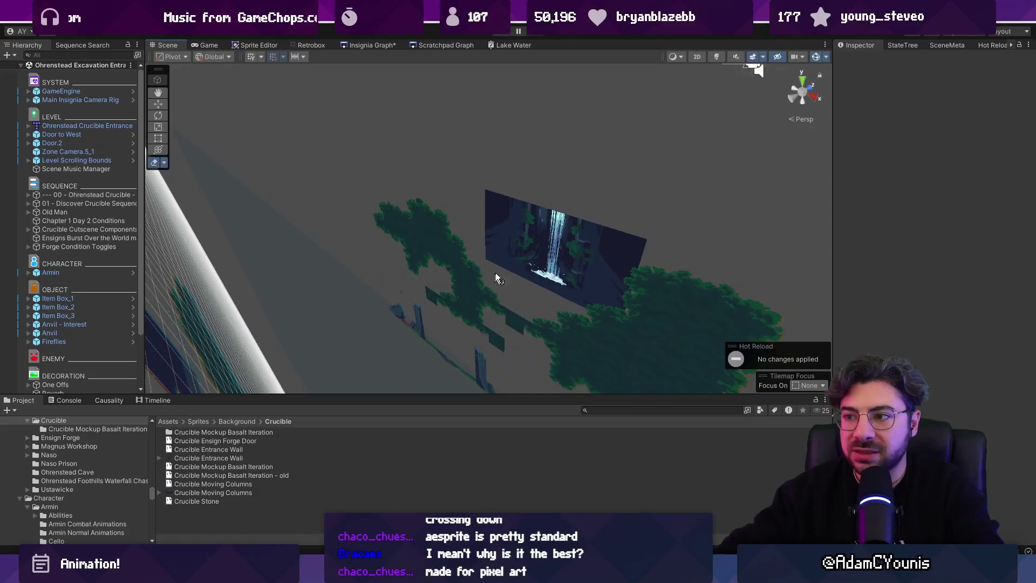
click(542, 241)
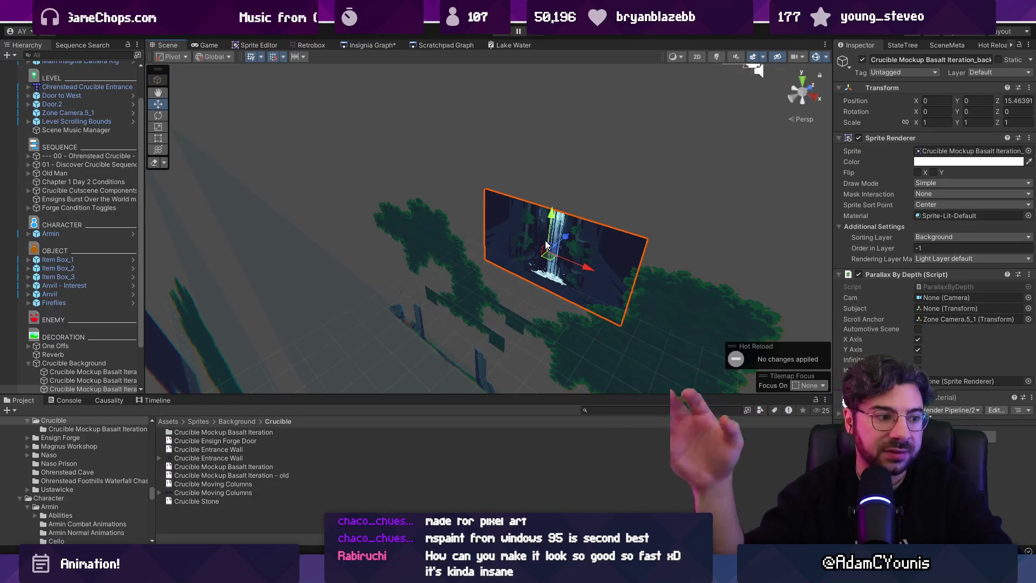
mouse_move(575, 248)
mouse_down()
mouse_move(562, 218)
mouse_move(492, 307)
mouse_up()
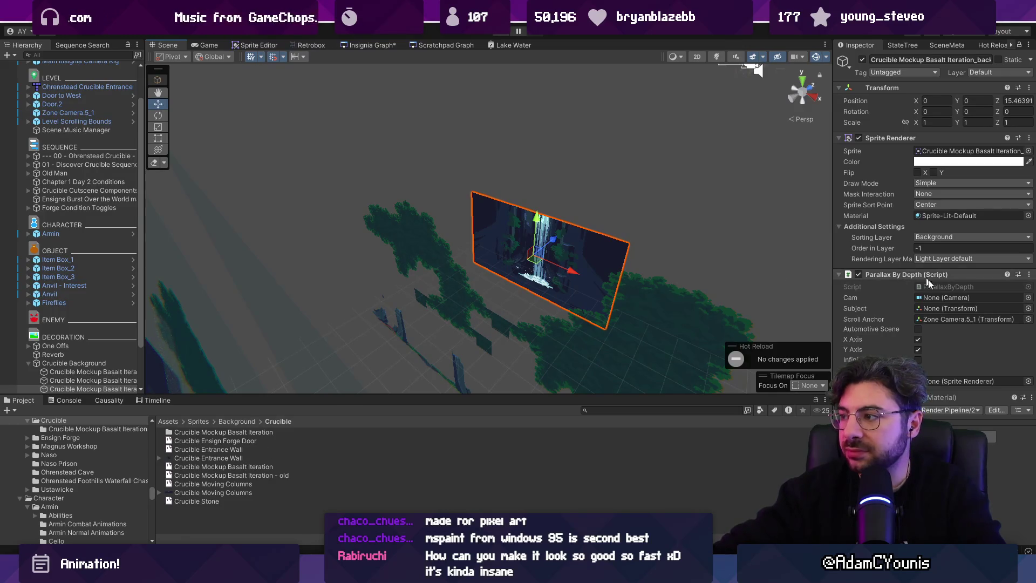
click(955, 151)
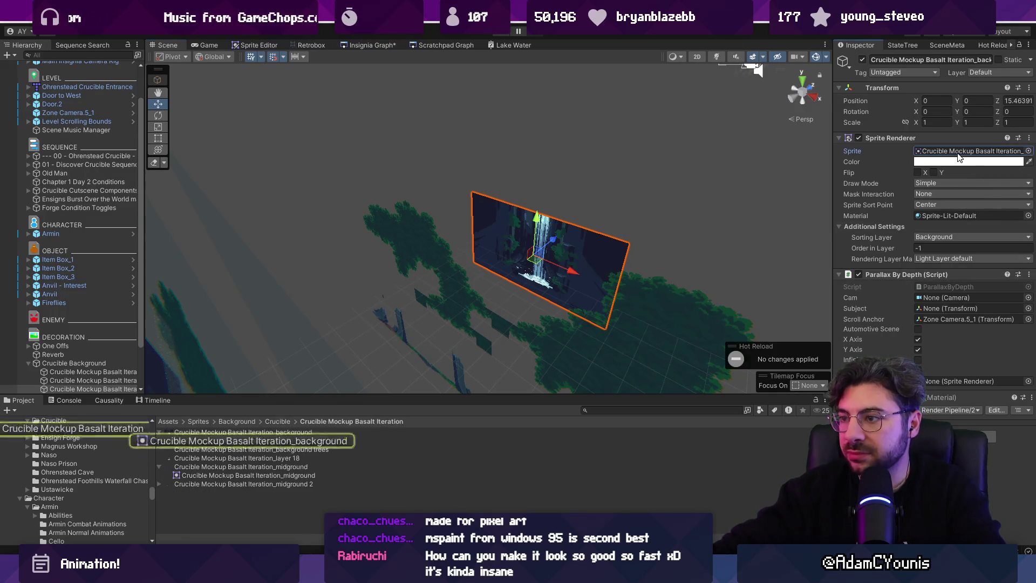
Duplicate the waterfall backdrop object and rename the copy 'background trees'.
click(197, 449)
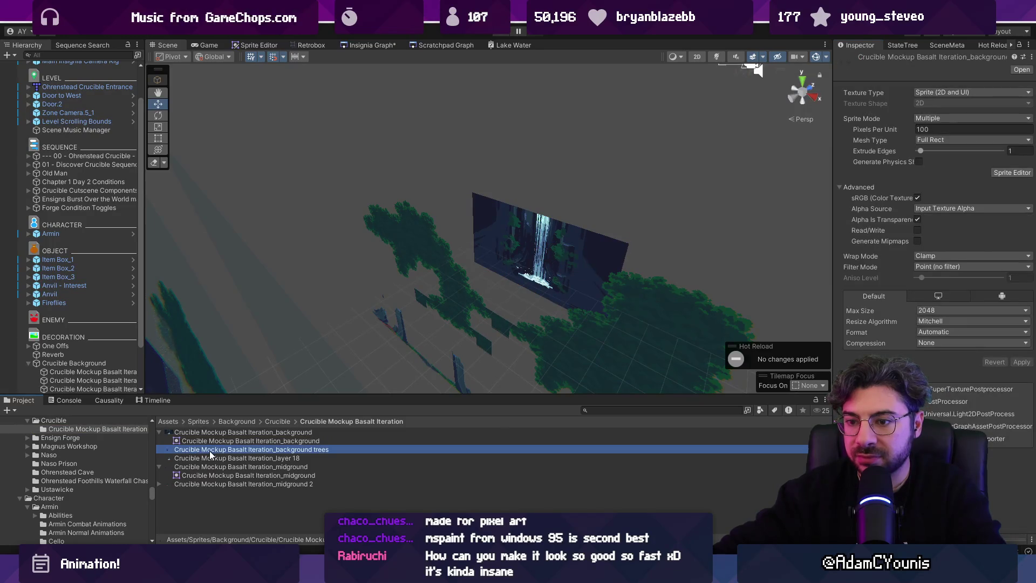
click(521, 227)
scroll(81, 345, down, 2)
drag(145, 345, 216, 346)
click(167, 337)
key(ctrl+d)
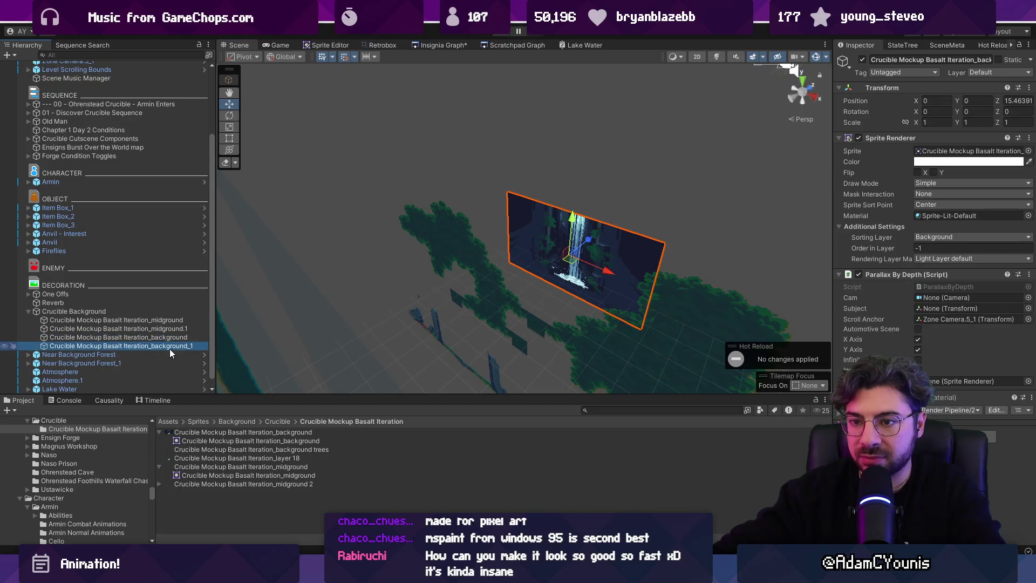
key(F2)
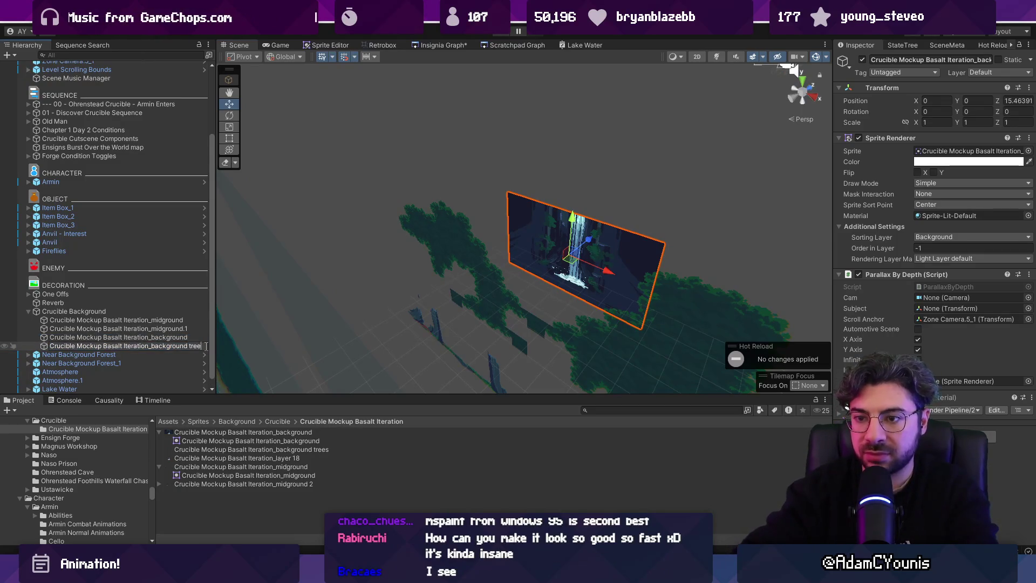
text(s)
key(Return)
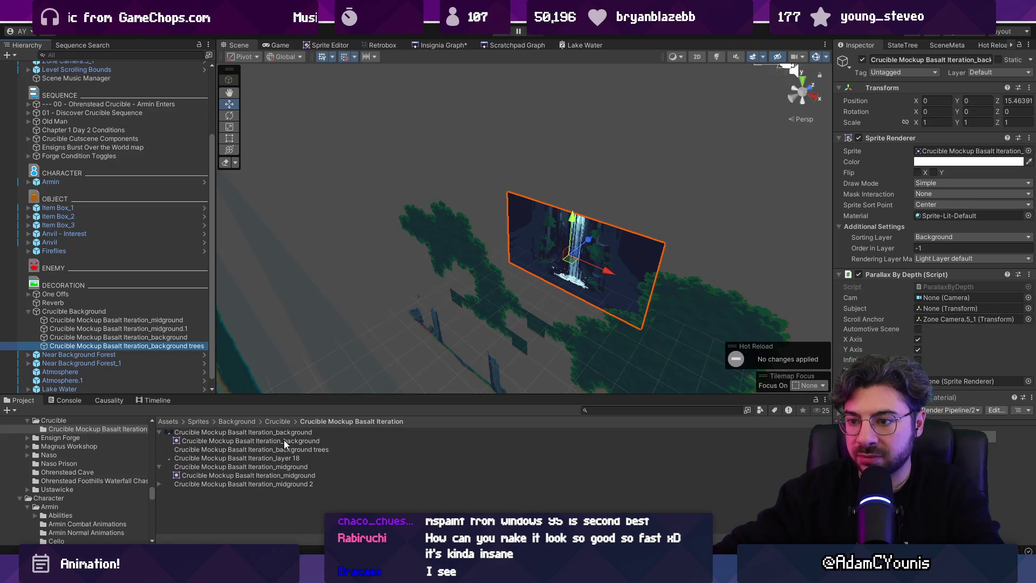
Import the background trees sprite as Single and assign it to the duplicate's Sprite field.
click(287, 450)
click(944, 118)
click(942, 129)
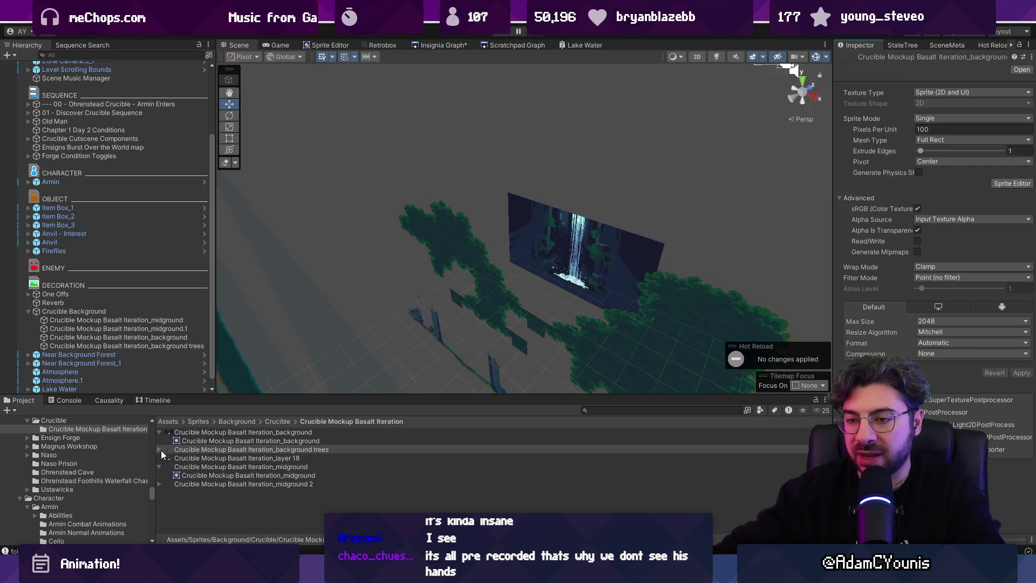
click(156, 347)
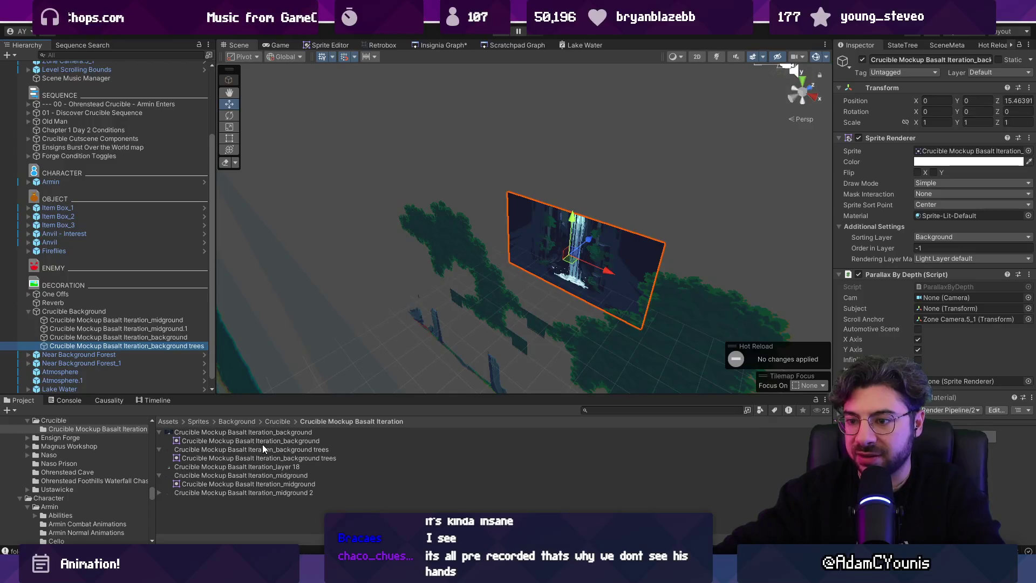
mouse_move(270, 460)
mouse_down()
mouse_move(513, 416)
mouse_move(947, 142)
mouse_move(948, 155)
mouse_up()
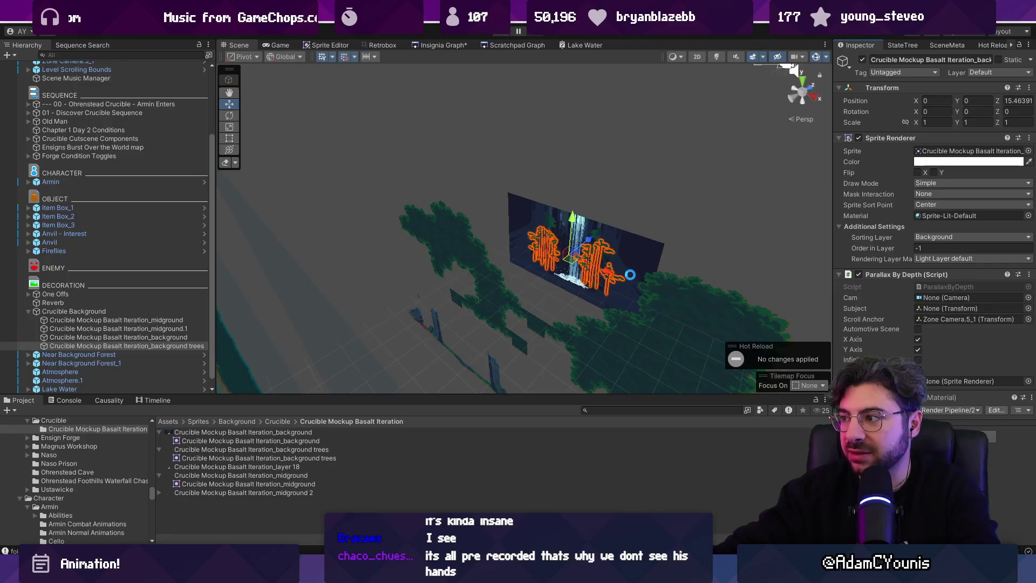
Push the waterfall backdrop further back in depth and bring the trees layer slightly forward.
mouse_move(606, 262)
mouse_down()
mouse_move(619, 268)
mouse_move(515, 286)
mouse_up()
click(649, 237)
drag(628, 249, 649, 241)
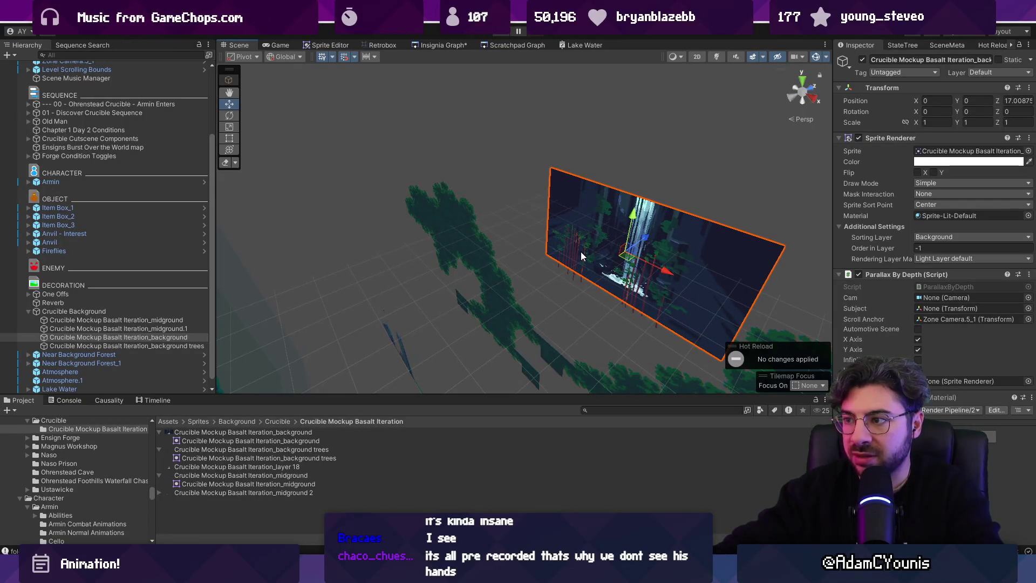
click(579, 252)
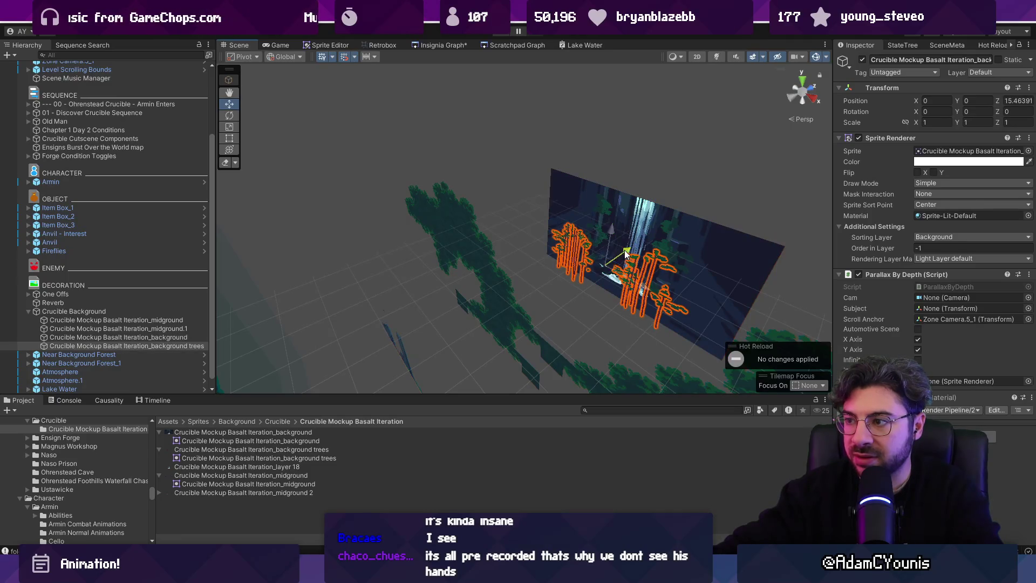
drag(625, 254, 612, 262)
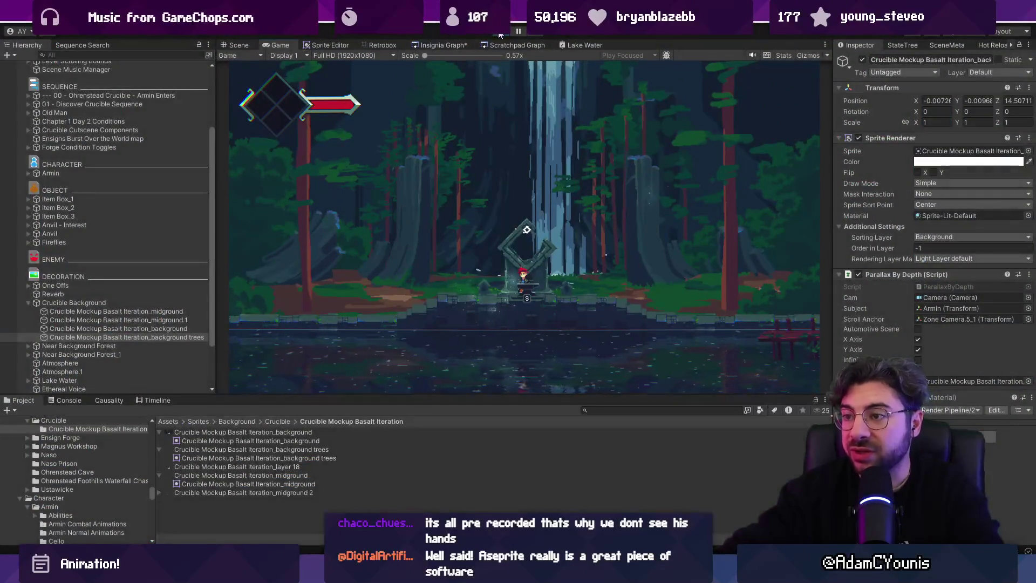
Stop the running game and select Fireflies in a flat 2D scene view.
key(ctrl+p)
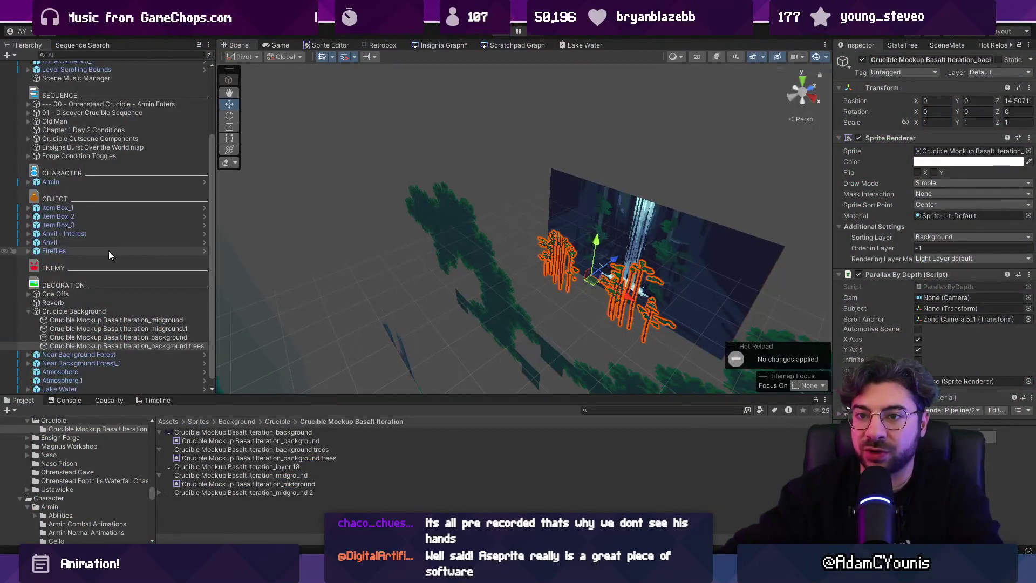
click(109, 251)
key(2)
key(t)
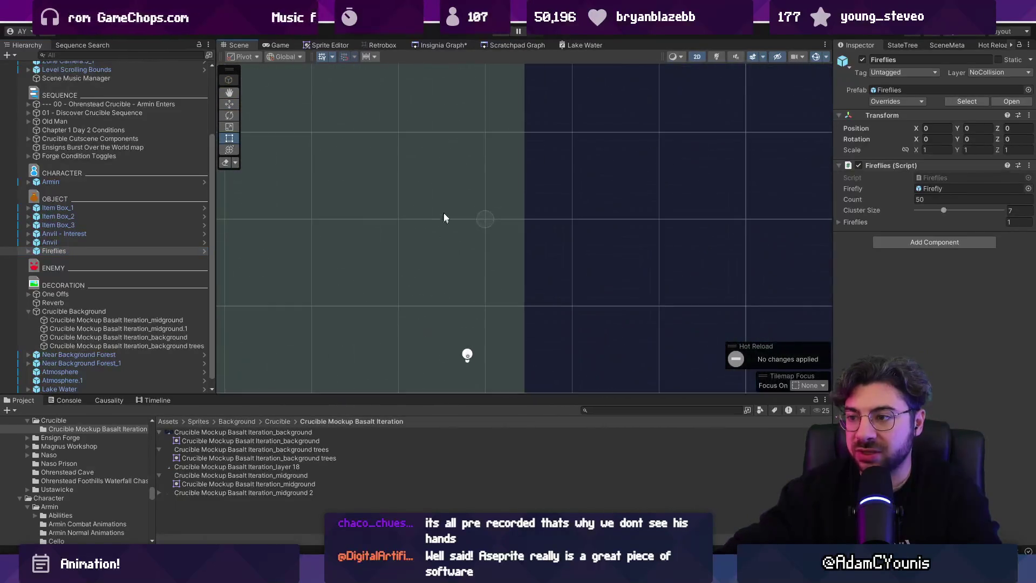
Frame the Fireflies object in the scene view and inspect its placement.
scroll(445, 240, down, 5)
drag(528, 223, 481, 223)
key(w)
scroll(264, 223, up, 10)
click(102, 251)
key(f)
scroll(419, 217, down, 5)
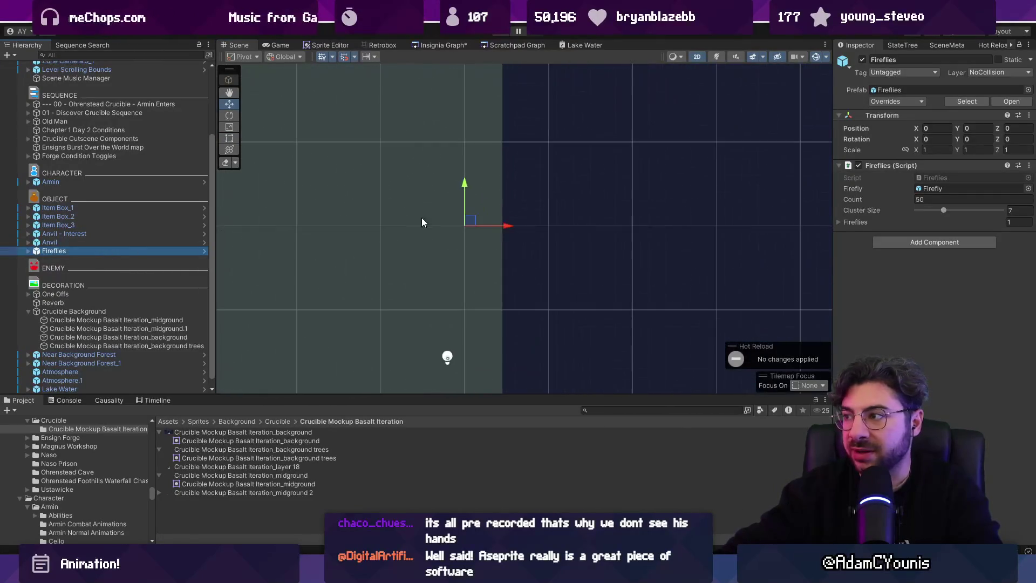
scroll(384, 208, down, 3)
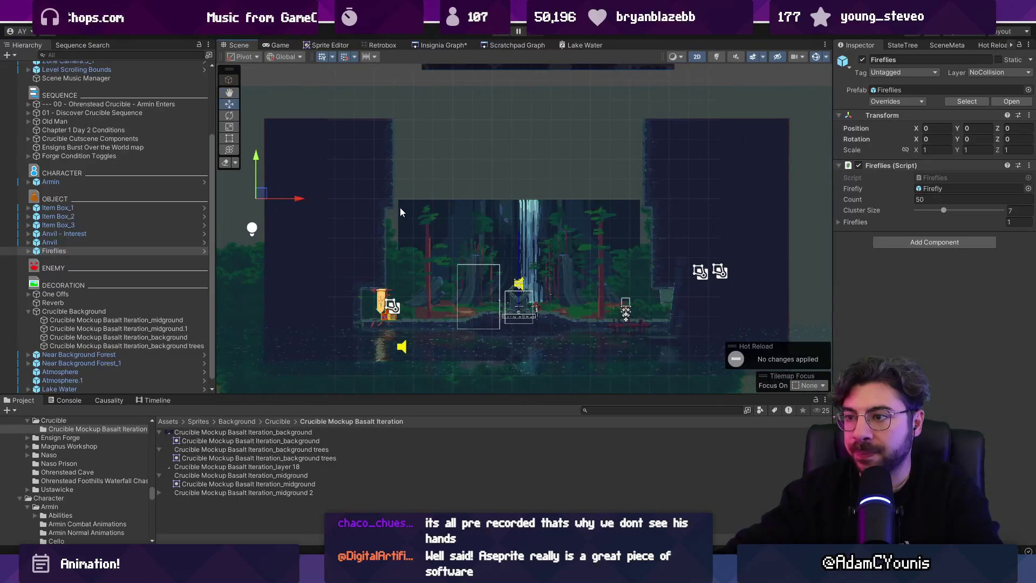
scroll(508, 229, up, 2)
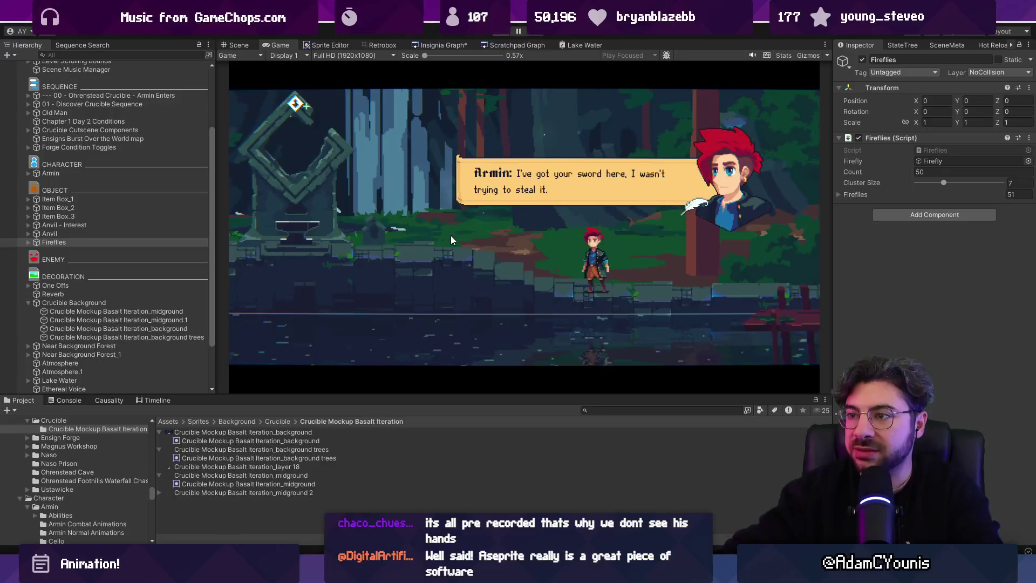
Return to 3D perspective and select all four Crucible background layer objects.
click(562, 313)
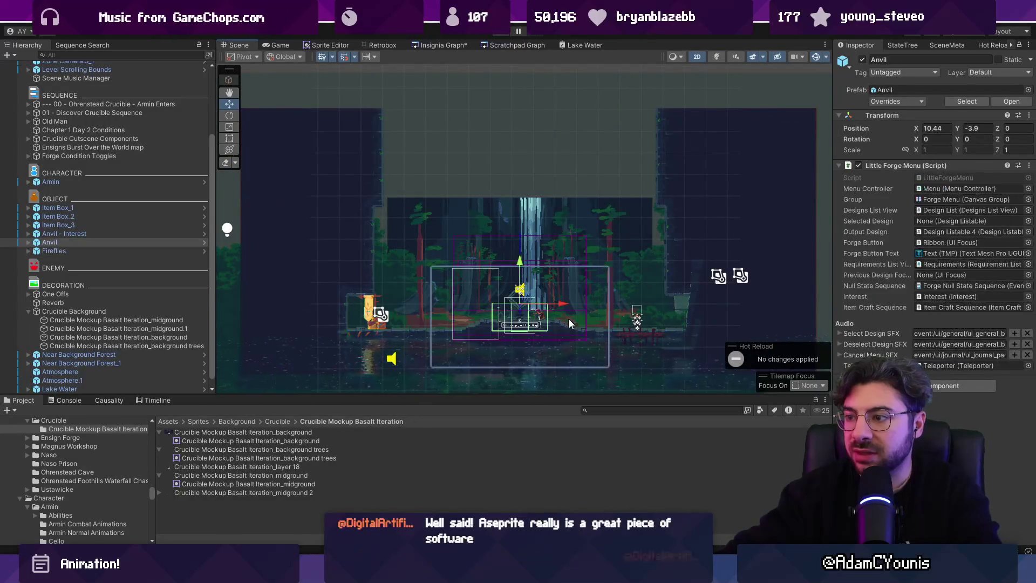
key(2)
mouse_move(575, 326)
mouse_down()
mouse_move(591, 273)
mouse_move(437, 378)
mouse_move(348, 258)
mouse_up()
click(355, 332)
scroll(160, 302, down, 2)
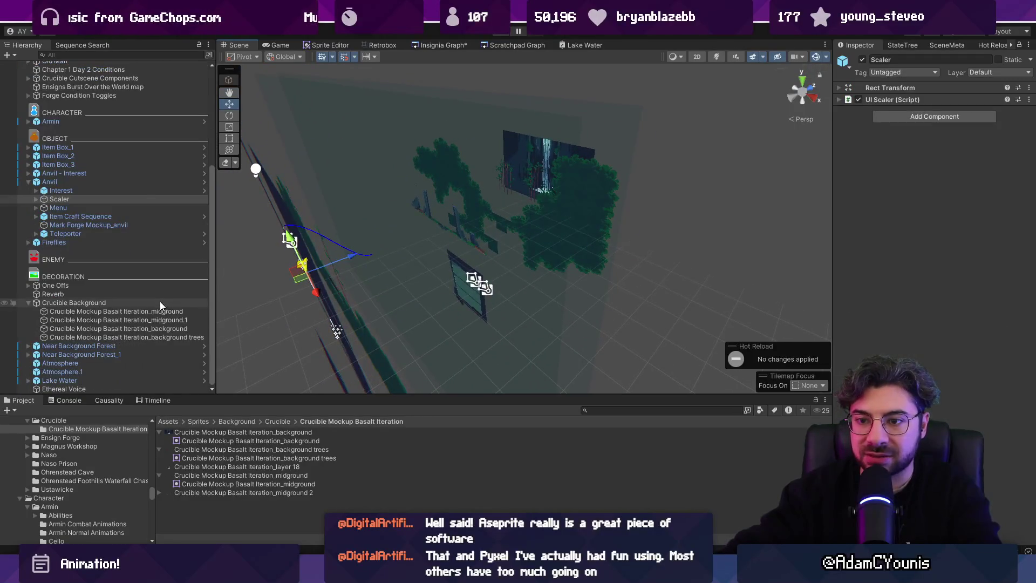
click(163, 337)
shift+click(116, 311)
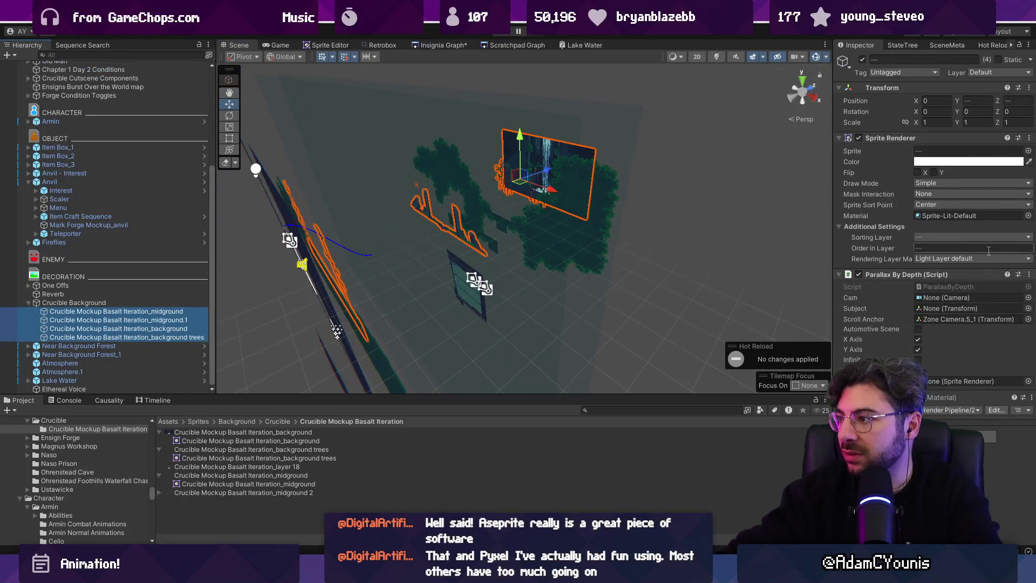
Assign Sprite-Unlit-Default as the layers' material, then stop play mode and return to Aseprite.
click(1029, 216)
text(spriut)
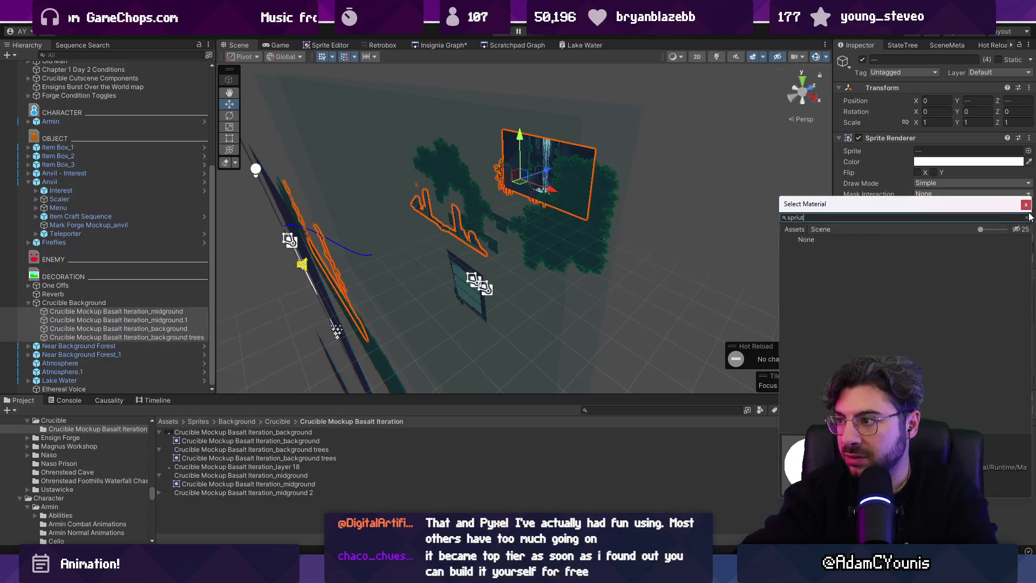
text(te unli)
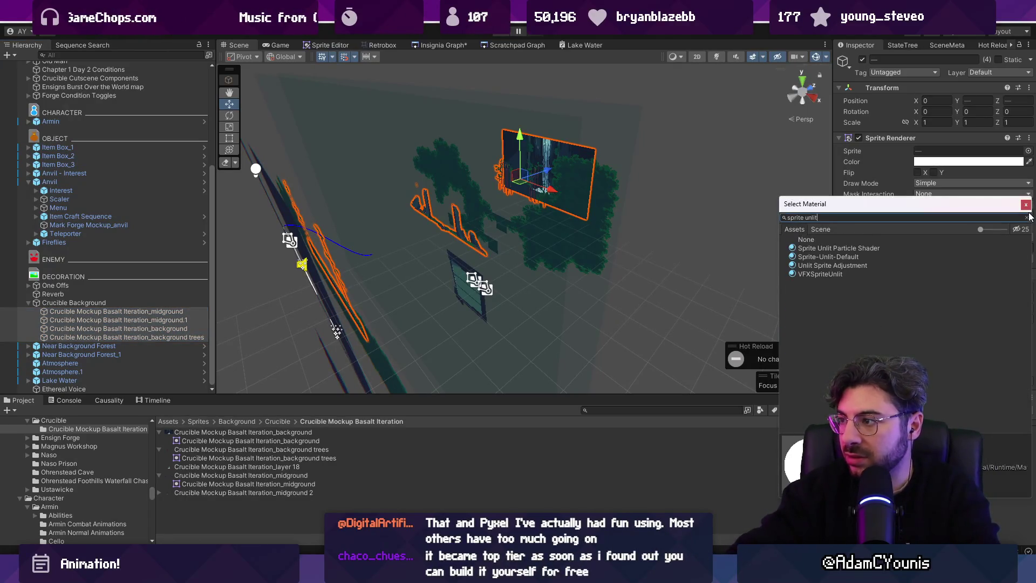
key(Down)
key(Down)
key(Down)
key(Up)
key(Return)
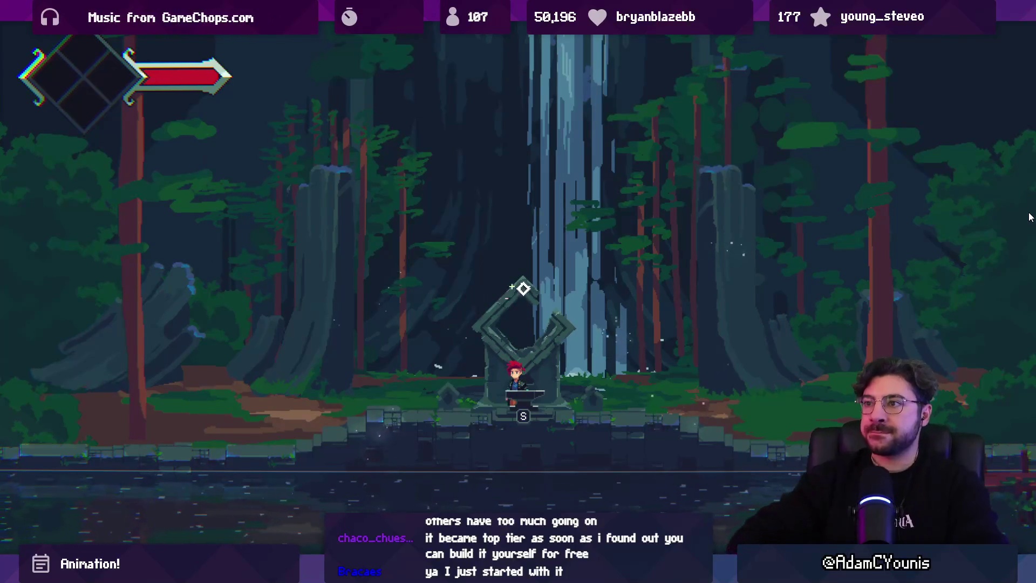
key(ctrl+p)
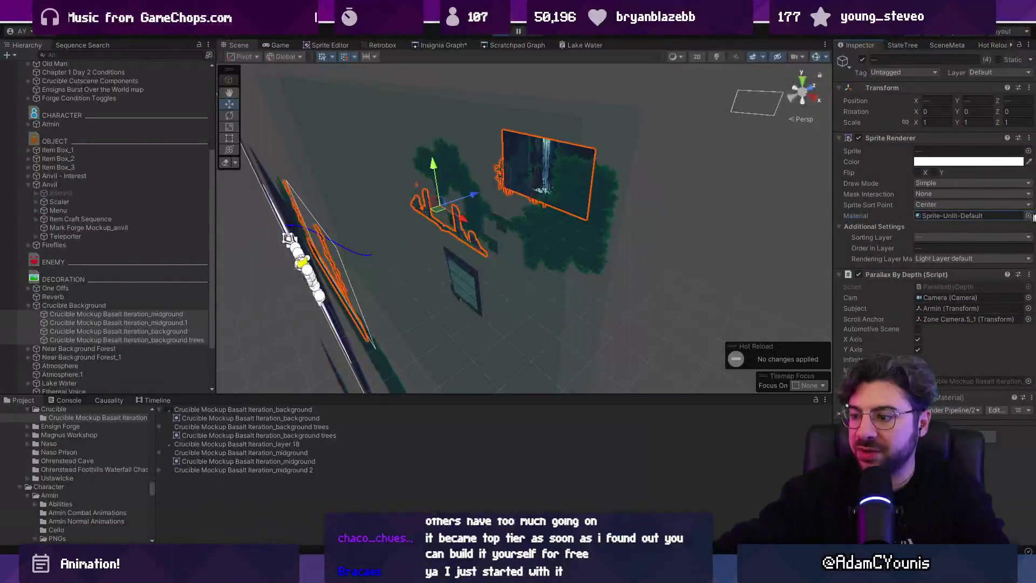
key(alt+Tab)
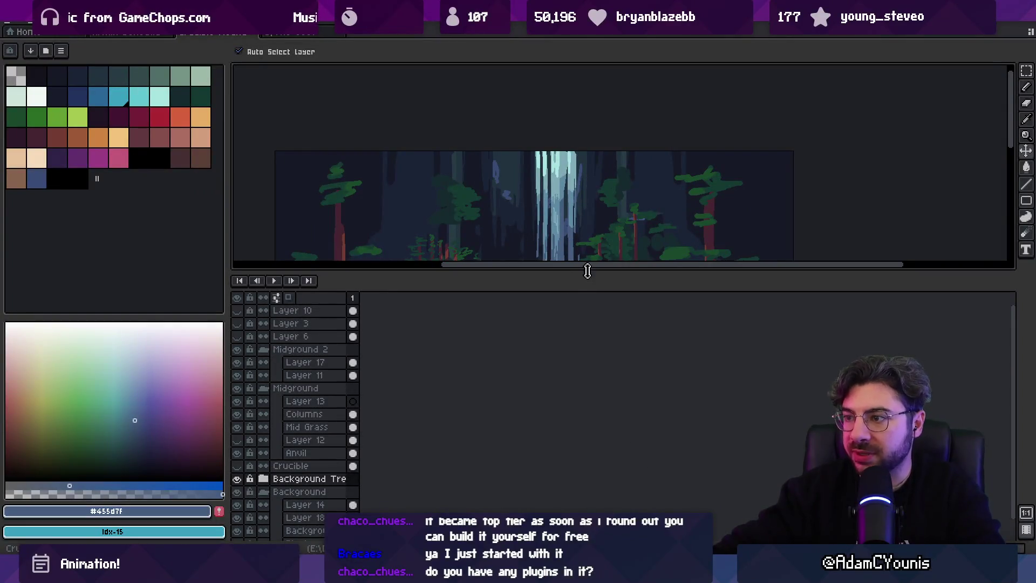
Rectangle-select the central waterfall area on Layer 18.
drag(587, 268, 587, 372)
scroll(571, 273, up, 3)
scroll(550, 218, down, 2)
click(550, 218)
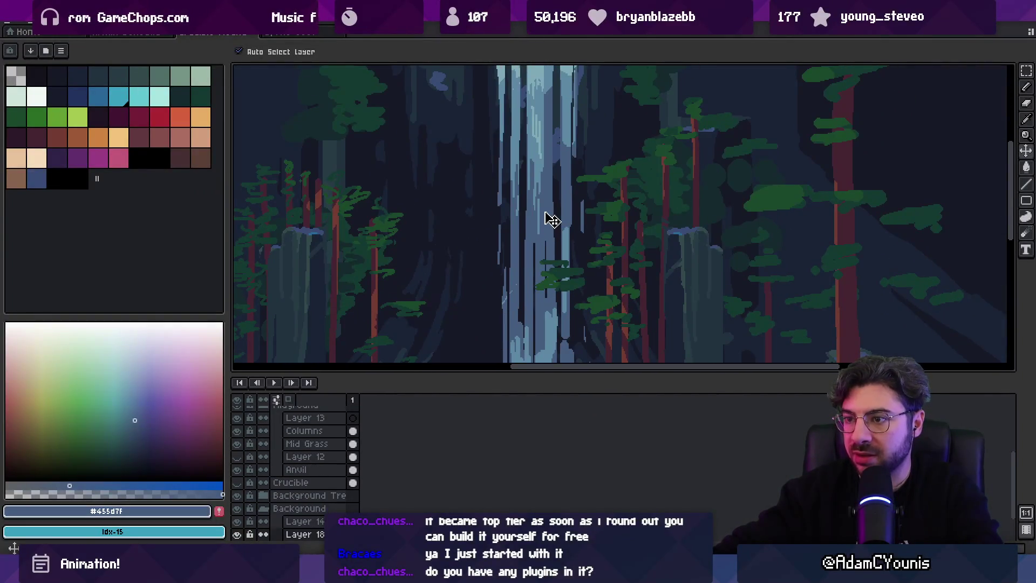
scroll(550, 219, down, 2)
key(w)
click(551, 218)
key(ctrl+z)
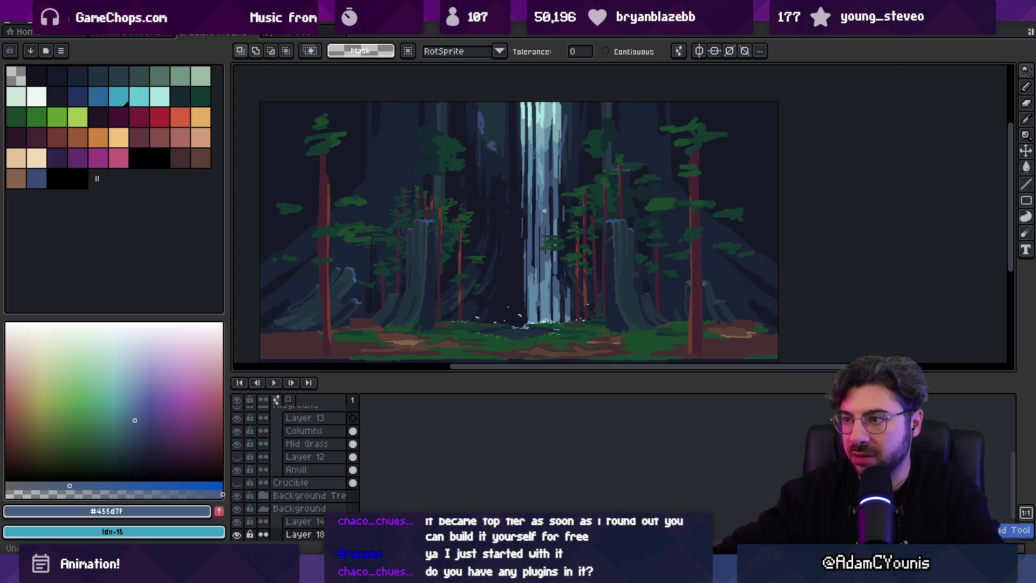
key(m)
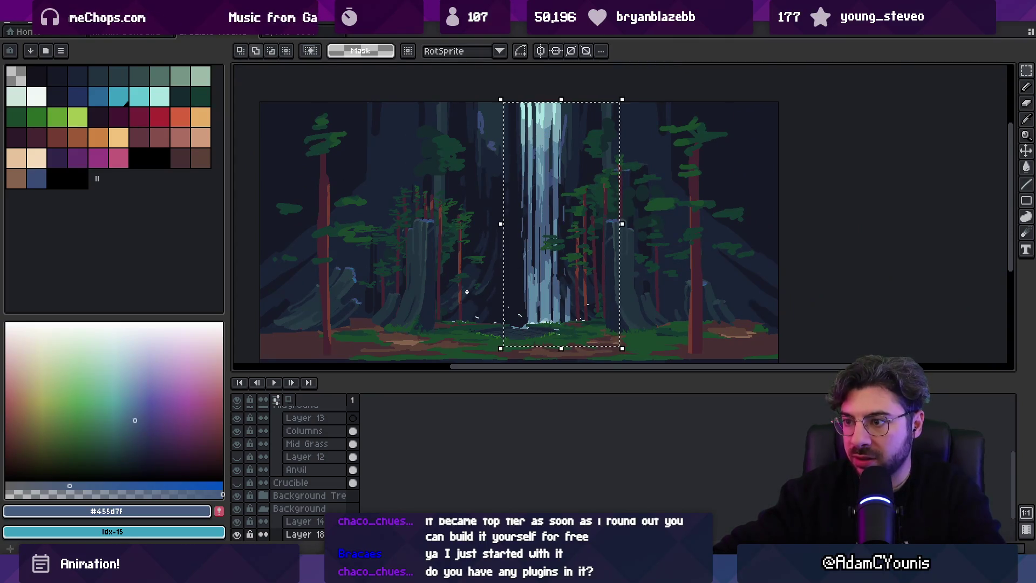
drag(468, 292, 567, 367)
Apply Hue/Saturation with lightness -26 to the waterfall, then go back to Unity.
click(33, 27)
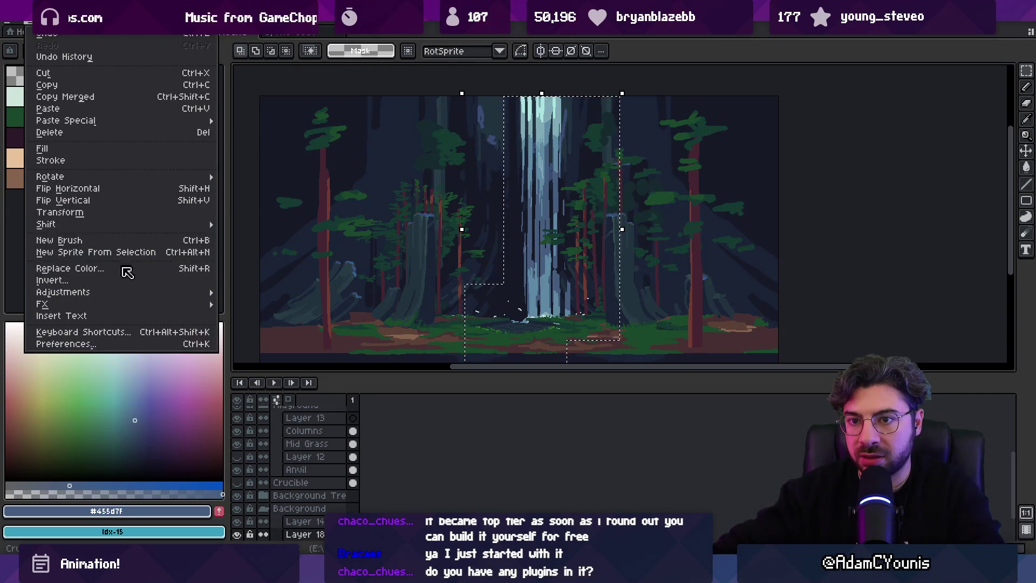
mouse_move(126, 292)
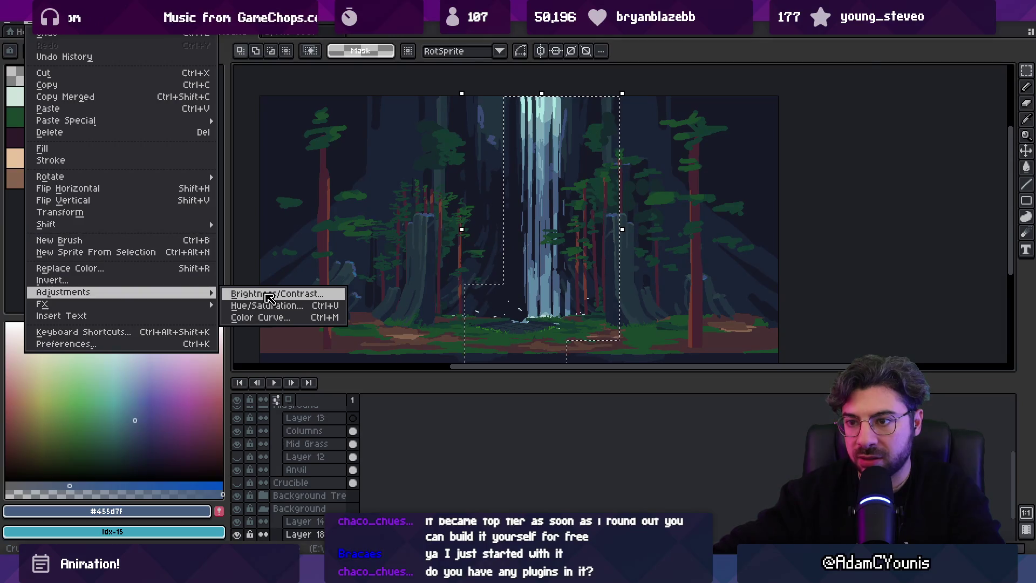
click(267, 305)
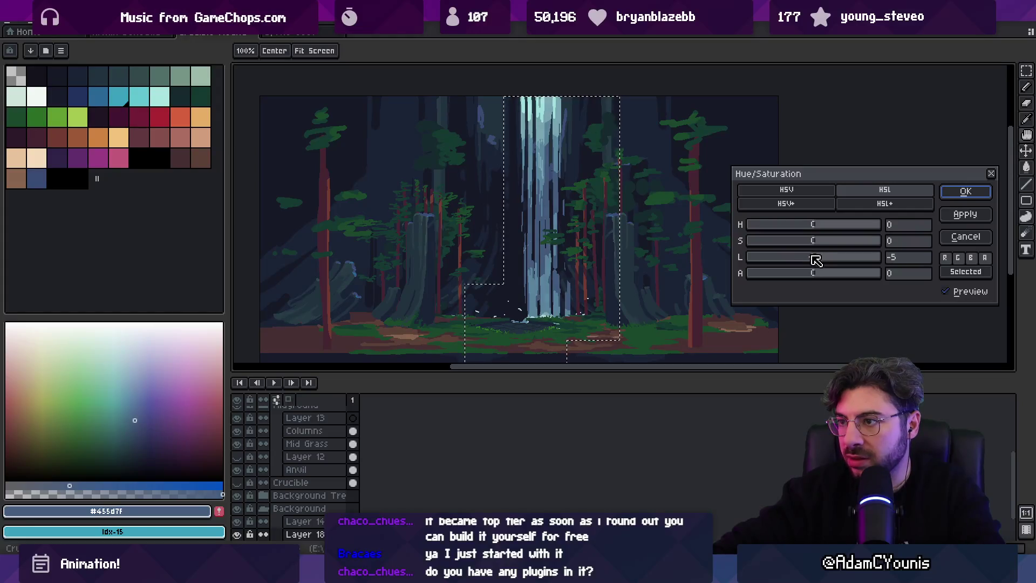
drag(811, 260, 803, 259)
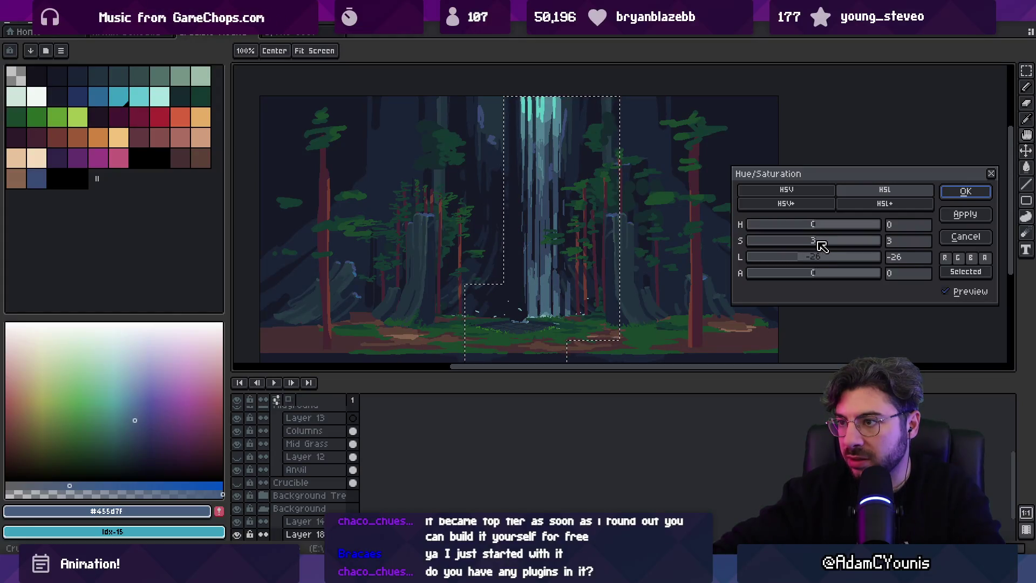
click(965, 214)
click(992, 173)
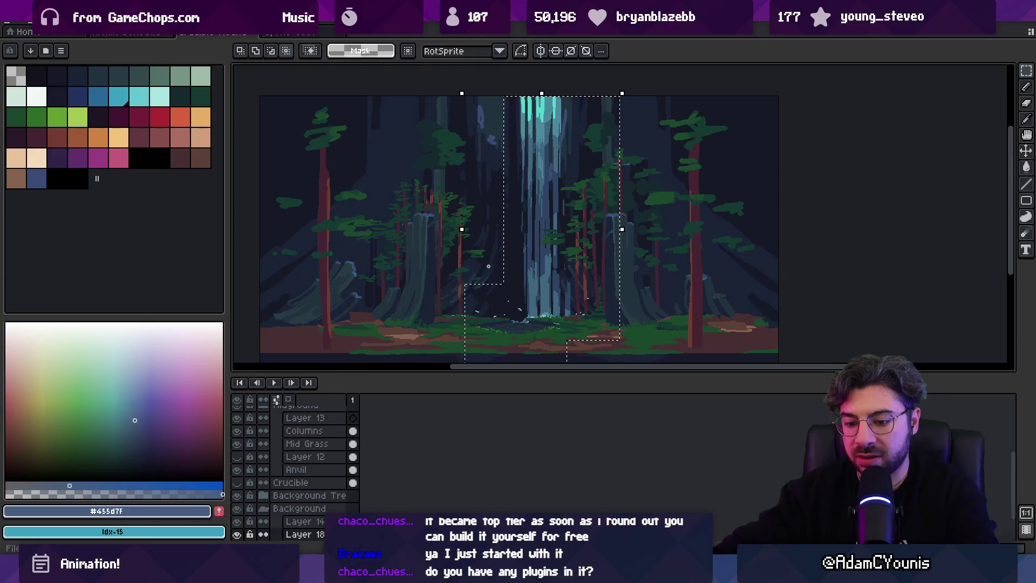
key(alt+Tab)
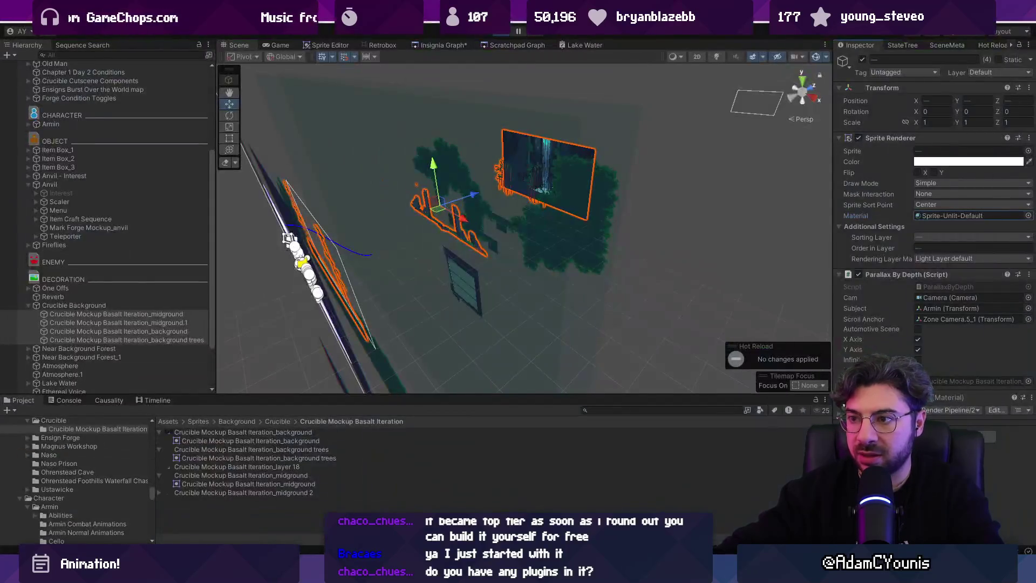
Play-test the scene with the darker waterfall, stop, and return to Aseprite.
key(alt+Tab)
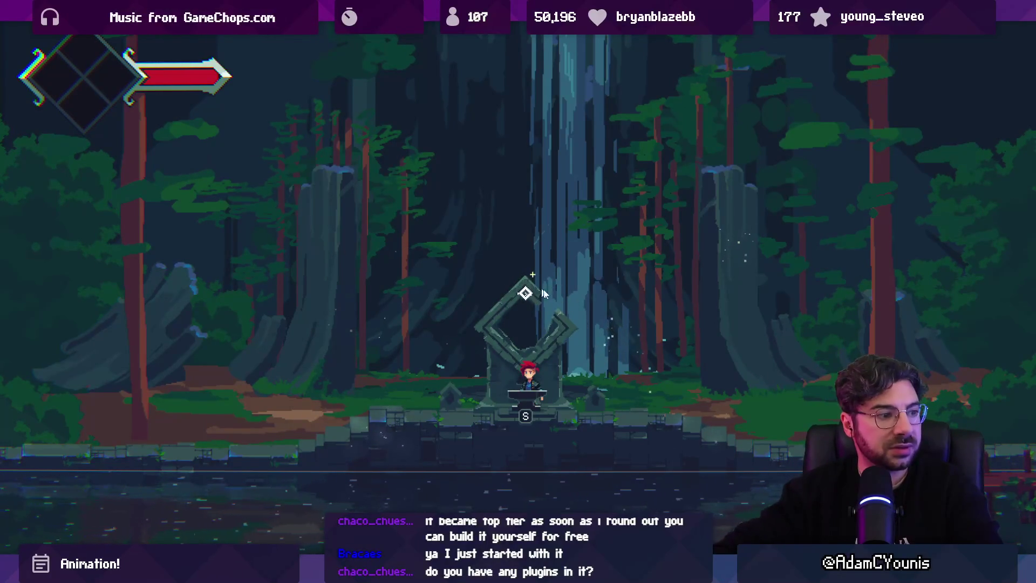
key(ctrl+p)
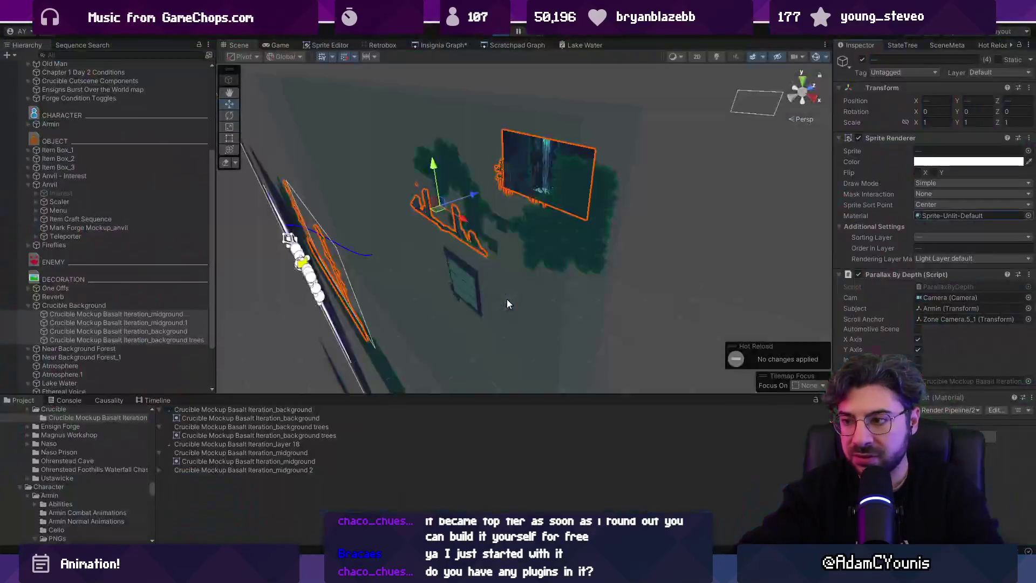
key(alt+Tab)
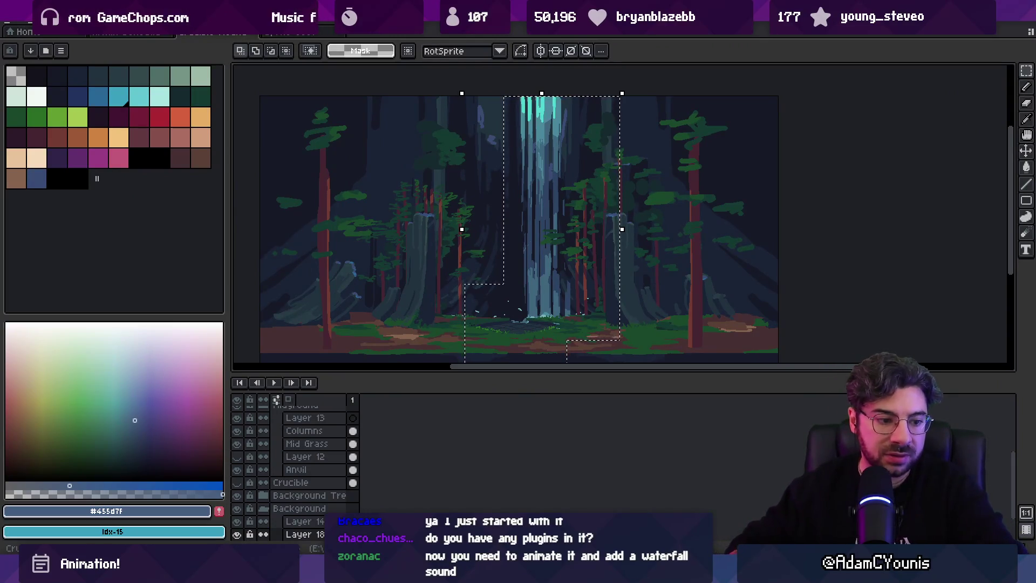
Clear the selection, compare Layer 18 on and off, and add a new layer above it.
key(ctrl+d)
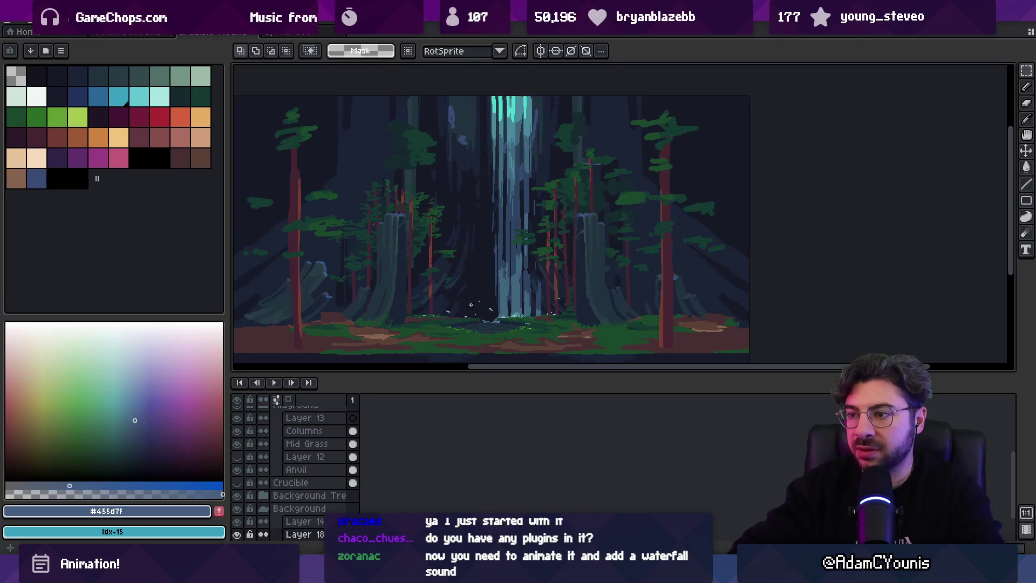
key(v)
scroll(489, 286, up, 2)
key(b)
scroll(487, 286, down, 2)
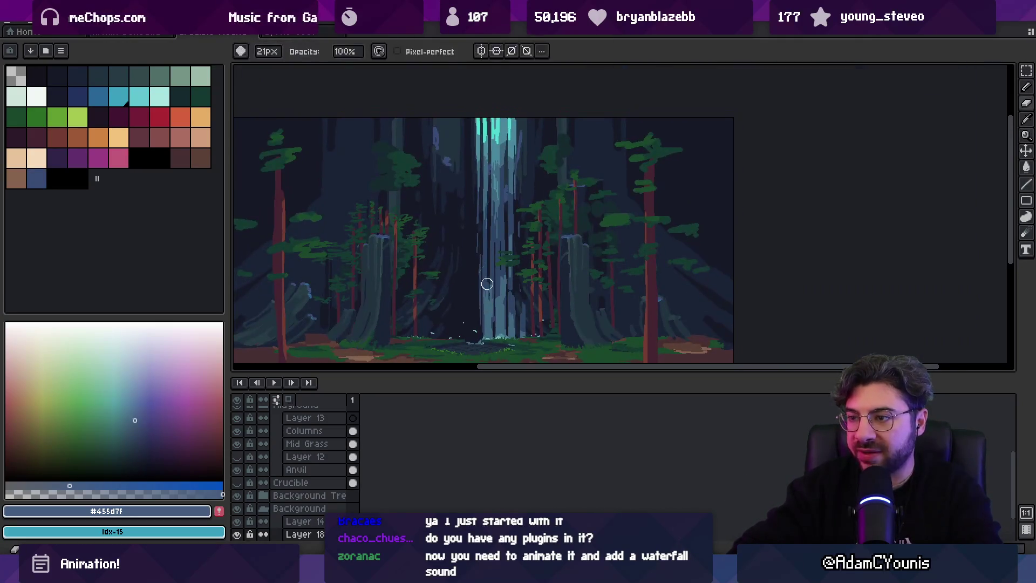
scroll(302, 486, down, 3)
click(238, 496)
click(238, 496)
key(shift+n)
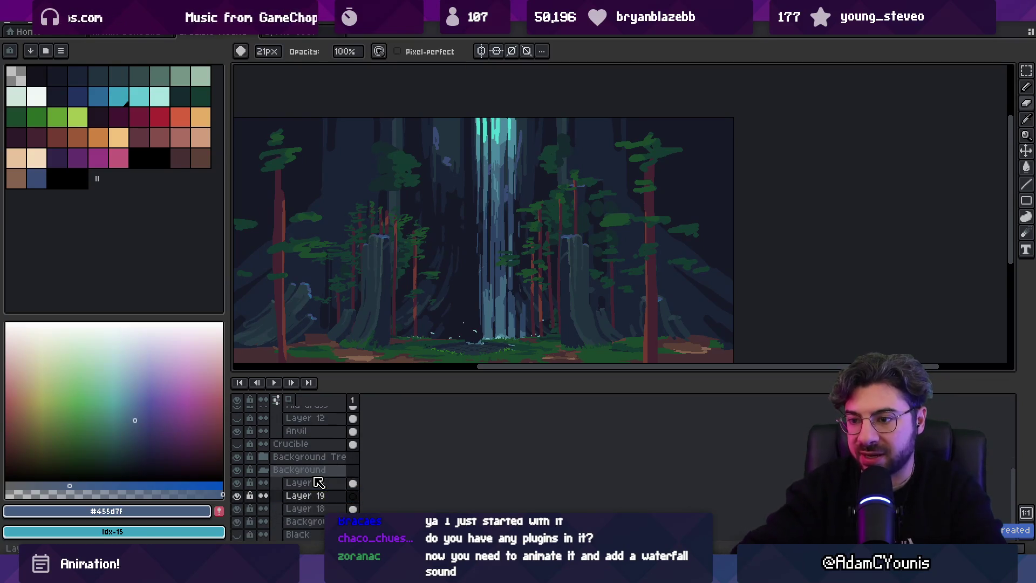
Hide Layer 18 and paint dark rock over the lower waterfall on Layer 19.
click(353, 508)
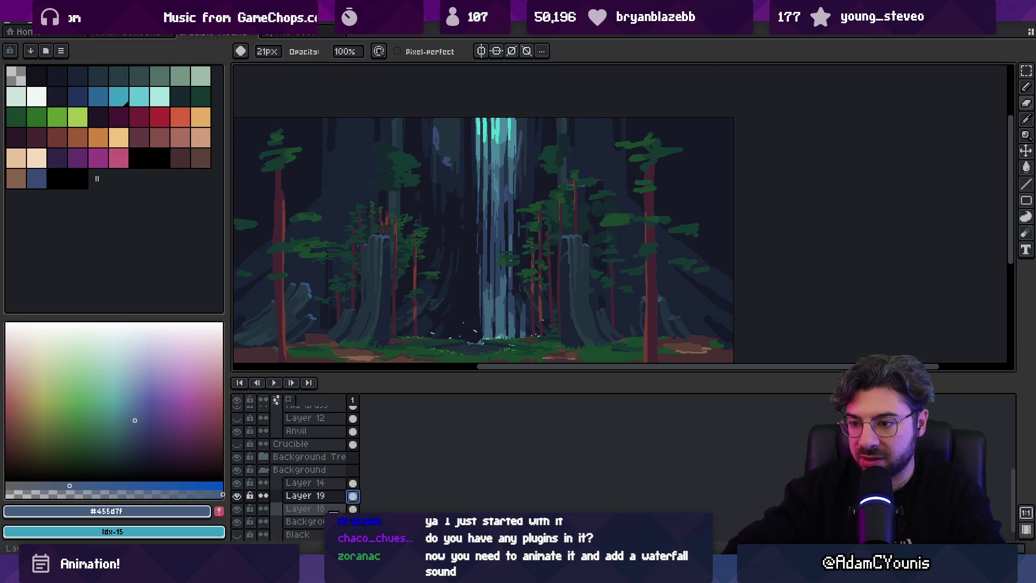
click(238, 508)
click(352, 495)
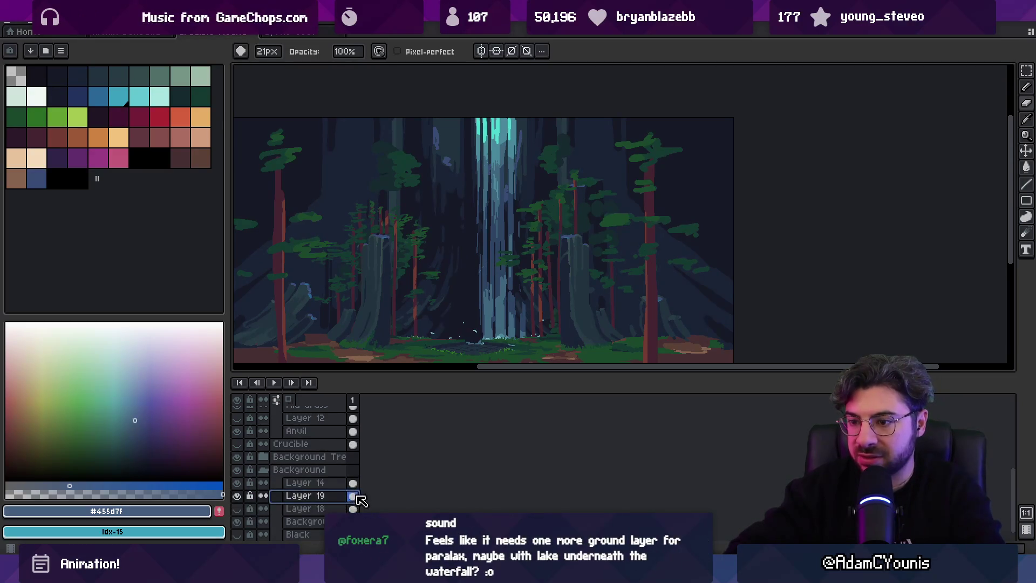
key(v)
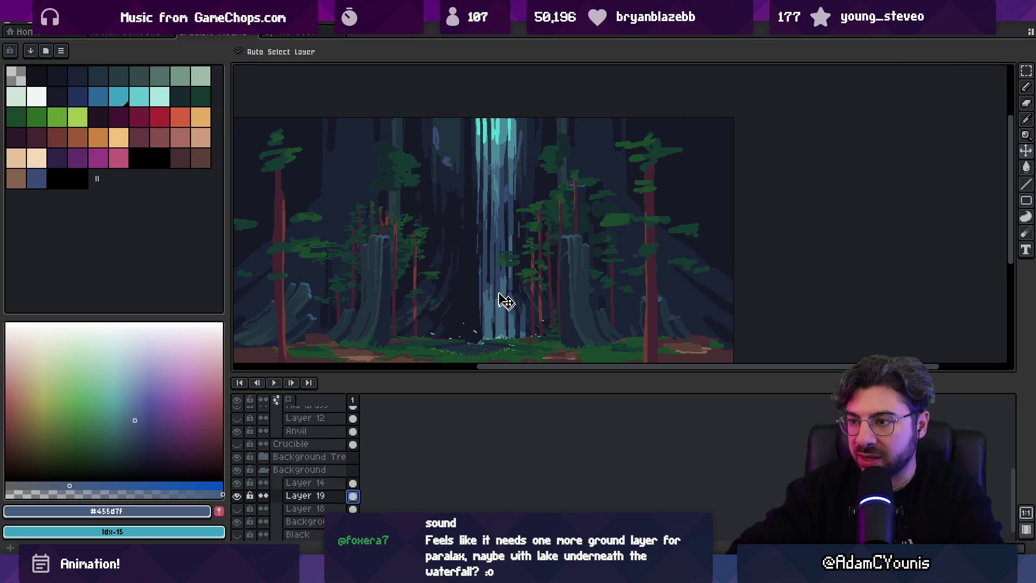
key(b)
mouse_move(472, 245)
mouse_down()
mouse_move(508, 313)
mouse_move(494, 334)
mouse_move(476, 306)
mouse_up()
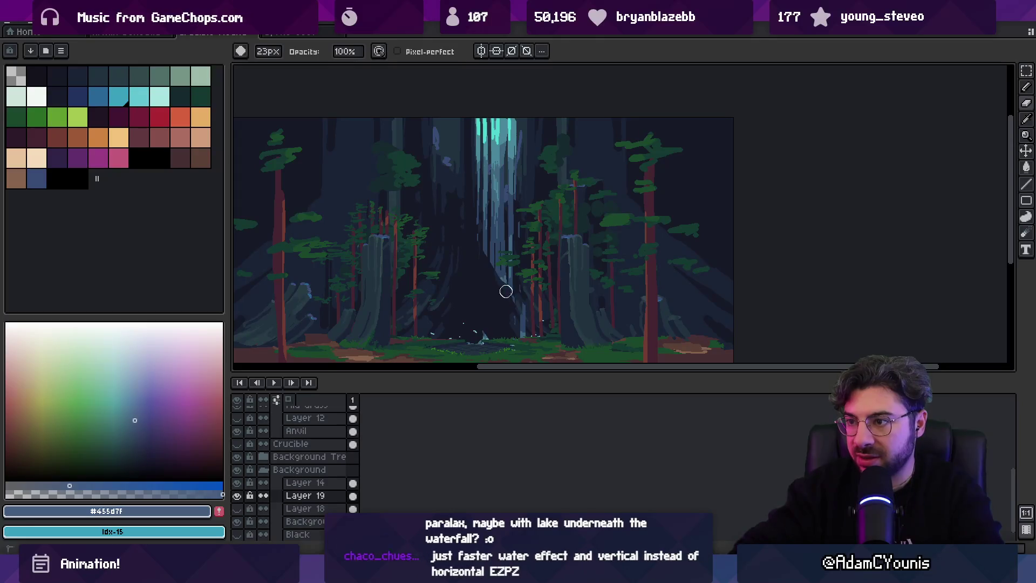
Sample blues from the artwork and draw a light blue rock edge diagonally.
key(i)
scroll(463, 266, up, 1)
click(504, 228)
key(b)
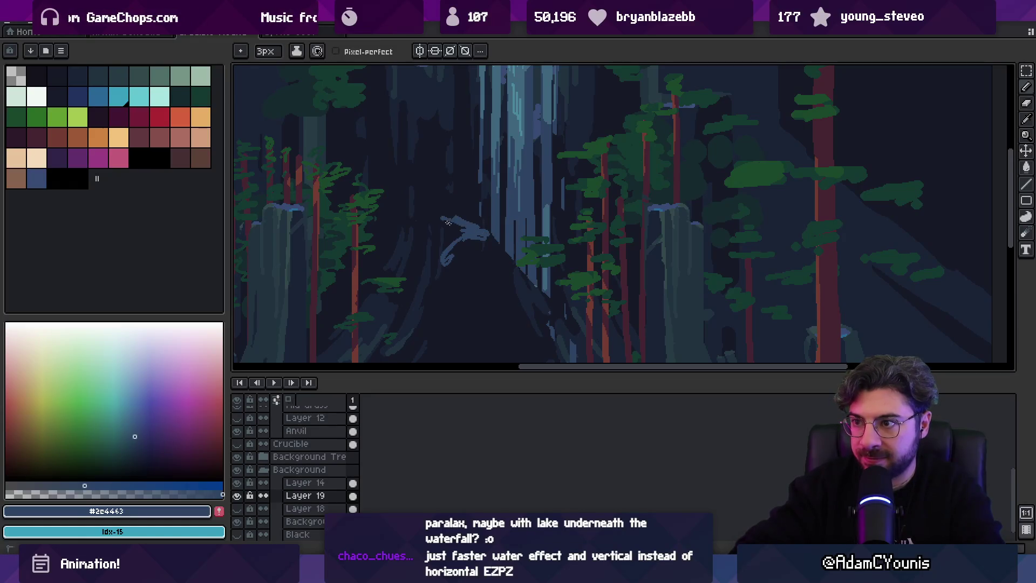
drag(455, 231, 420, 200)
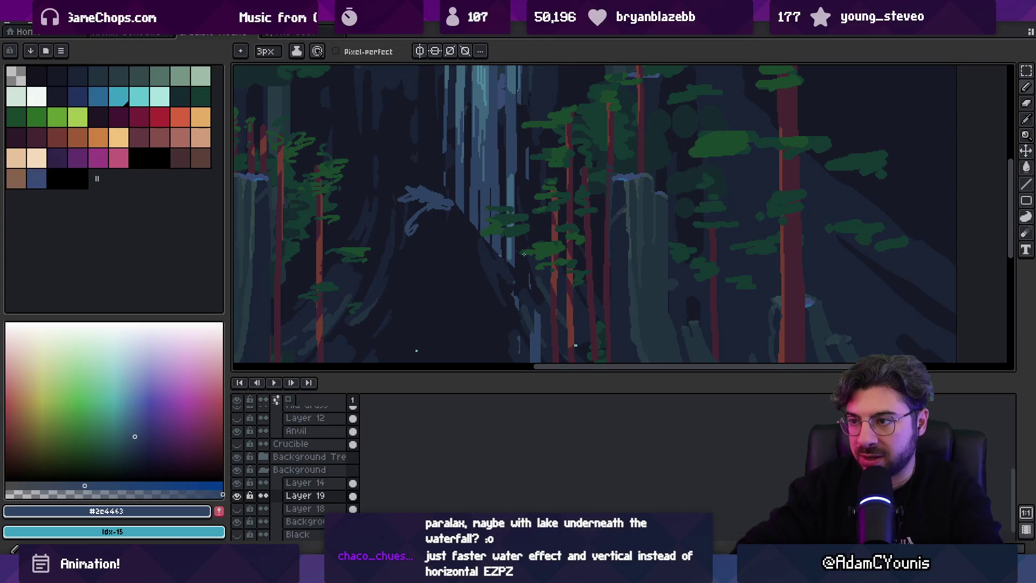
drag(475, 232, 548, 316)
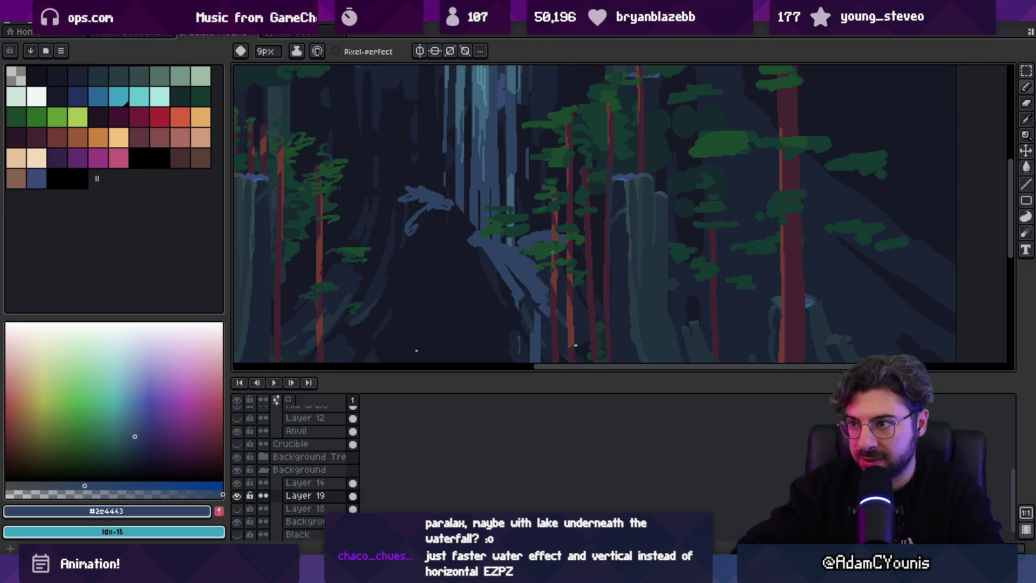
scroll(554, 251, down, 2)
alt+click(522, 214)
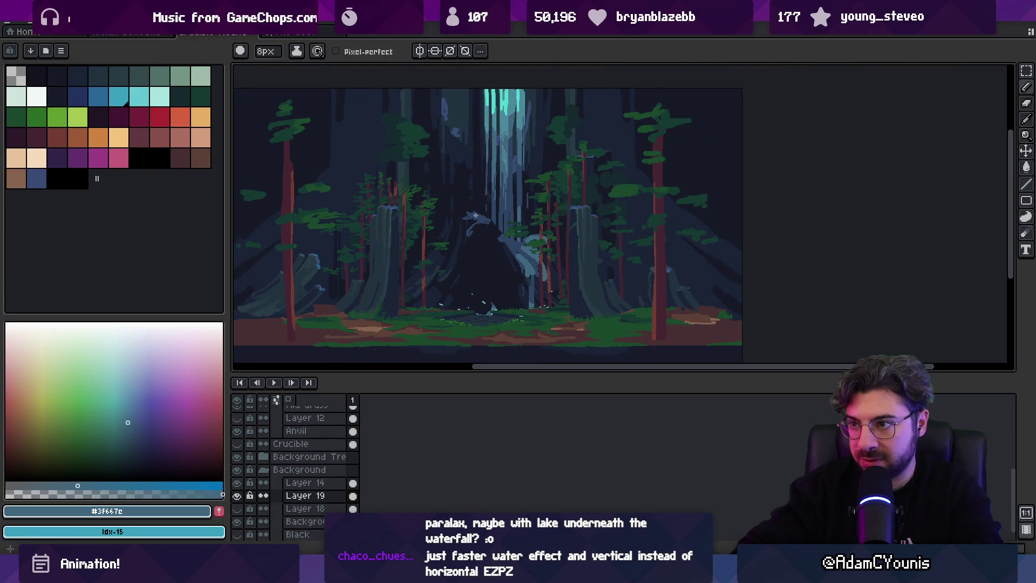
alt+click(467, 232)
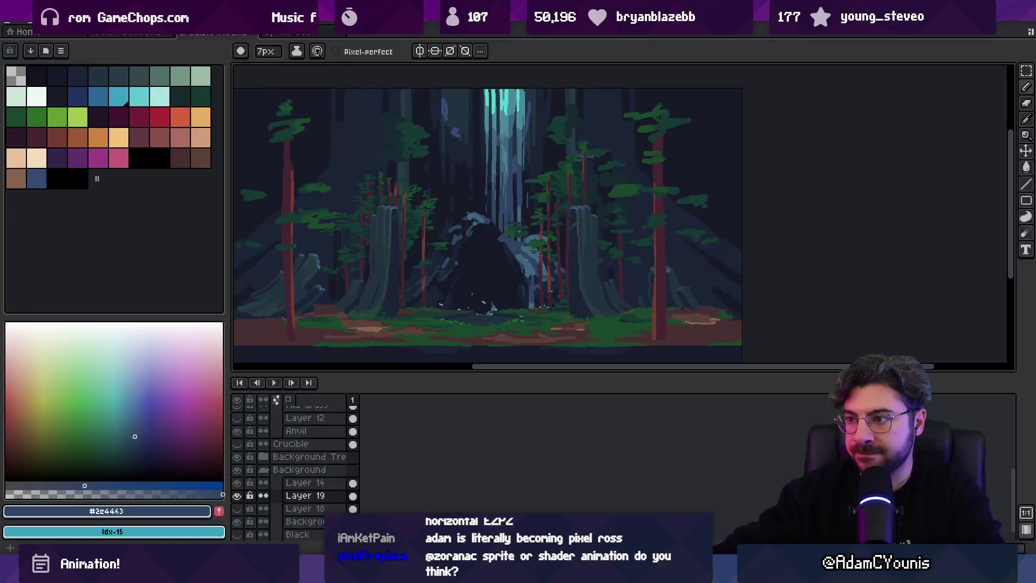
Delete Layer 19 and shift the waterfall about 55 px right.
key(v)
click(305, 497)
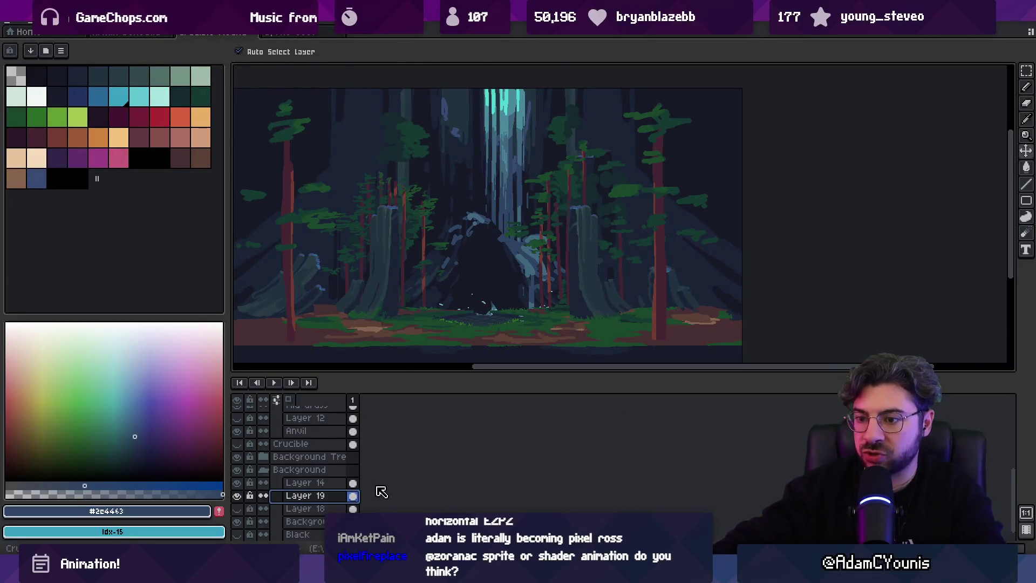
key(Delete)
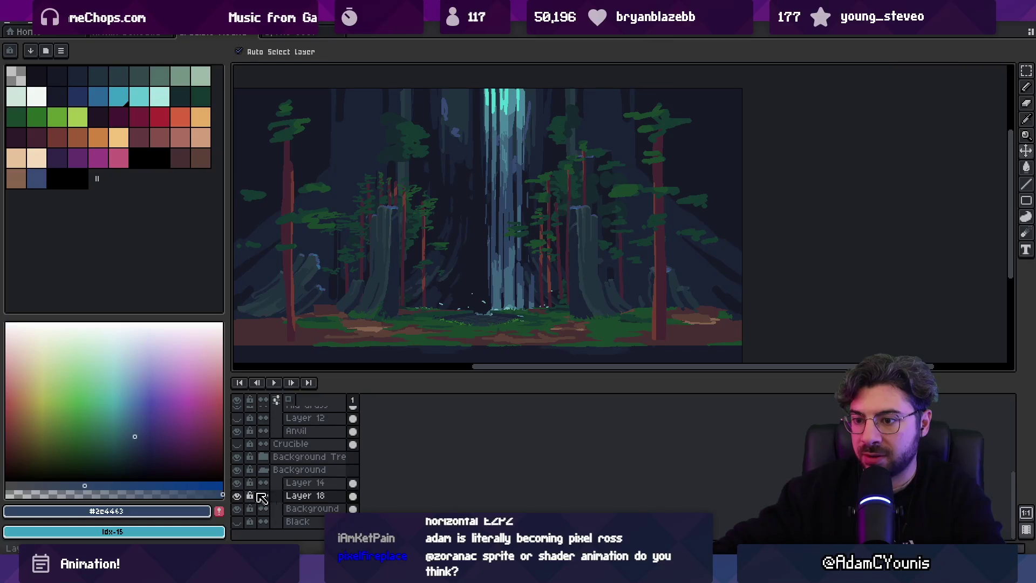
drag(504, 291, 526, 289)
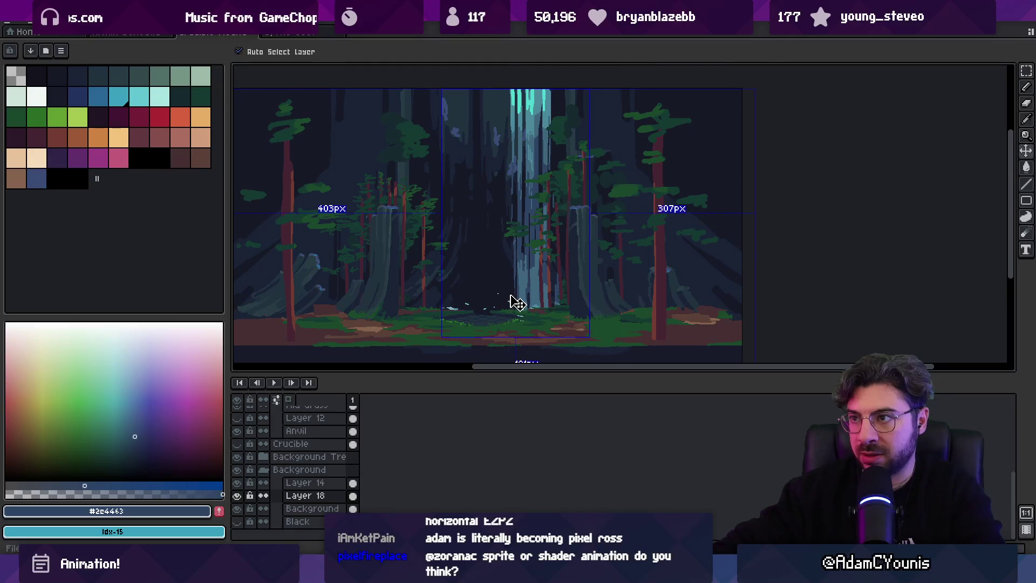
Select the teal light-shaft pixels above the waterfall and pick a new palette colour.
scroll(525, 226, up, 5)
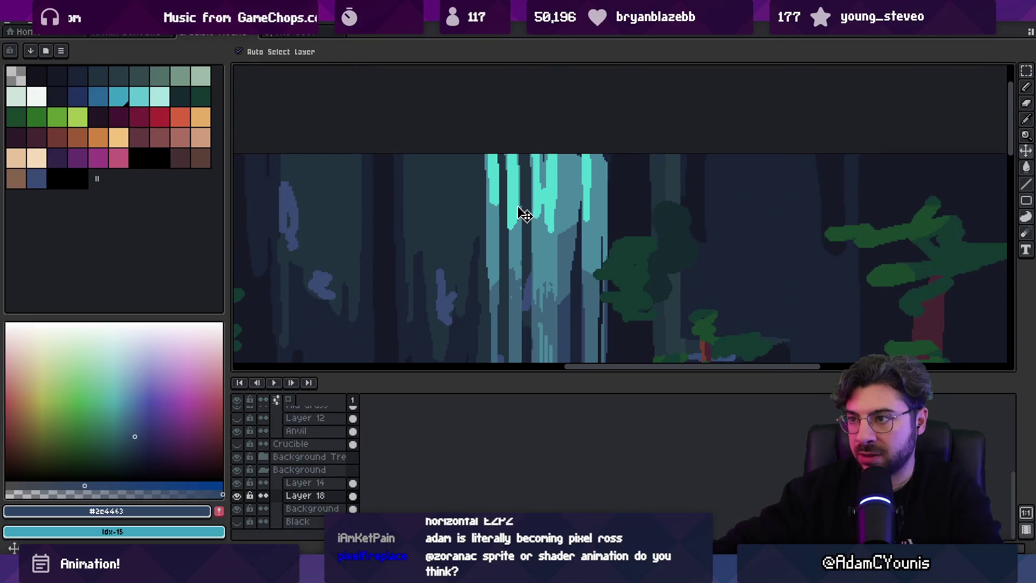
key(o)
click(512, 199)
key(q)
click(513, 200)
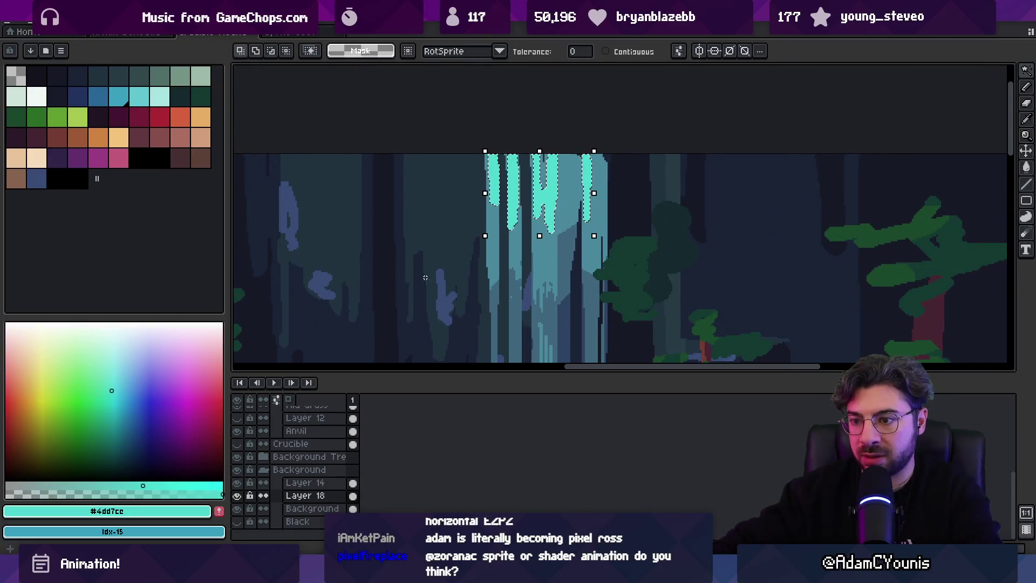
click(138, 97)
Save the forest background file and return to Unity.
key(g)
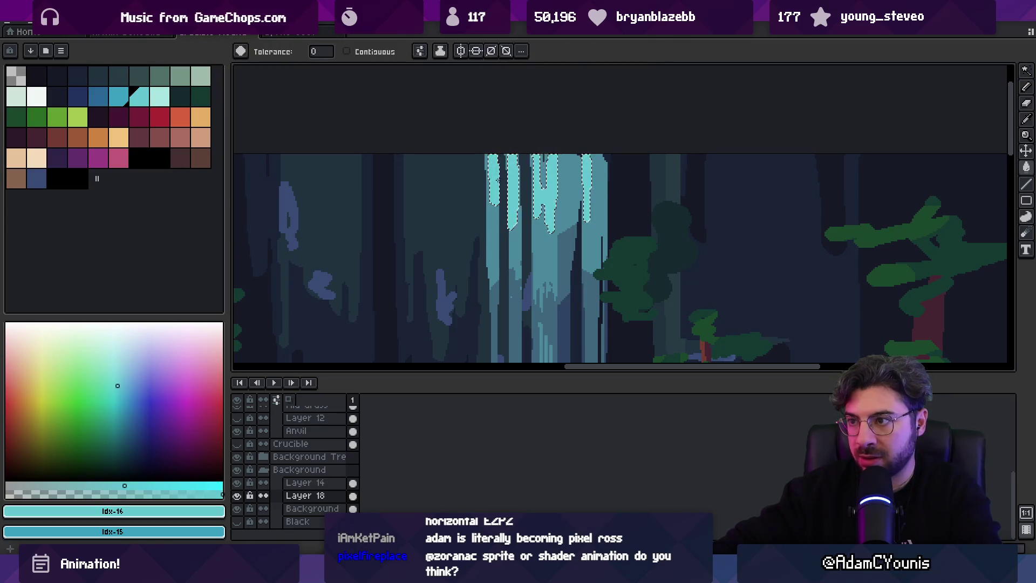
scroll(487, 248, down, 3)
key(ctrl+s)
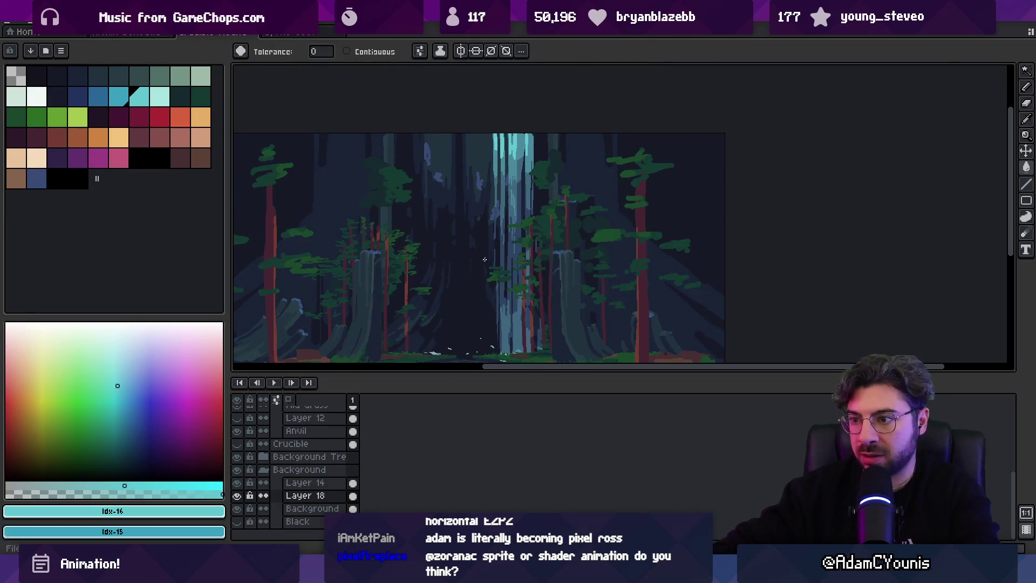
key(alt+Tab)
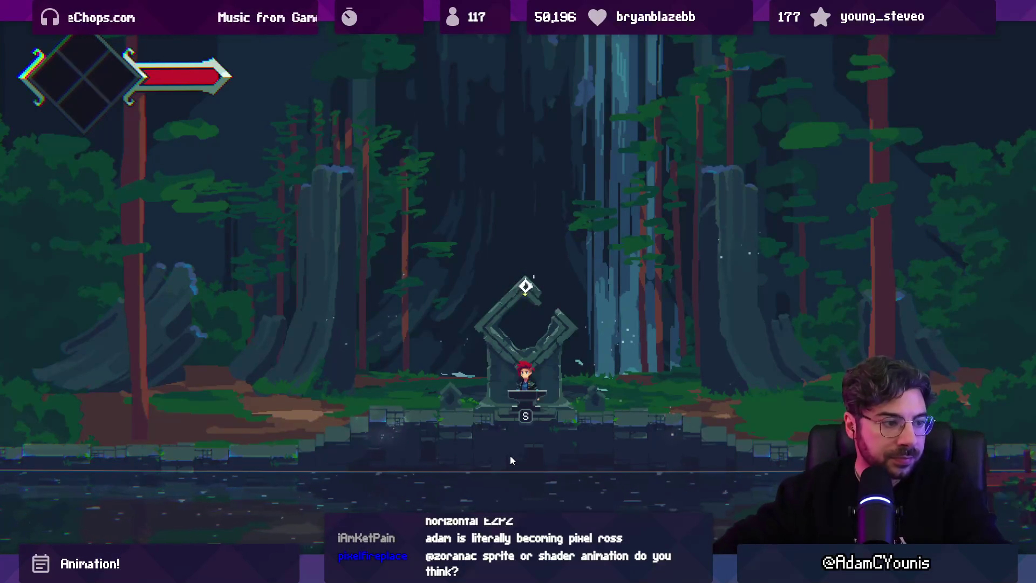
Run the character right through the scene, stop play, and collapse Crucible Background.
key(Right)
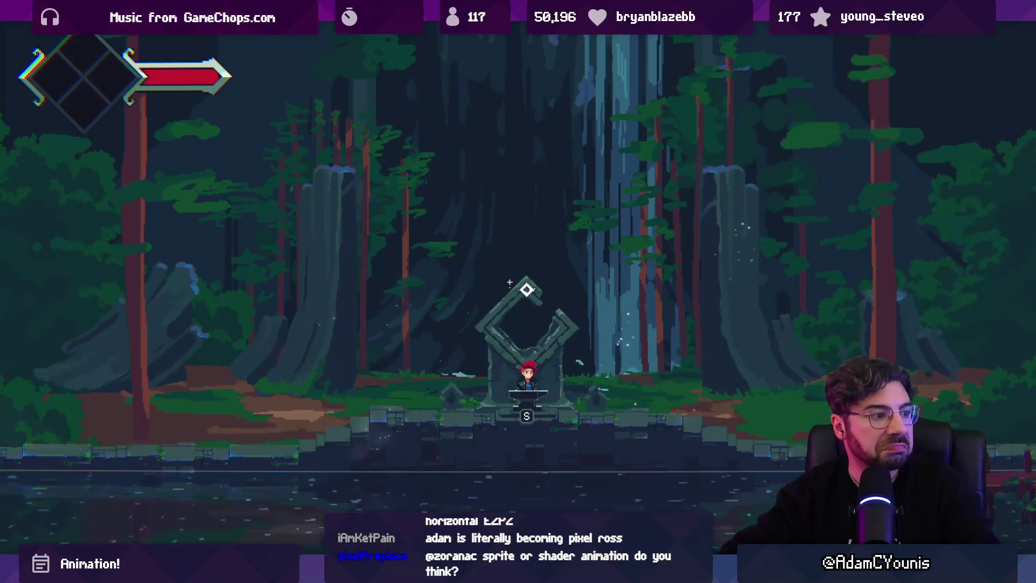
key(ctrl+p)
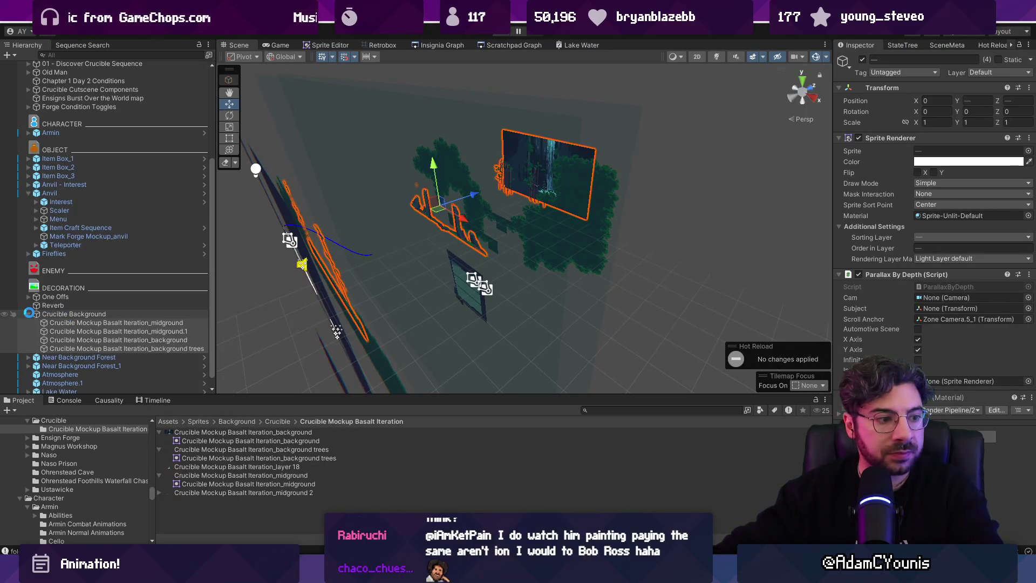
click(30, 313)
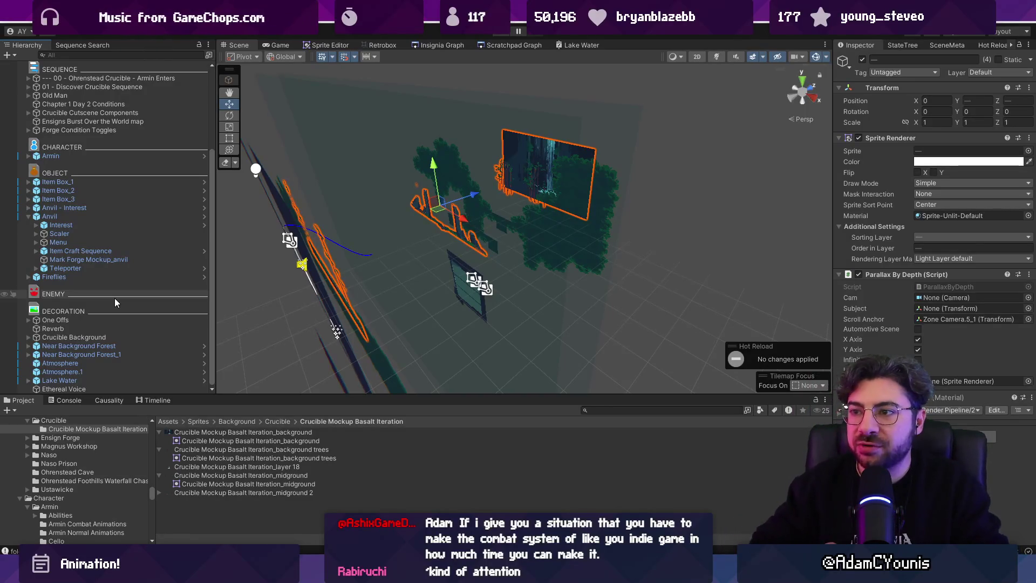
Frame the background object in a flat 2D scene view and re-centre it.
key(t)
key(2)
key(f)
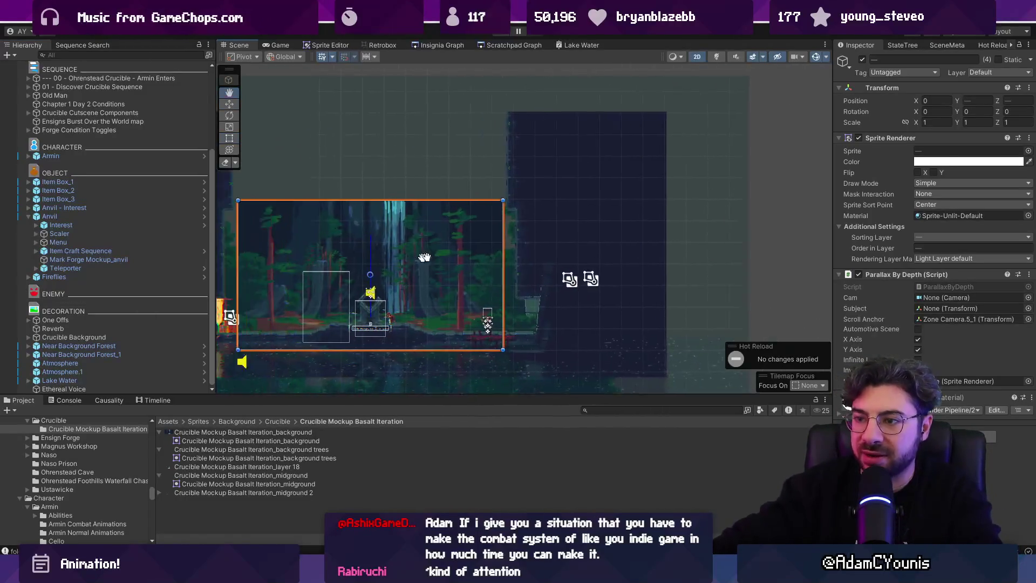
mouse_move(506, 283)
mouse_down()
mouse_move(490, 261)
mouse_move(526, 288)
mouse_up()
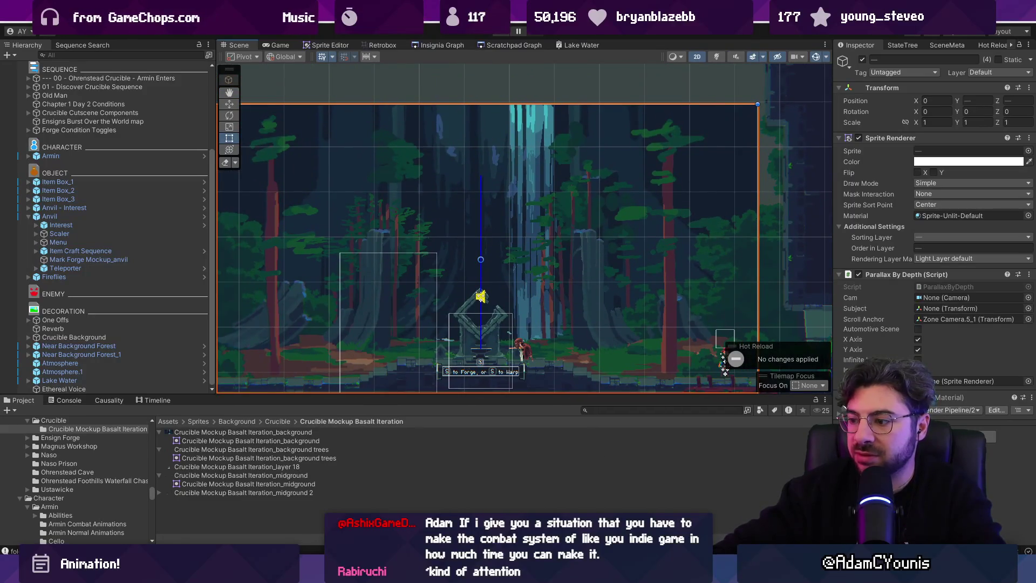
key(alt+Tab)
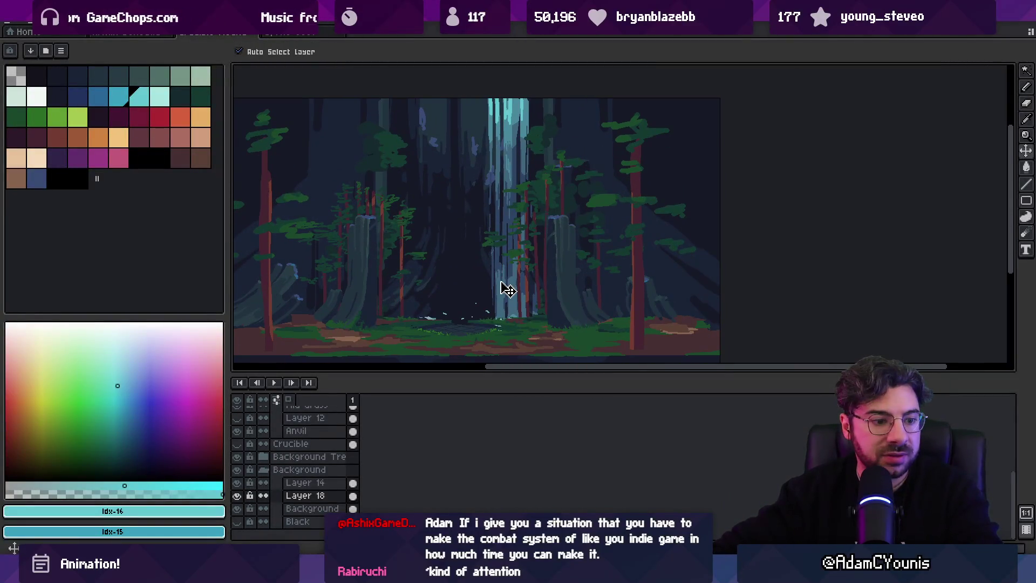
Marquee-select and transform the waterfall column, commit it, and save the file.
key(m)
mouse_move(474, 96)
mouse_down()
mouse_move(492, 279)
mouse_move(516, 332)
mouse_move(503, 305)
mouse_up()
click(499, 305)
key(Return)
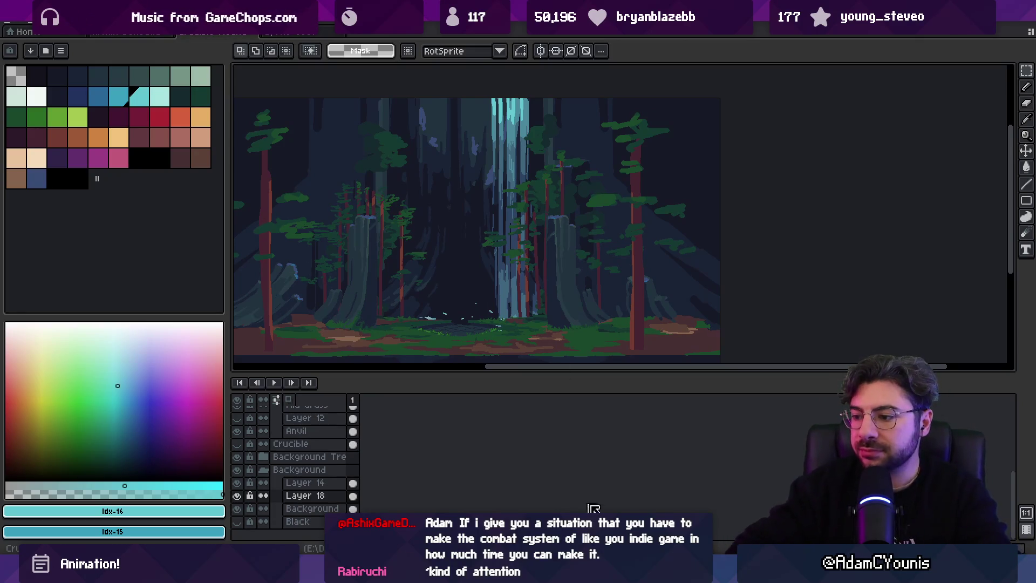
key(ctrl+s)
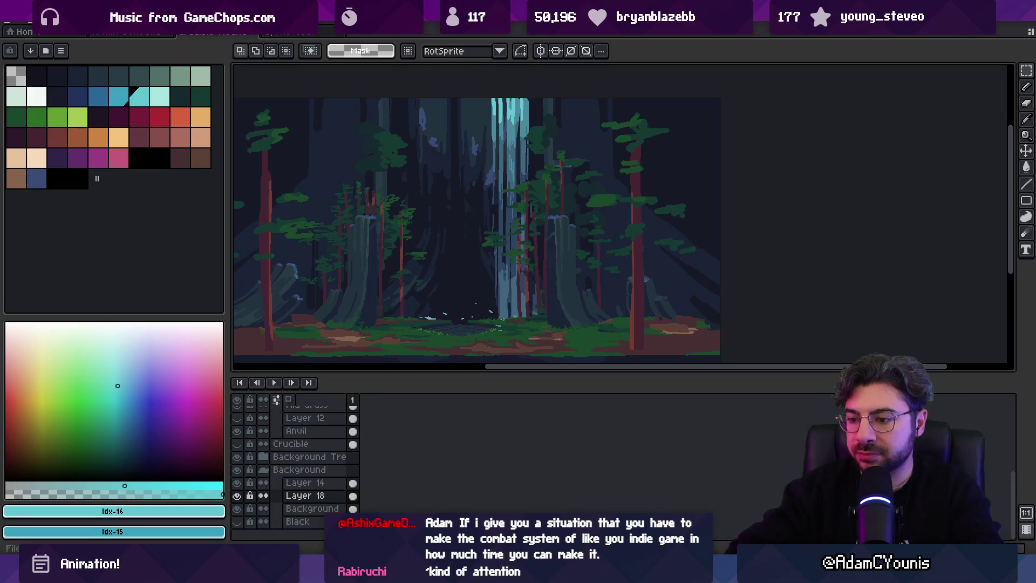
key(alt+Tab)
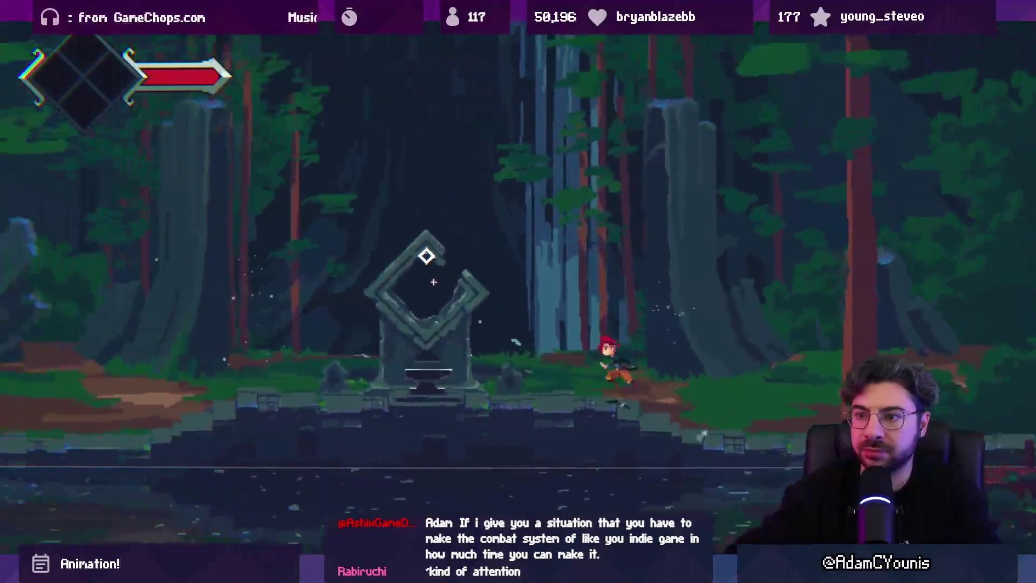
Run the character left and right past the shrine, then stop the game.
key(a)
key(d)
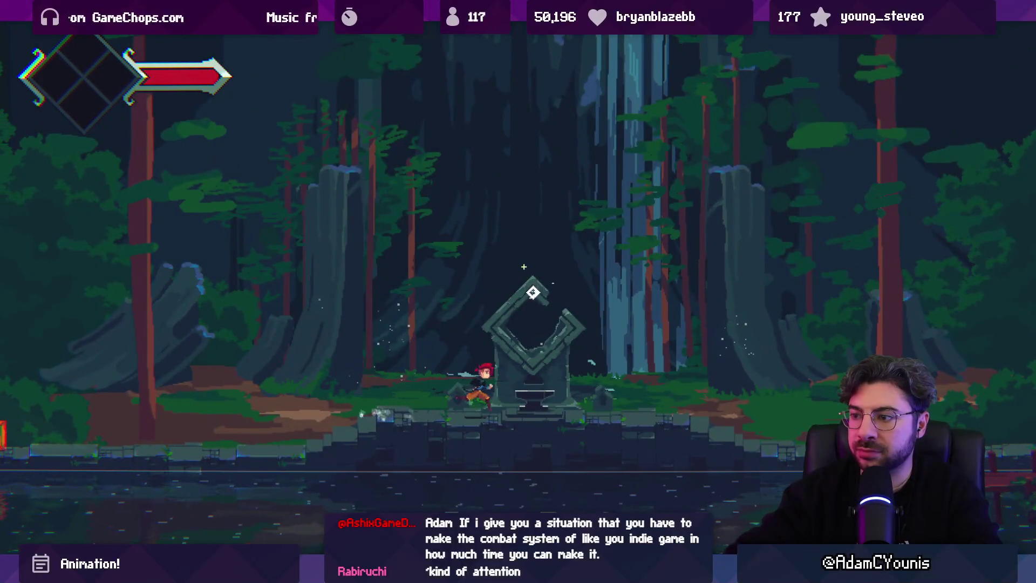
key(shift+space)
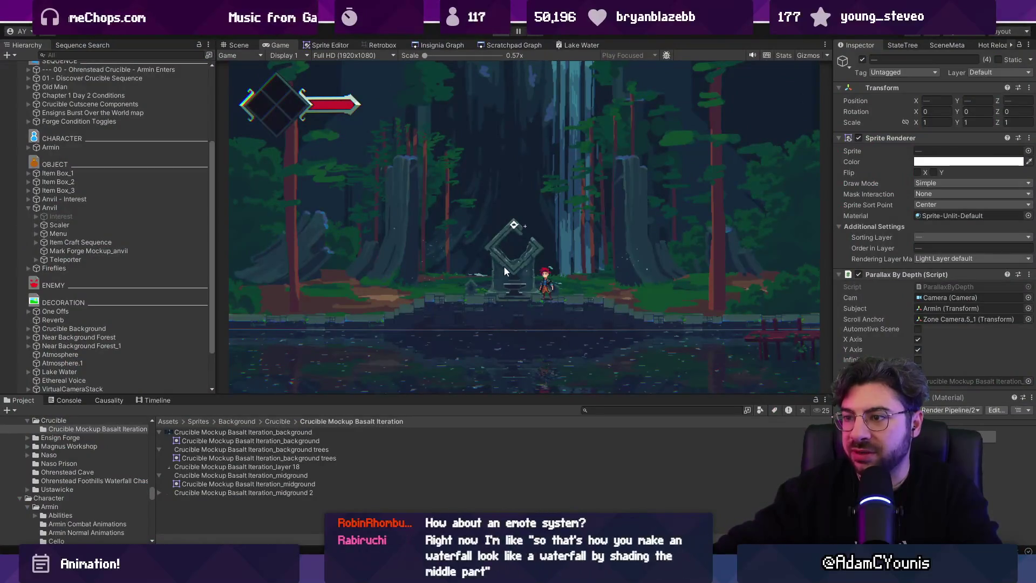
key(ctrl+p)
Return the scene view to 3D, orbit the layers, and select the midground sprite.
key(2)
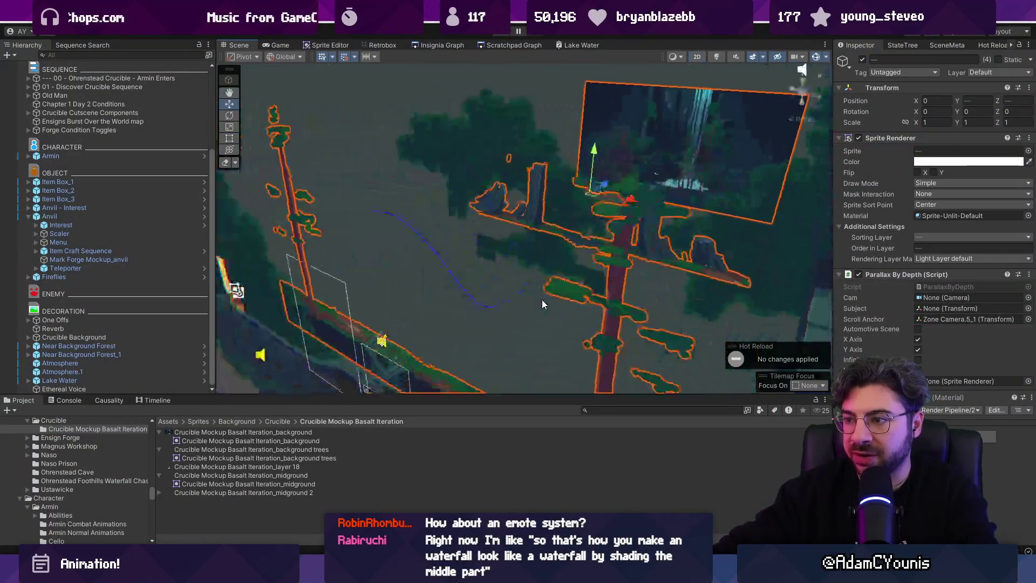
mouse_move(597, 245)
mouse_down()
mouse_move(589, 232)
mouse_move(548, 224)
mouse_move(566, 204)
mouse_move(520, 274)
mouse_move(591, 225)
mouse_up()
click(523, 275)
key(alt+Tab)
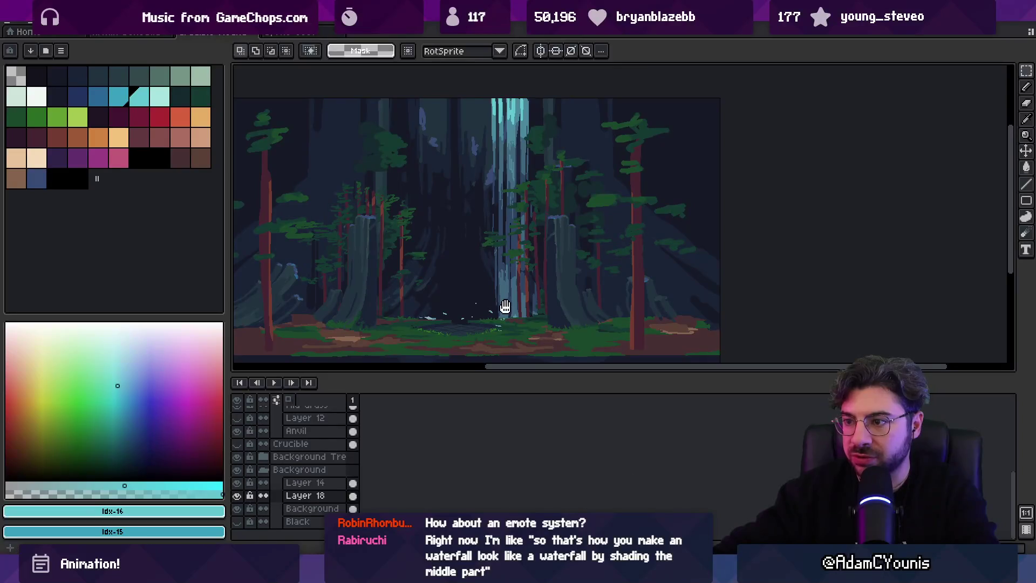
Copy the Background layer's artwork into a new Layer 19, shifted 6 pixels up.
ctrl+click(420, 340)
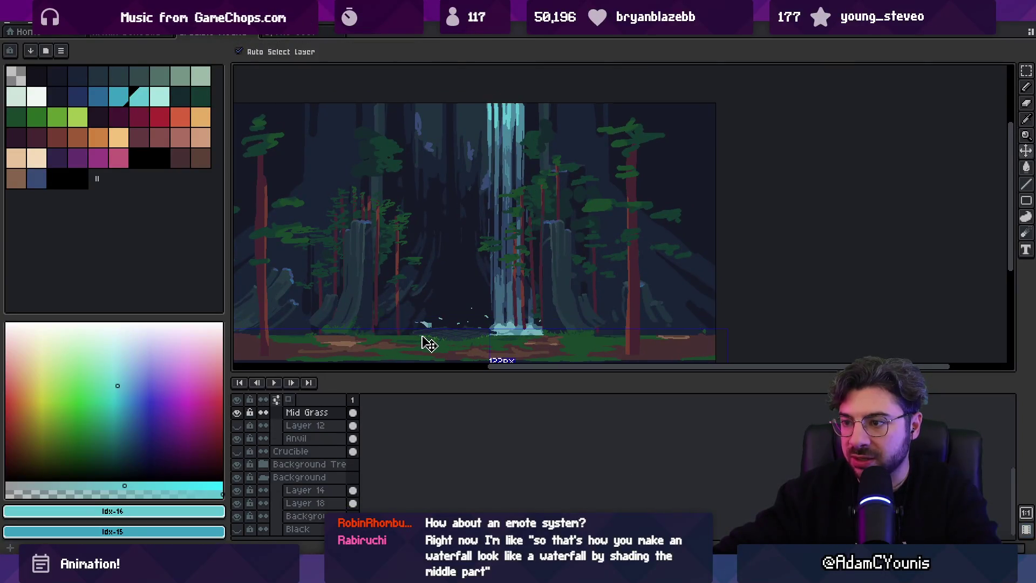
ctrl+click(447, 307)
key(ctrl+a)
key(ctrl+c)
key(shift+n)
key(ctrl+v)
drag(456, 338, 458, 335)
key(Return)
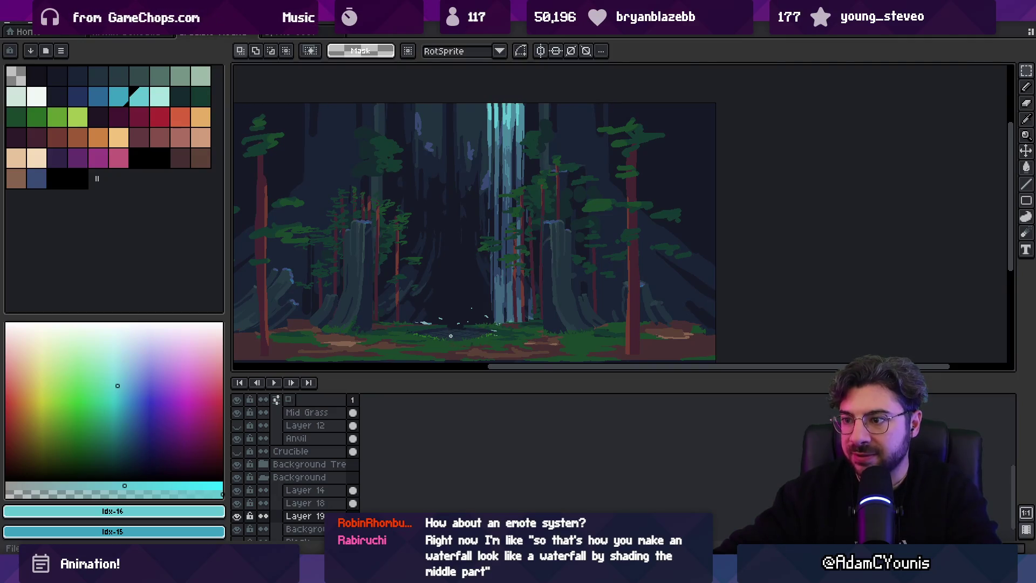
Sample the dark green, reddish-brown and navy ground colours, then save the forest background file.
scroll(451, 337, up, 3)
alt+click(429, 296)
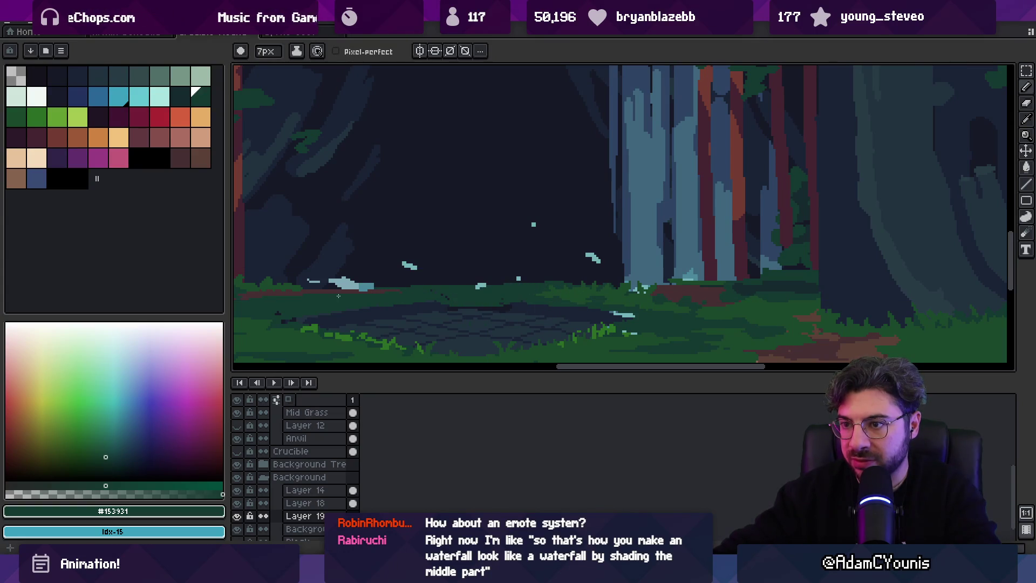
alt+click(673, 283)
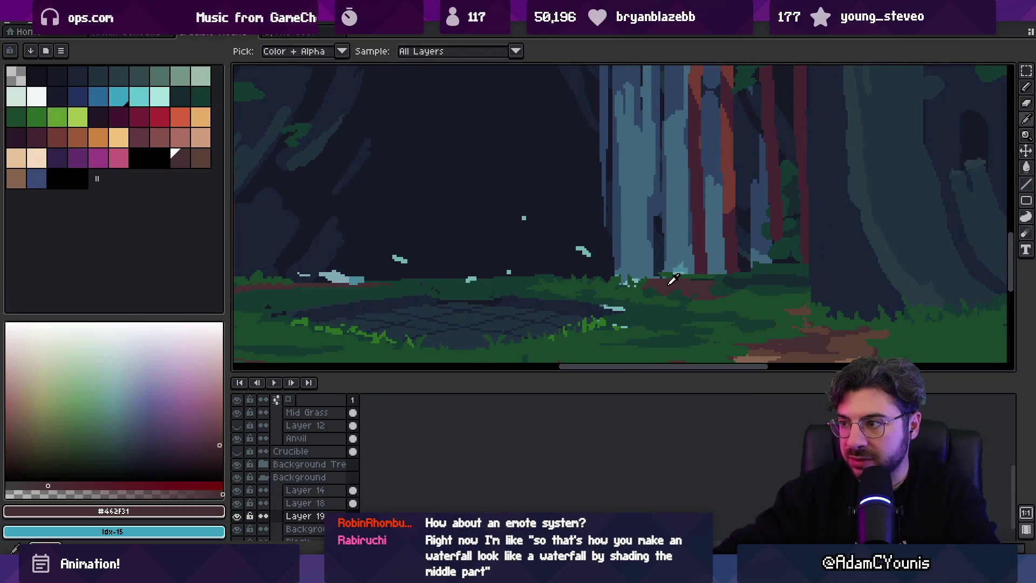
alt+click(443, 300)
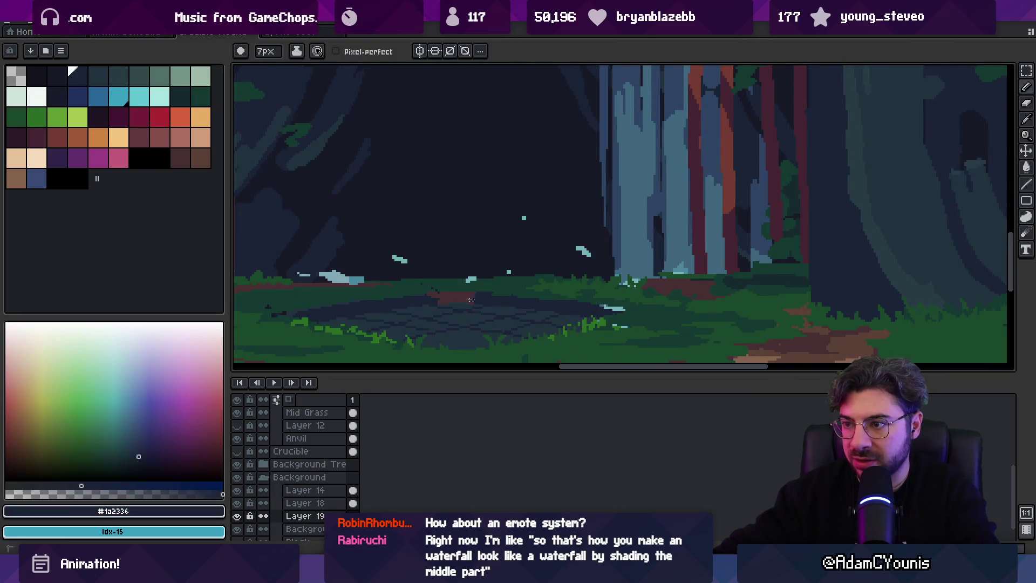
scroll(501, 295, down, 3)
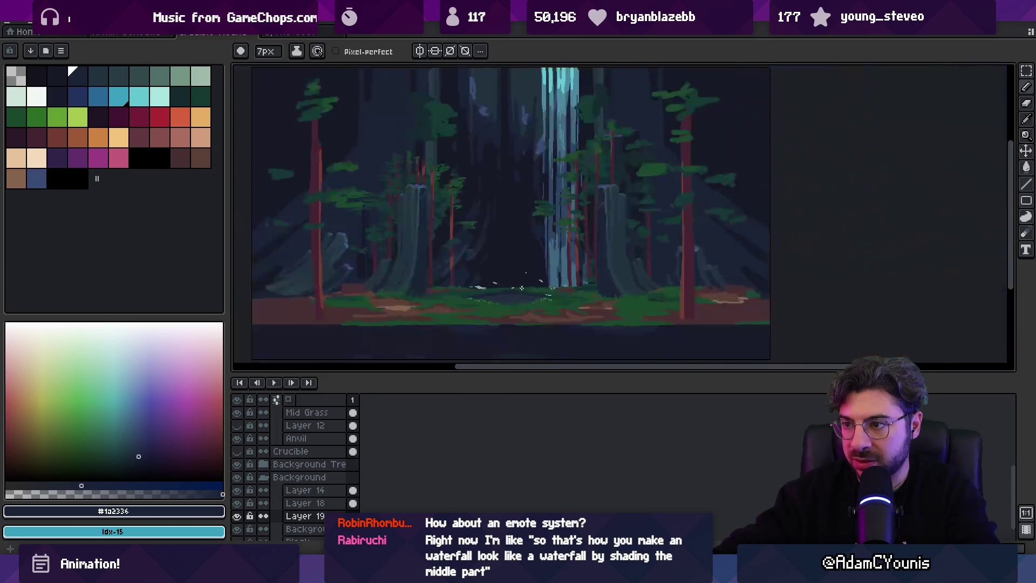
key(ctrl+s)
key(alt+Tab)
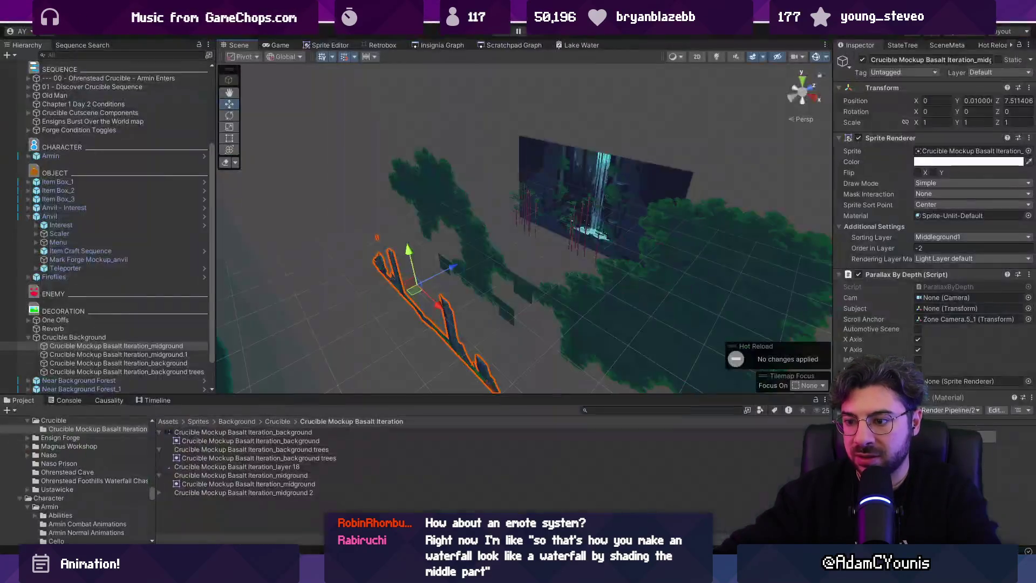
Select and frame the waterfall background sprite, viewing it head-on in the Scene view.
click(594, 246)
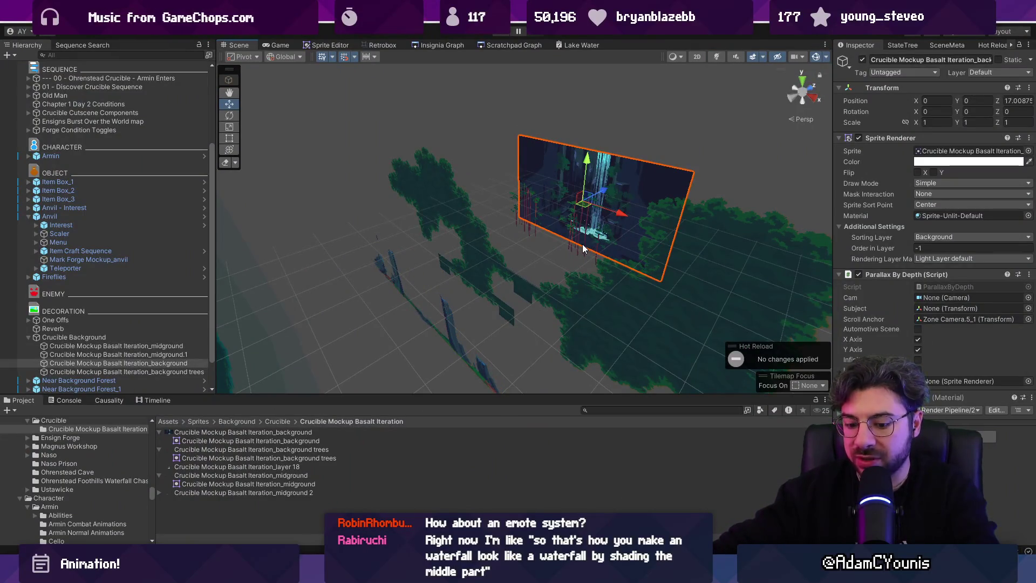
key(f)
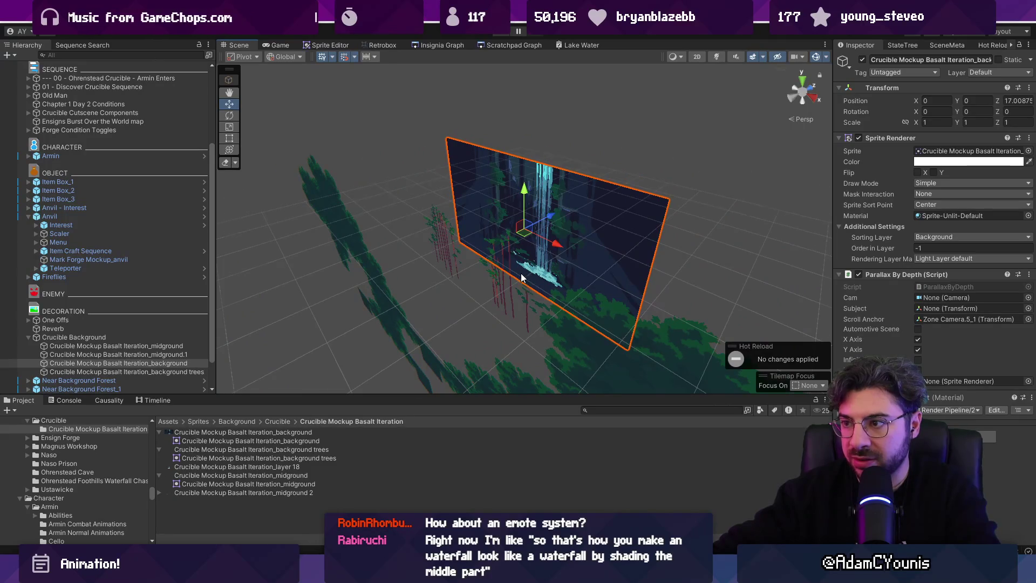
scroll(521, 278, up, 10)
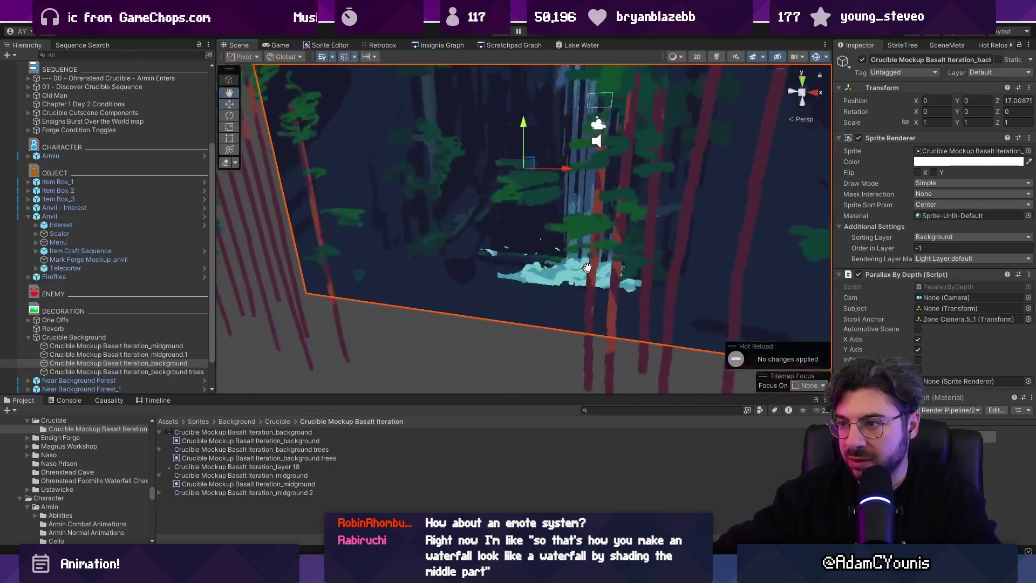
mouse_move(587, 268)
mouse_down()
mouse_move(587, 242)
mouse_move(650, 222)
mouse_move(656, 242)
mouse_up()
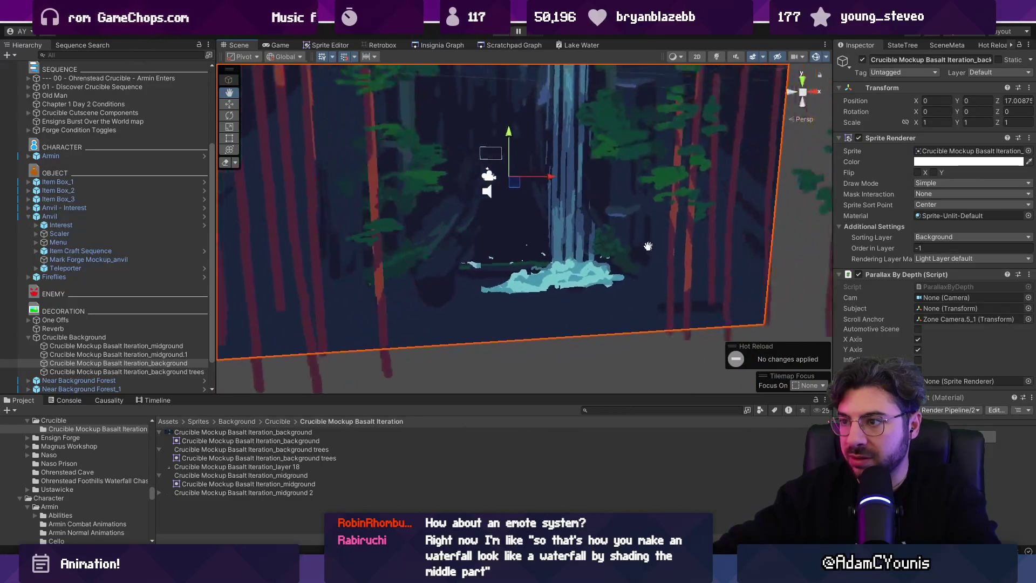
scroll(503, 305, up, 4)
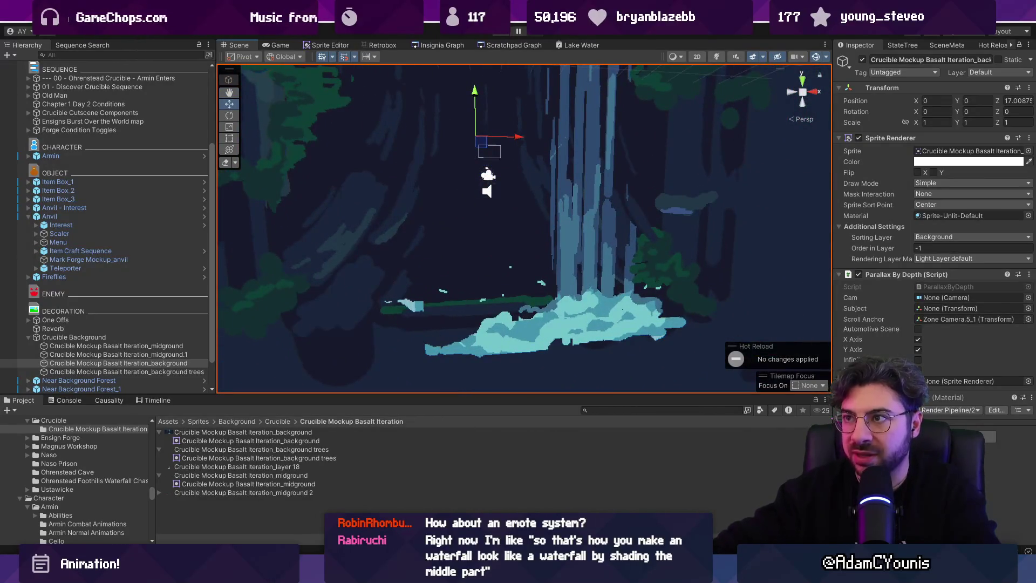
Run the game briefly to check the background, then return to the pixel-art file.
click(499, 37)
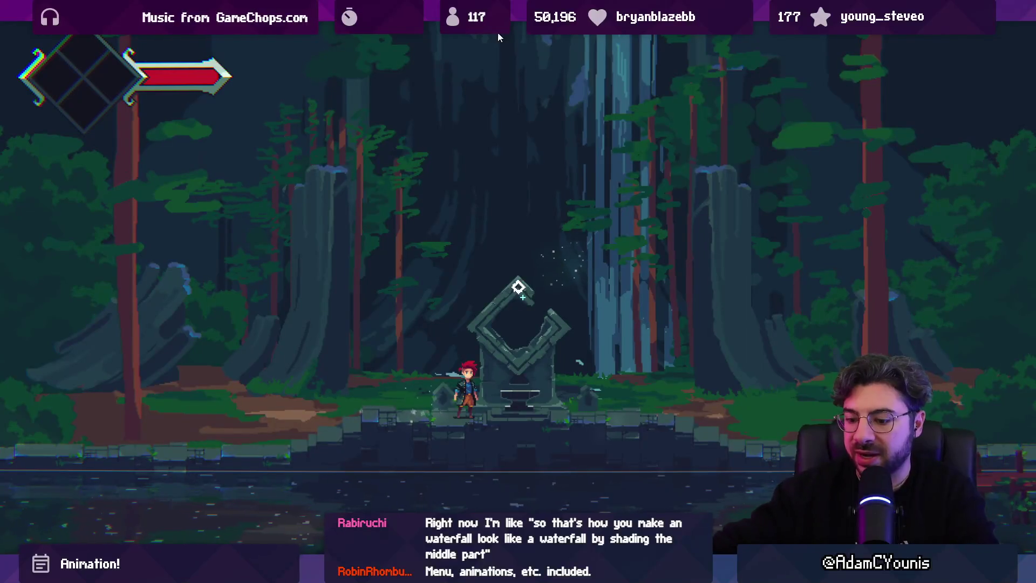
key(shift+space)
key(alt+Tab)
key(v)
scroll(469, 317, up, 2)
Shift a ground strip upward and sample the dark green and navy ground colours.
drag(470, 316, 477, 300)
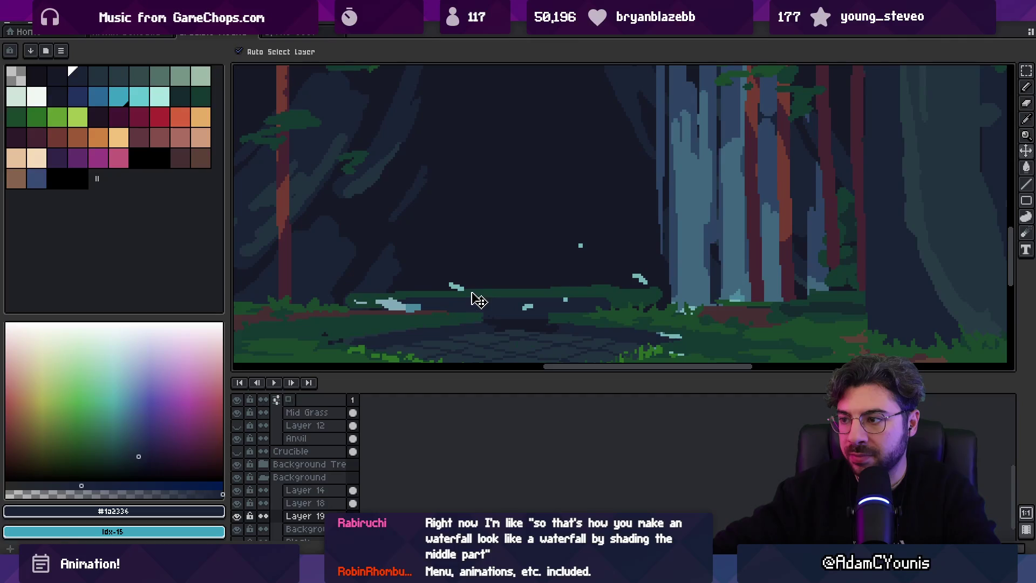
alt+click(478, 300)
key(b)
scroll(429, 296, up, 1)
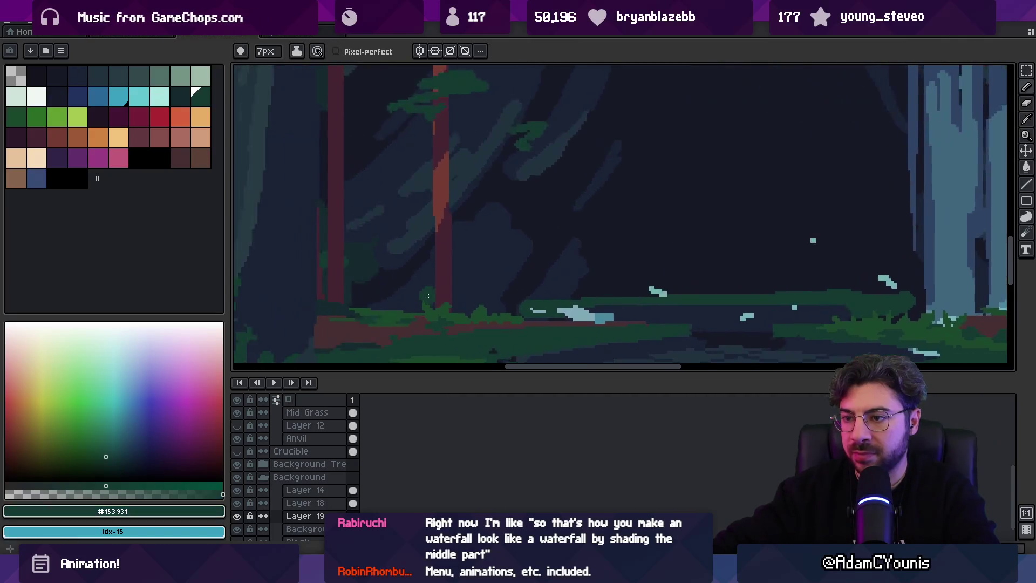
scroll(429, 296, down, 1)
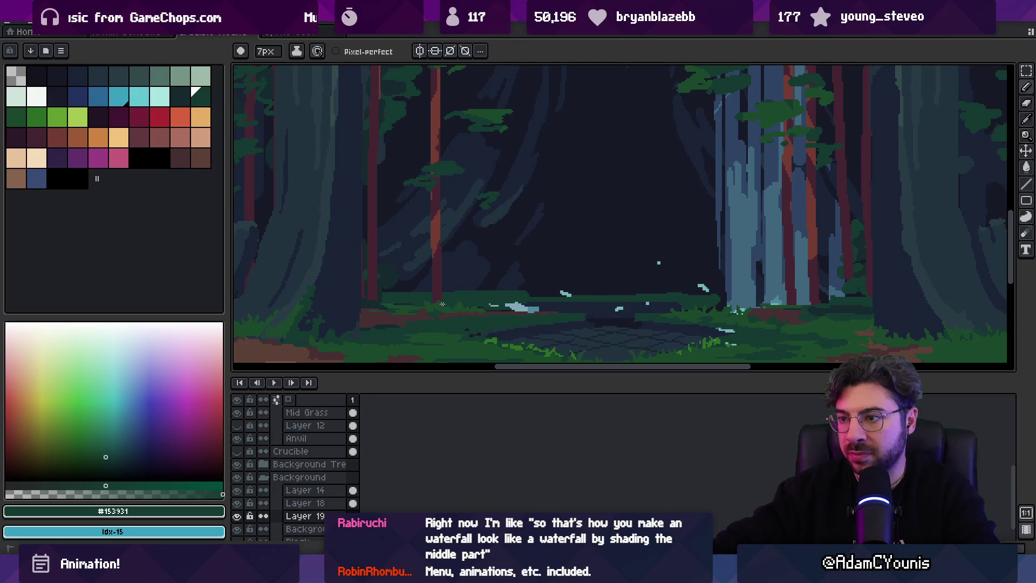
alt+click(559, 302)
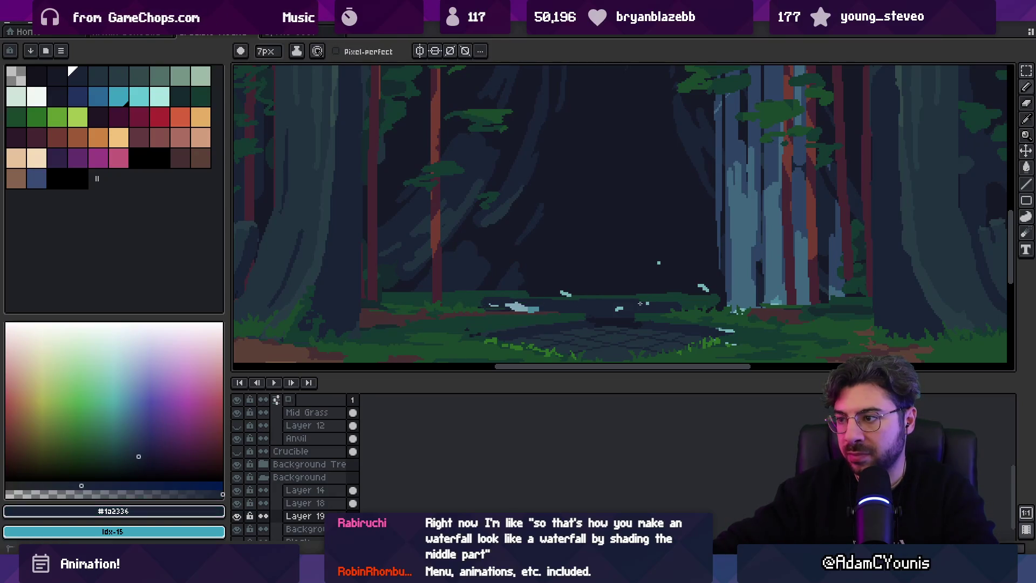
alt+click(682, 297)
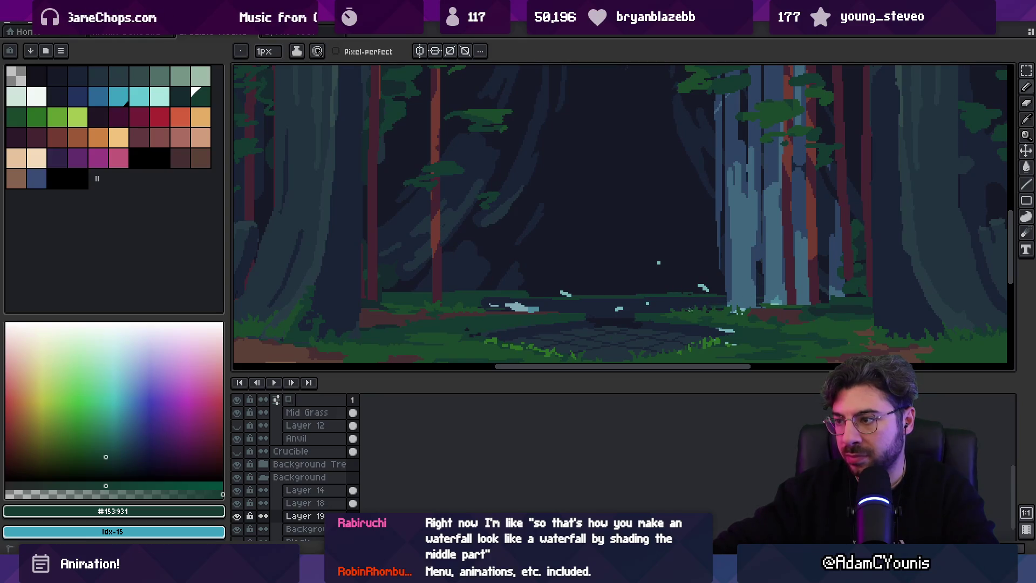
Move Layer 19 just under Background and compare navy #1a2336 against green #153931.
drag(305, 516, 340, 491)
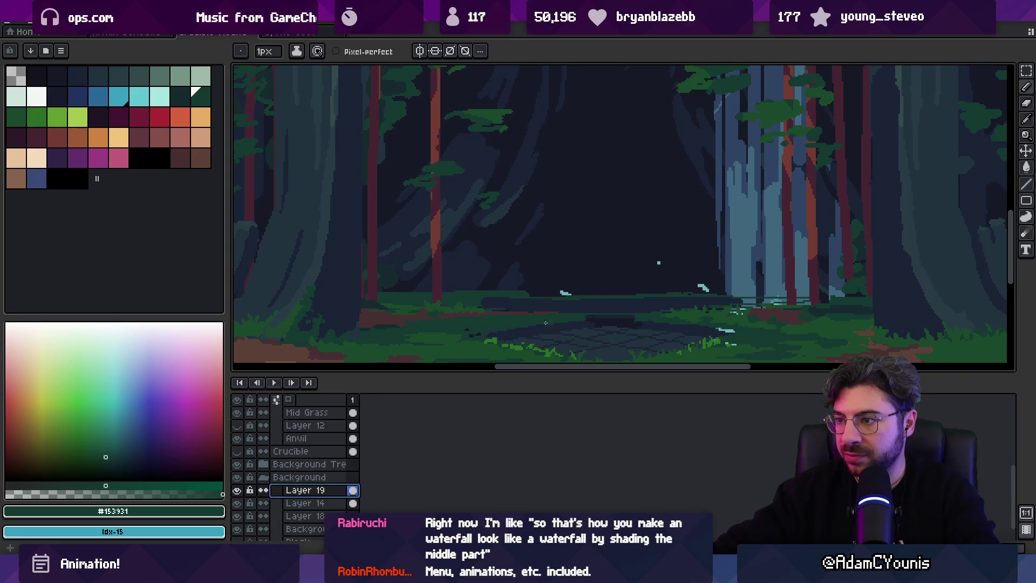
key(v)
key(b)
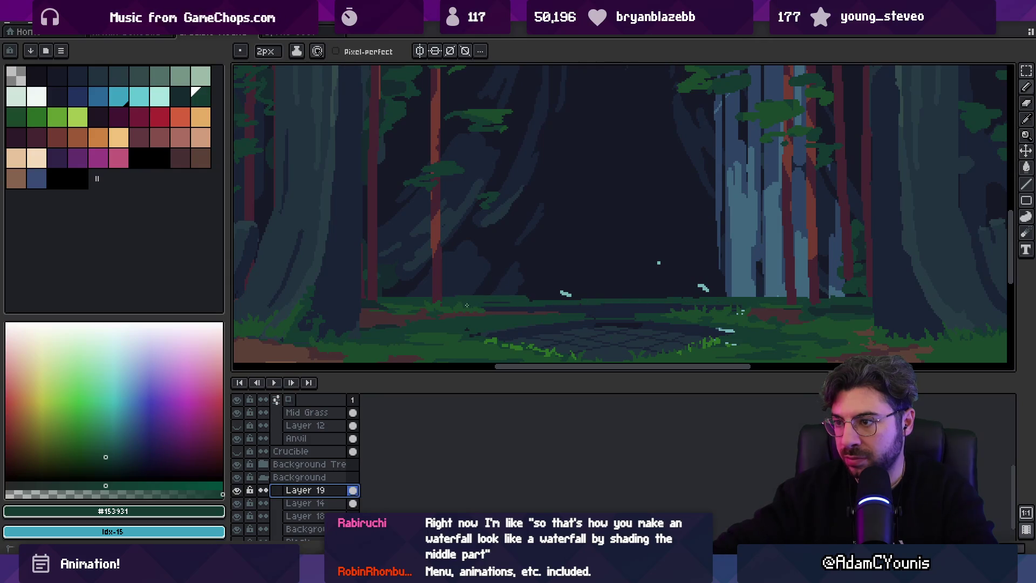
alt+click(564, 309)
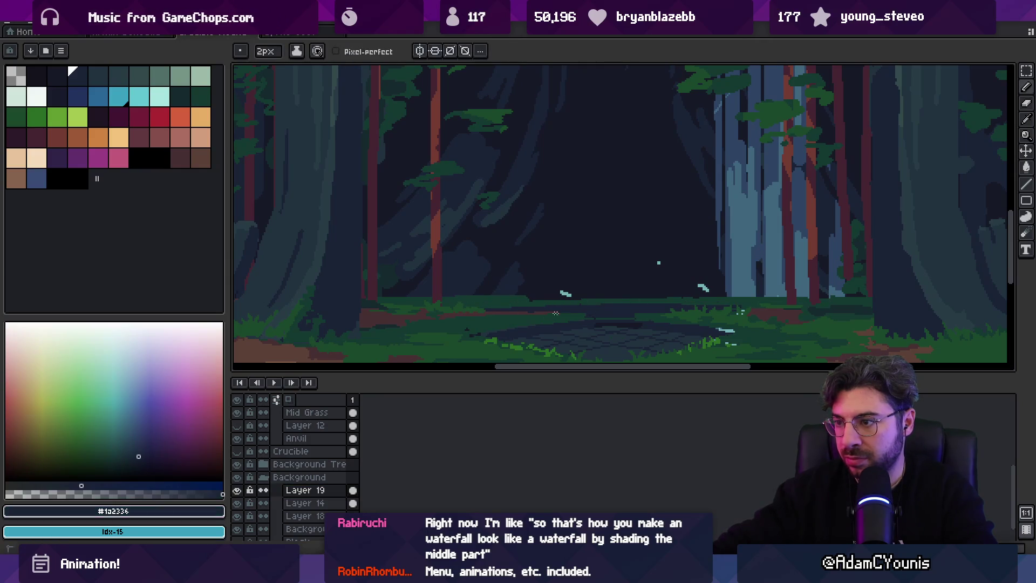
alt+click(545, 312)
alt+click(531, 302)
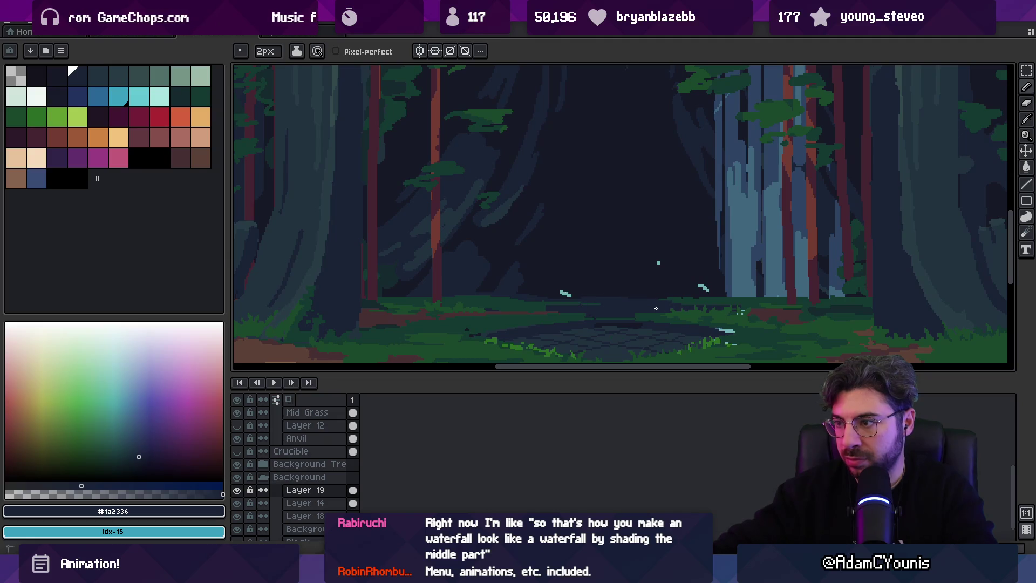
alt+click(702, 303)
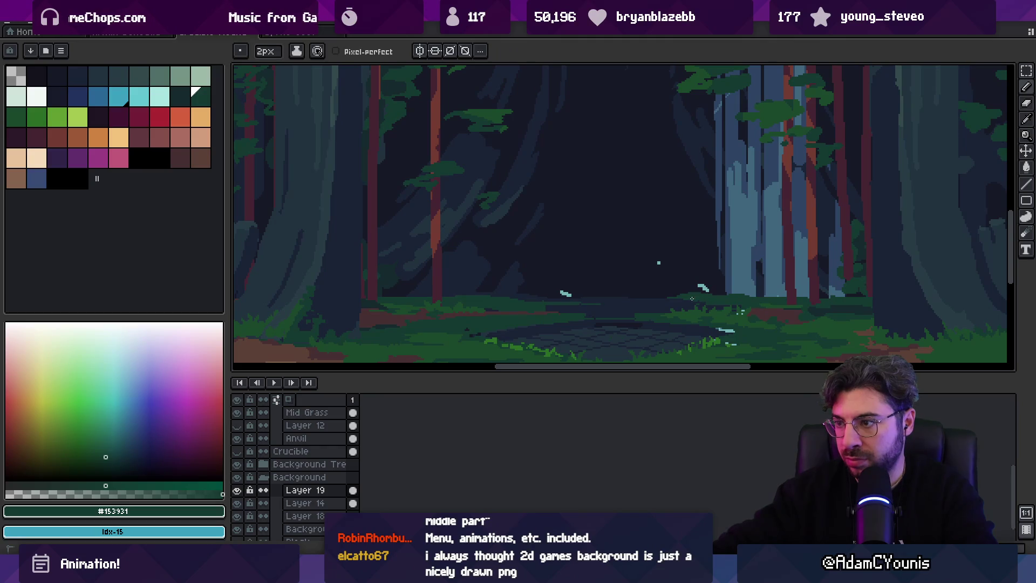
scroll(547, 308, right, 3)
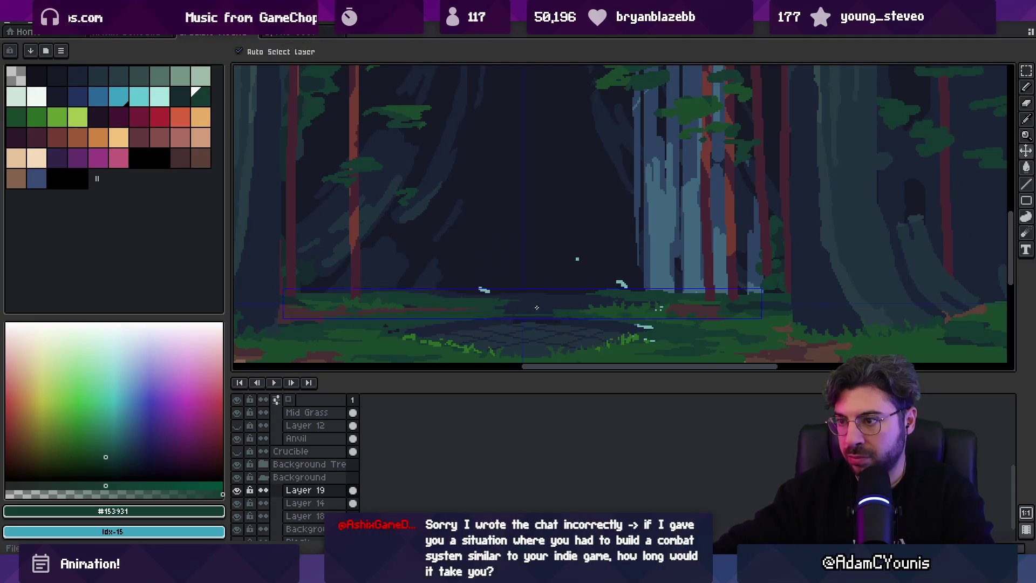
key(alt+Tab)
Play full screen, walking the character right and left past the stone shrine.
key(F11)
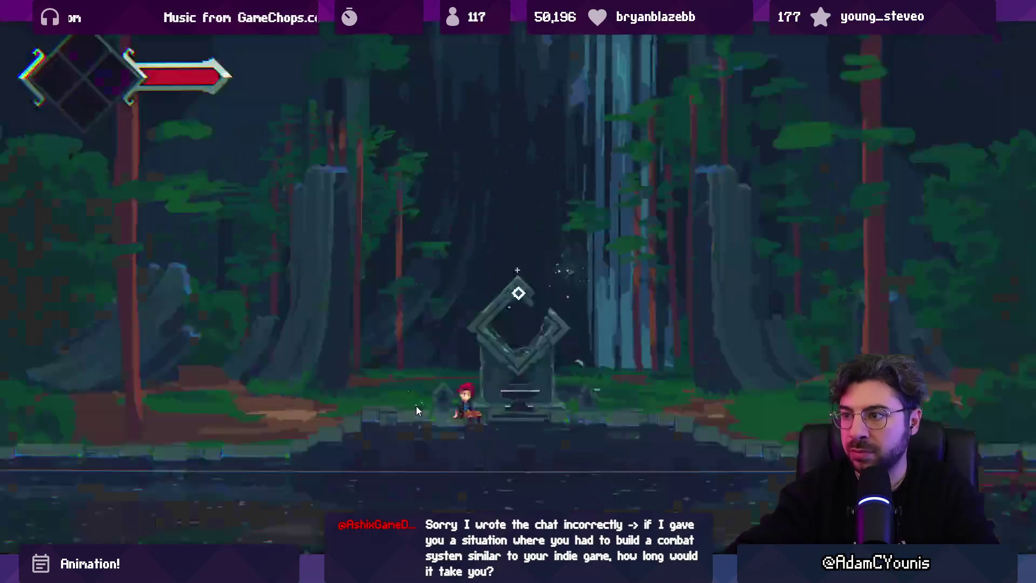
key(Right)
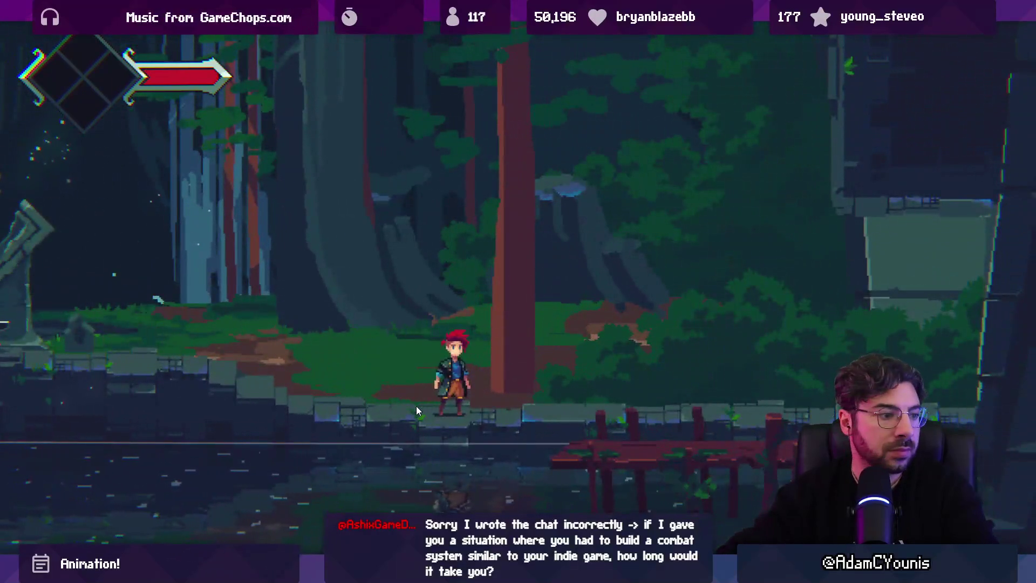
key(Right)
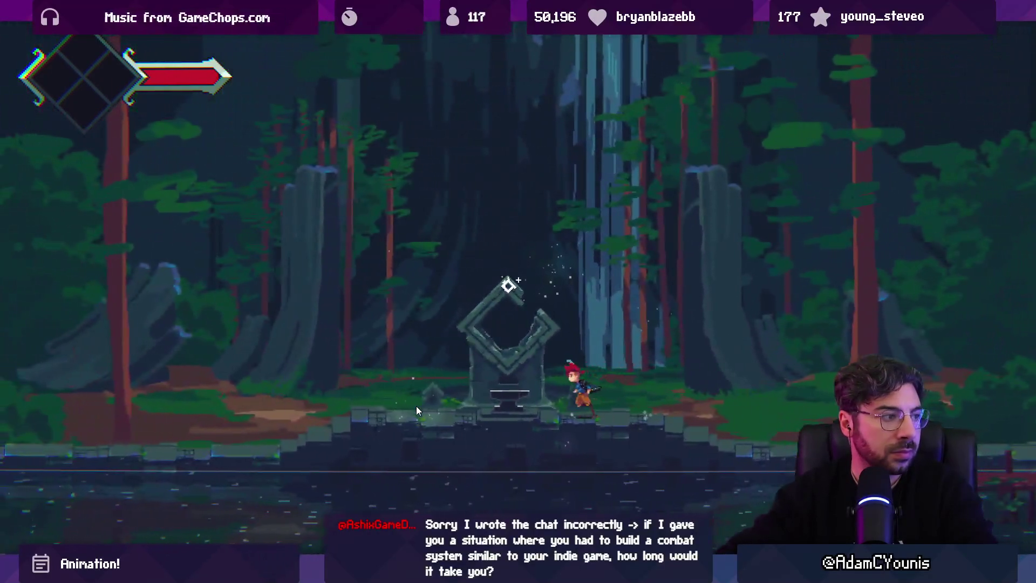
key(Left)
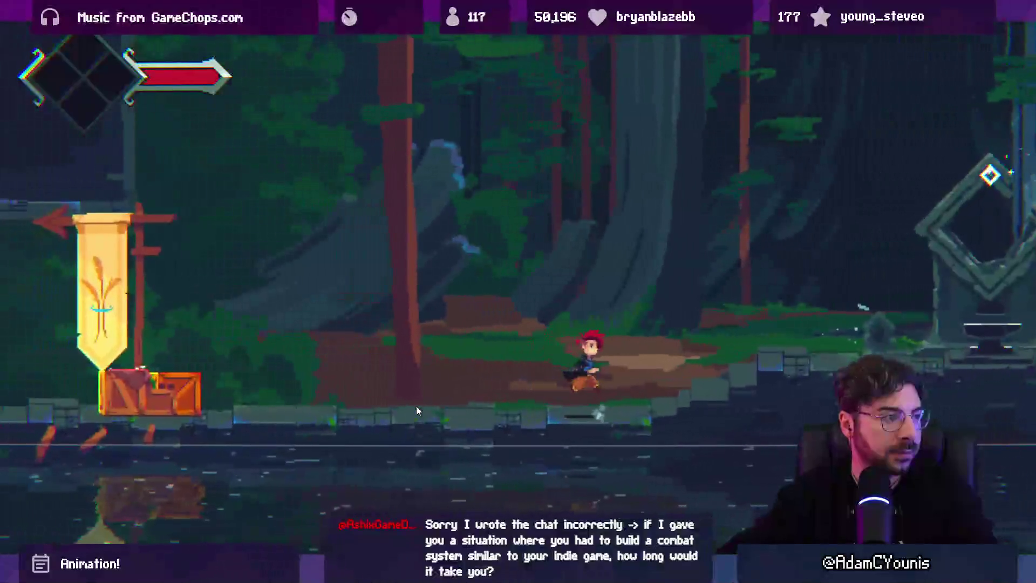
key(Right)
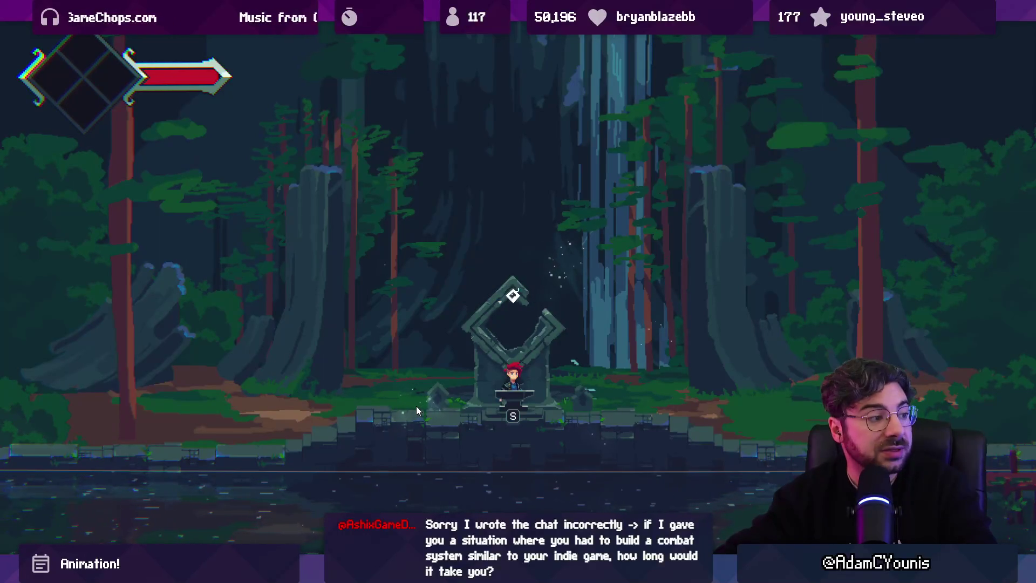
key(Right)
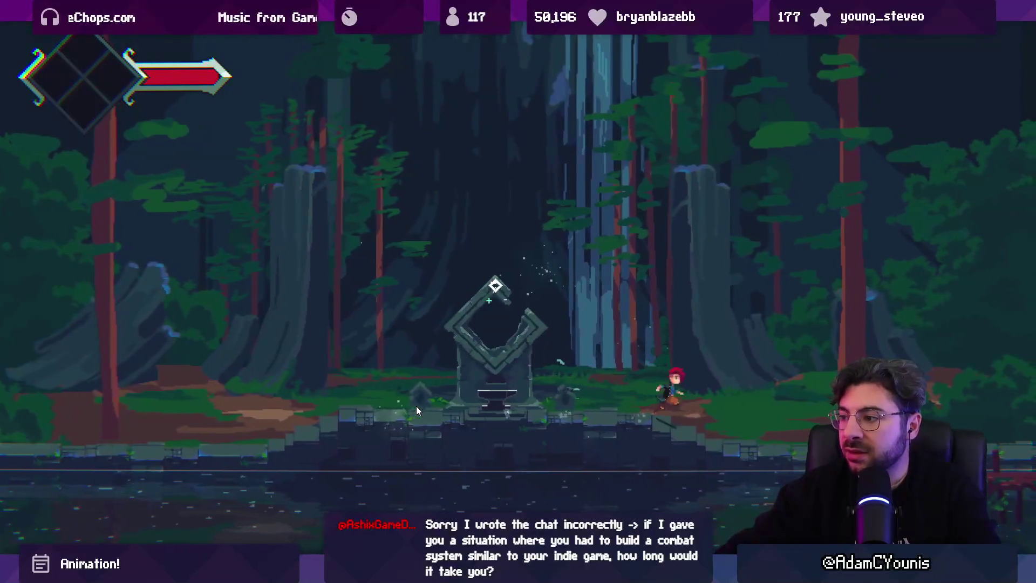
key(Right)
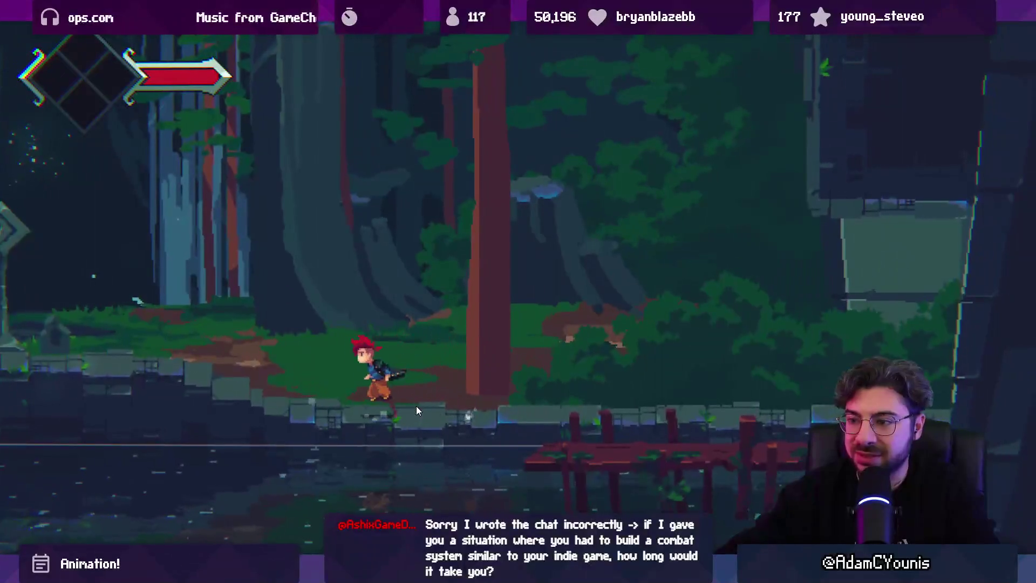
key(Left)
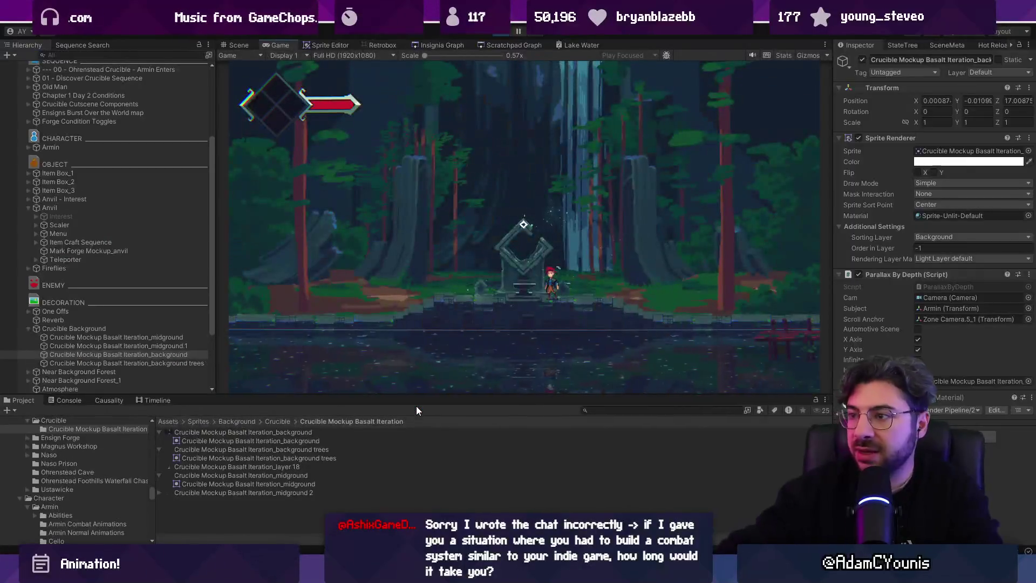
key(alt+Tab)
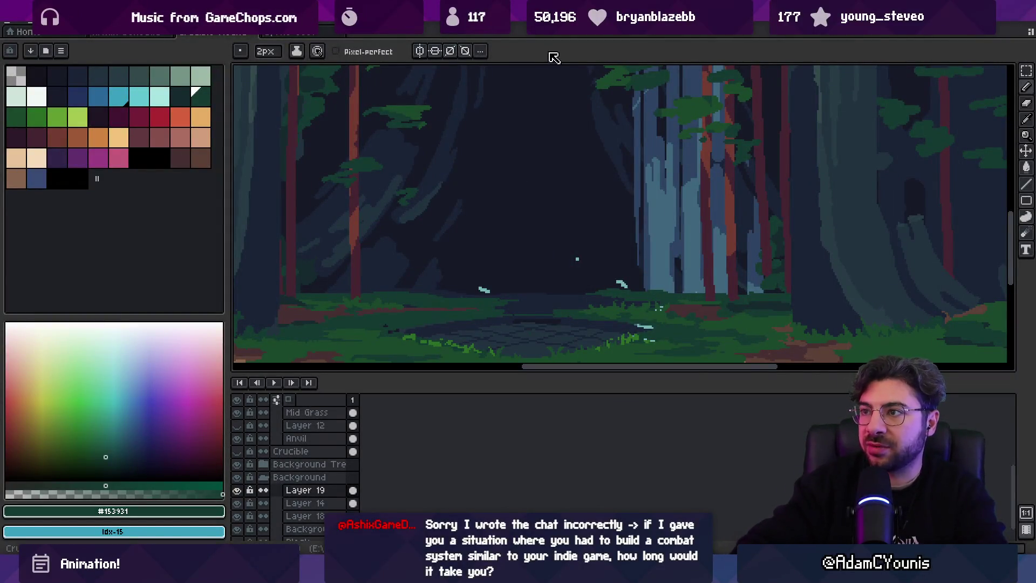
Zoom to the trunk base and paint a #743c33 brown strip along its left edge.
key(space)
scroll(560, 189, down, 1)
drag(612, 246, 527, 222)
scroll(680, 273, up, 4)
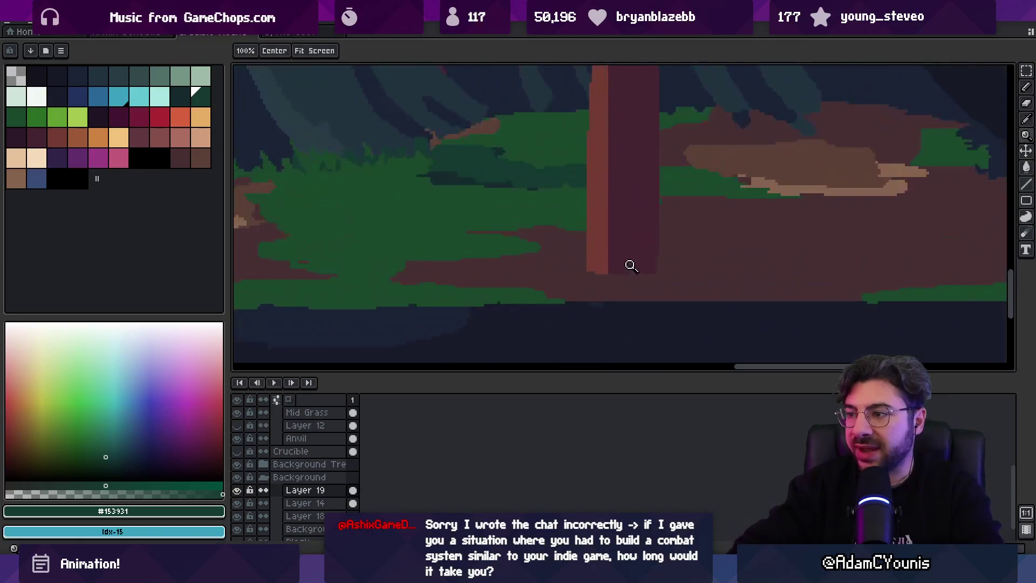
alt+click(639, 259)
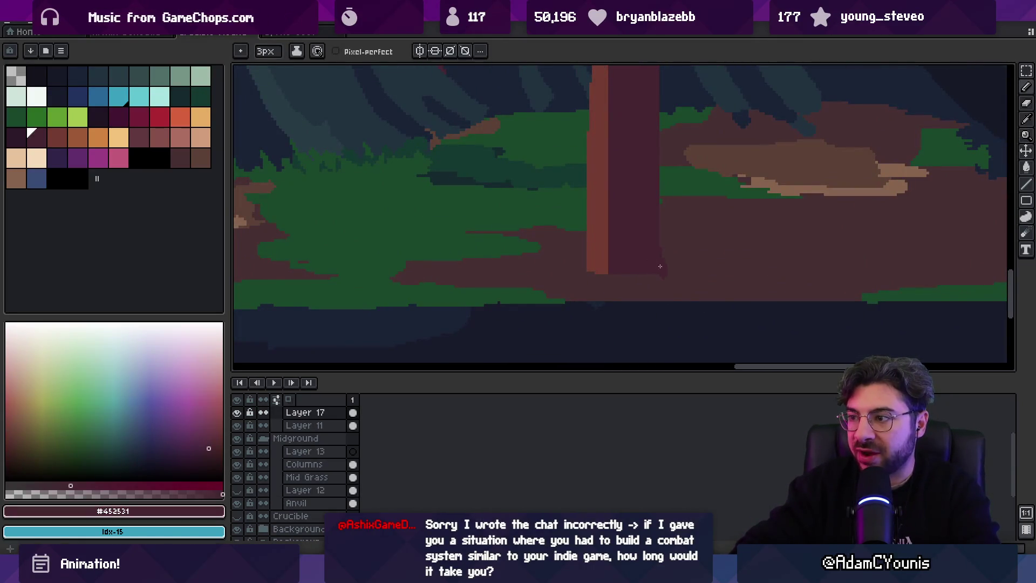
alt+click(598, 258)
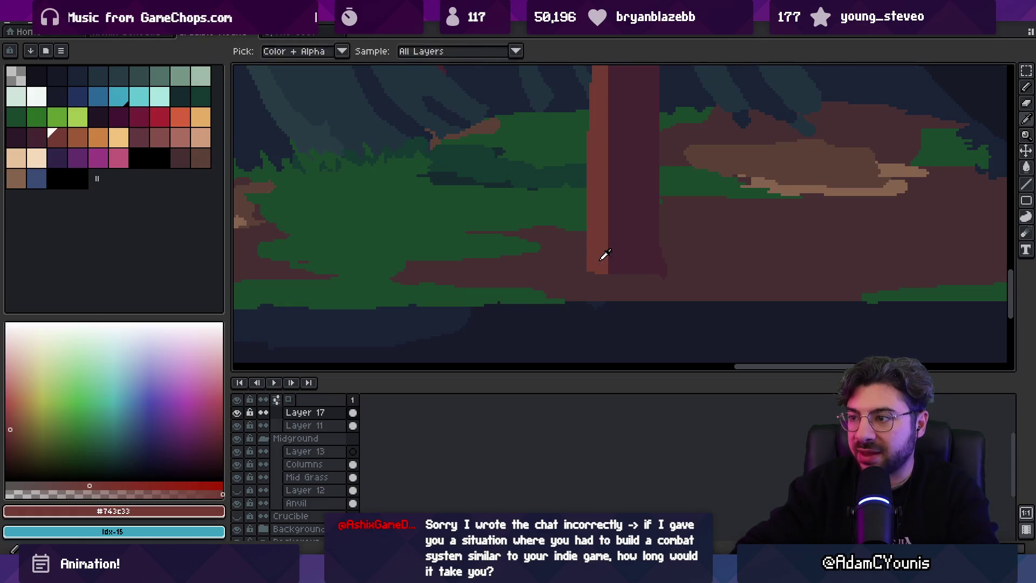
alt+click(587, 282)
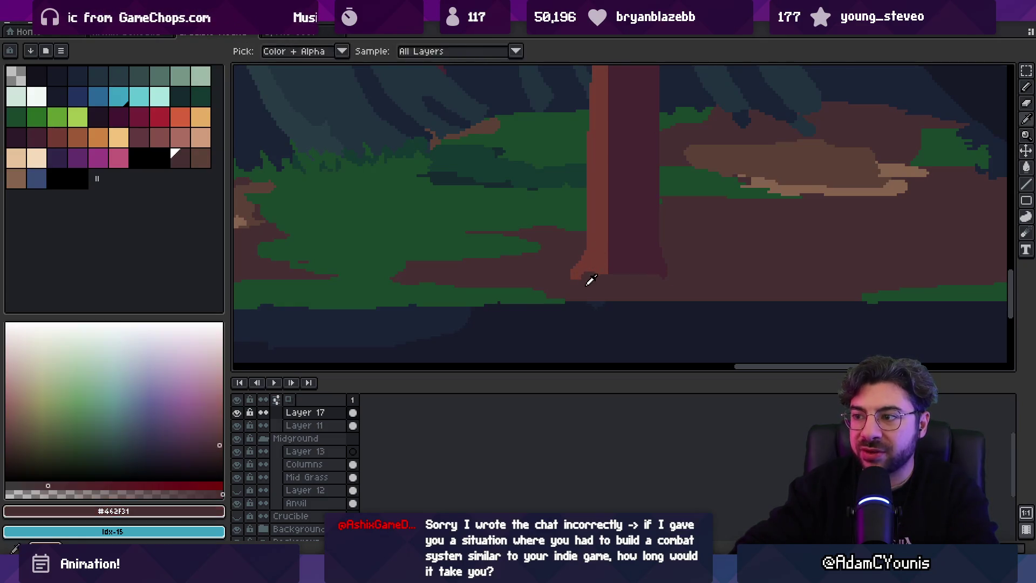
alt+click(594, 265)
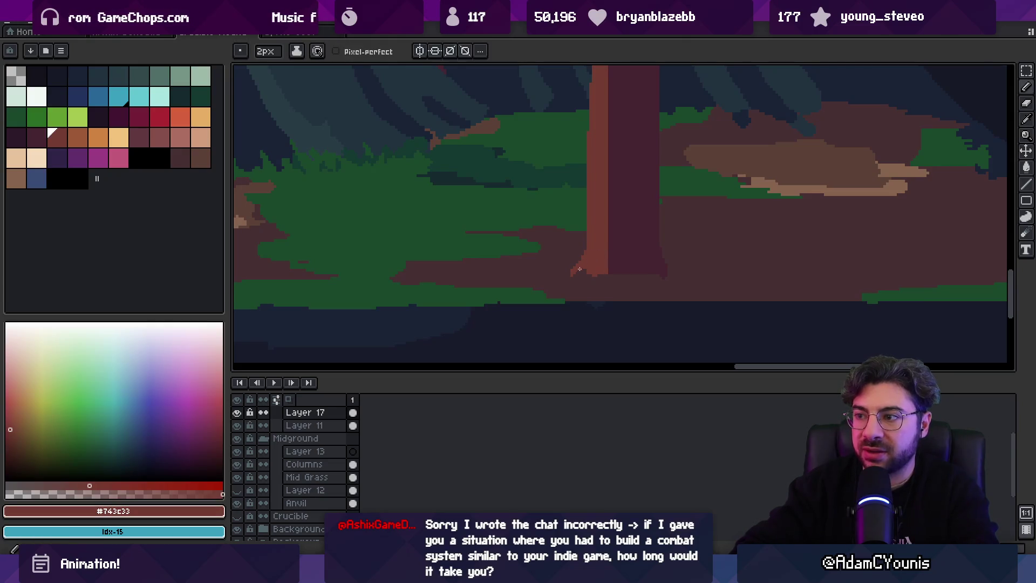
drag(583, 229, 584, 248)
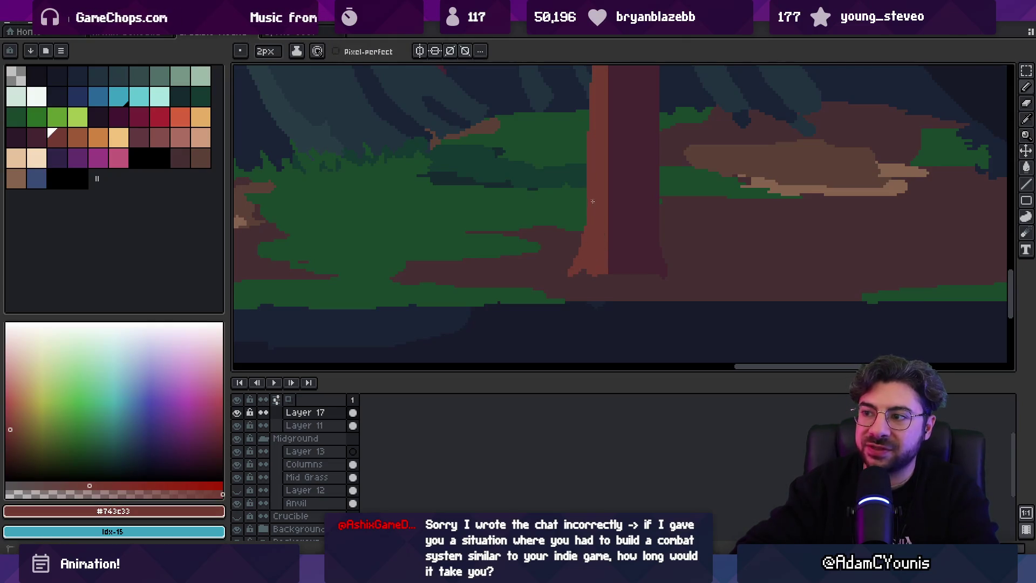
Compare the dark trunk shades #452531 and #462f31, then re-pick brown #743c33.
alt+click(653, 225)
alt+click(632, 277)
alt+click(661, 267)
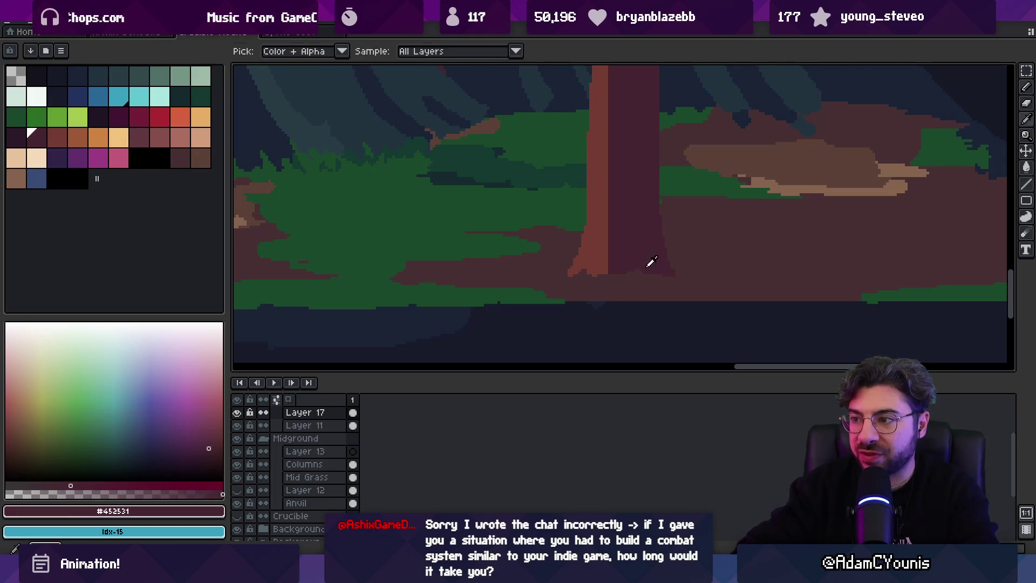
key(z)
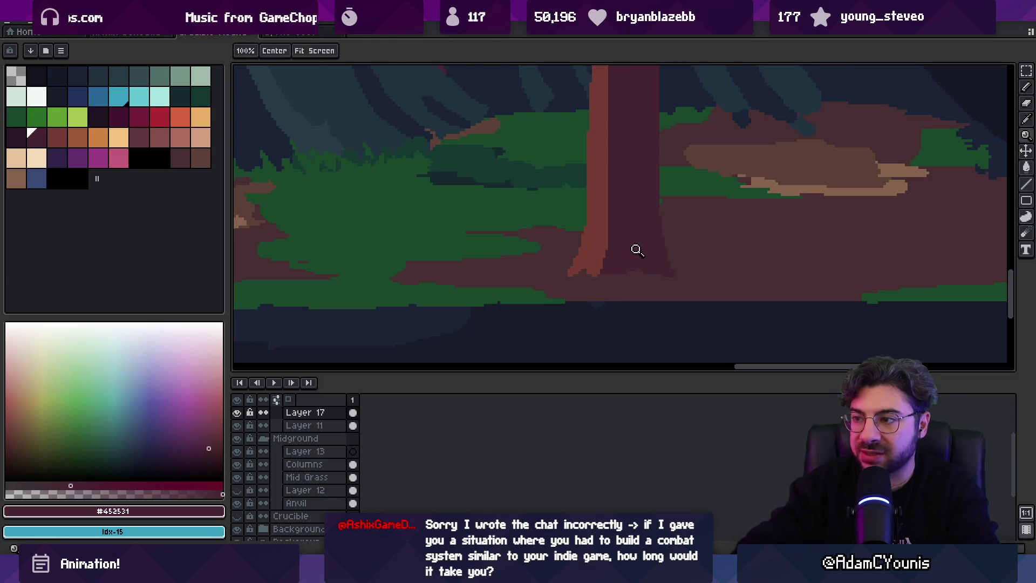
scroll(640, 250, down, 2)
drag(620, 199, 634, 290)
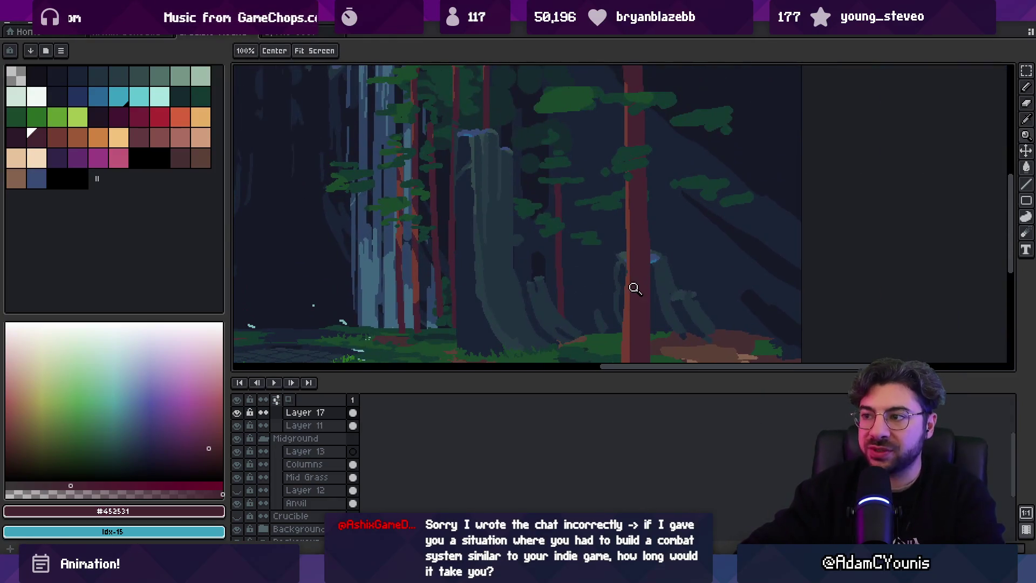
alt+click(632, 294)
Zoom in close on the right tree trunk with a 23px brush.
key(z)
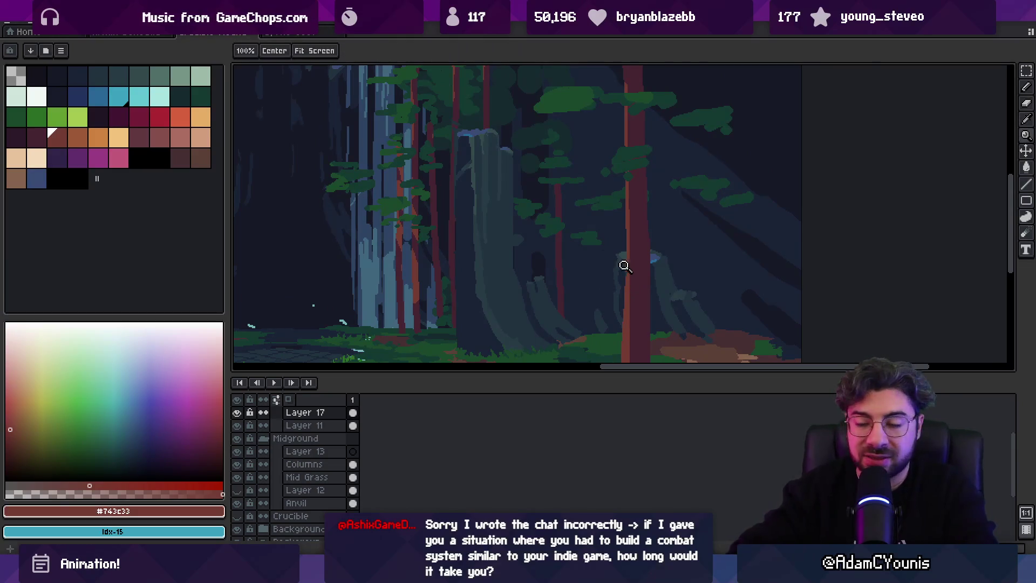
click(621, 253)
key(b)
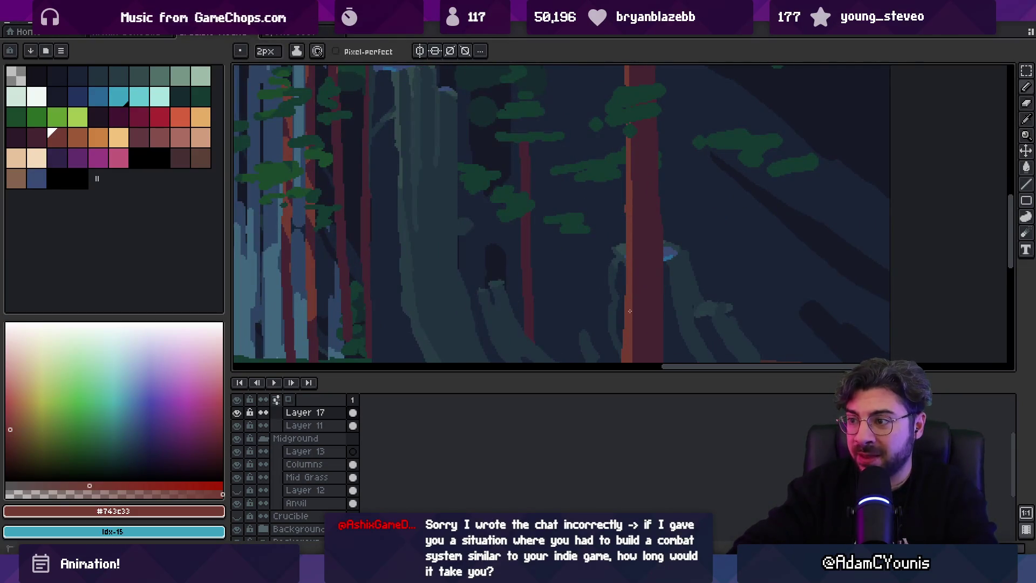
key(z)
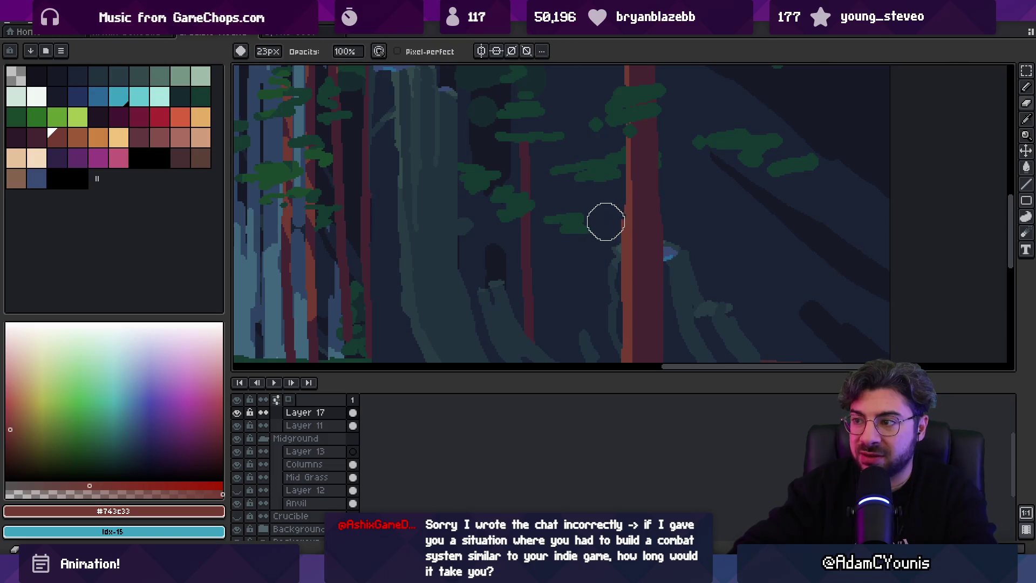
right_click(603, 220)
right_click(603, 221)
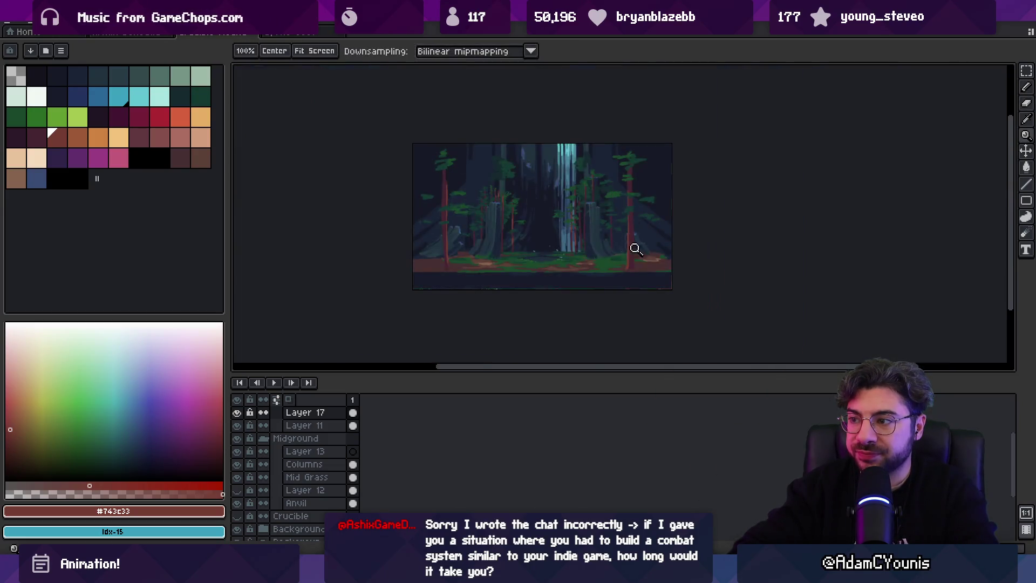
click(625, 248)
click(674, 199)
key(e)
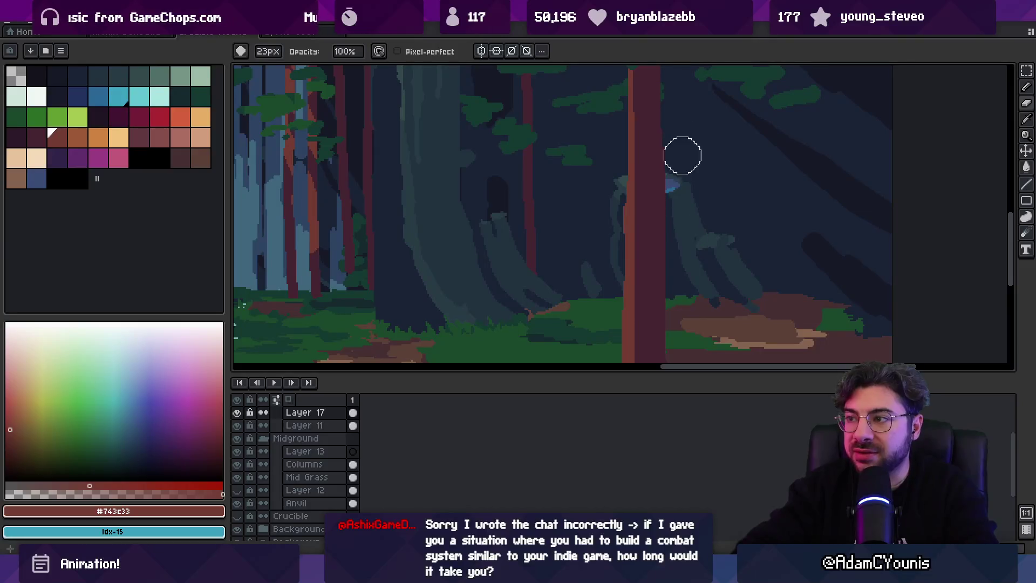
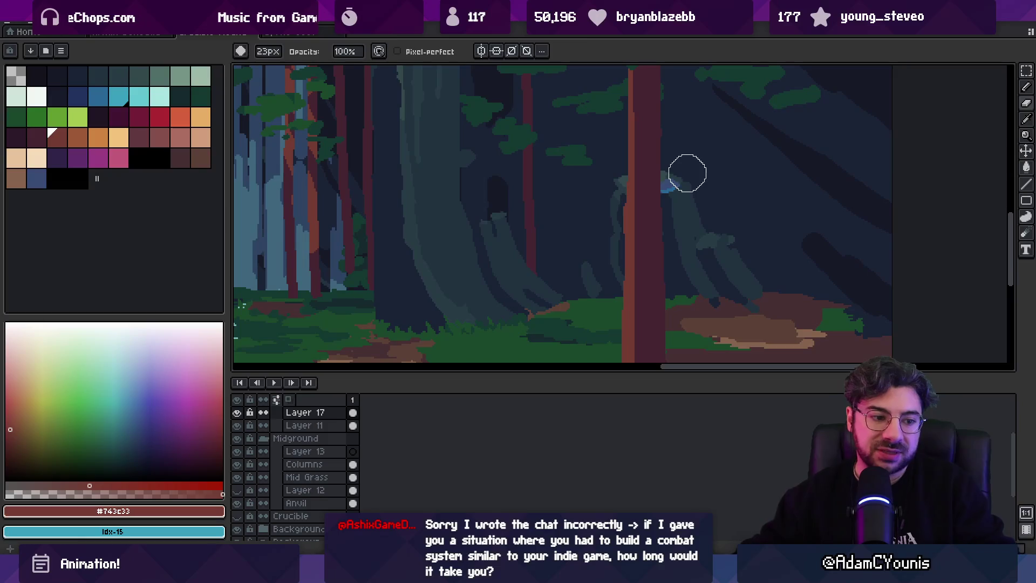
Pick up the dark maroon #452531 and brown #743c33 from the left redwood trunk.
mouse_move(545, 356)
mouse_down()
mouse_move(509, 322)
mouse_move(561, 245)
mouse_move(576, 340)
mouse_move(714, 259)
mouse_move(621, 302)
mouse_move(526, 291)
mouse_move(513, 216)
mouse_move(551, 232)
mouse_up()
click(550, 224)
key(b)
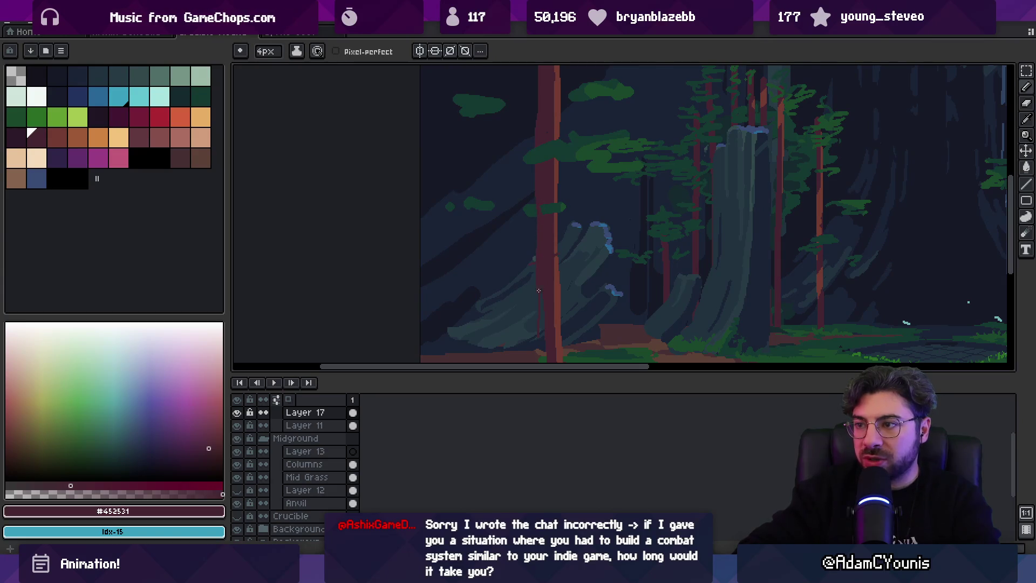
drag(550, 277, 556, 231)
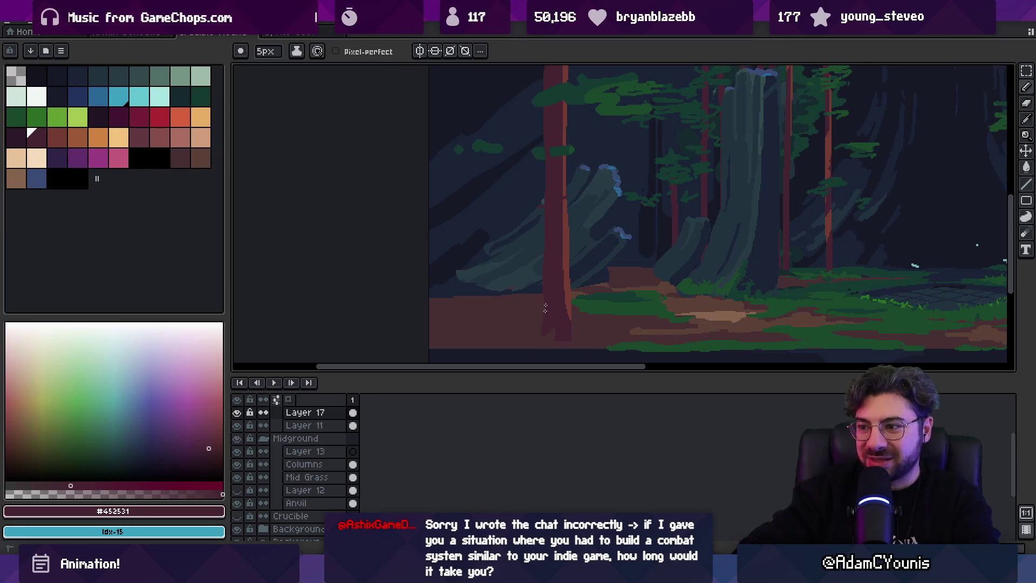
alt+click(561, 224)
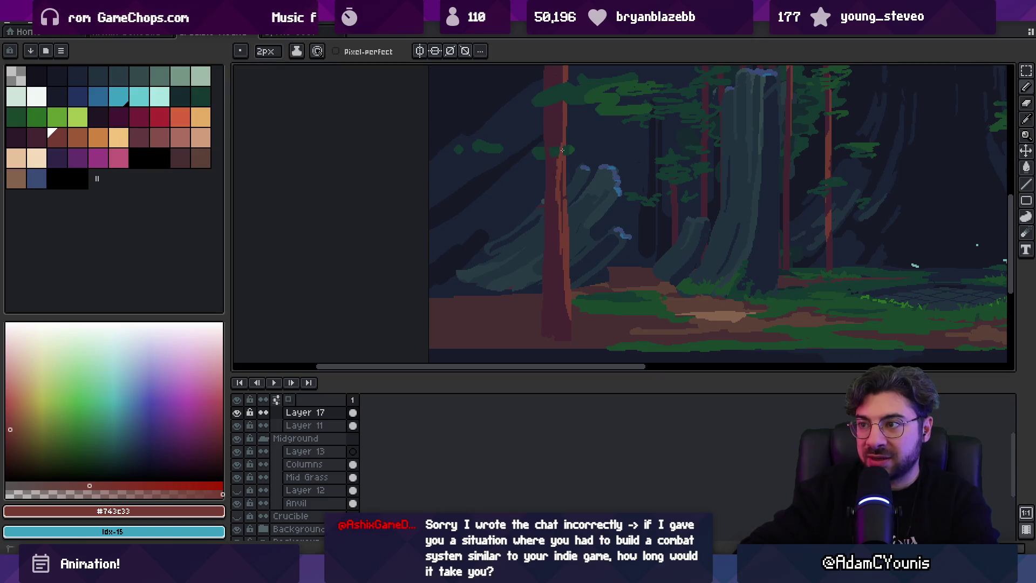
alt+click(564, 151)
key(alt)
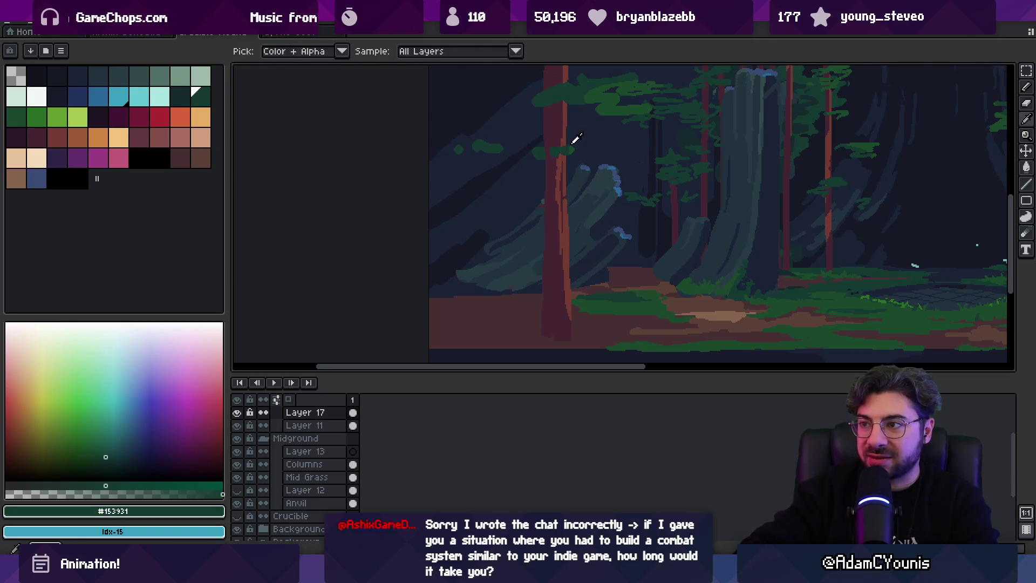
Paint alternating maroon and brown shading streaks down the left trunk.
alt+click(562, 238)
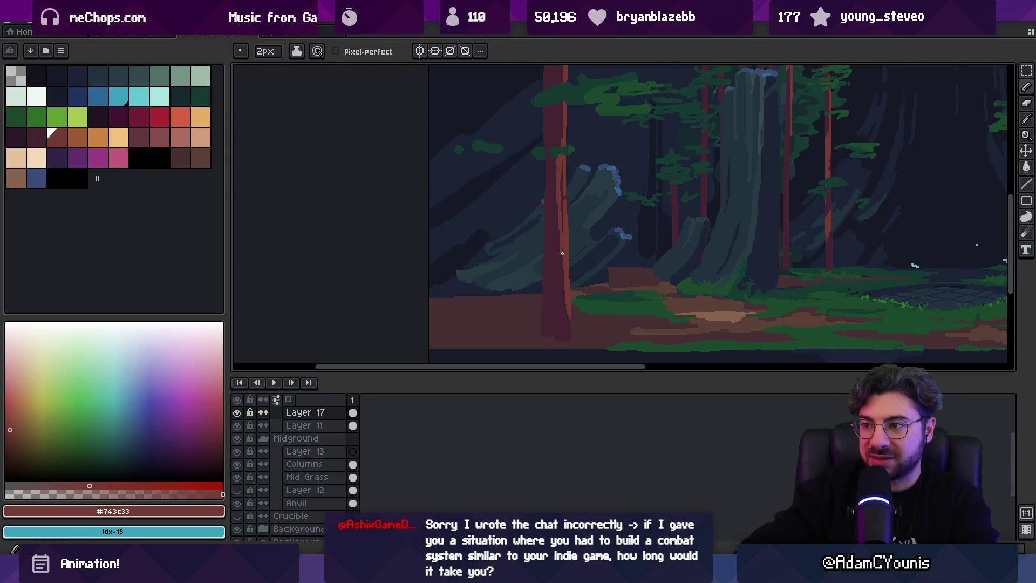
alt+click(565, 320)
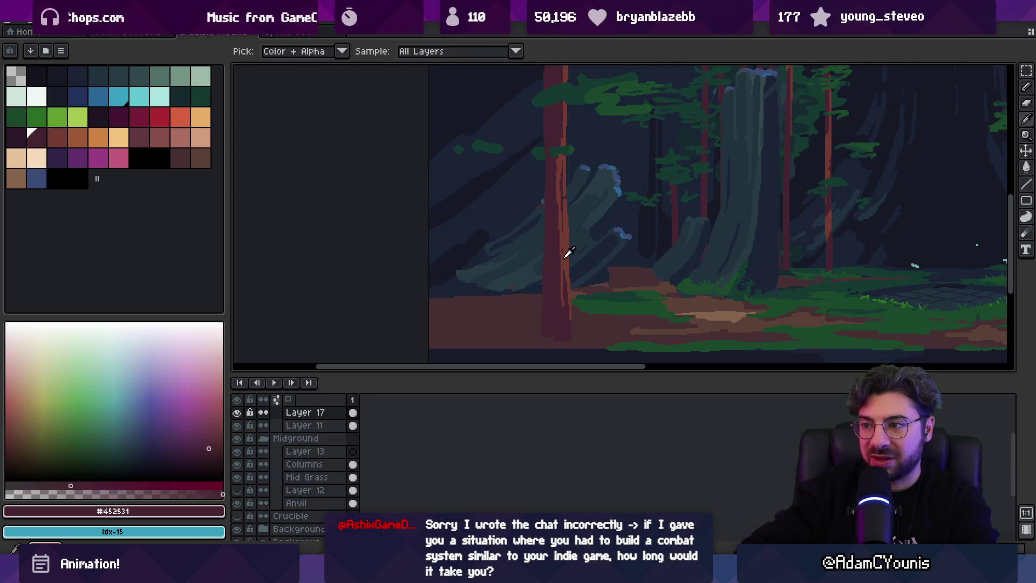
alt+click(563, 270)
alt+click(562, 319)
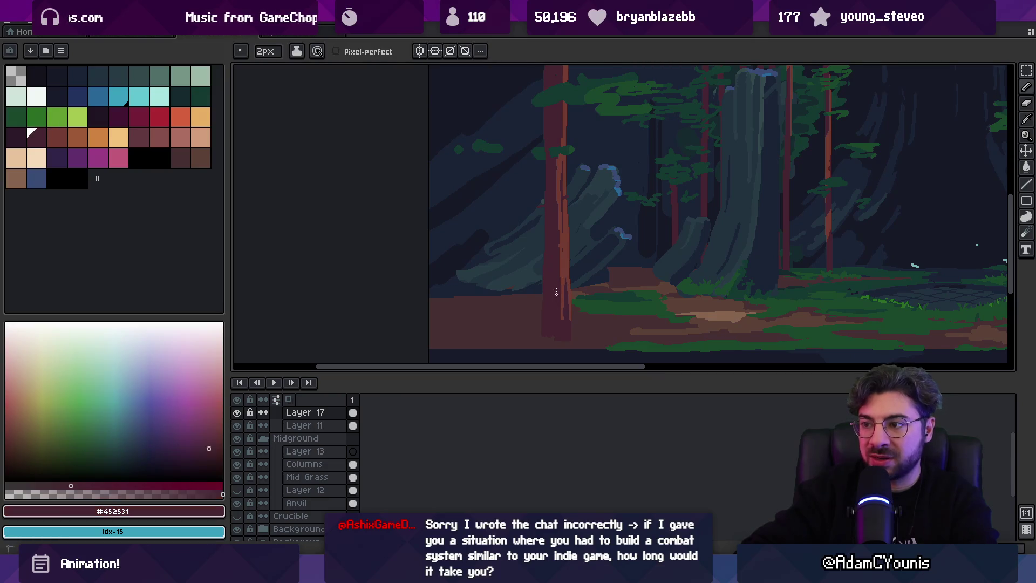
alt+click(565, 265)
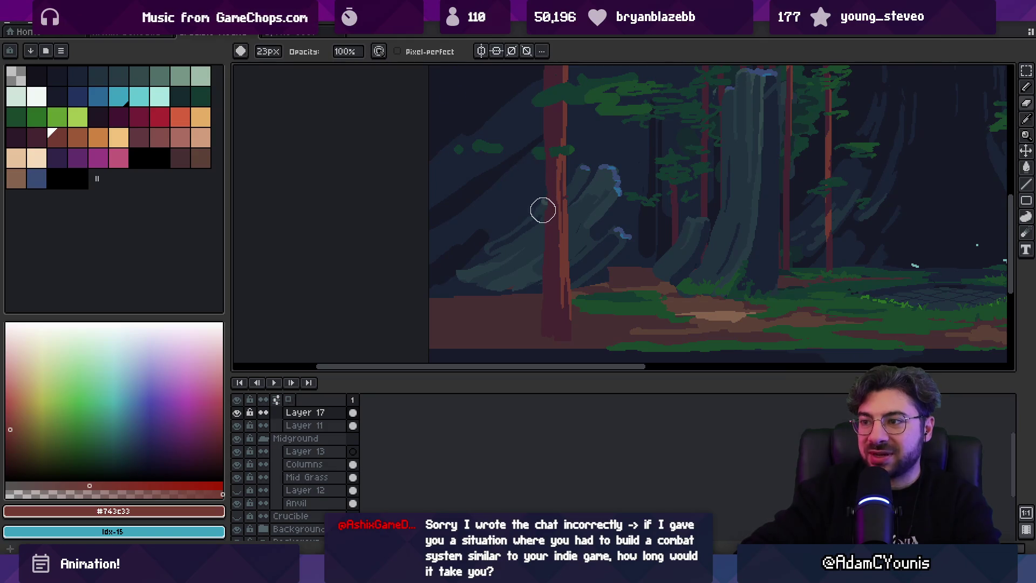
key(z)
scroll(576, 232, up, 3)
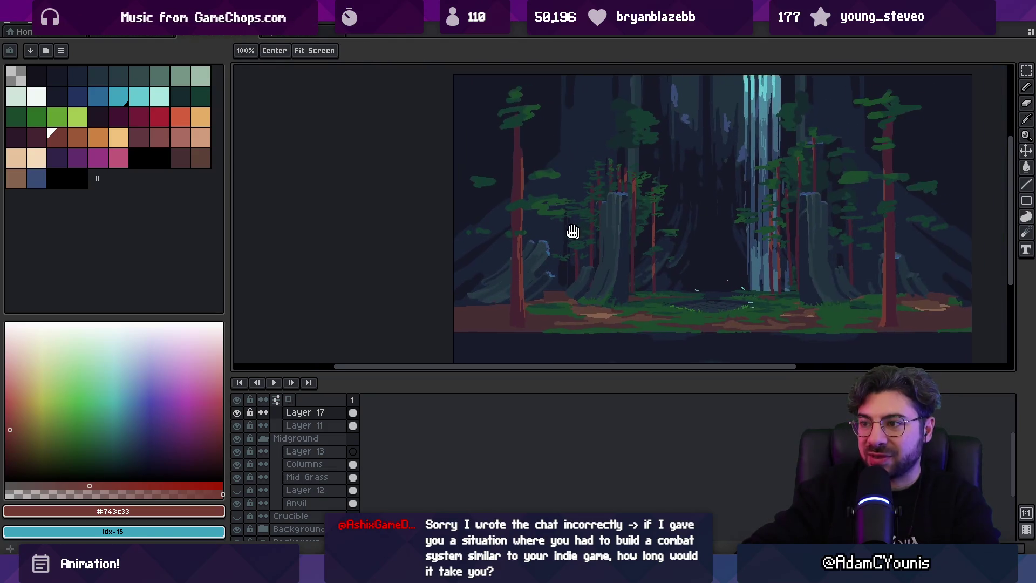
Redraw a red-brown highlight streak down the trunk beside the mossy stump at 2px.
scroll(697, 246, up, 2)
key(b)
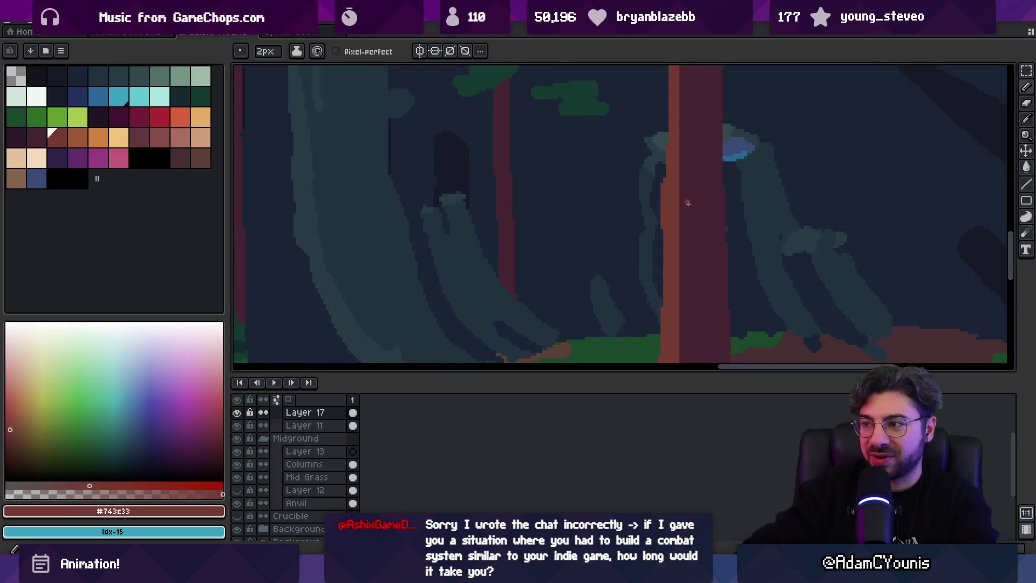
key(ctrl+z)
drag(679, 118, 688, 171)
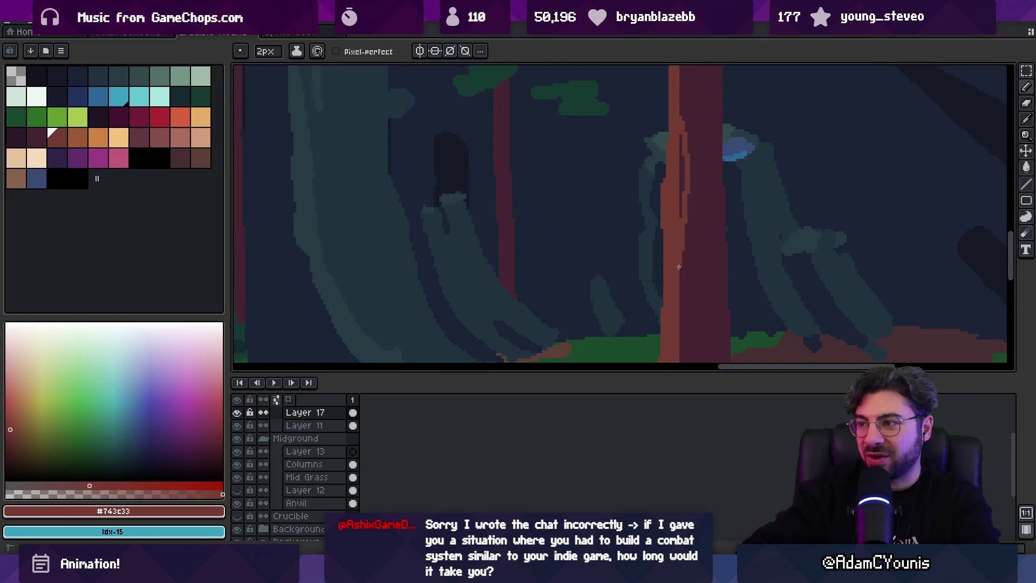
scroll(682, 239, up, 1)
alt+click(663, 234)
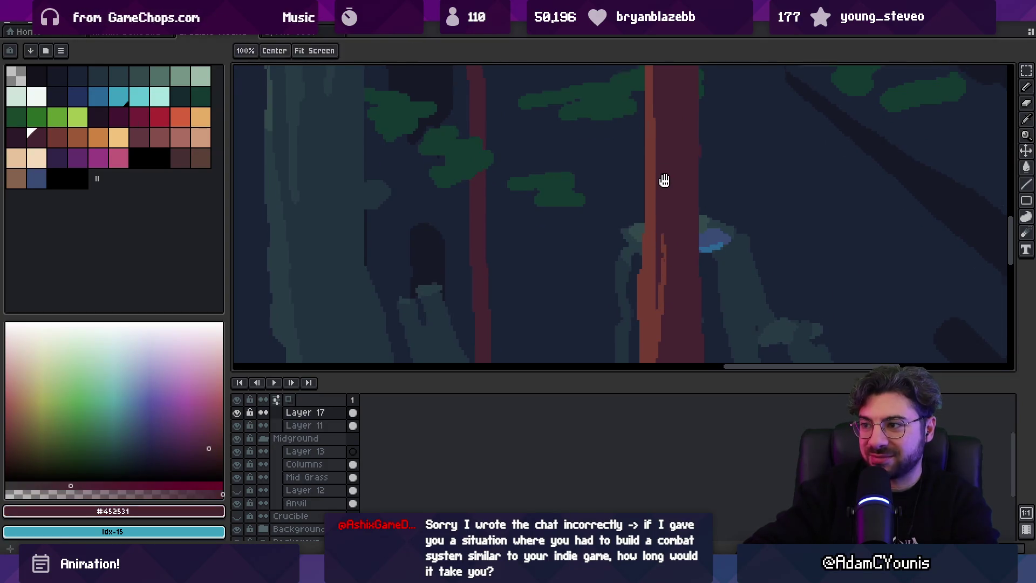
drag(664, 173, 658, 225)
alt+click(658, 226)
key(plus)
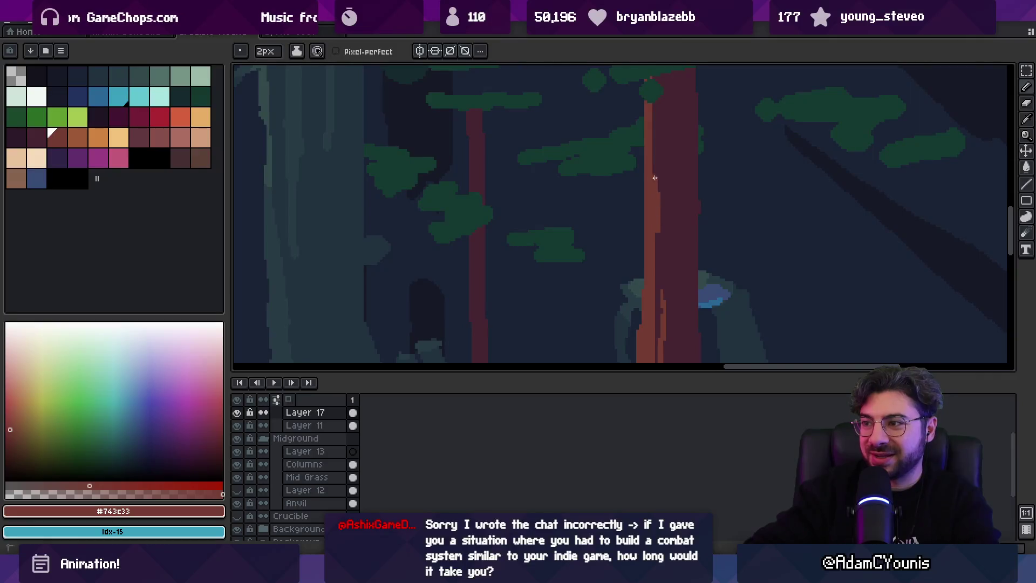
Add dark maroon shading streaks alongside the trunk's orange highlight.
scroll(650, 173, down, 3)
scroll(682, 221, up, 3)
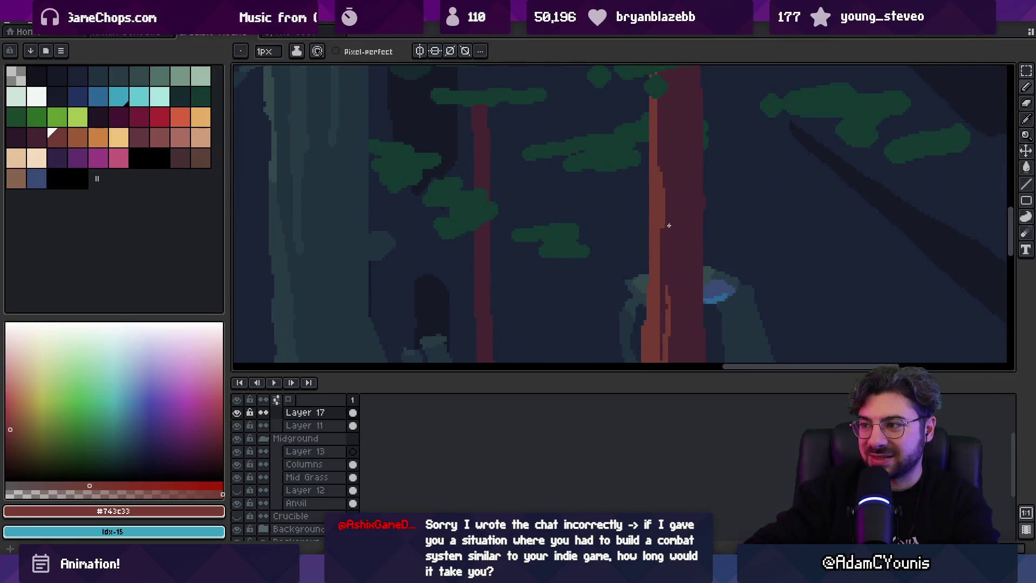
key(z)
scroll(654, 177, down, 1)
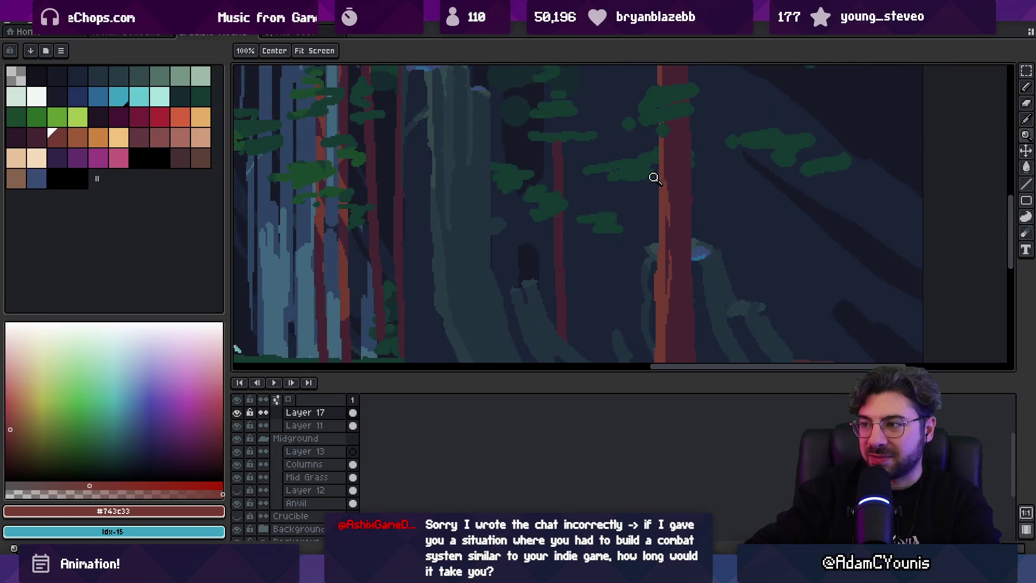
alt+click(678, 254)
mouse_move(678, 228)
mouse_down()
mouse_move(681, 220)
mouse_move(657, 222)
mouse_up()
scroll(681, 221, down, 1)
scroll(657, 222, down, 2)
scroll(552, 243, down, 1)
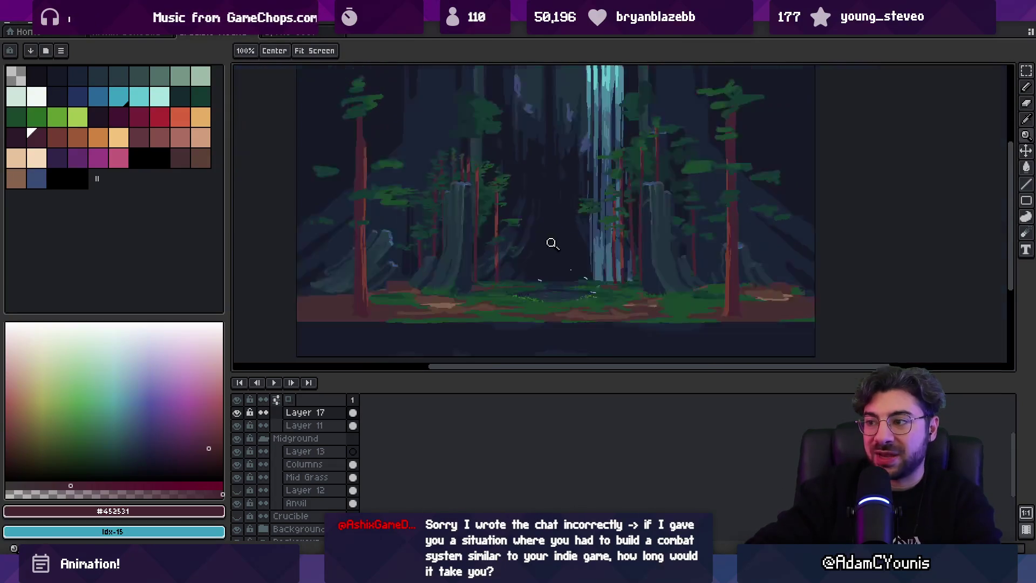
Reframe the whole forest scene in view and return to the pencil.
drag(556, 243, 624, 233)
key(v)
drag(450, 219, 456, 209)
key(i)
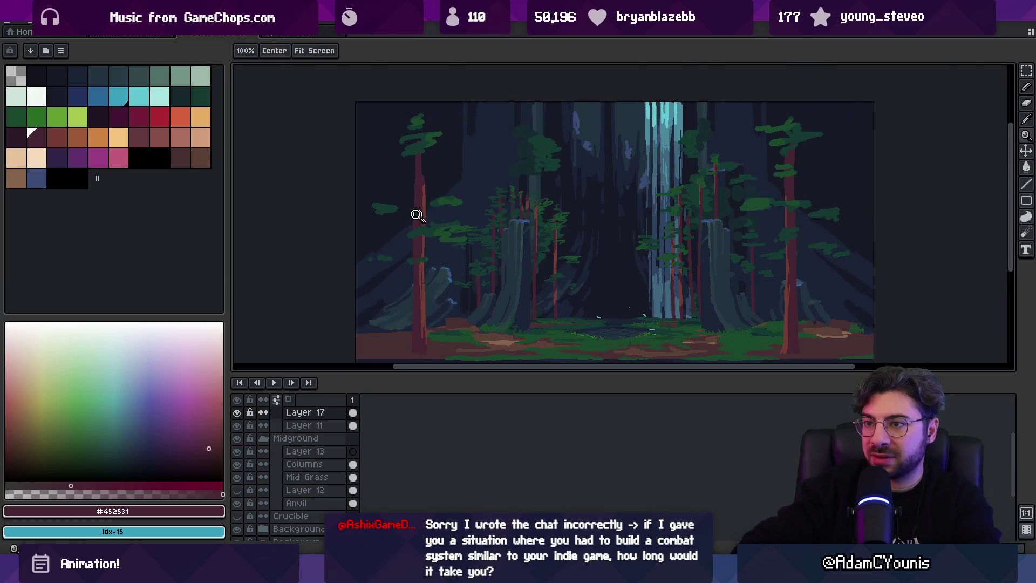
scroll(429, 213, up, 2)
key(b)
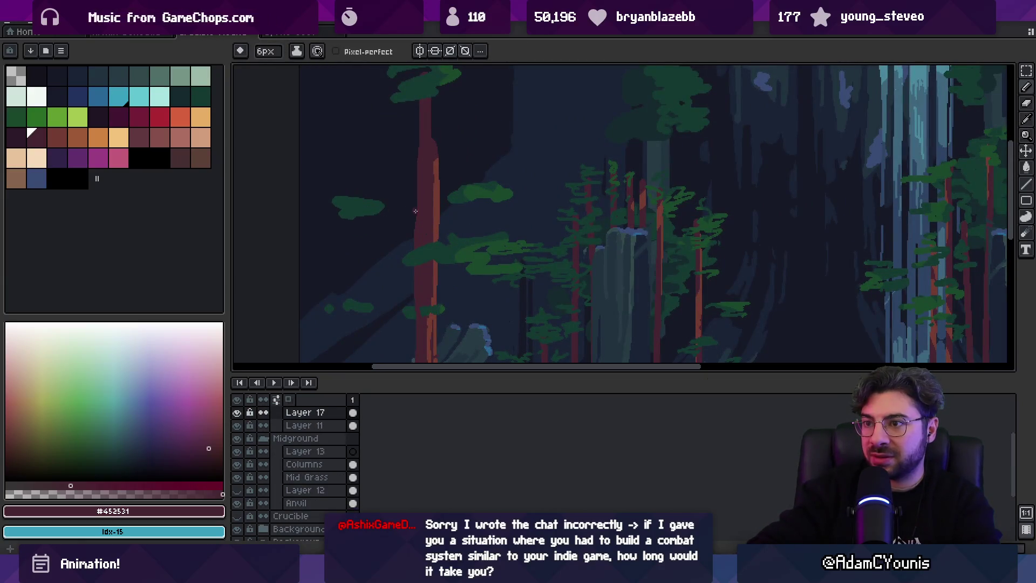
Undo the dark red branch stroke and set up a 5px cyan brush.
key(ctrl+z)
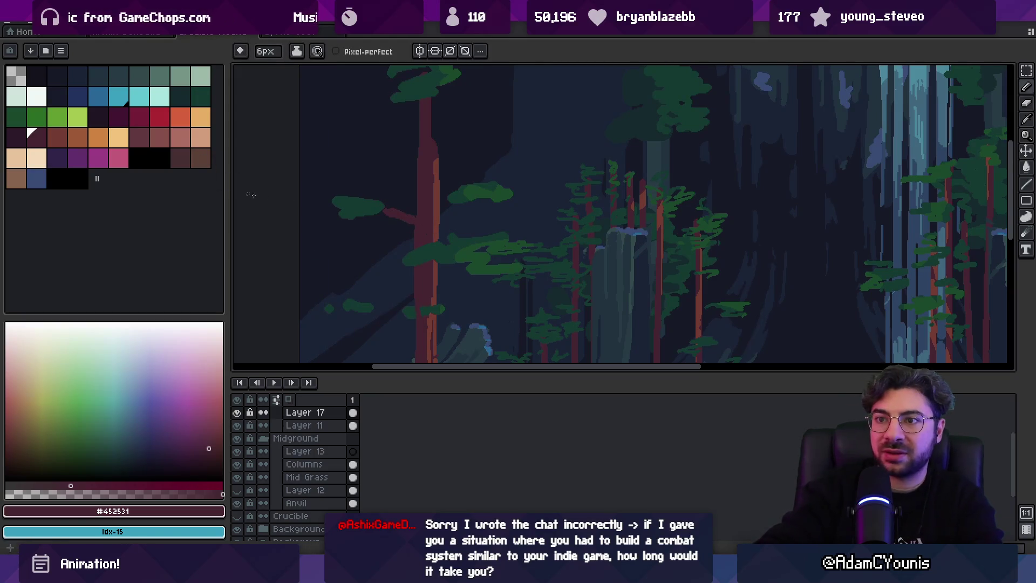
click(16, 76)
key(plus)
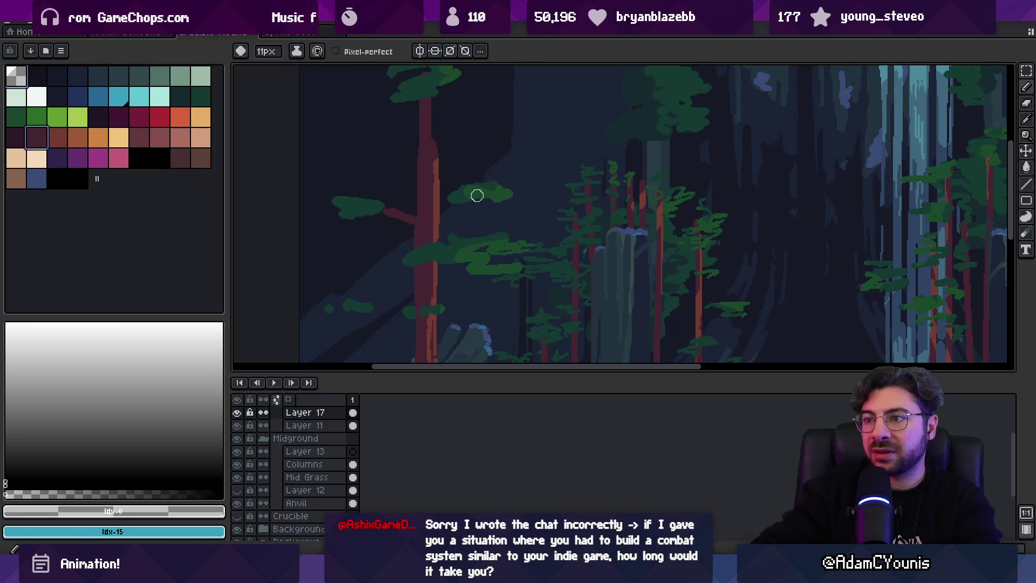
key(x)
key(minus)
key(minus)
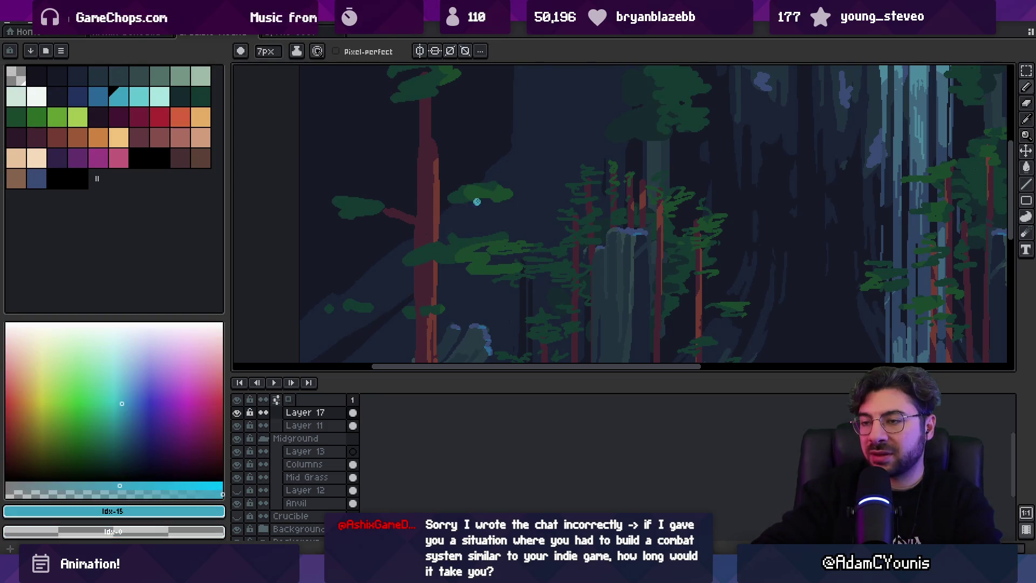
Pan left across the forest and undo a stray short cyan stroke.
scroll(469, 195, down, 3)
scroll(468, 196, left, 2)
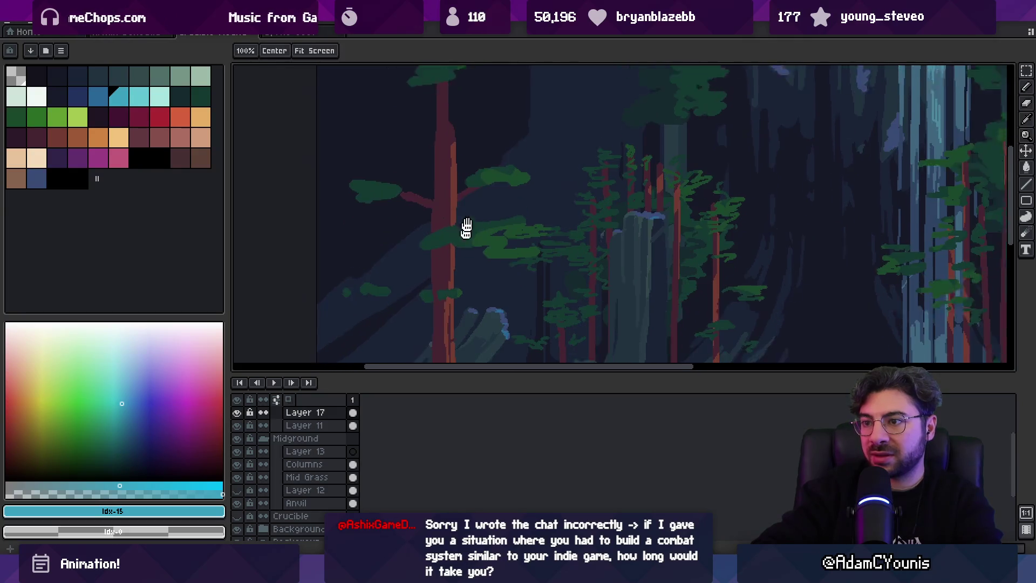
scroll(470, 261, down, 3)
scroll(469, 261, right, 1)
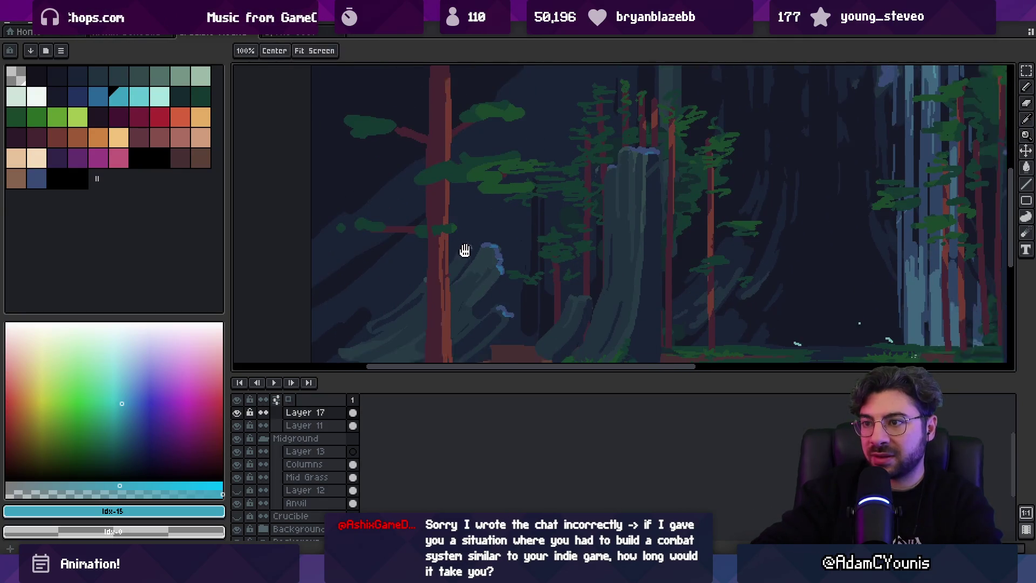
drag(594, 214, 461, 224)
scroll(593, 227, right, 5)
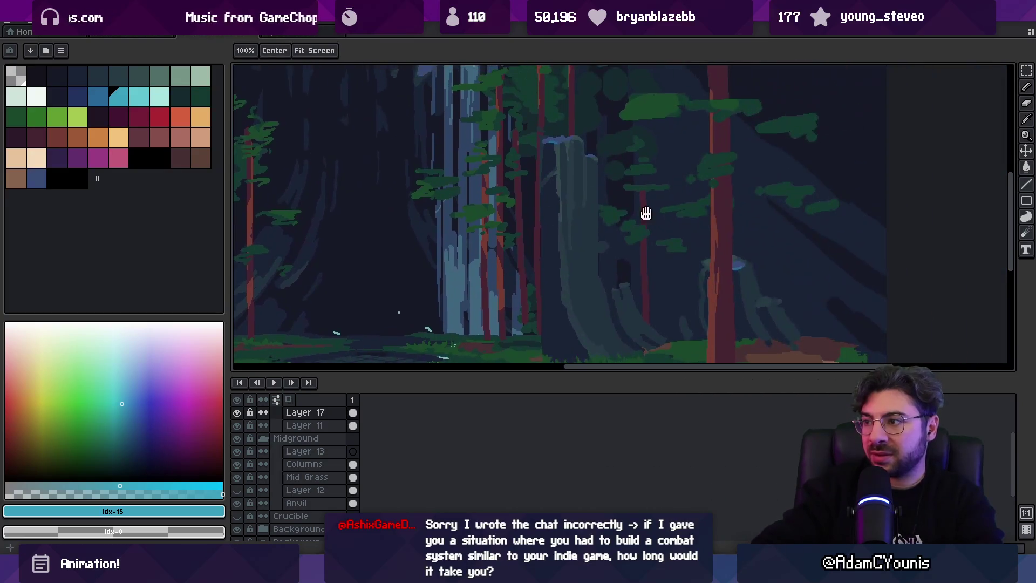
drag(591, 244, 564, 246)
key(ctrl+z)
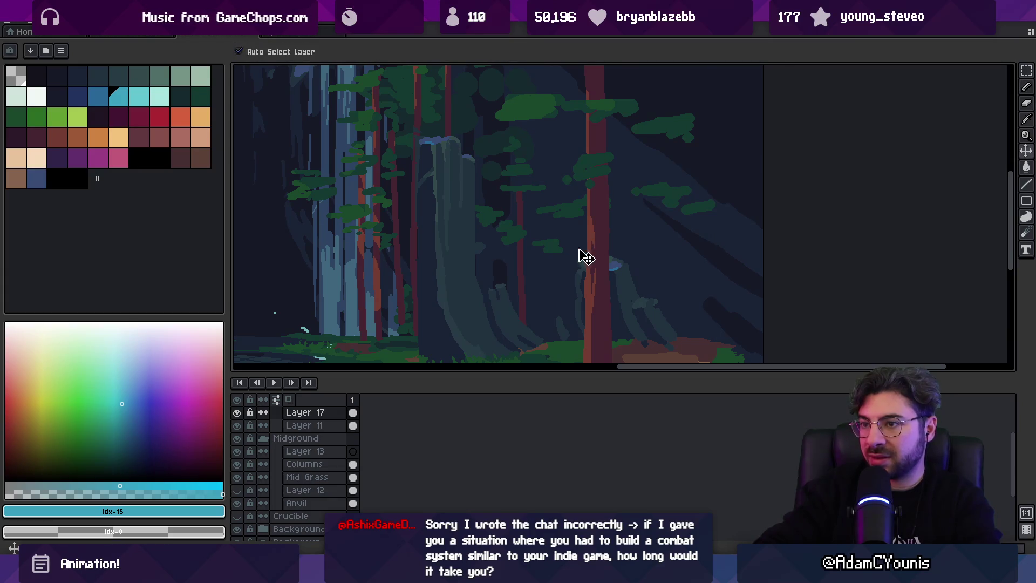
key(x)
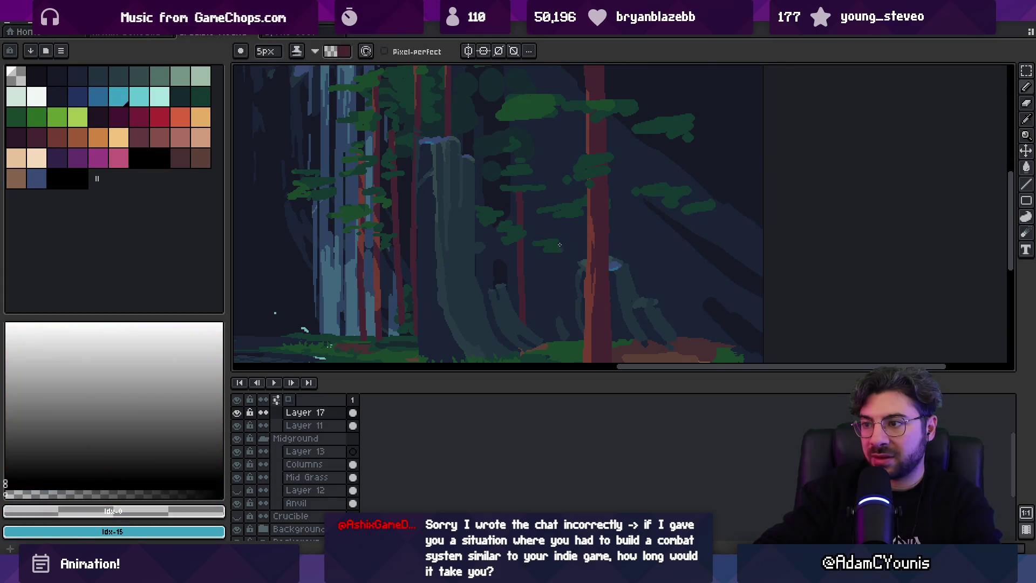
key(x)
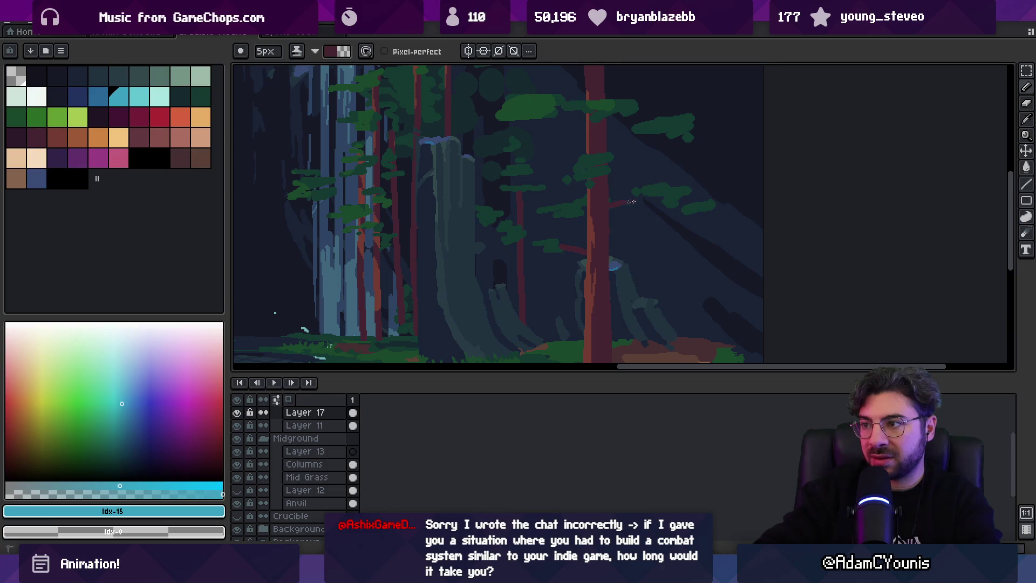
scroll(676, 194, up, 3)
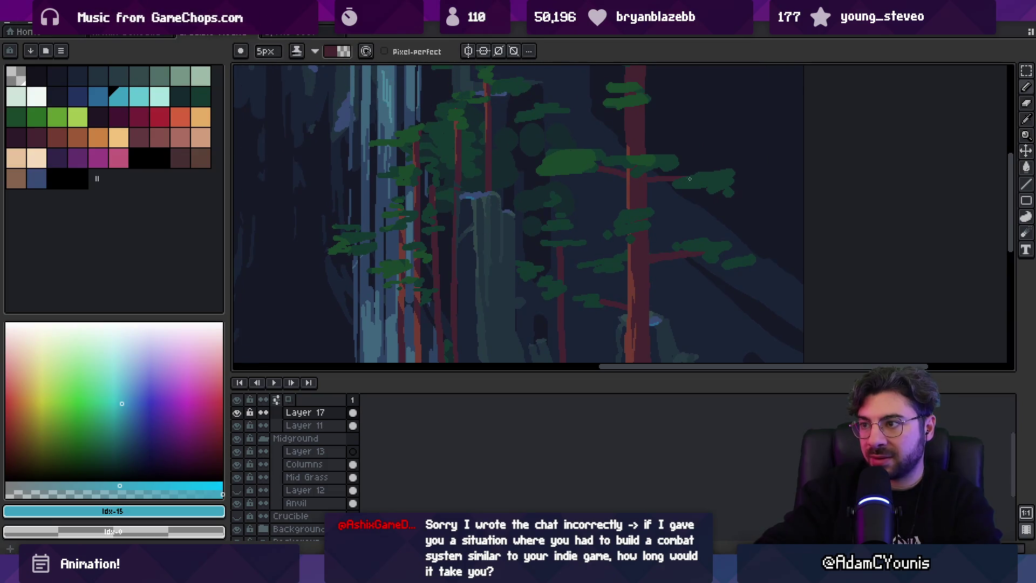
scroll(692, 178, up, 1)
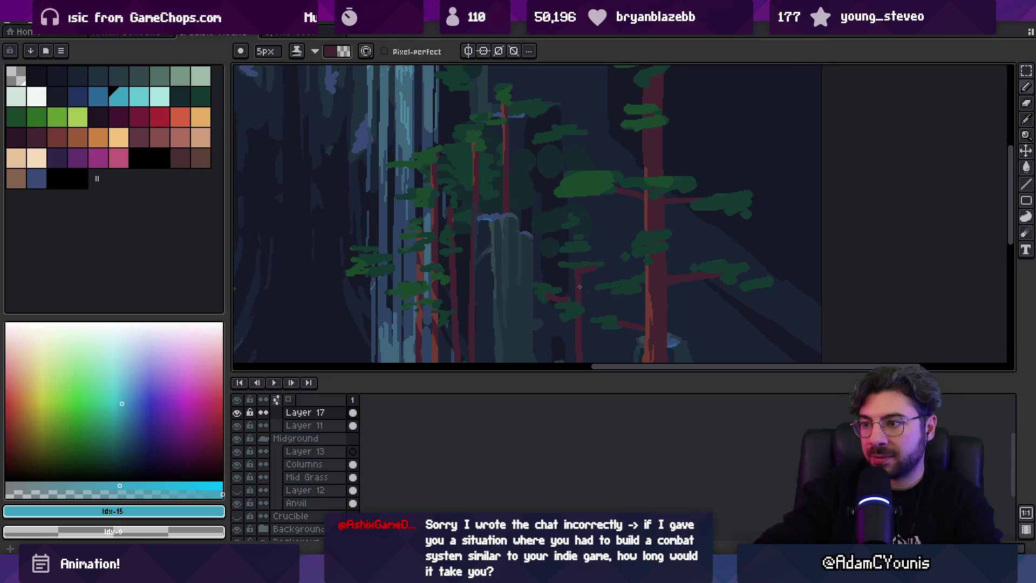
scroll(608, 267, up, 3)
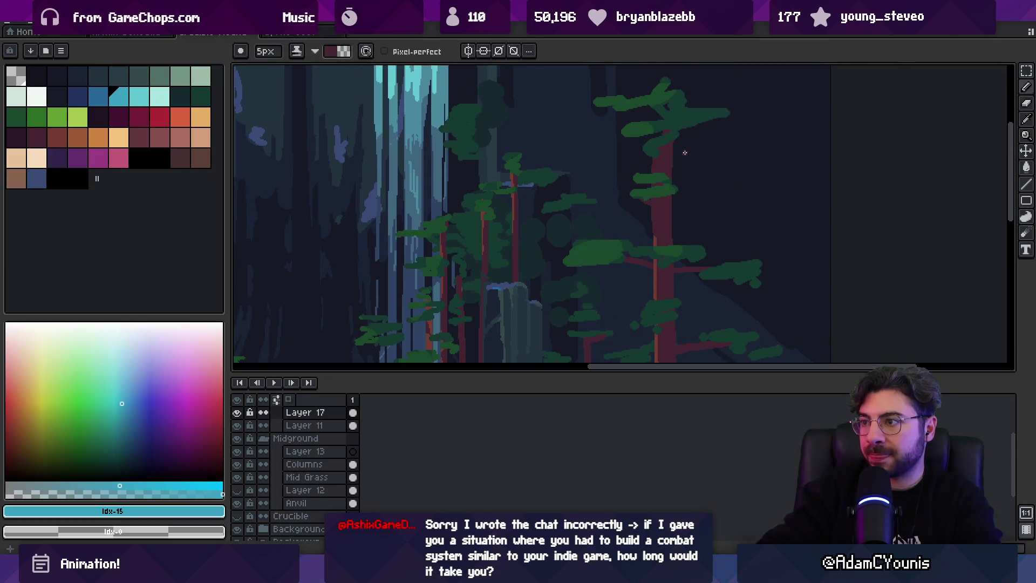
Zoom out to the whole artwork, save it, and select Layer 11.
key(z)
scroll(733, 122, down, 3)
scroll(626, 194, up, 3)
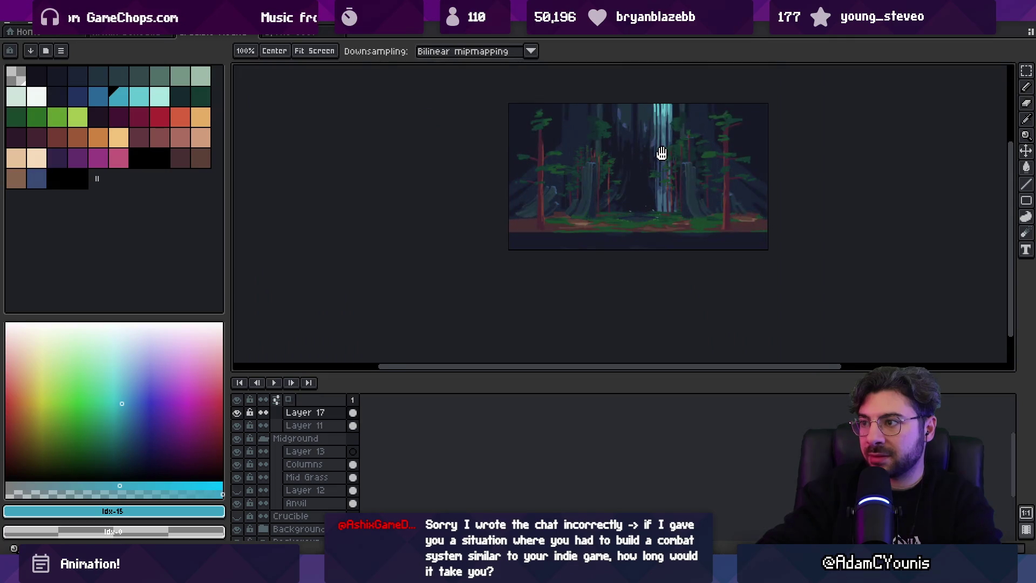
key(ctrl+s)
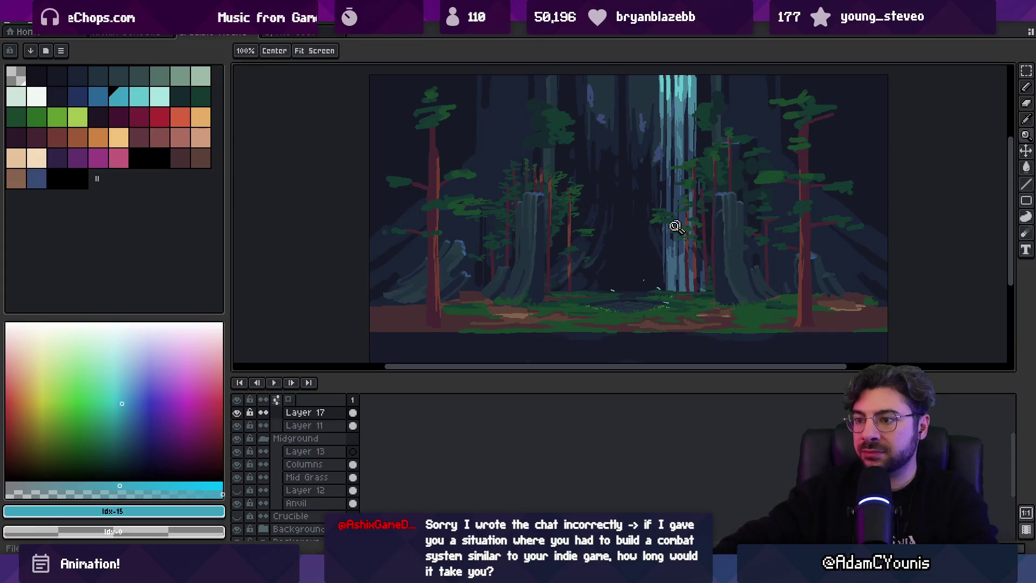
scroll(613, 343, up, 1)
scroll(583, 335, down, 1)
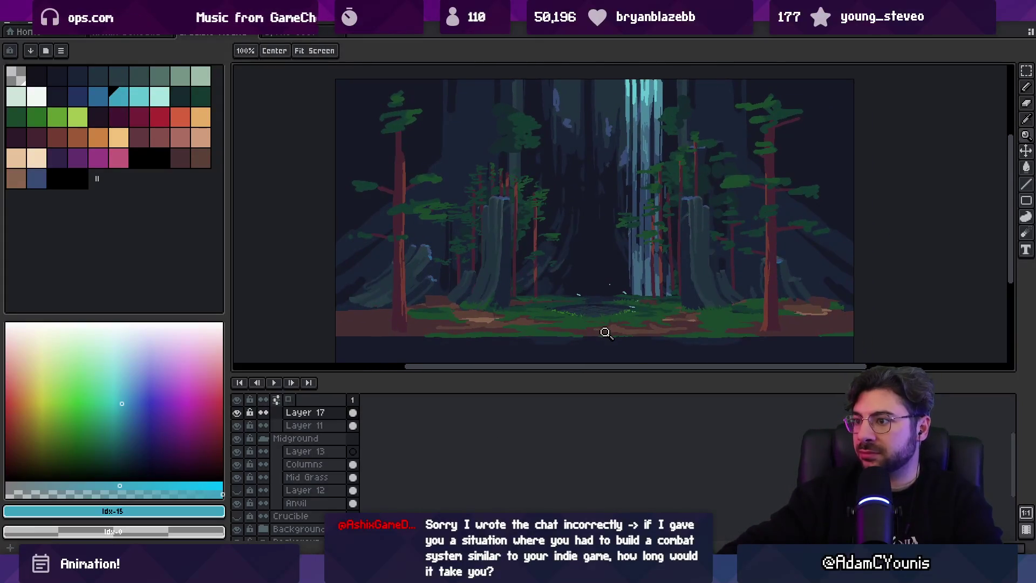
key(v)
click(590, 330)
key(alt+Tab)
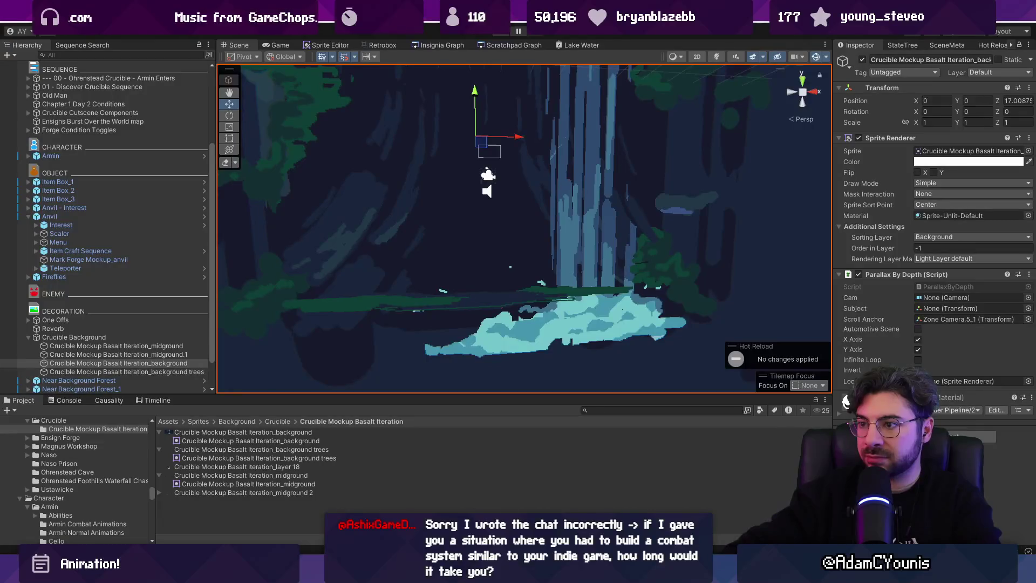
scroll(466, 263, down, 3)
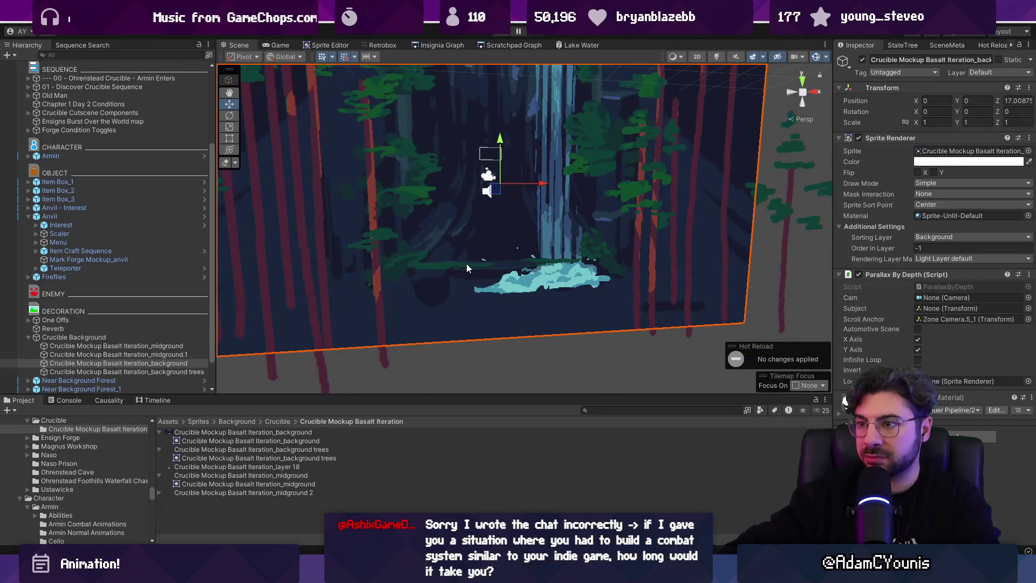
scroll(466, 263, down, 3)
key(2)
key(t)
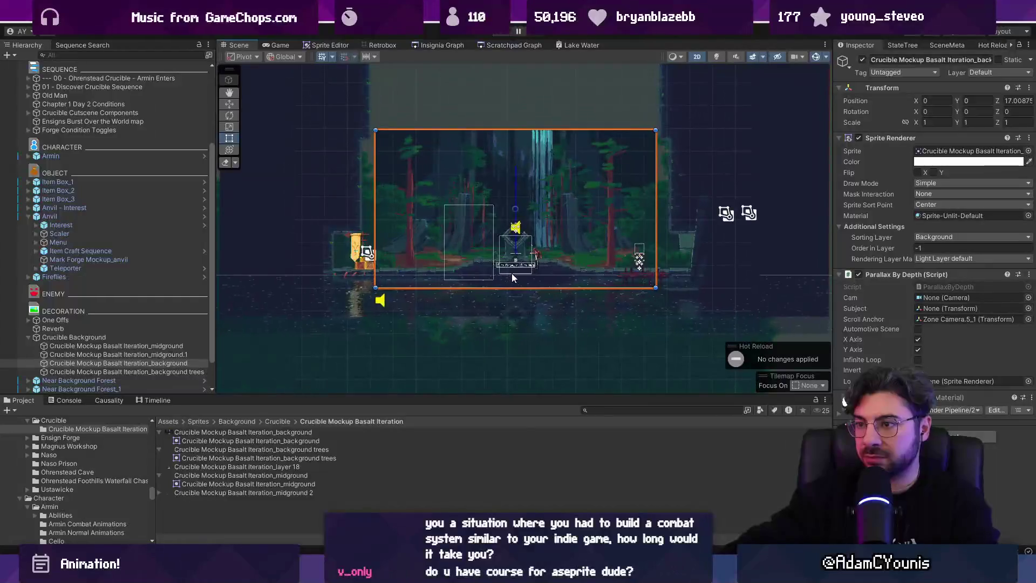
scroll(516, 267, up, 5)
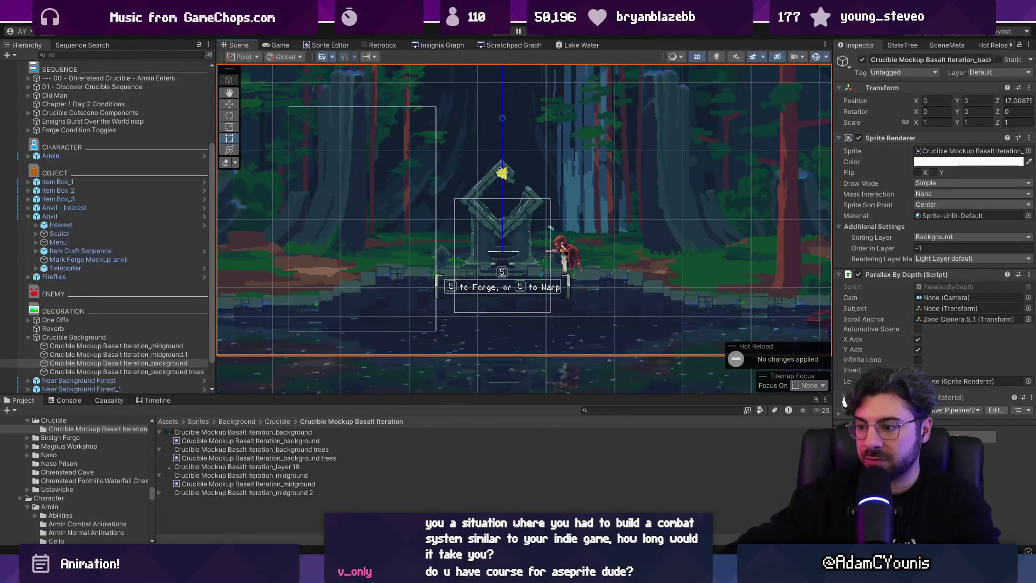
key(alt+Tab)
scroll(583, 319, up, 2)
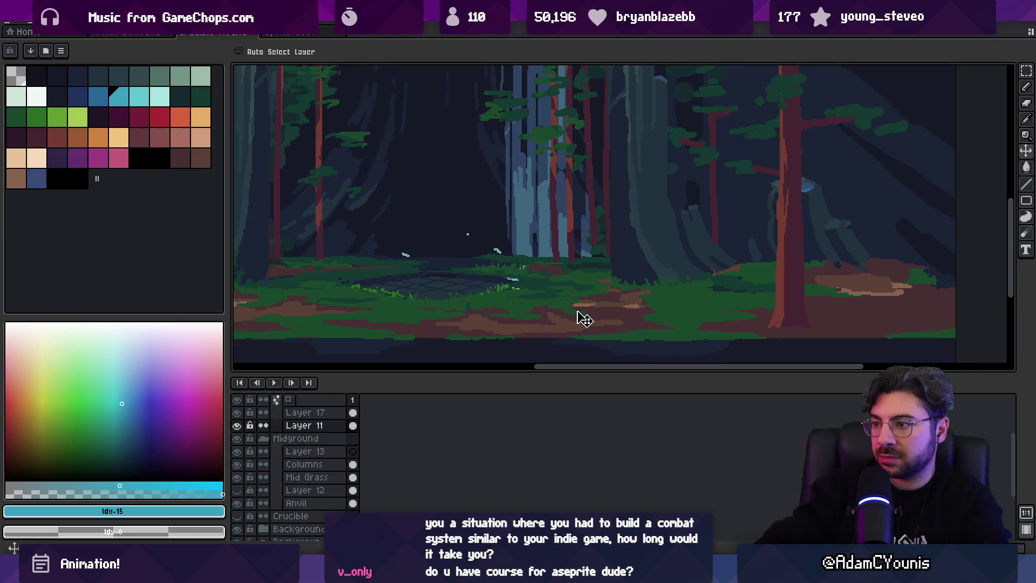
Nudge the foreground grass-and-dirt layer up a few pixels.
alt+click(642, 301)
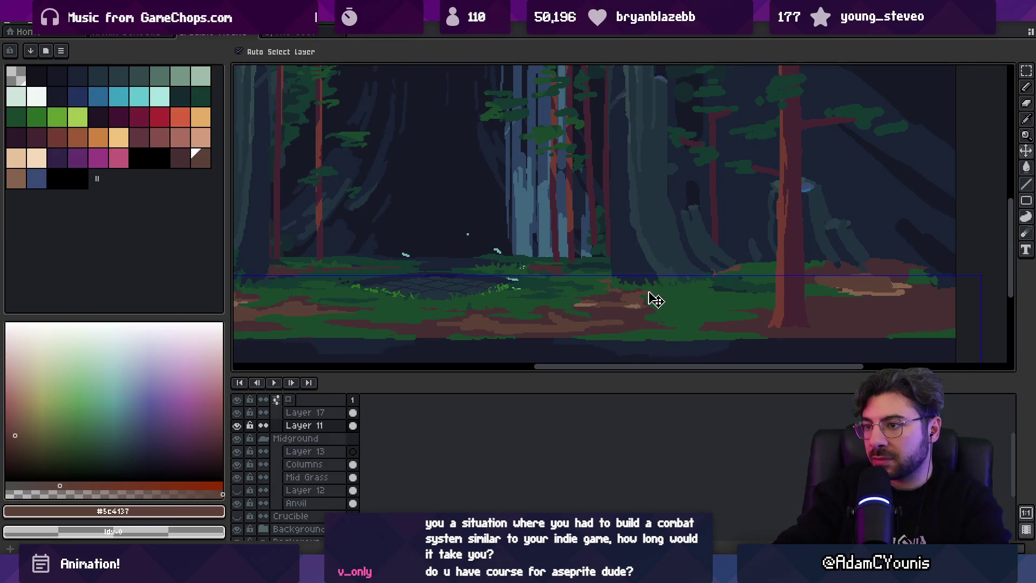
key(shift)
key(ctrl)
drag(646, 303, 645, 301)
key(alt)
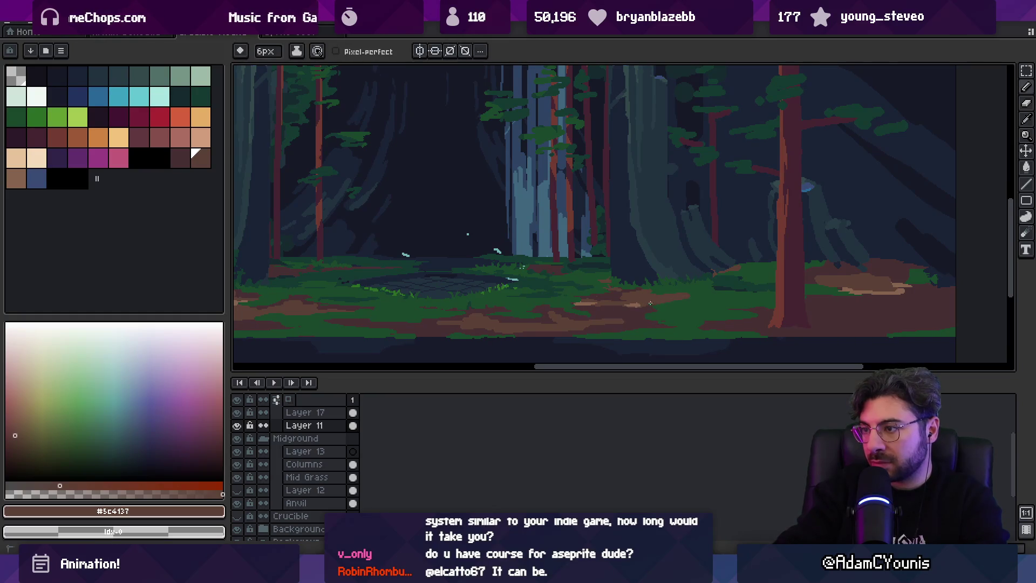
Using #86644f and dark dirt brown at 4px, 50% opacity, shade the path edge darker.
alt+click(616, 307)
key(minus)
key(minus)
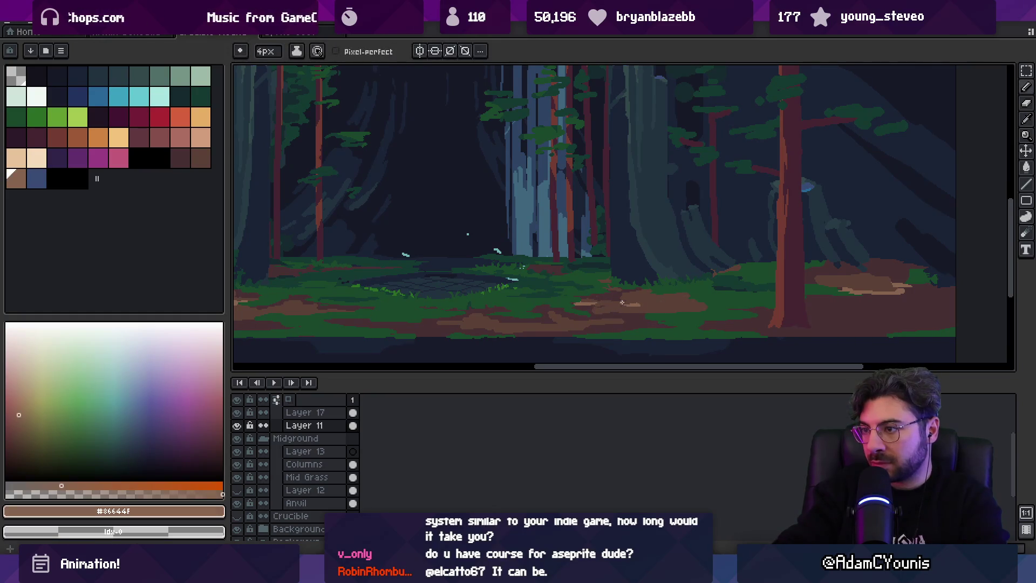
alt+click(659, 301)
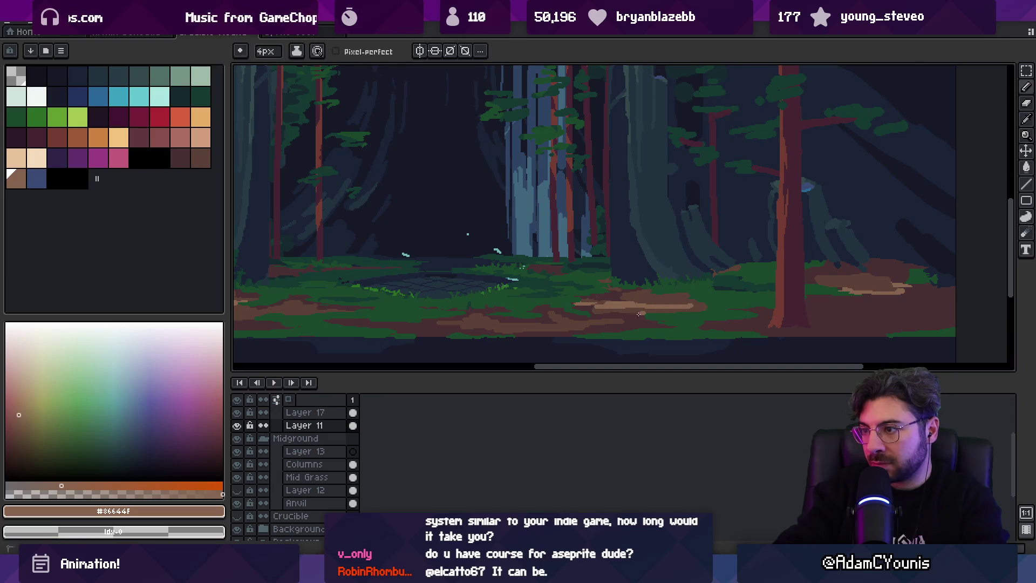
alt+click(658, 310)
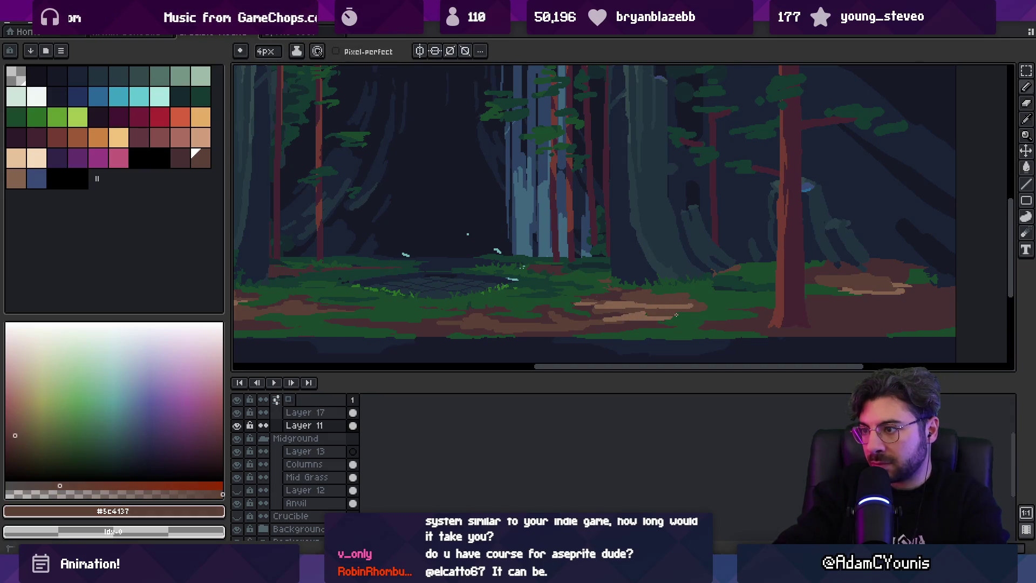
scroll(668, 314, up, 2)
alt+click(634, 299)
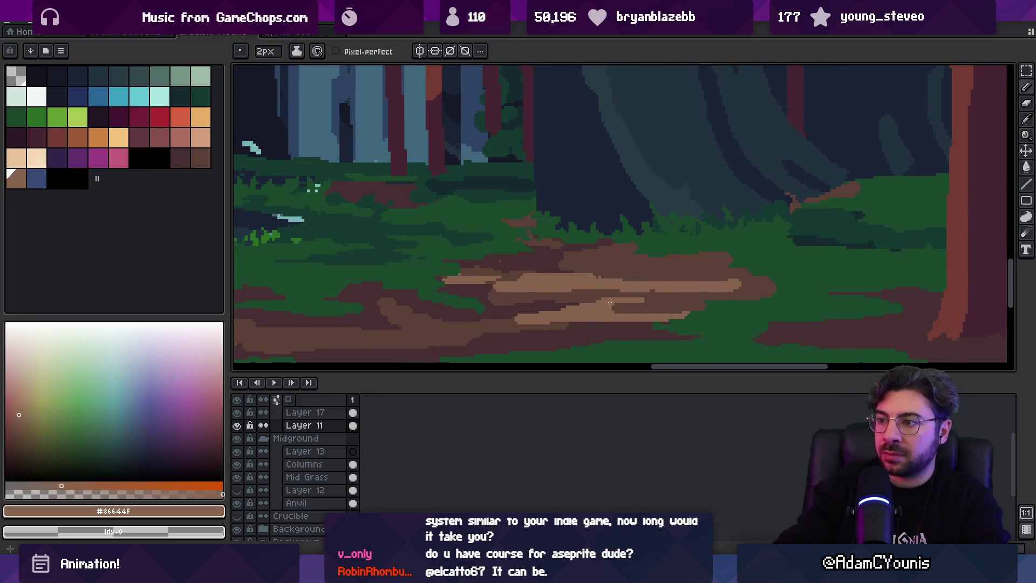
alt+click(645, 281)
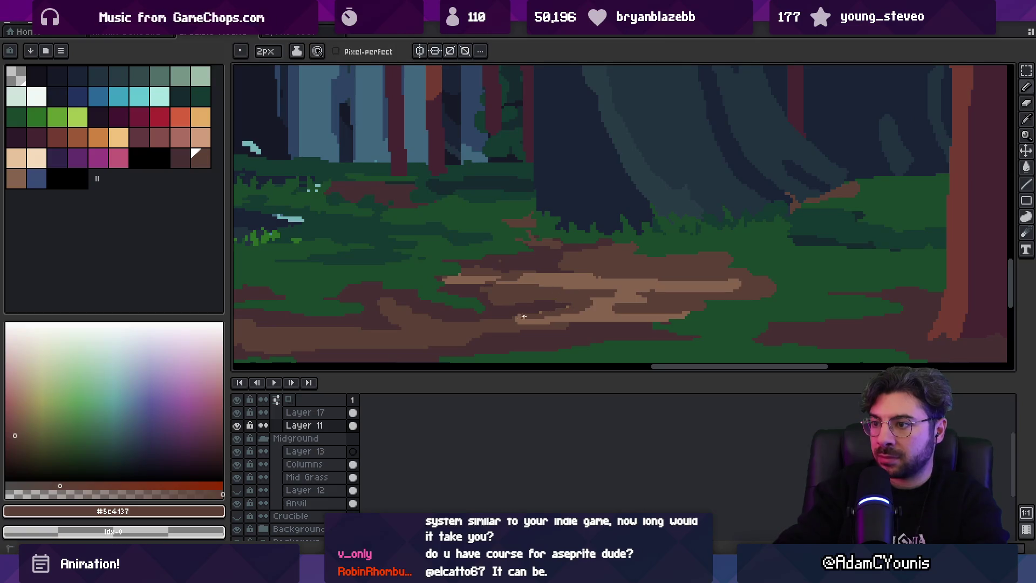
scroll(582, 294, down, 4)
scroll(588, 295, up, 4)
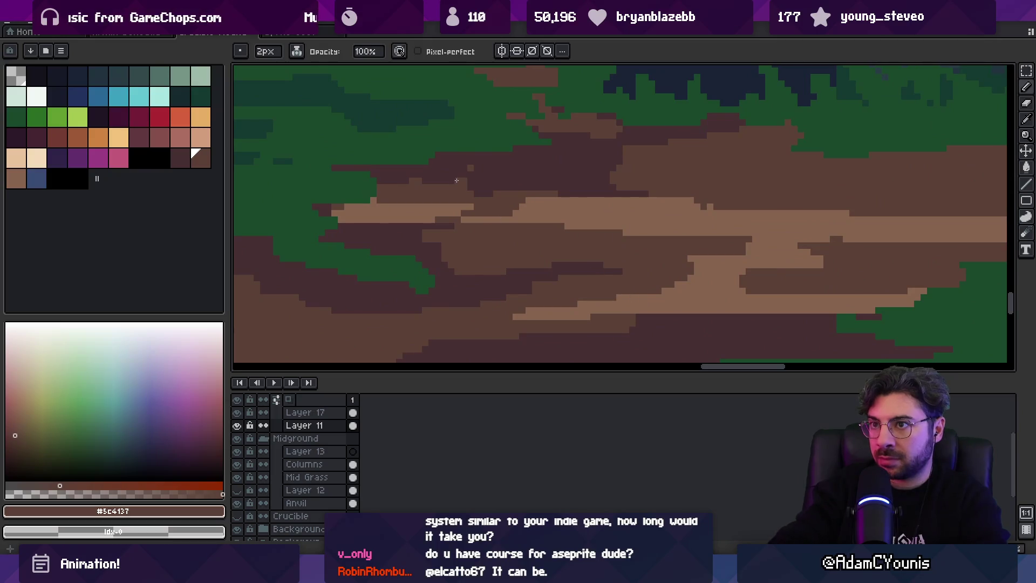
click(368, 51)
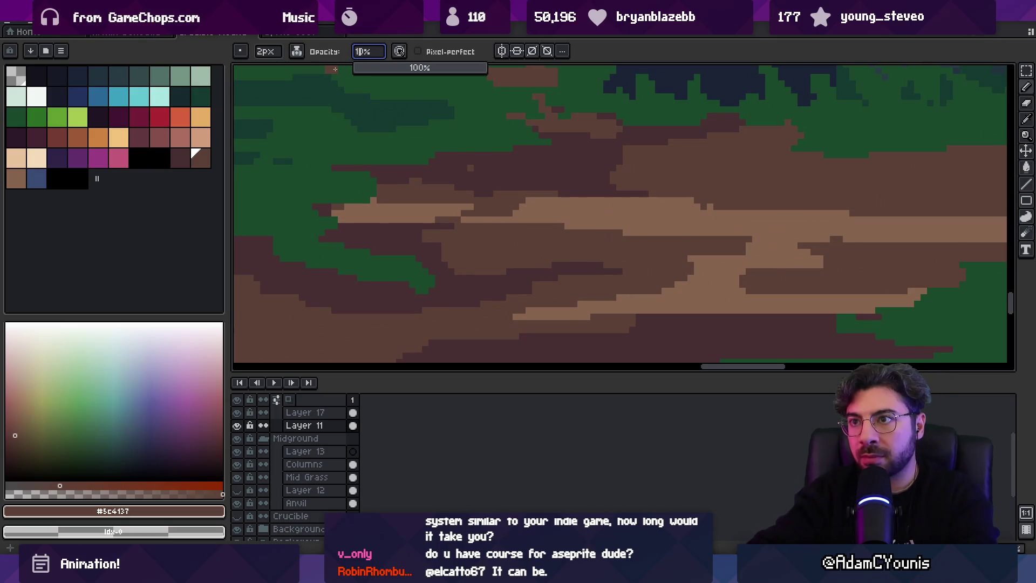
text(50)
key(Return)
mouse_move(558, 316)
mouse_down()
mouse_move(526, 316)
mouse_move(642, 294)
mouse_up()
mouse_move(784, 285)
mouse_down()
mouse_move(674, 284)
mouse_move(727, 313)
mouse_up()
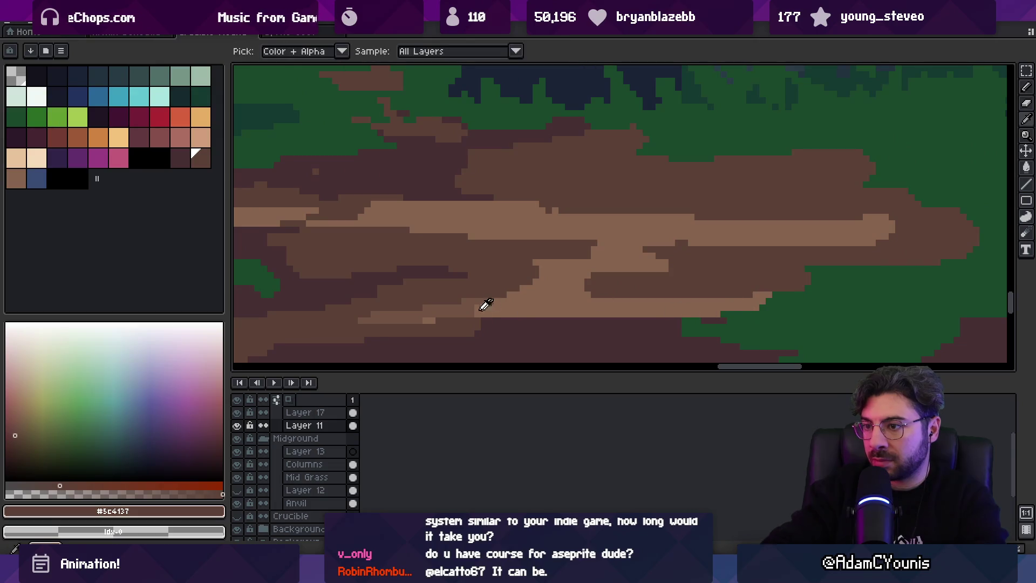
Extend the dark strip leftward and add light tan strokes at the path's right end.
alt+click(470, 310)
key(e)
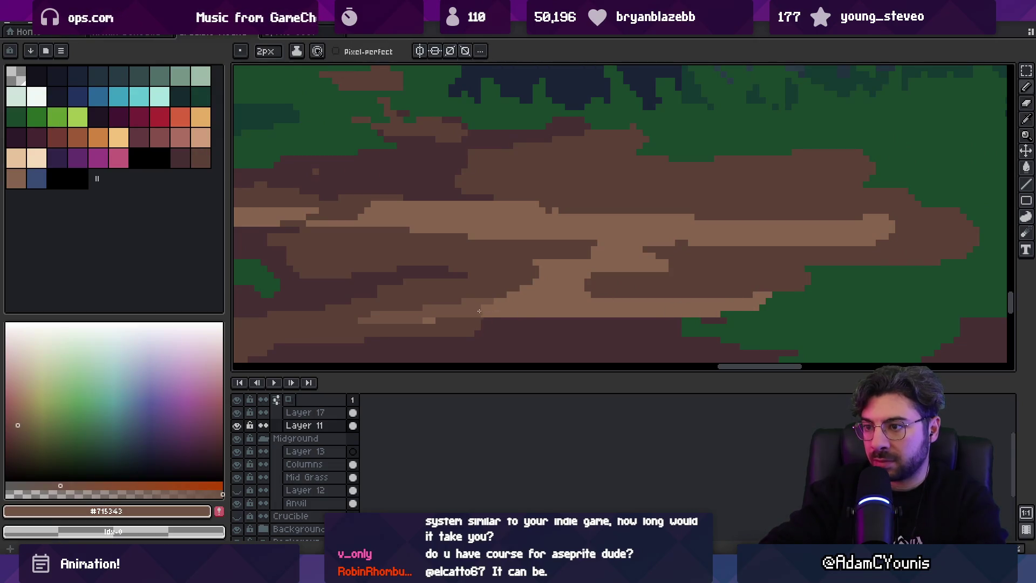
alt+click(709, 296)
alt+click(719, 299)
drag(720, 307, 664, 308)
drag(872, 231, 912, 234)
mouse_move(846, 216)
mouse_down()
mouse_move(893, 211)
mouse_move(812, 227)
mouse_move(869, 236)
mouse_up()
alt+click(855, 201)
alt+click(907, 224)
alt+click(809, 228)
click(840, 230)
alt+click(881, 224)
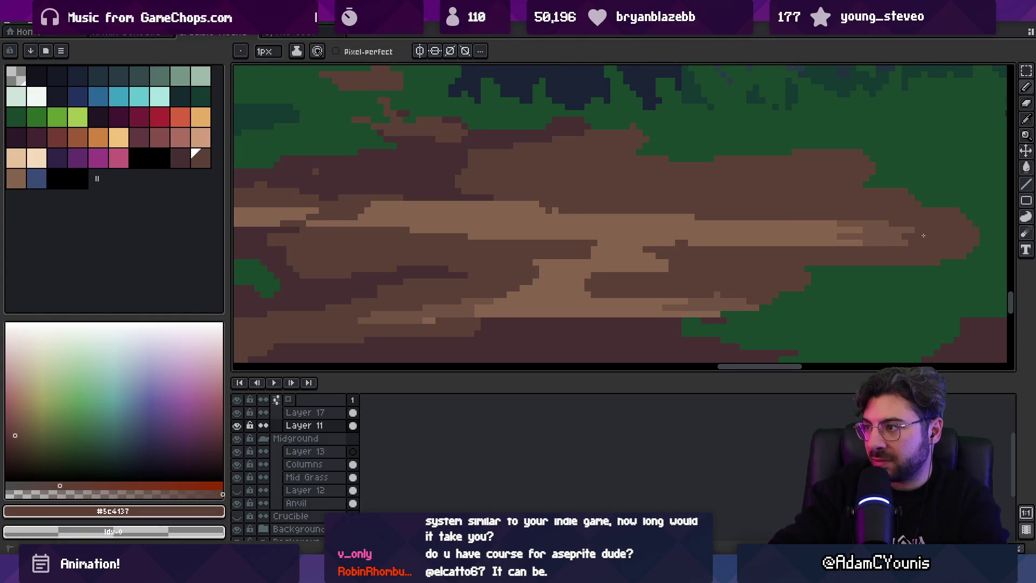
Touch up the right end of the path with mid-brown #715343.
scroll(814, 231, down, 3)
scroll(847, 227, up, 3)
alt+click(863, 236)
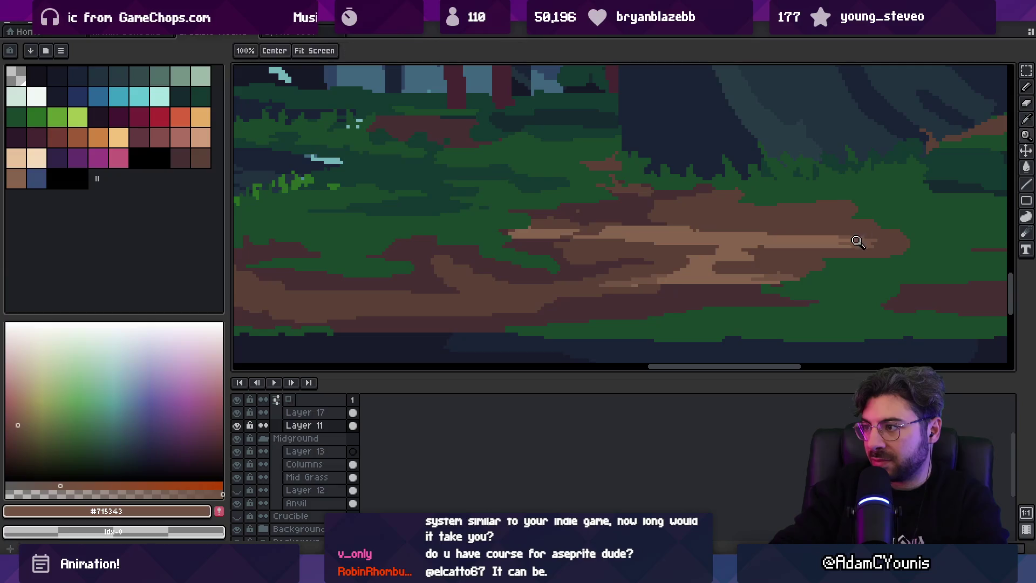
alt+click(881, 245)
alt+click(793, 246)
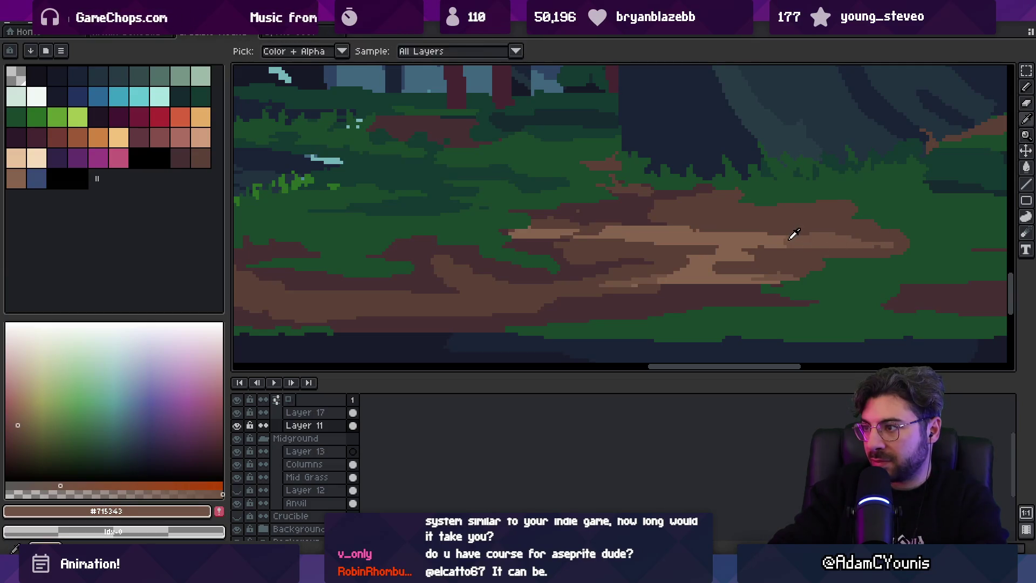
scroll(740, 257, down, 2)
scroll(741, 257, up, 3)
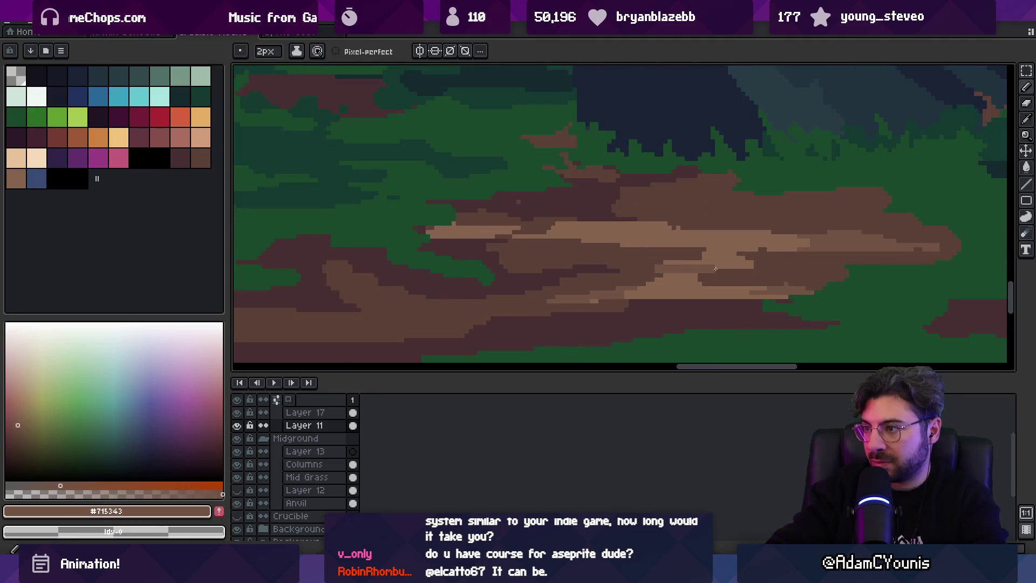
Add 1px mid-brown details along the path, then zoom out to the whole scene.
alt+click(759, 270)
alt+click(662, 263)
alt+click(650, 260)
alt+click(701, 263)
key(minus)
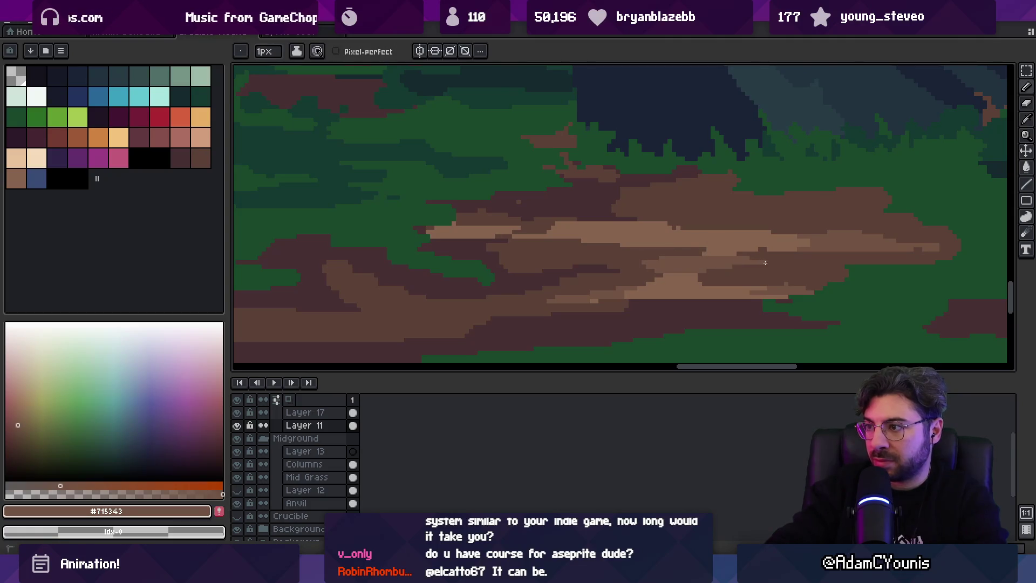
alt+click(765, 263)
alt+click(793, 240)
alt+click(814, 241)
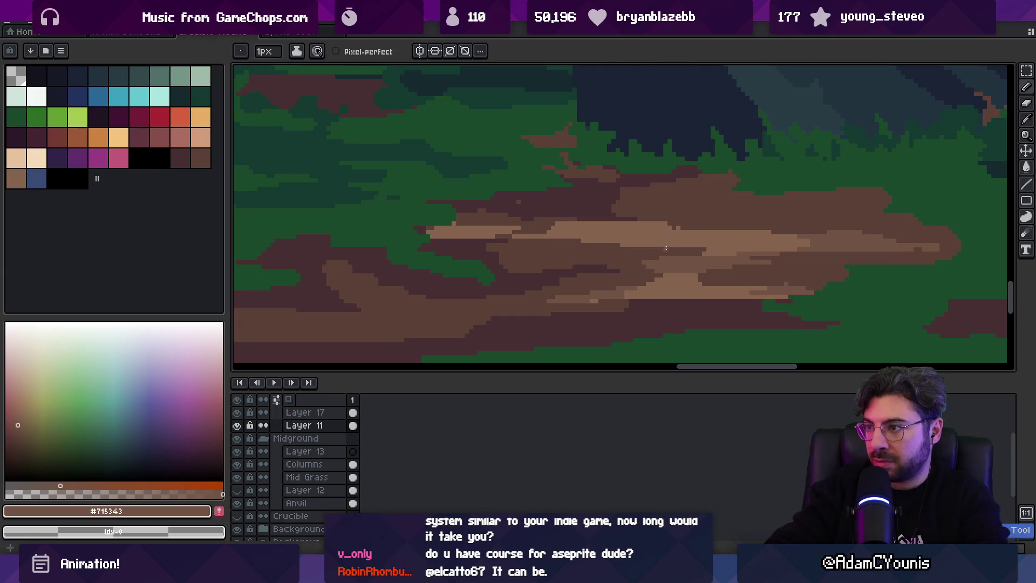
key(z)
scroll(707, 227, down, 3)
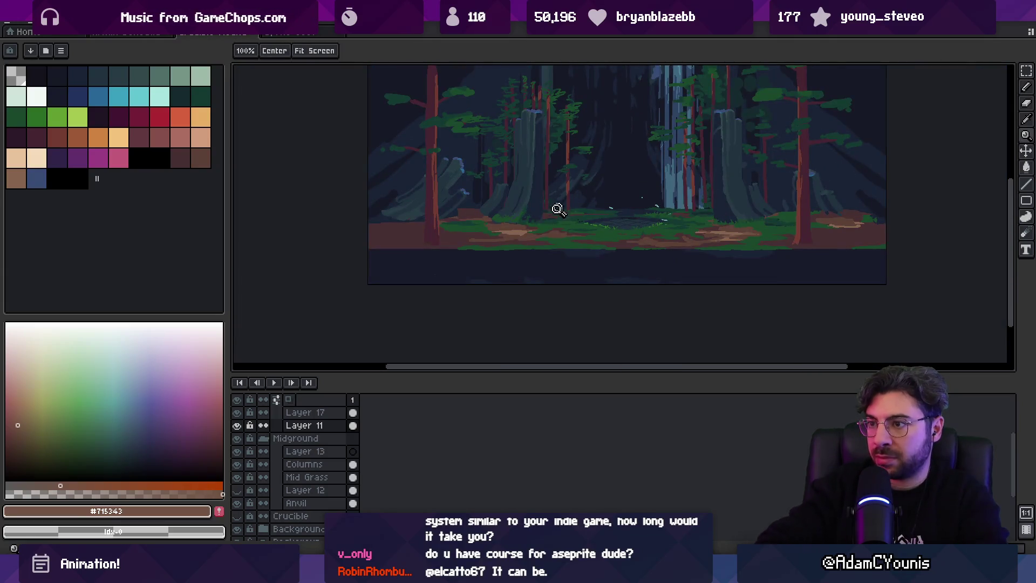
With a 1px pencil, paint light and dark brown strokes (#715343, #5c4137) along the dirt path edges.
scroll(545, 229, up, 3)
key(b)
key(minus)
key(minus)
mouse_move(454, 246)
mouse_down()
mouse_move(372, 258)
mouse_move(353, 245)
mouse_up()
alt+click(465, 237)
alt+click(440, 248)
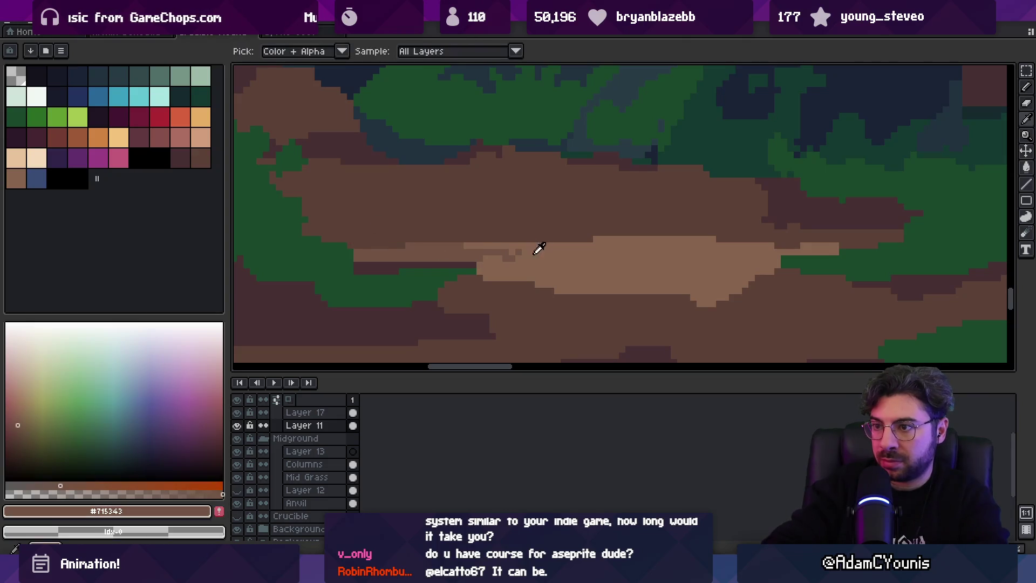
alt+click(532, 245)
drag(767, 254, 861, 244)
drag(698, 271, 779, 270)
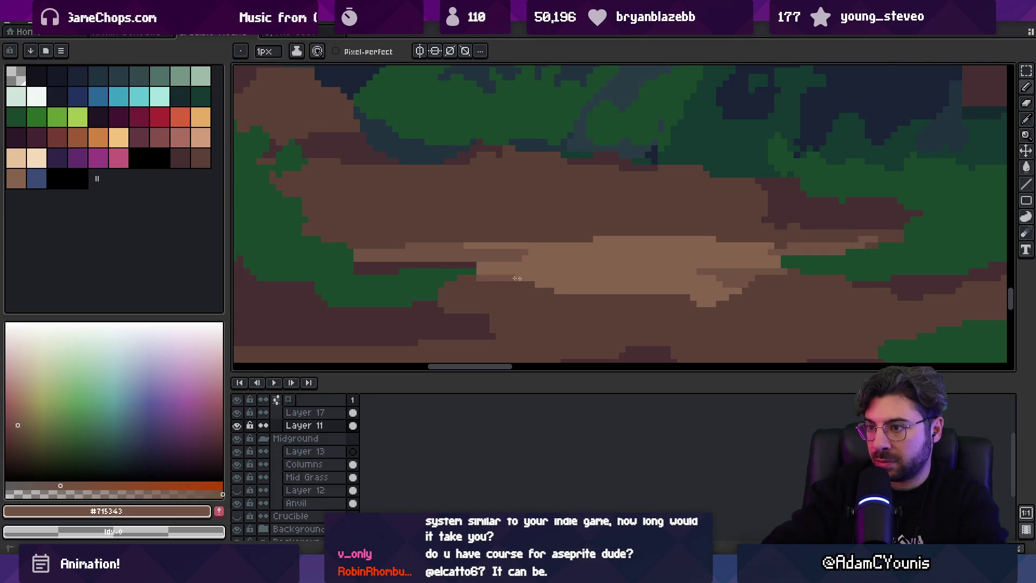
drag(504, 277, 567, 278)
Zoom in close on the dirt path and paint light-brown highlights along it.
key(z)
scroll(647, 273, down, 5)
click(700, 271)
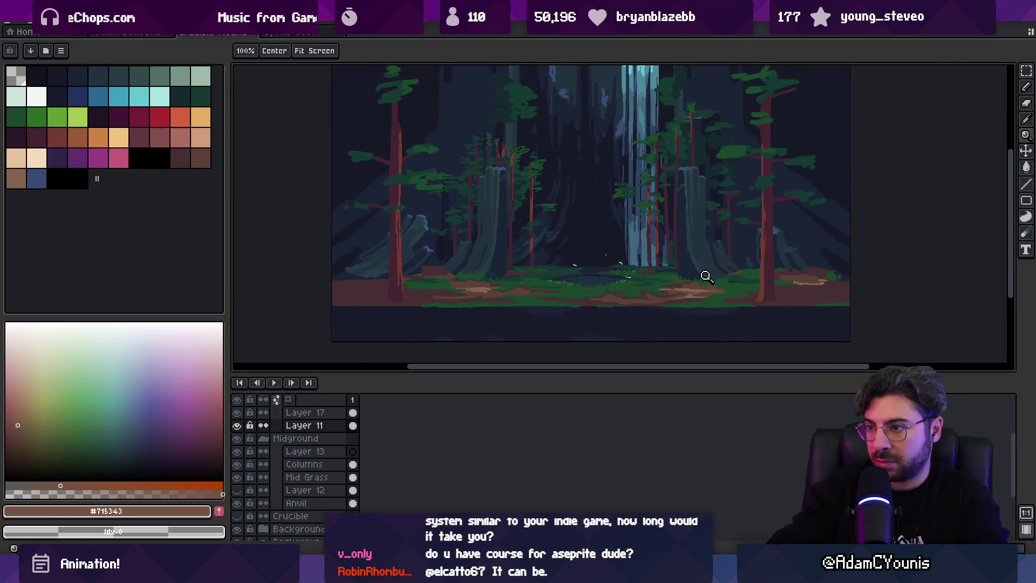
scroll(592, 296, up, 3)
mouse_move(841, 286)
mouse_down()
mouse_move(944, 238)
mouse_move(919, 263)
mouse_move(953, 248)
mouse_up()
key(b)
drag(567, 289, 663, 276)
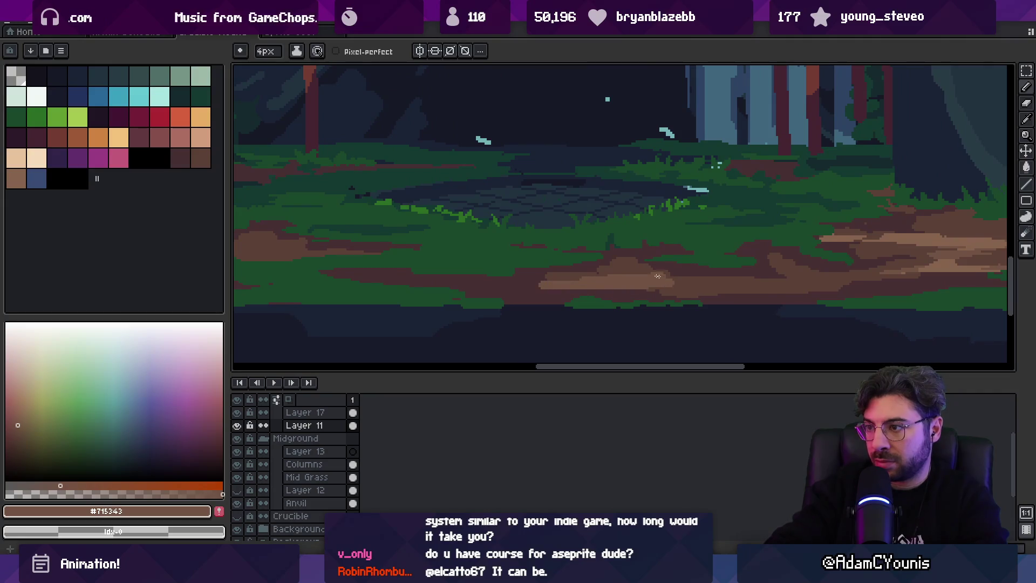
Sample the path's lighter and darker browns for more strokes, then switch to Unity.
alt+click(524, 285)
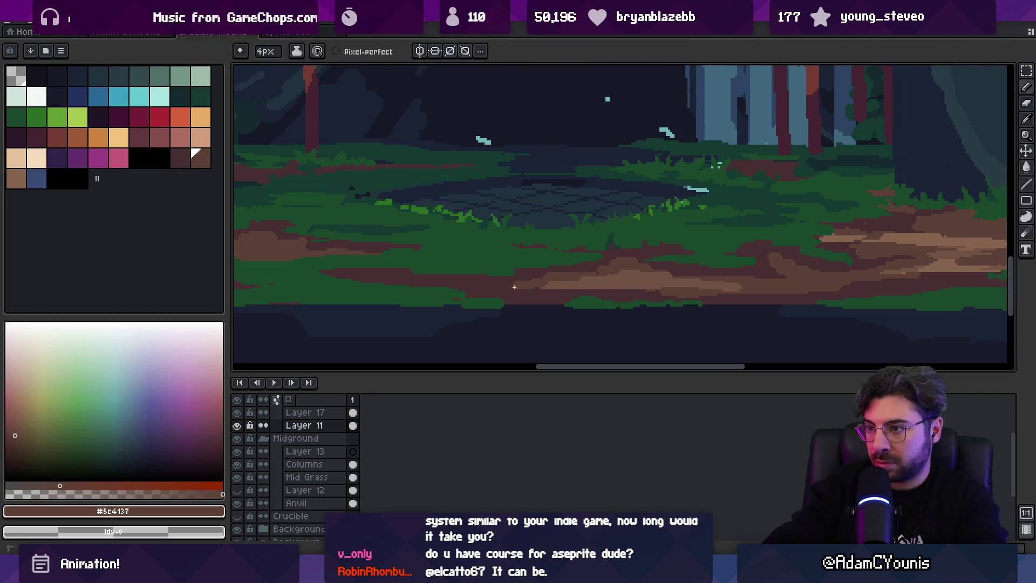
alt+click(480, 296)
alt+click(541, 277)
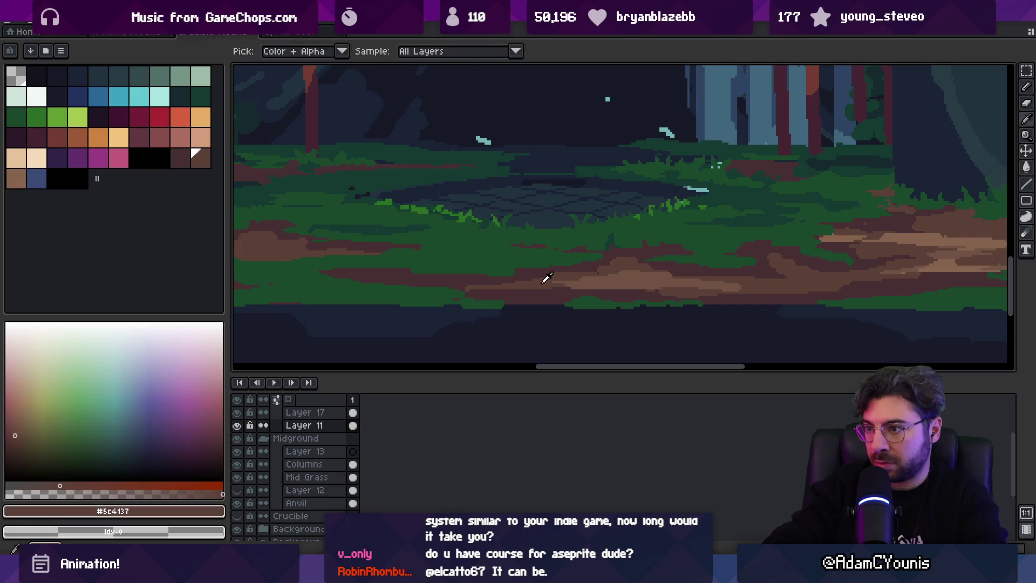
alt+click(601, 285)
alt+click(597, 289)
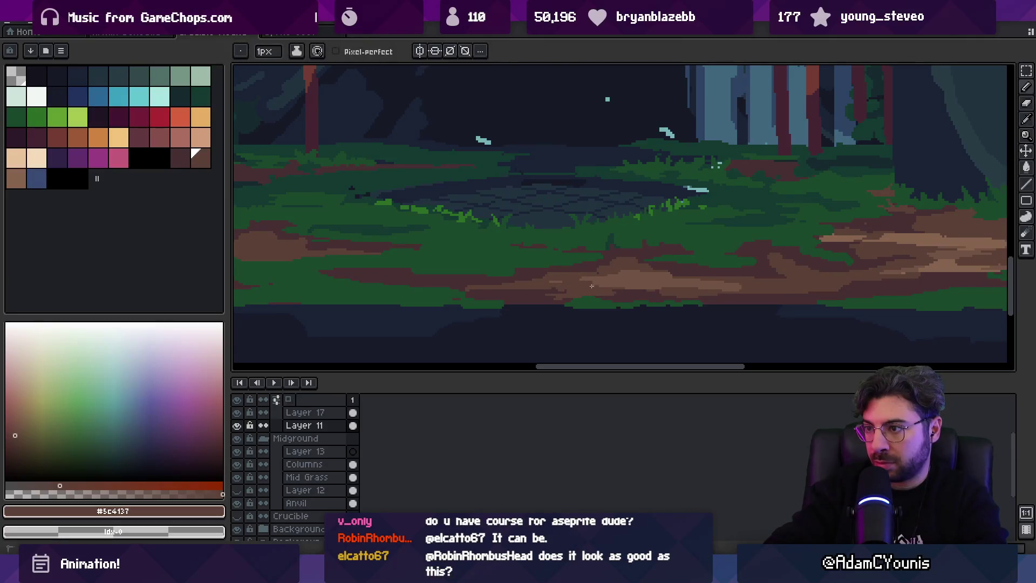
key(i)
scroll(599, 282, down, 2)
scroll(673, 287, up, 5)
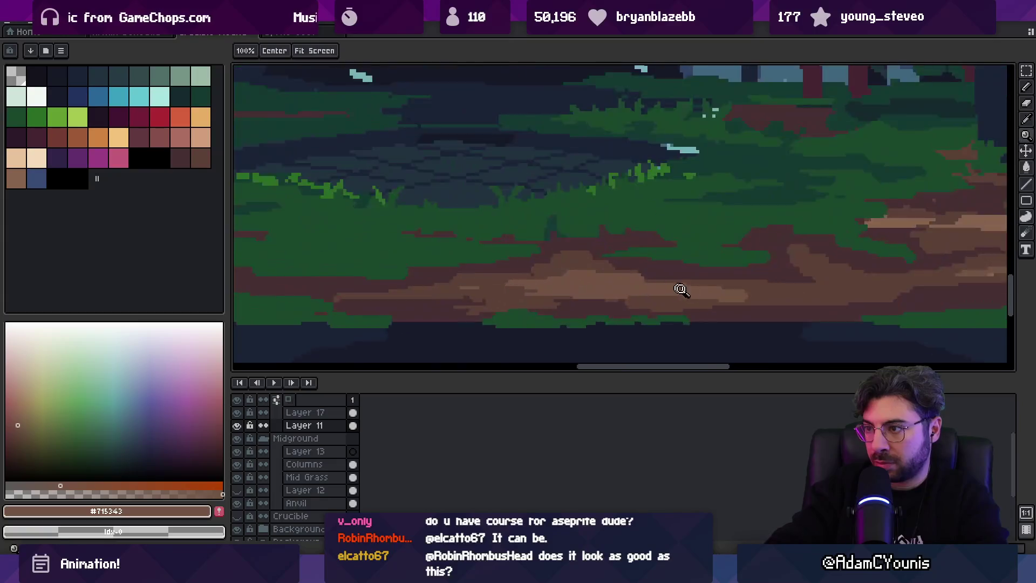
click(623, 273)
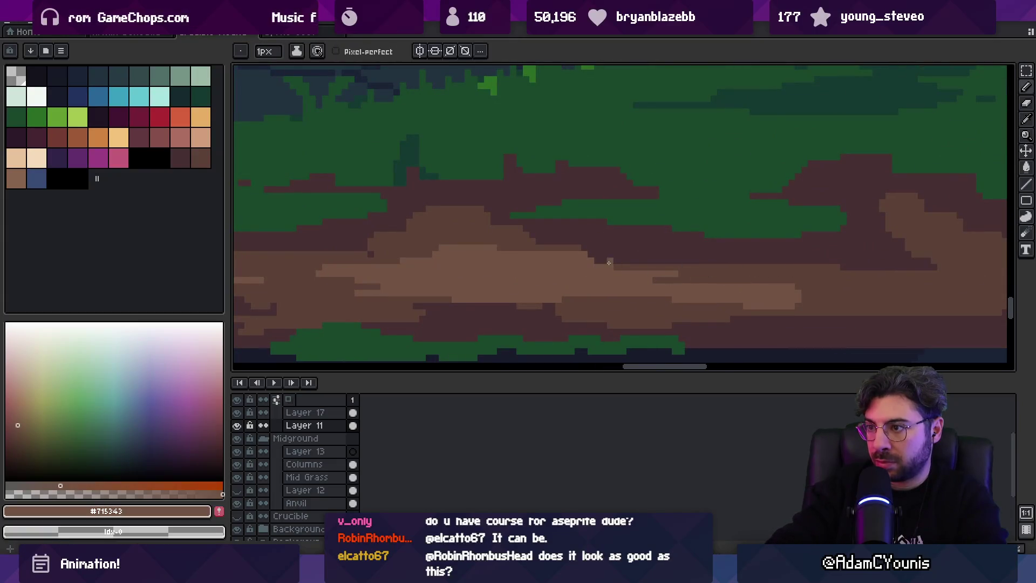
key(b)
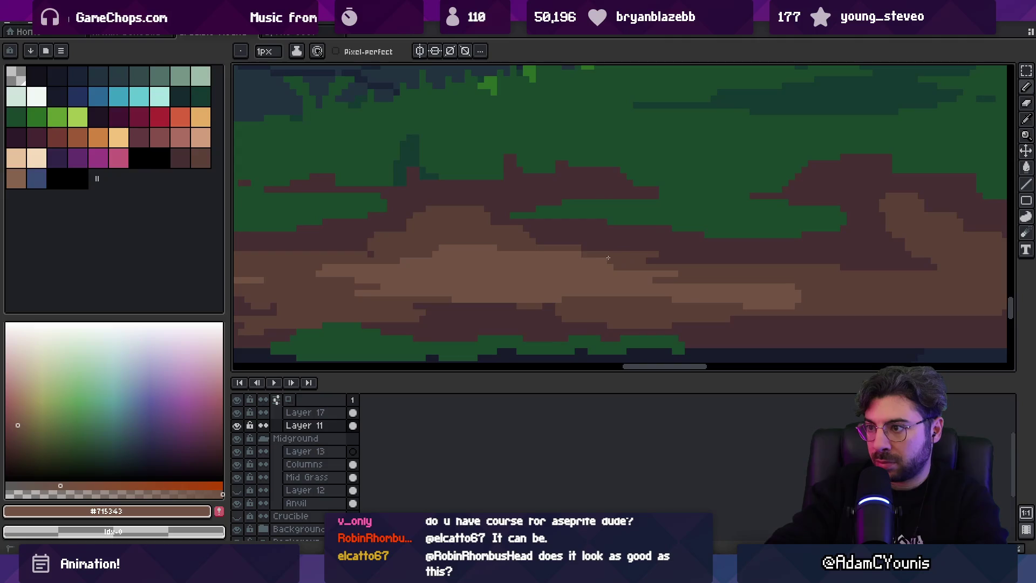
alt+click(622, 257)
scroll(562, 314, down, 2)
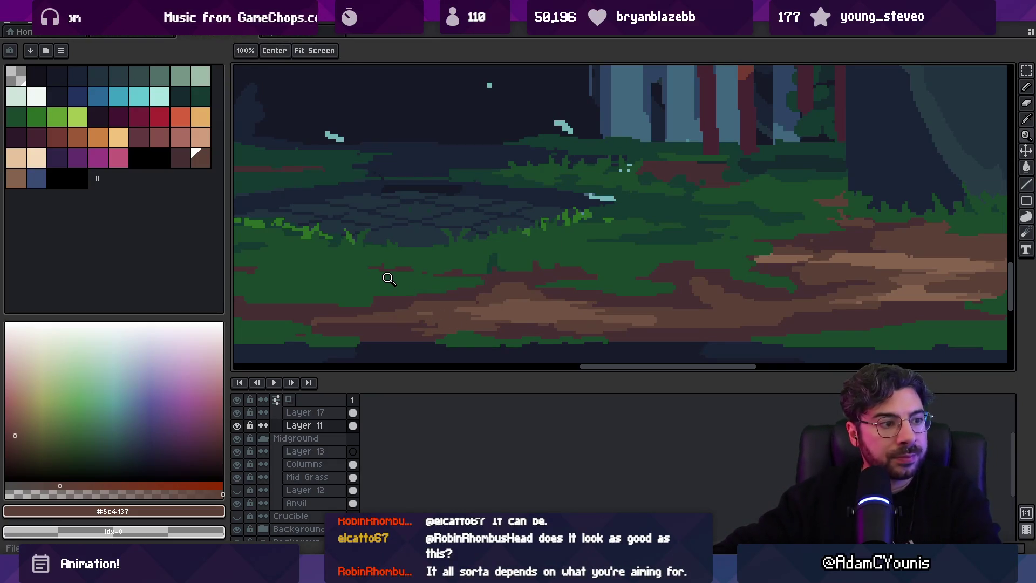
key(alt+Tab)
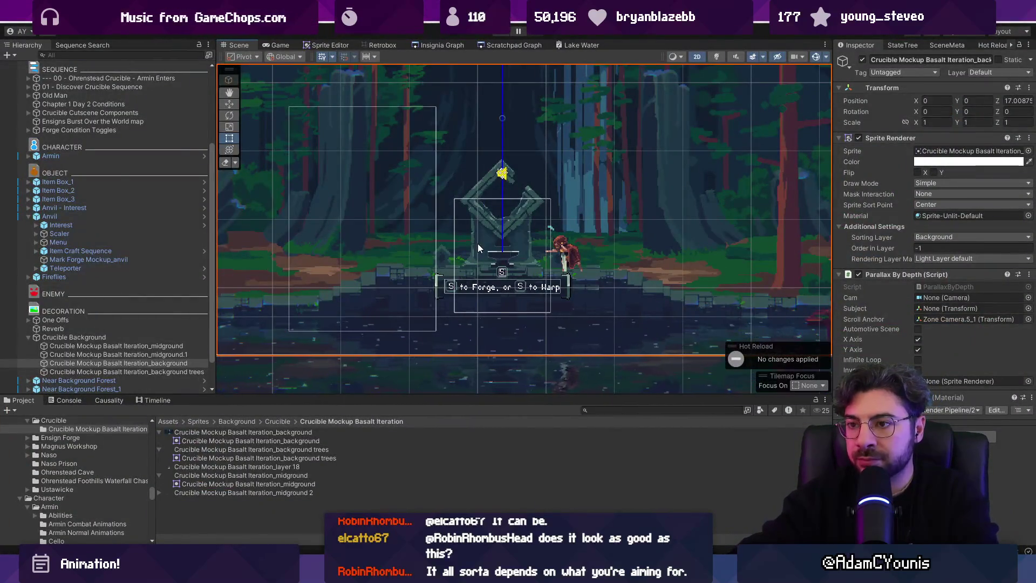
Play the scene full screen and run the character left and right past the anvil shrine.
key(ctrl+p)
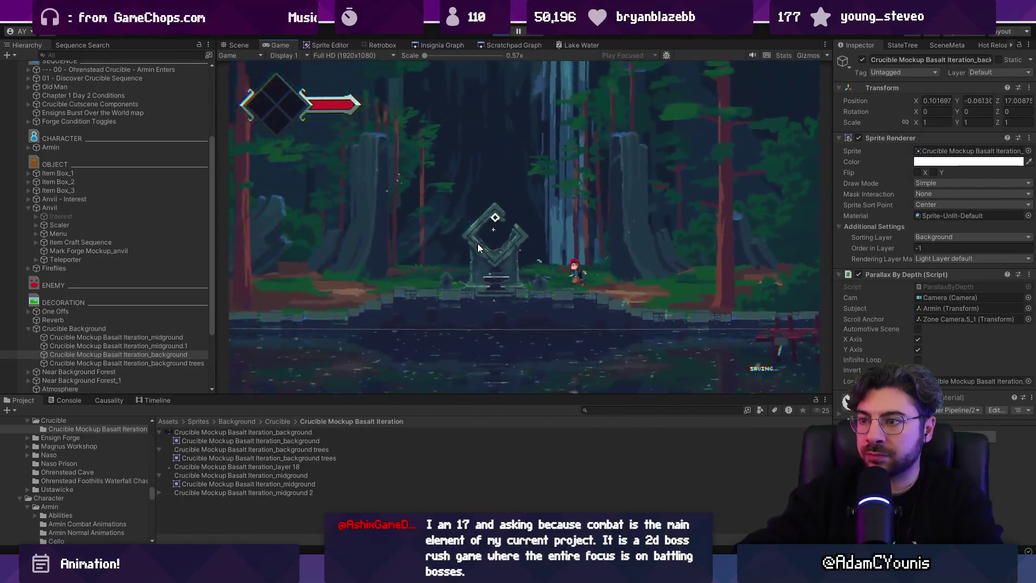
key(Left)
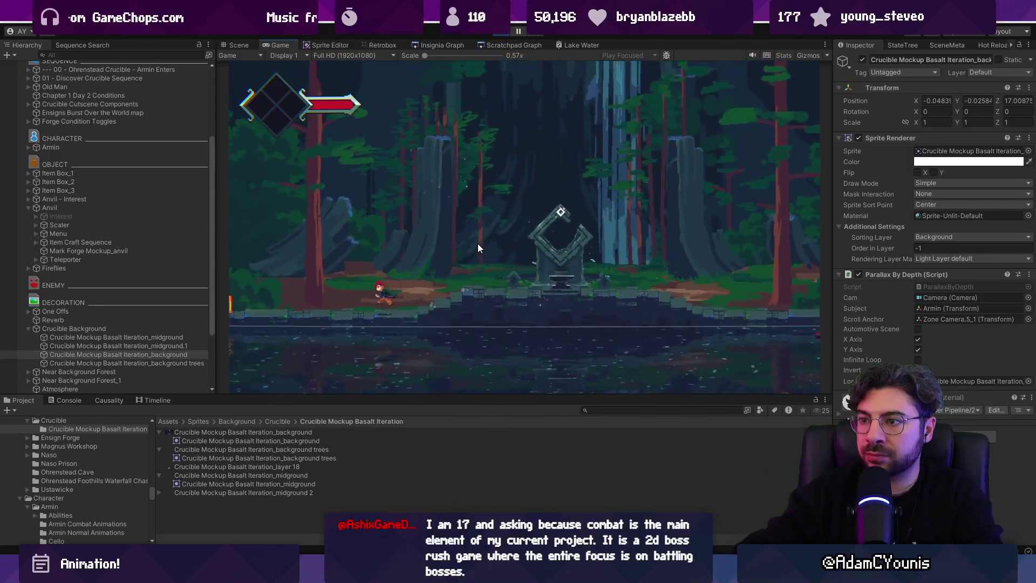
key(Right)
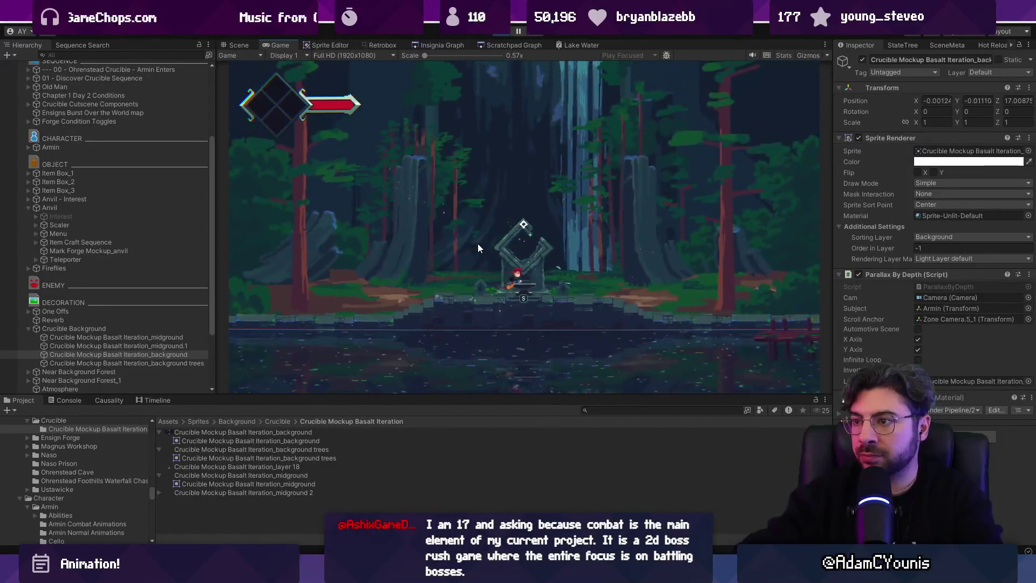
key(shift+space)
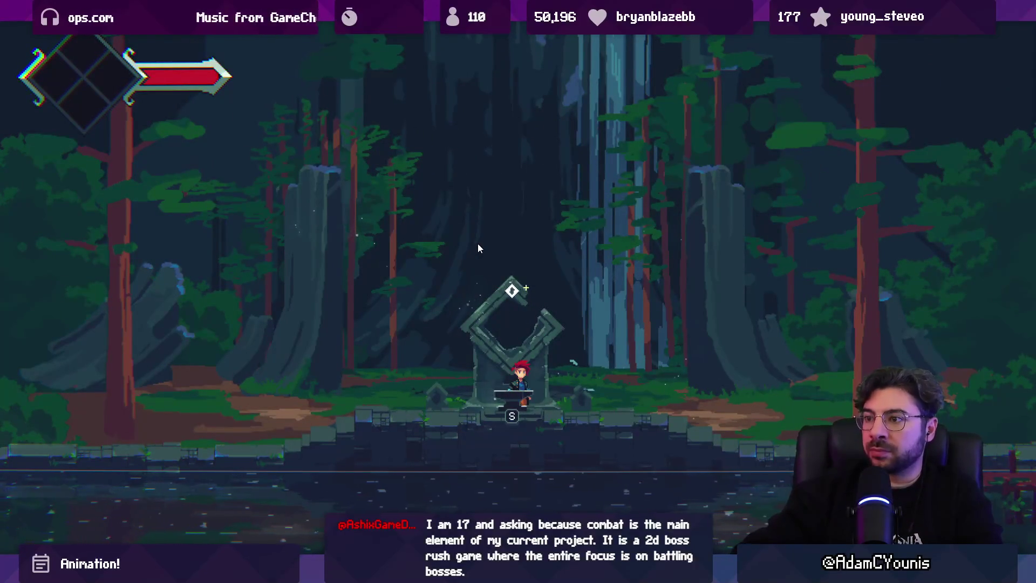
key(Left)
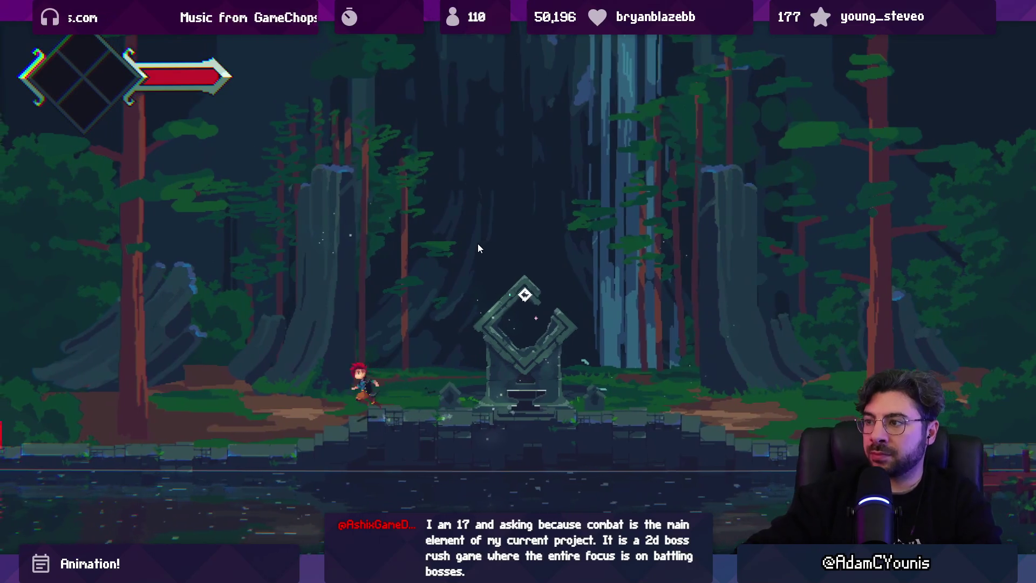
key(Left)
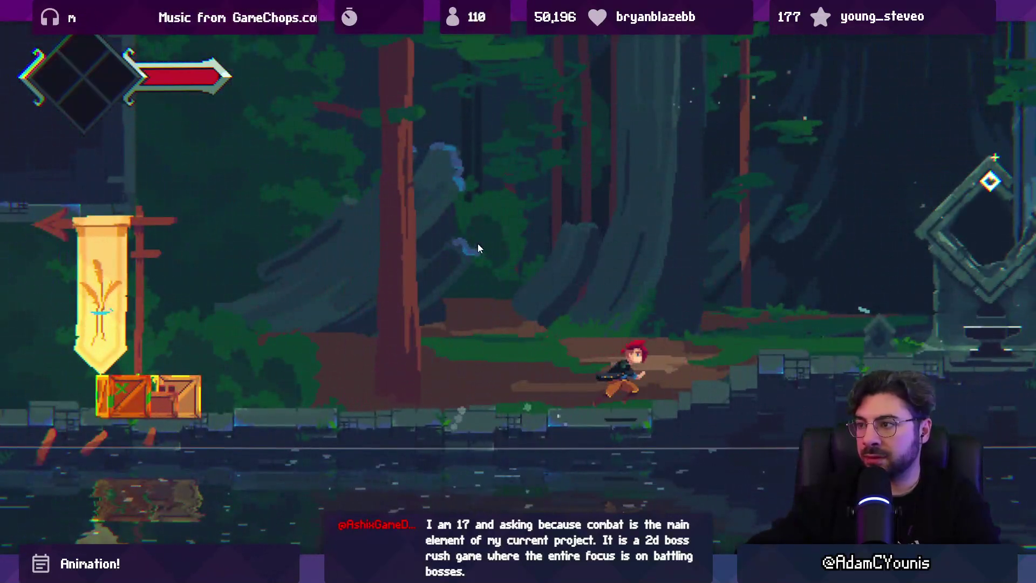
key(Right)
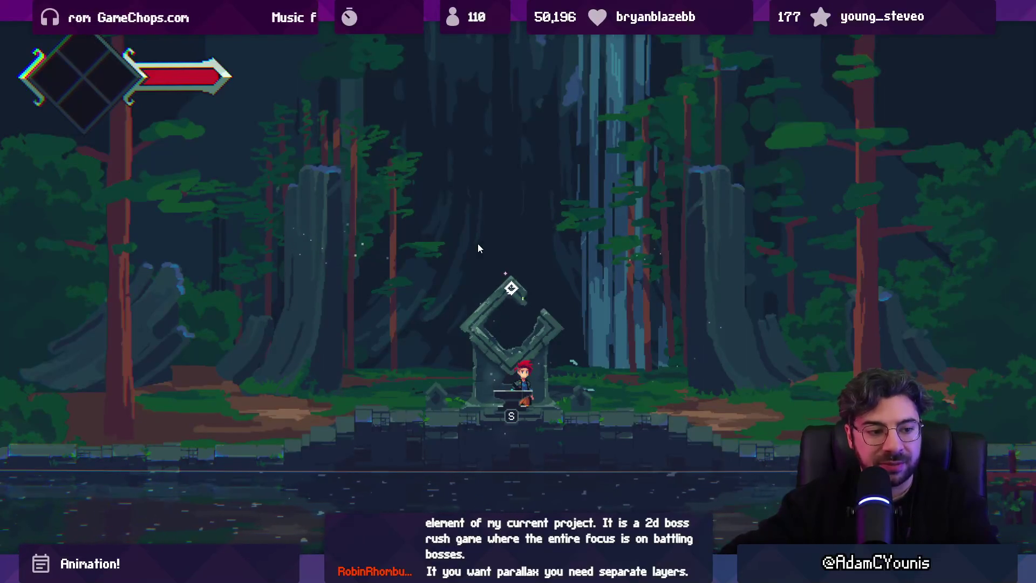
Walk left toward the banner area, swing the sword, roll, and dash left.
key(a)
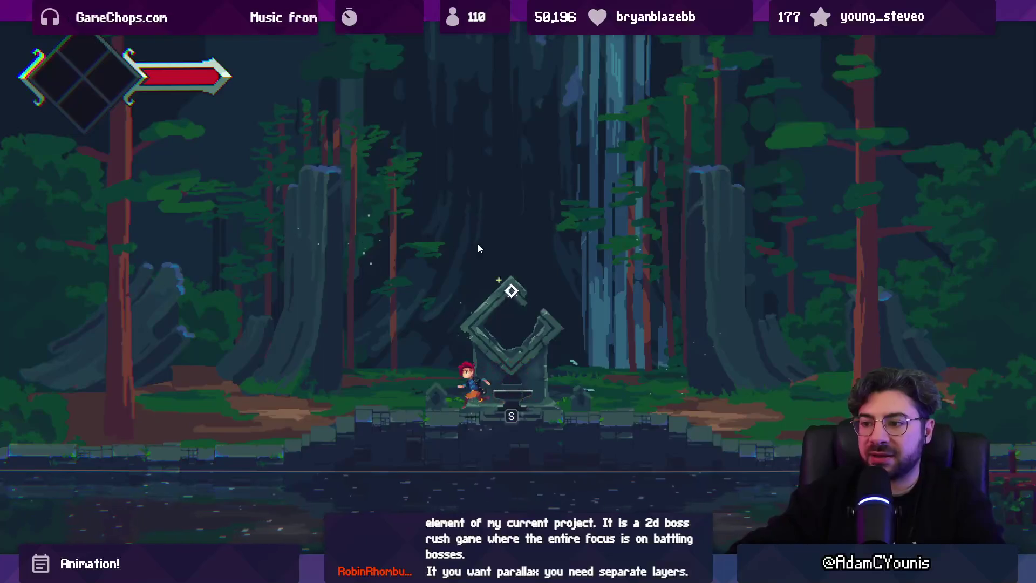
key(d)
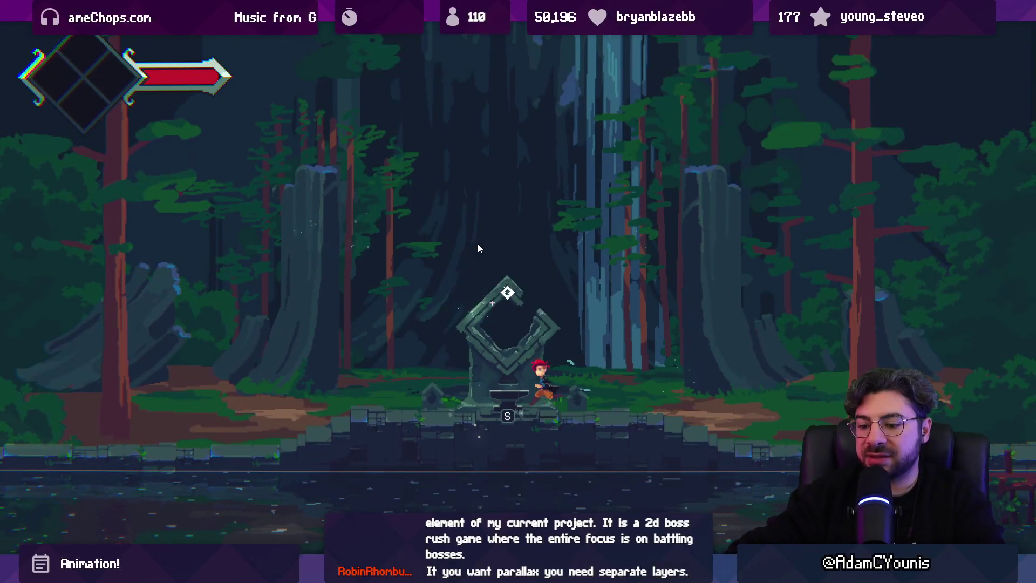
key(a)
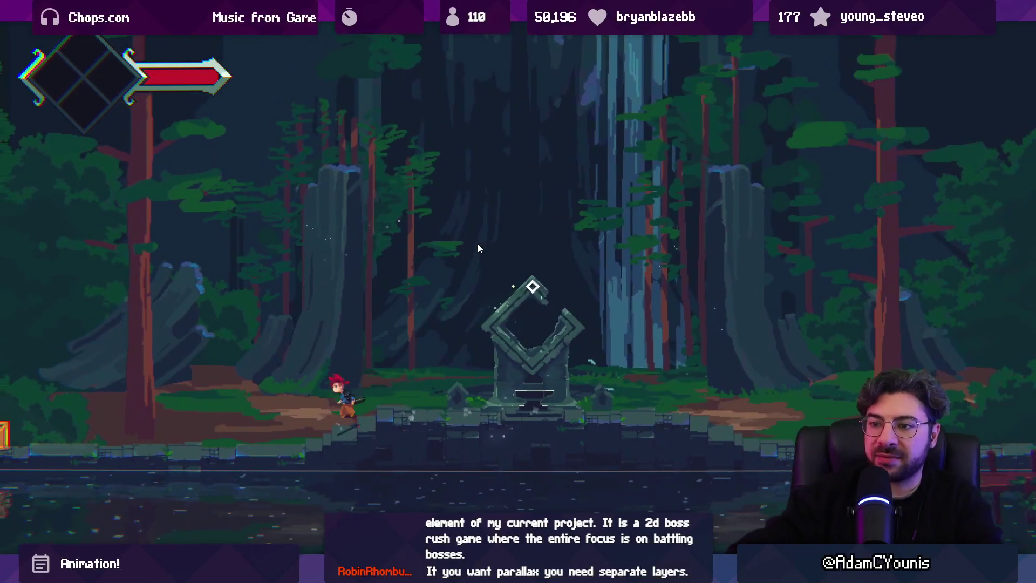
key(a)
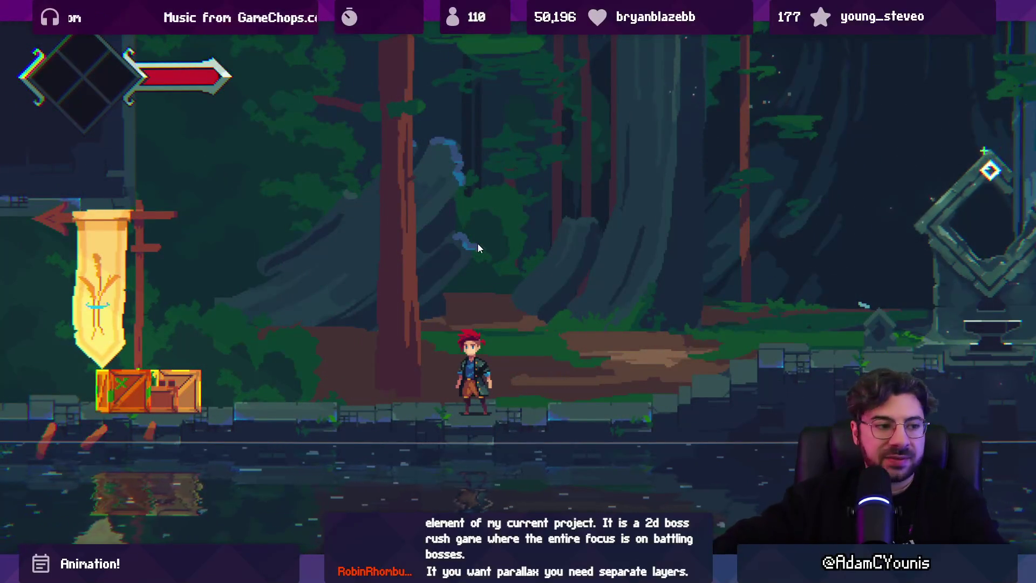
key(j)
key(shift)
key(j)
key(a)
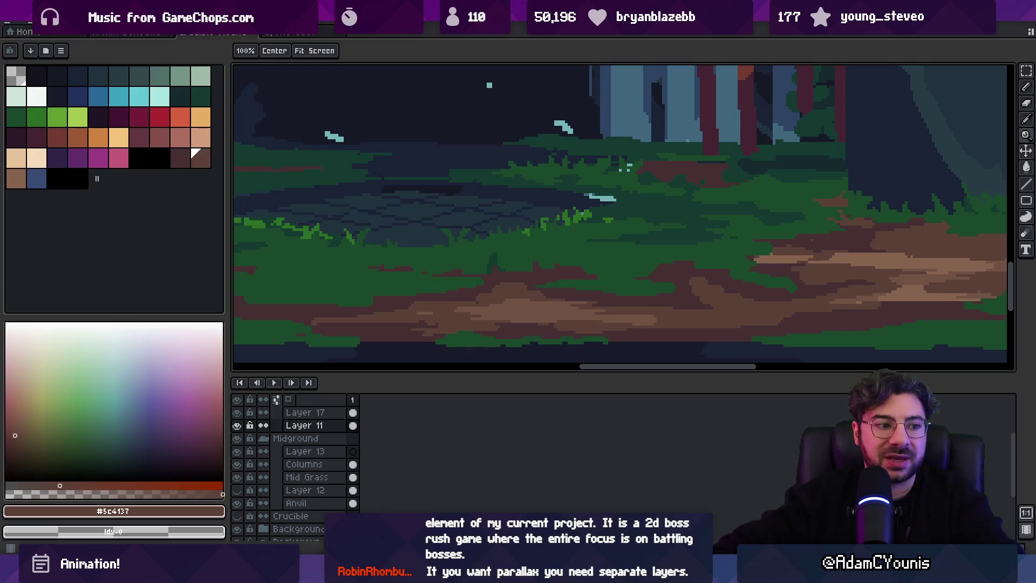
Pan to show more forest, enlarge the canvas area, and sample the trunk's blue-grey.
drag(403, 182, 473, 314)
drag(437, 374, 437, 433)
scroll(502, 293, down, 2)
scroll(502, 293, up, 2)
key(v)
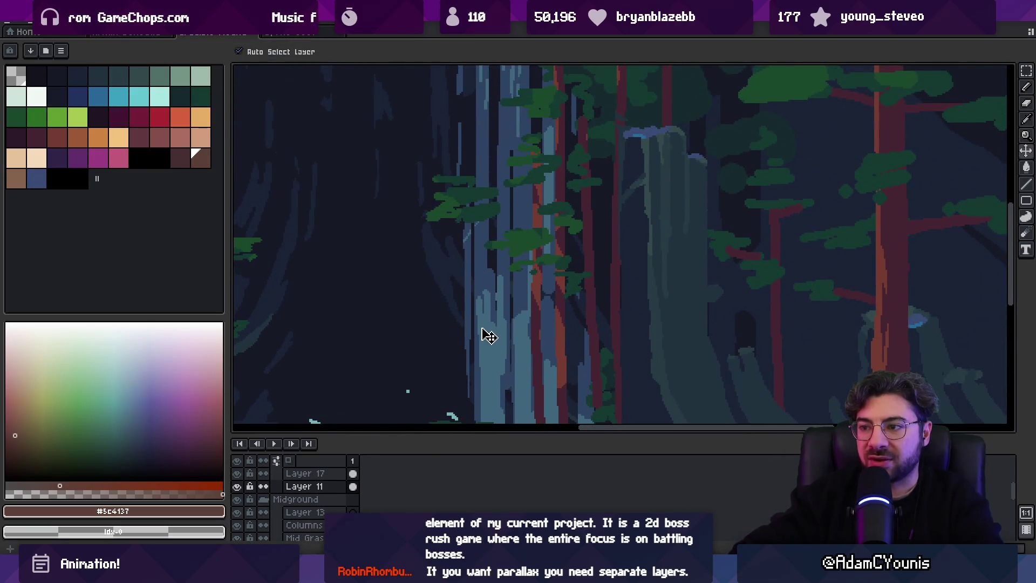
alt+click(477, 322)
key(b)
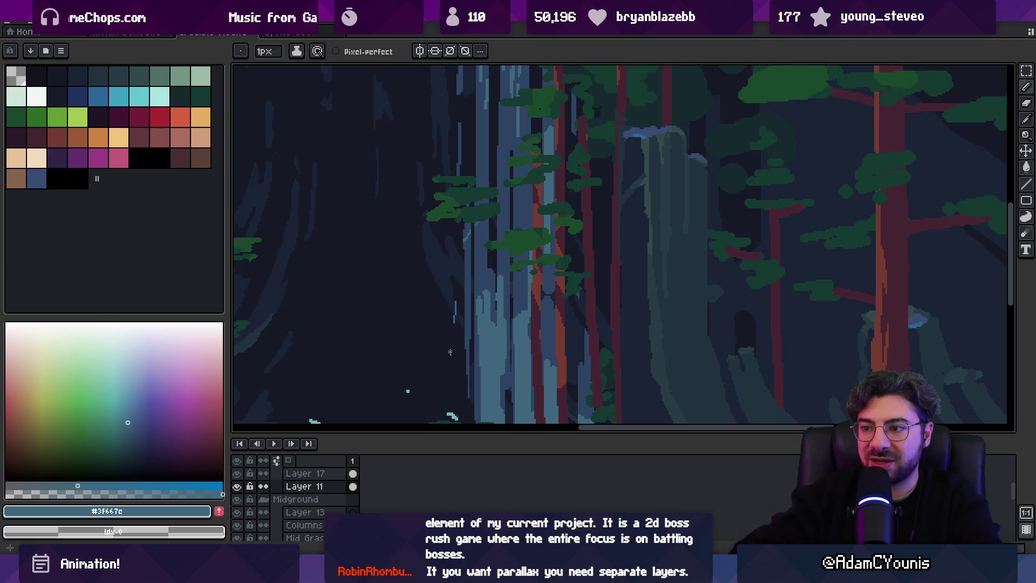
Pan to the tall trunks and draw a short dark-blue stroke on a trunk.
key(z)
scroll(461, 306, down, 2)
scroll(452, 317, up, 2)
key(b)
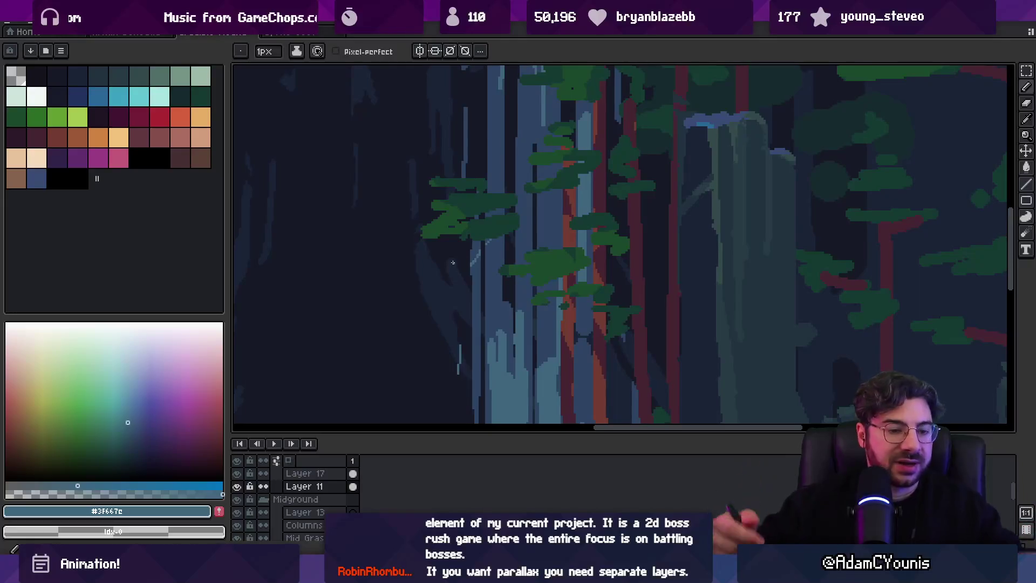
key(space)
drag(461, 223, 486, 337)
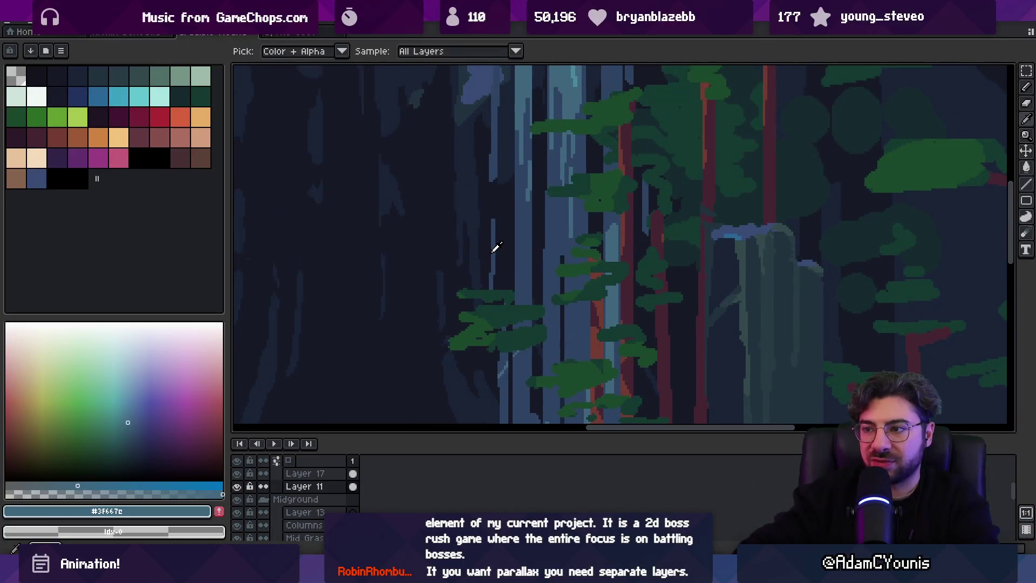
alt+click(493, 243)
drag(451, 260, 488, 253)
scroll(501, 265, down, 3)
scroll(514, 242, up, 3)
key(z)
scroll(527, 238, down, 2)
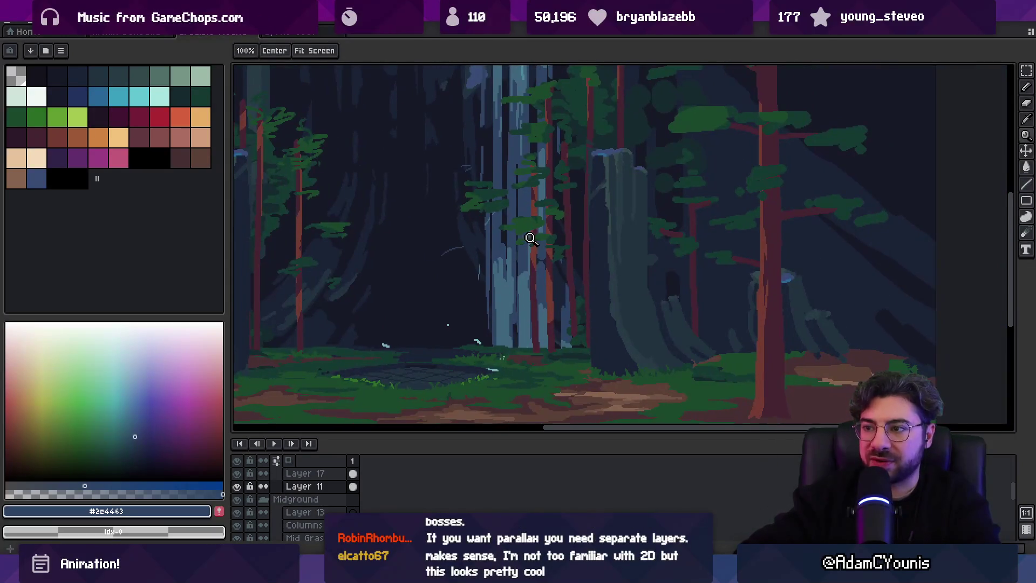
scroll(514, 240, up, 1)
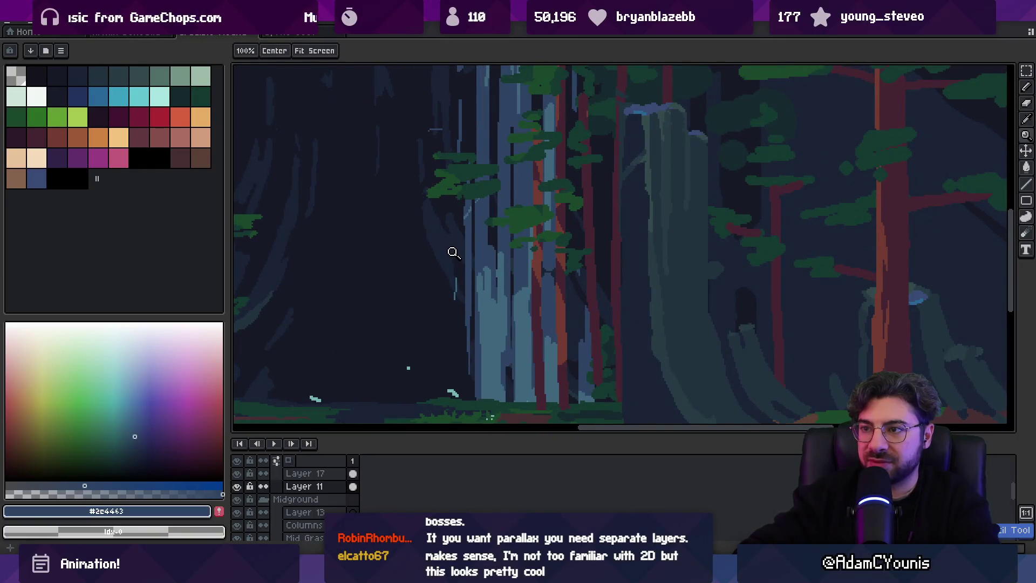
key(b)
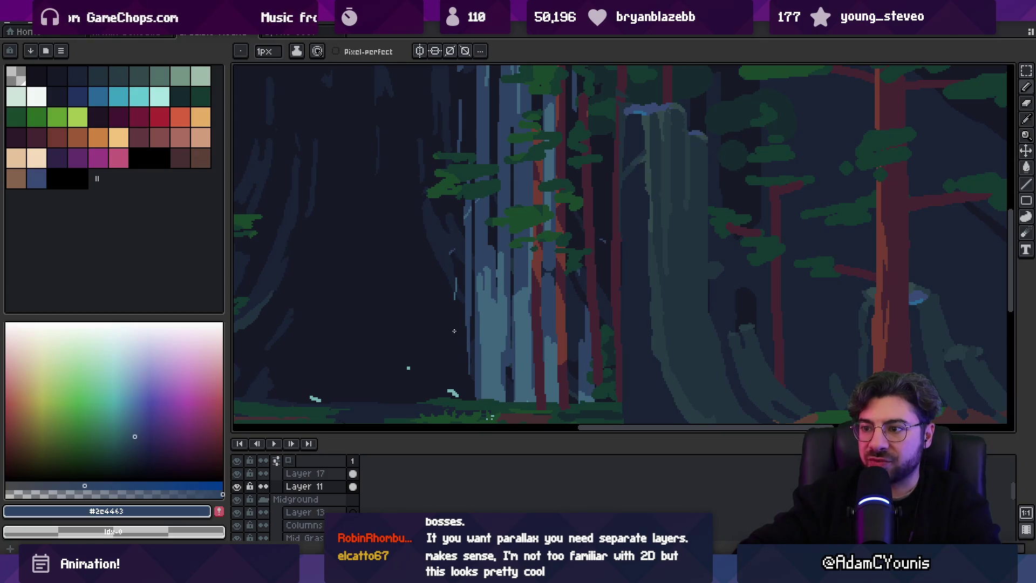
Lasso an area near the left trunk, deselect it with Ctrl+D, and zoom out.
scroll(464, 343, up, 1)
key(e)
key(v)
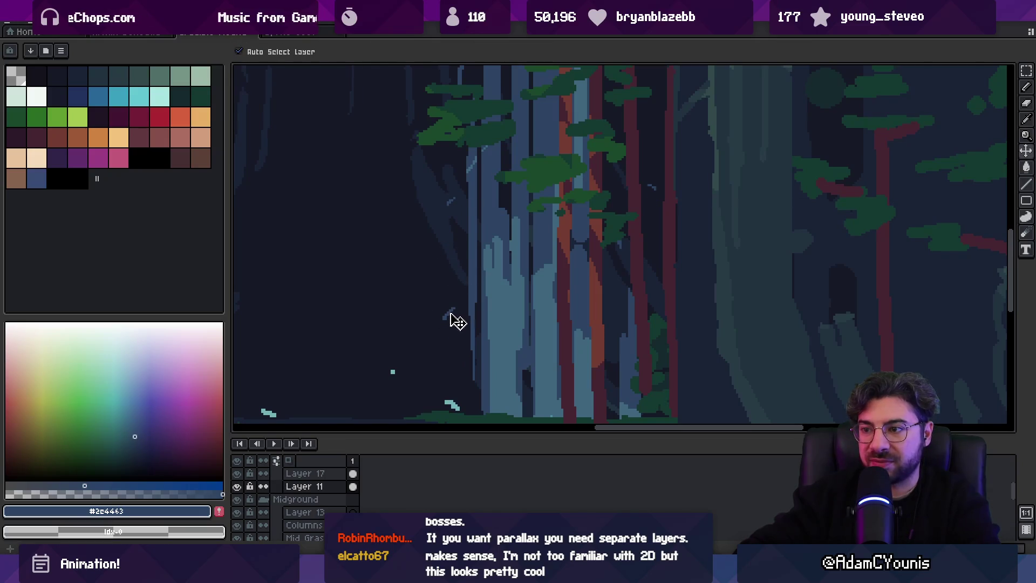
key(q)
mouse_move(458, 187)
mouse_down()
mouse_move(420, 354)
mouse_move(590, 189)
mouse_move(469, 183)
mouse_up()
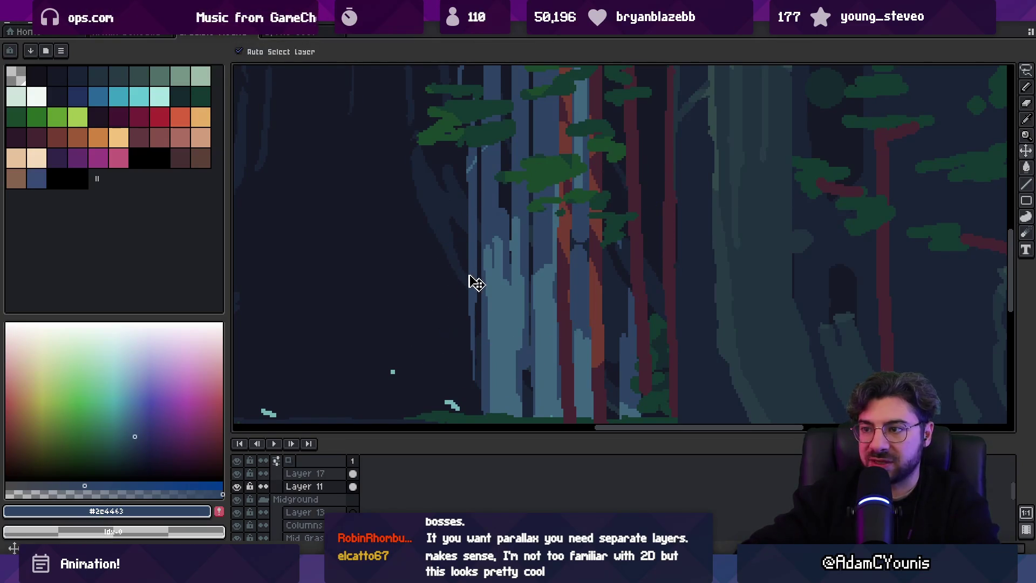
ctrl+click(475, 283)
key(ctrl+d)
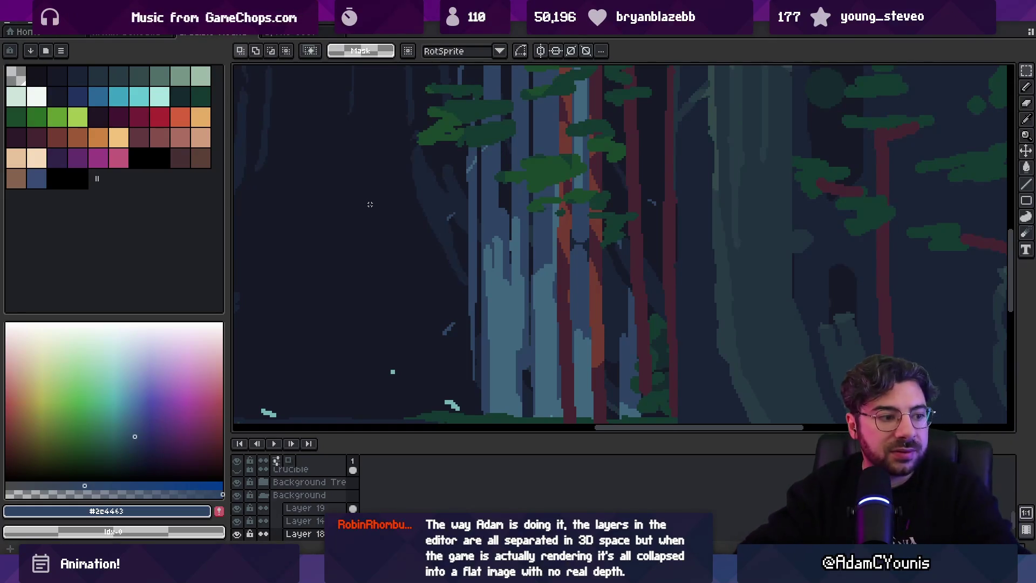
key(z)
scroll(405, 250, down, 2)
scroll(410, 243, down, 2)
scroll(473, 293, up, 5)
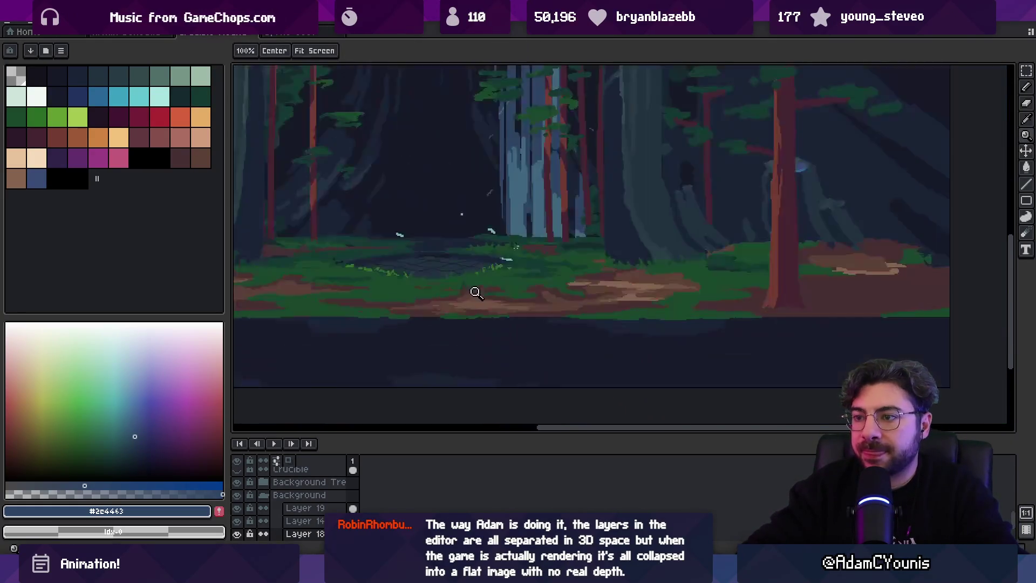
On the Anvil layer, sample the stone colours #1a2336 and #223340 from the clearing.
key(v)
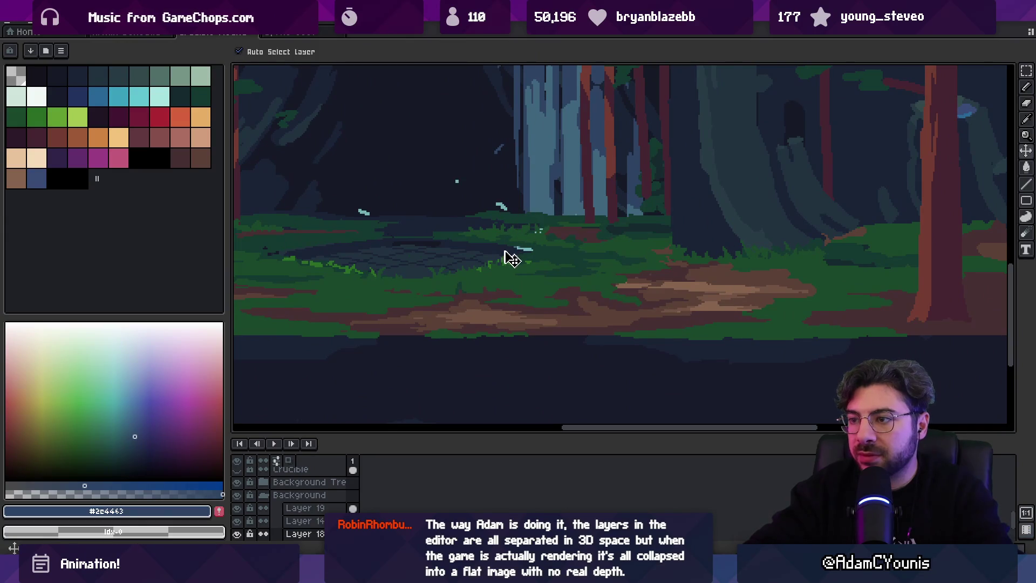
click(509, 246)
key(b)
alt+click(529, 249)
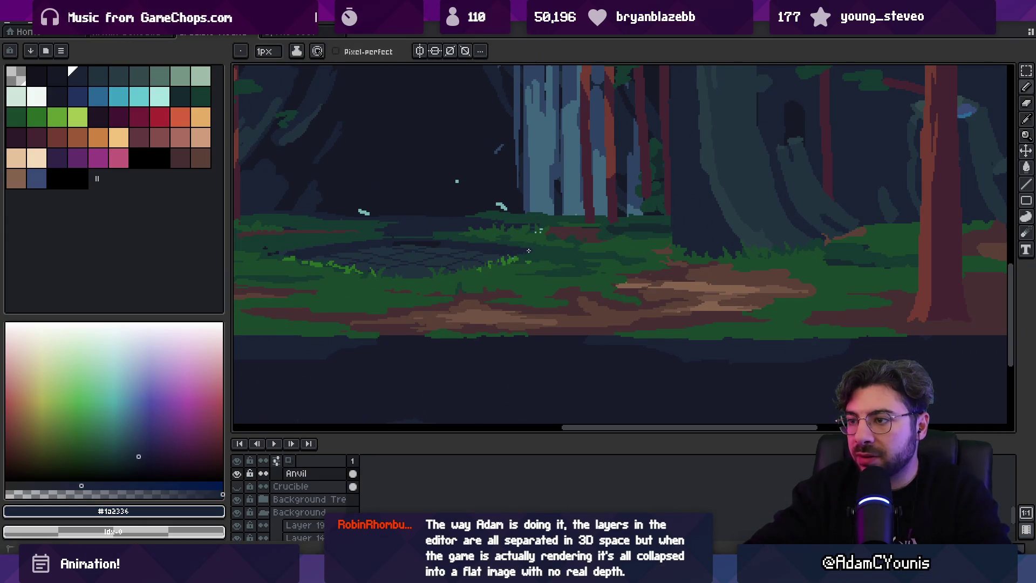
scroll(514, 245, down, 1)
scroll(513, 254, up, 3)
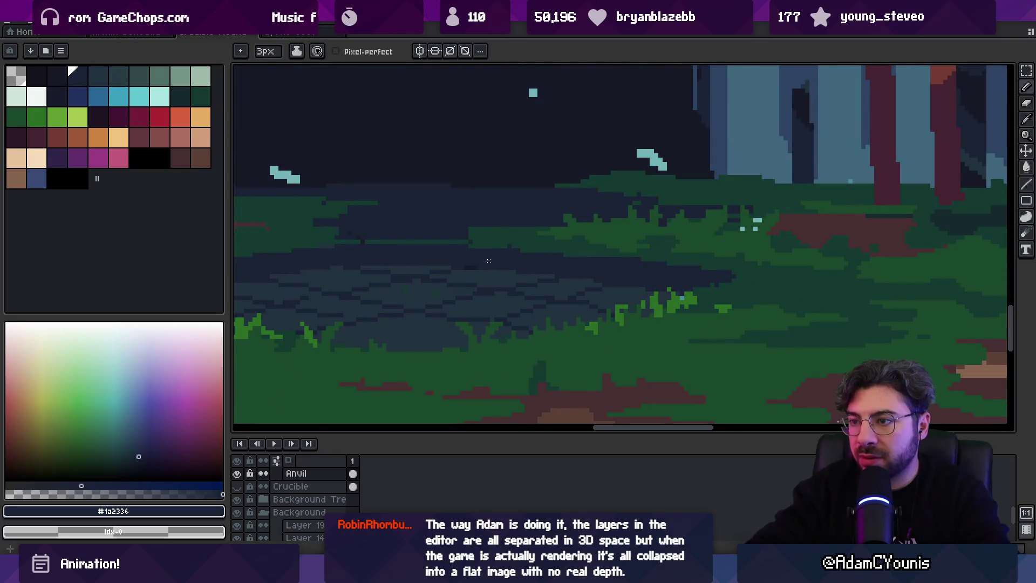
alt+click(419, 263)
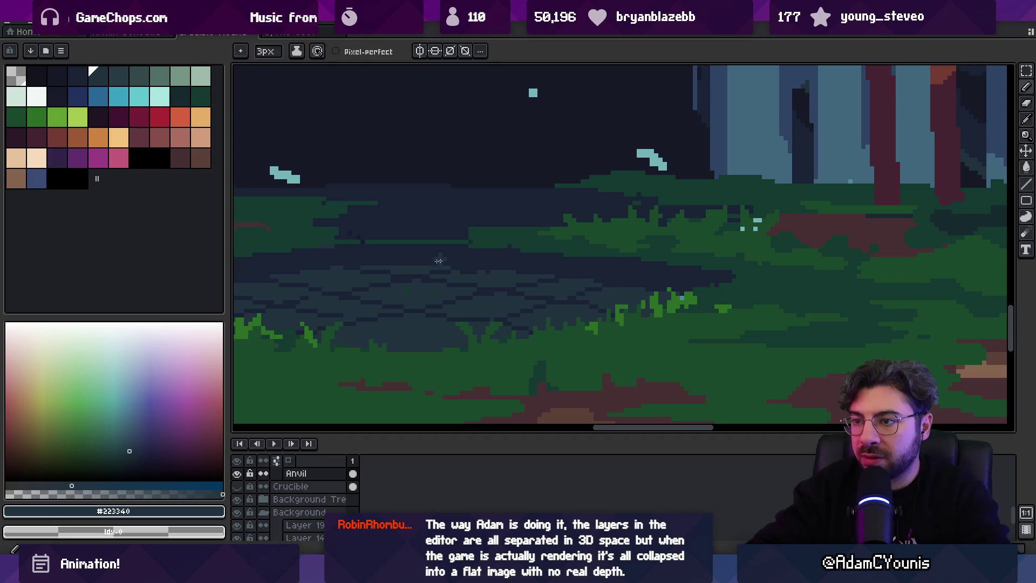
alt+click(426, 256)
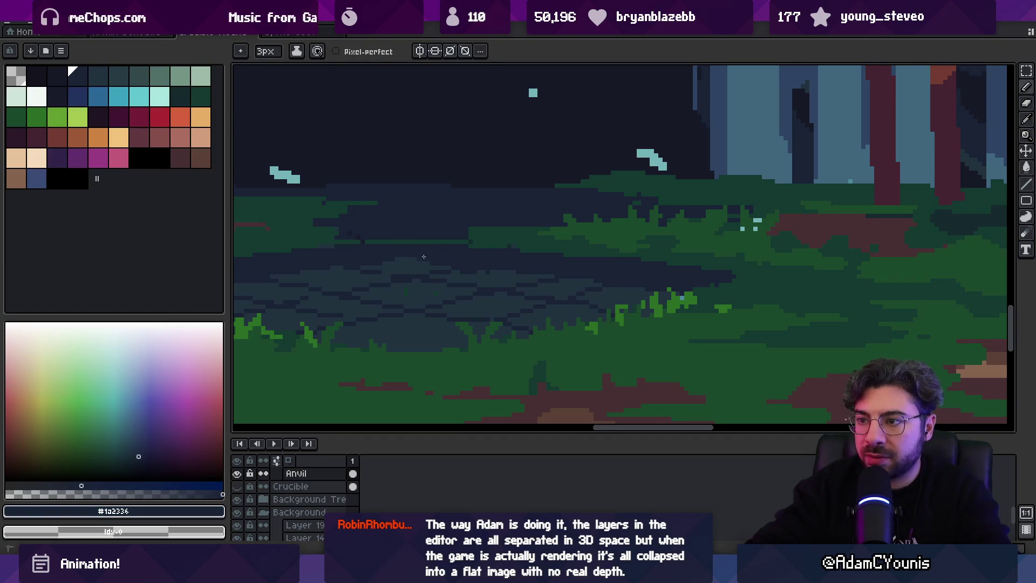
alt+click(420, 259)
With a 1px pencil, paint lighter #223340 and dark #1a2336 stone pixels in the clearing.
key(minus)
key(minus)
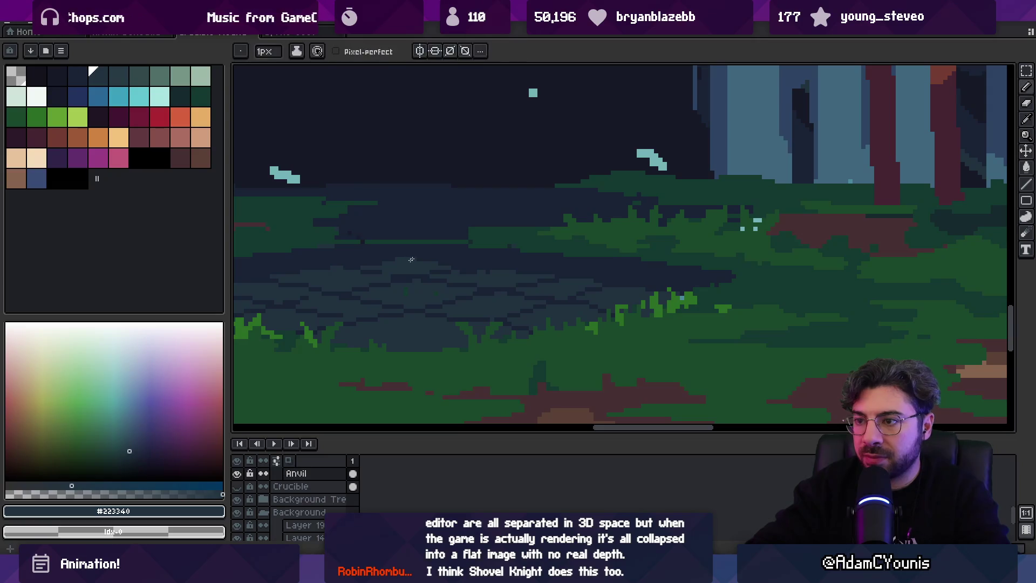
alt+click(439, 261)
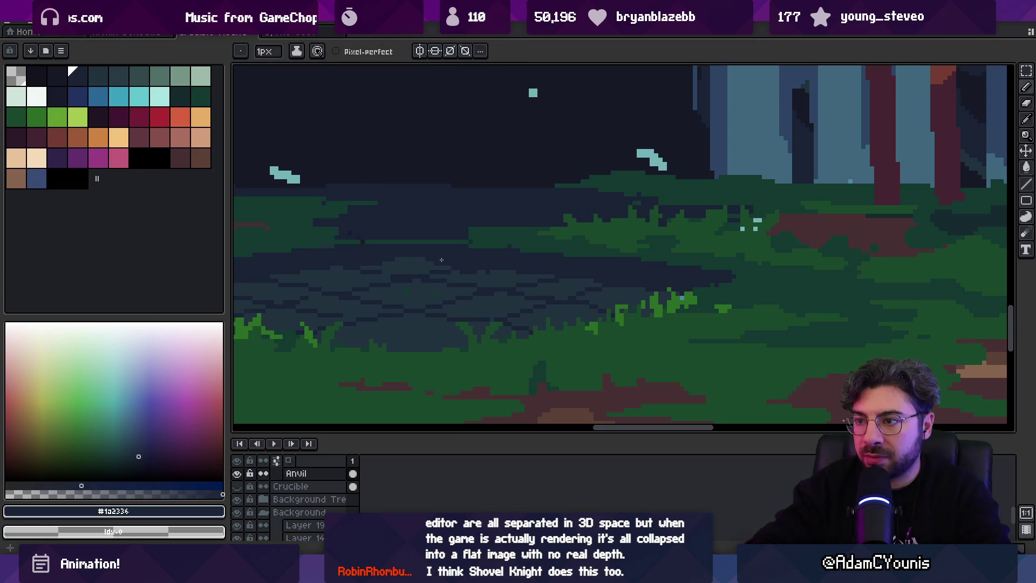
key(alt)
alt+click(408, 288)
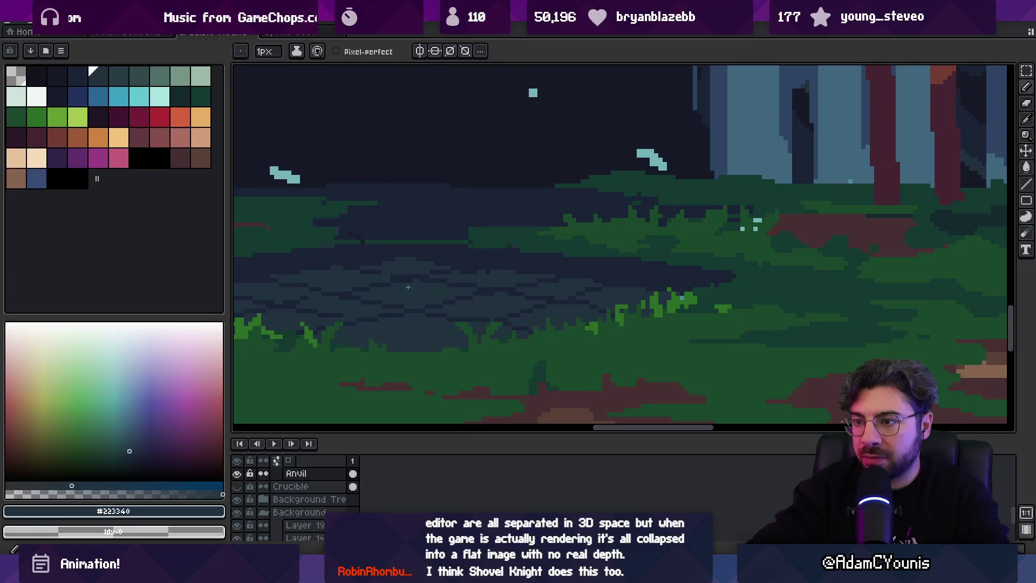
alt+click(406, 283)
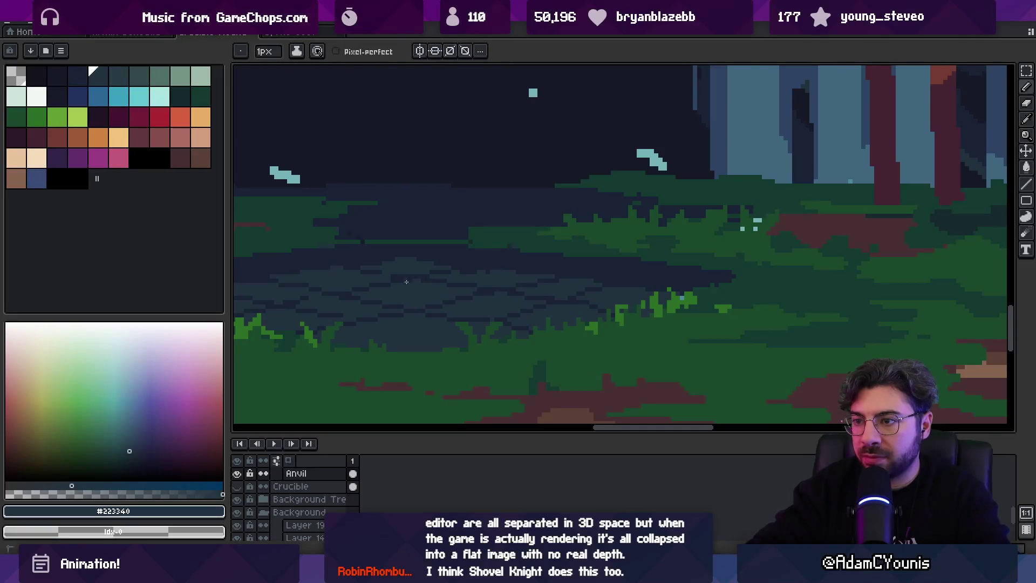
alt+click(397, 272)
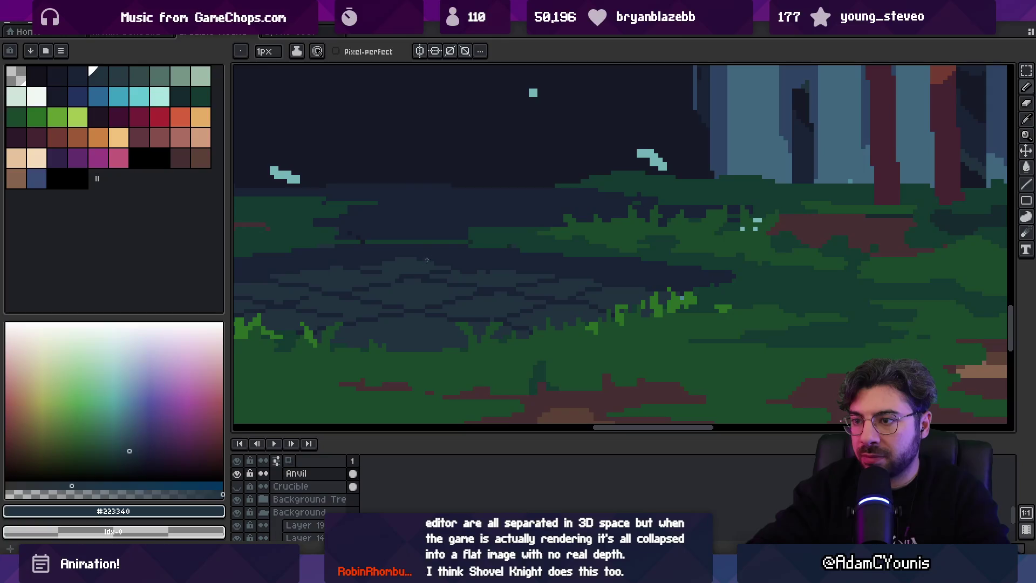
key(z)
right_click(458, 259)
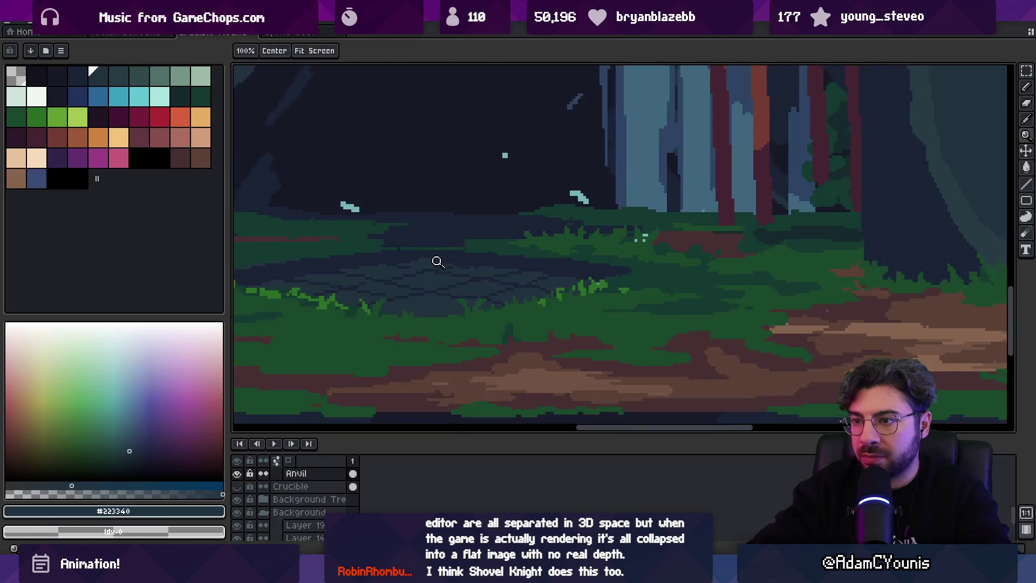
click(438, 262)
alt+click(366, 248)
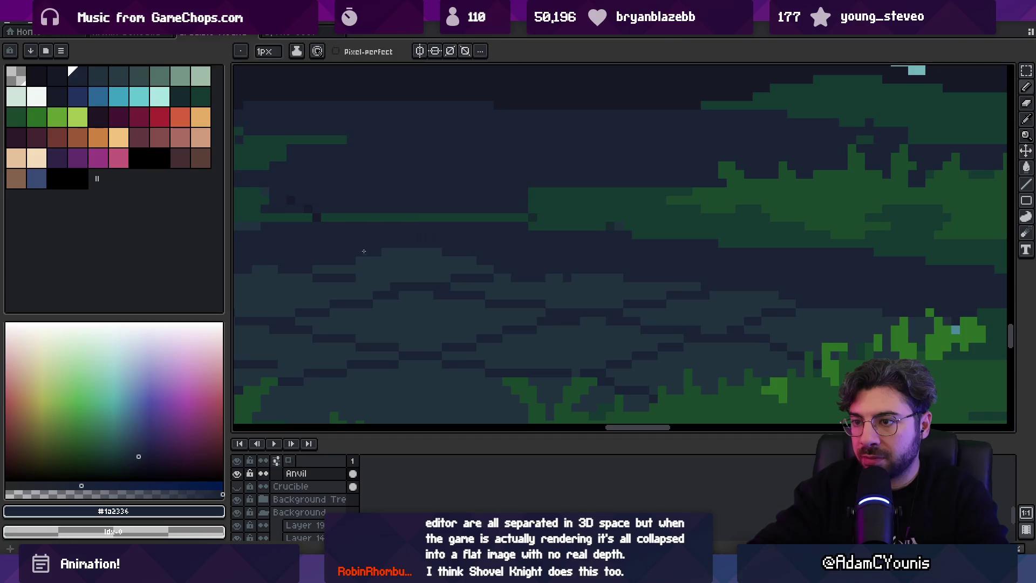
alt+click(352, 273)
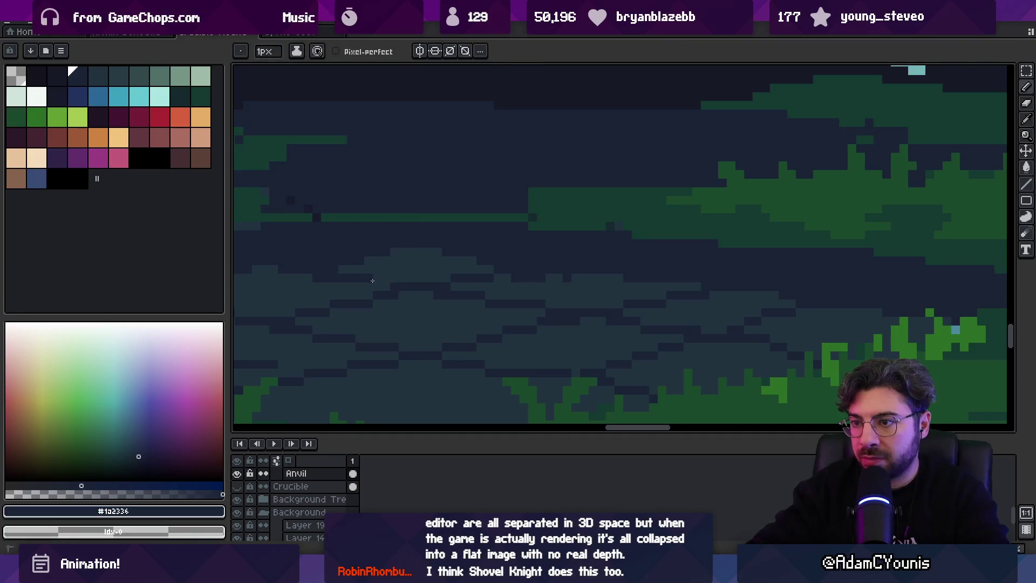
Sample #223340 again, review the whole scene, and save the file.
right_click(432, 258)
click(462, 232)
alt+click(474, 247)
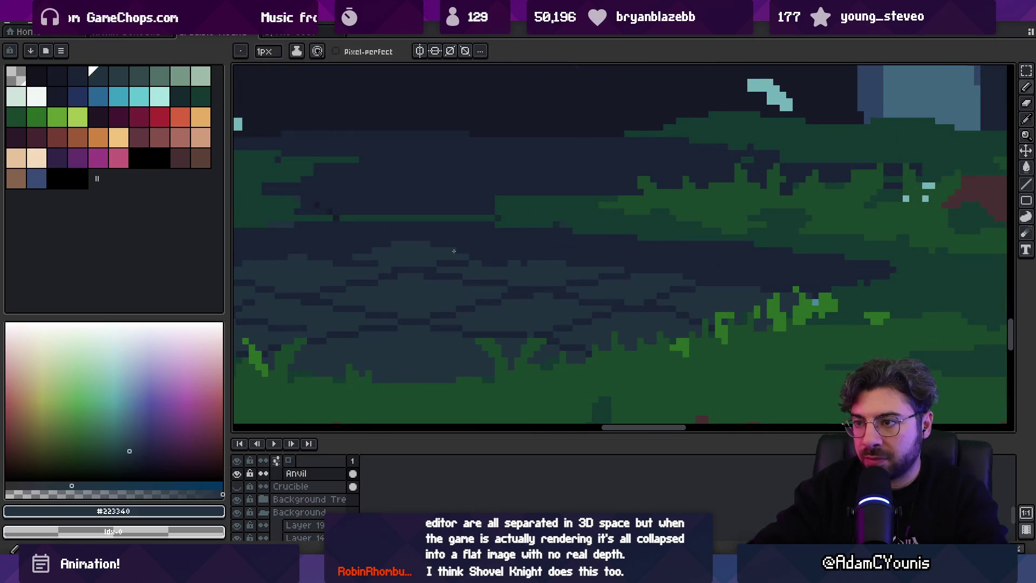
key(z)
right_click(465, 213)
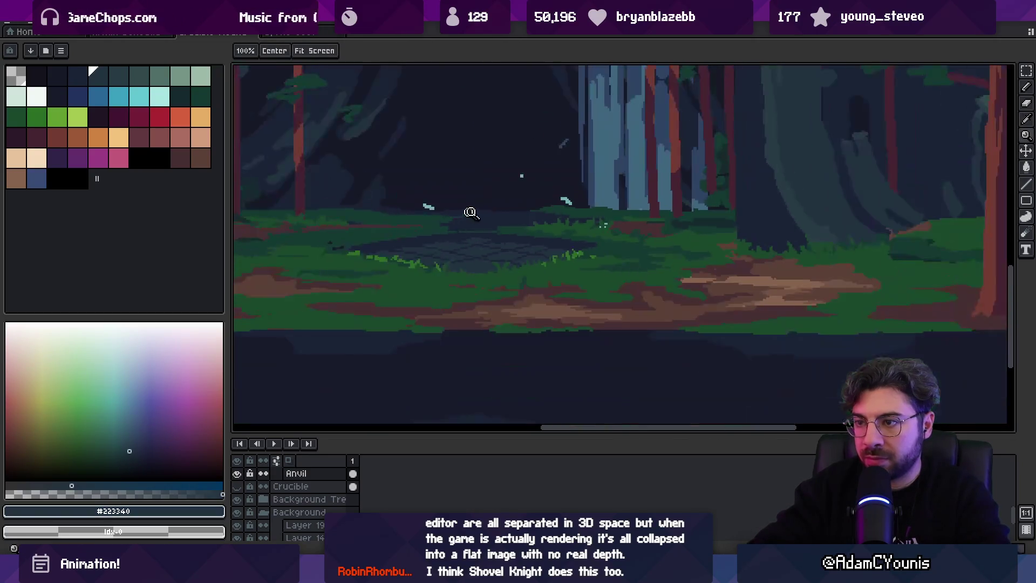
click(463, 237)
key(b)
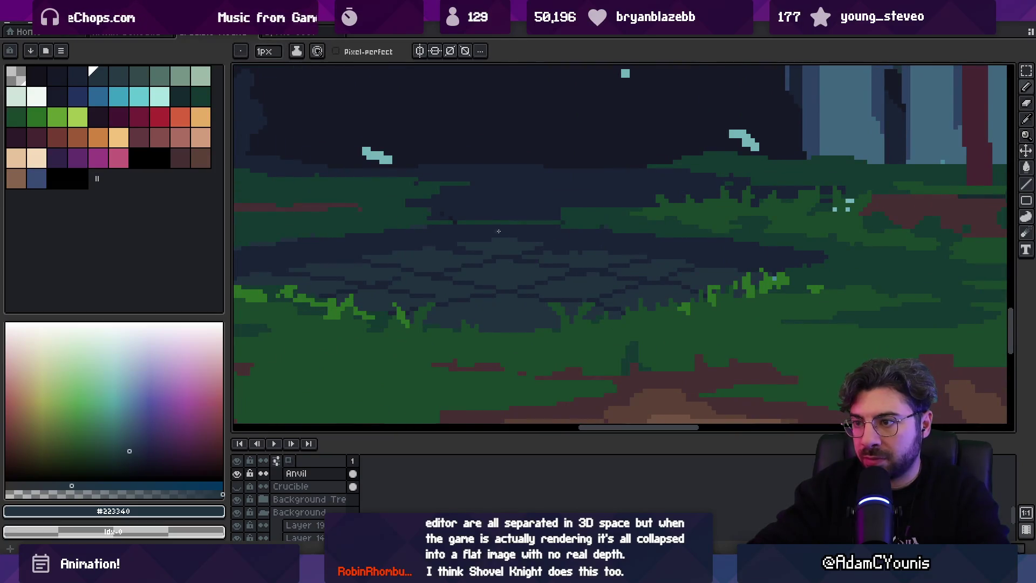
key(z)
right_click(507, 216)
key(ctrl+s)
On Layer 18, bucket-fill the cyan flecks with darker teal #3f667c and save.
click(513, 270)
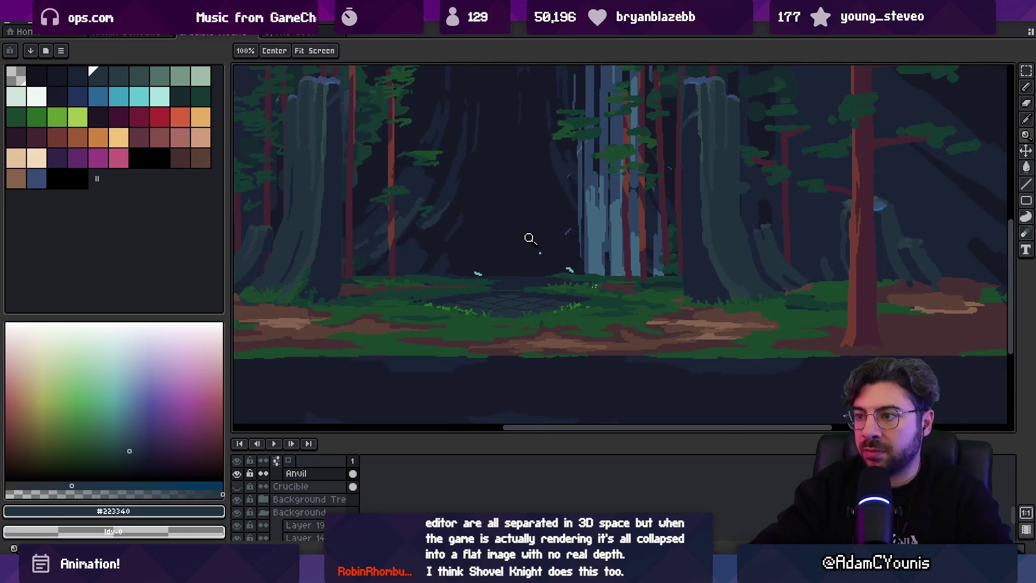
right_click(529, 238)
click(566, 259)
key(v)
click(579, 264)
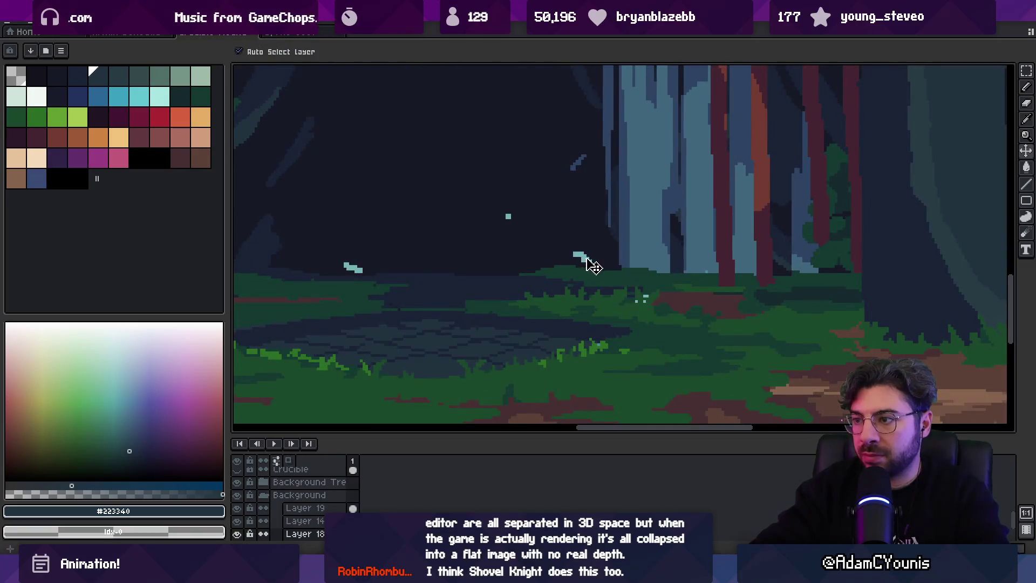
key(g)
alt+click(585, 264)
click(578, 255)
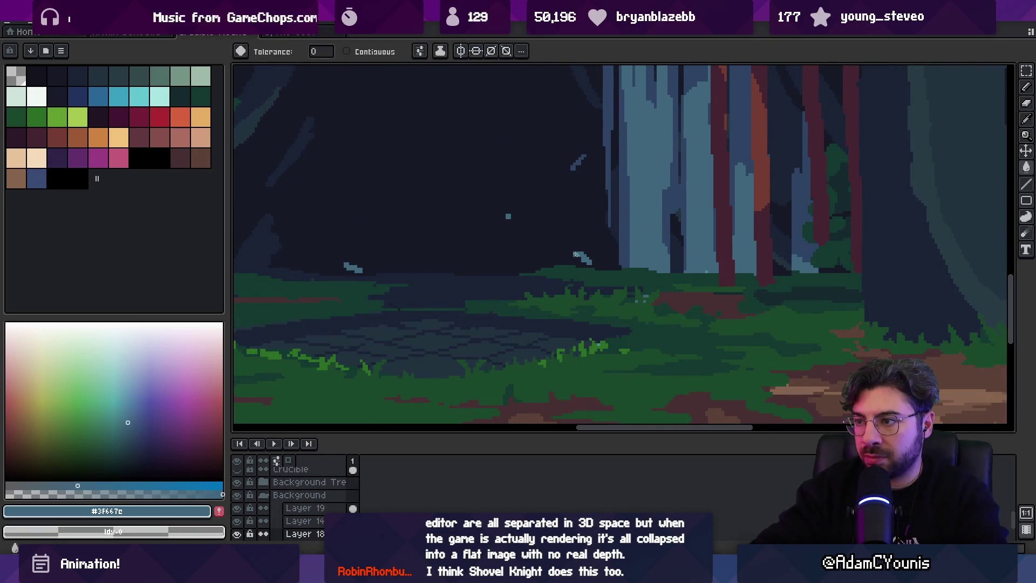
key(z)
right_click(507, 233)
right_click(525, 243)
key(ctrl+s)
Bring the top of the waterfall into view and sample its bright cyan #61c5d1.
click(518, 243)
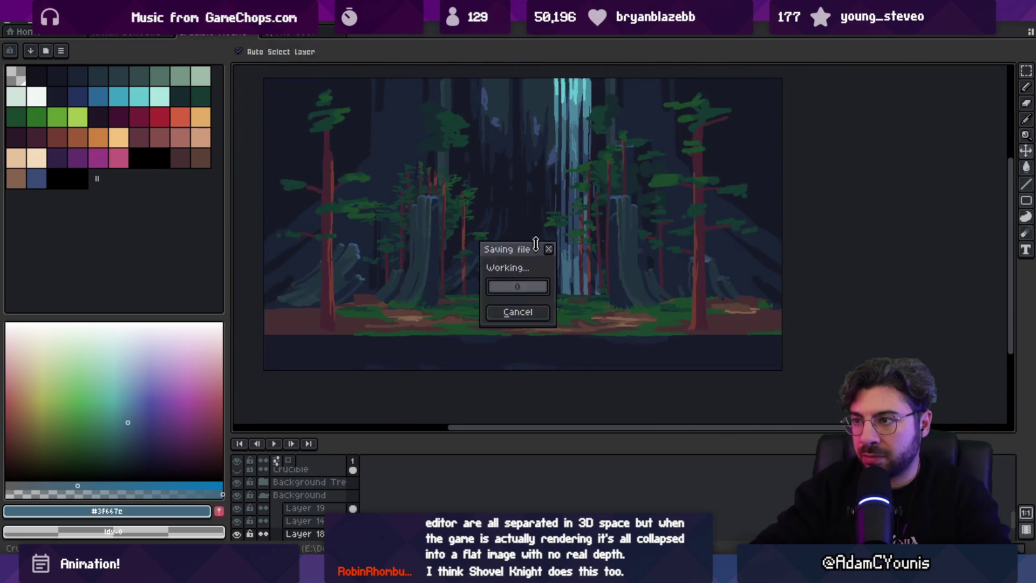
drag(564, 164, 550, 275)
scroll(561, 212, up, 2)
alt+click(571, 224)
key(b)
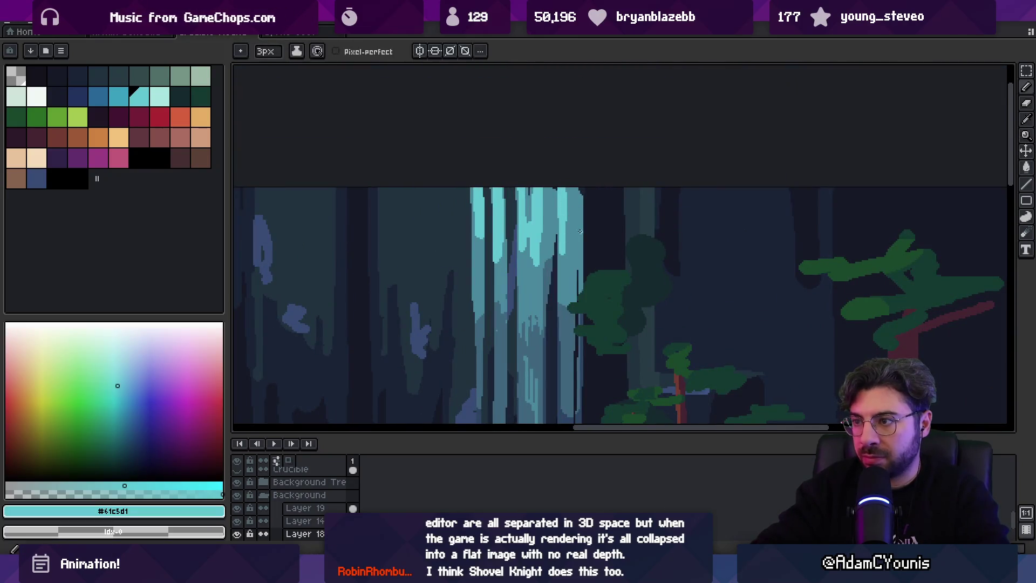
key(z)
scroll(543, 202, down, 3)
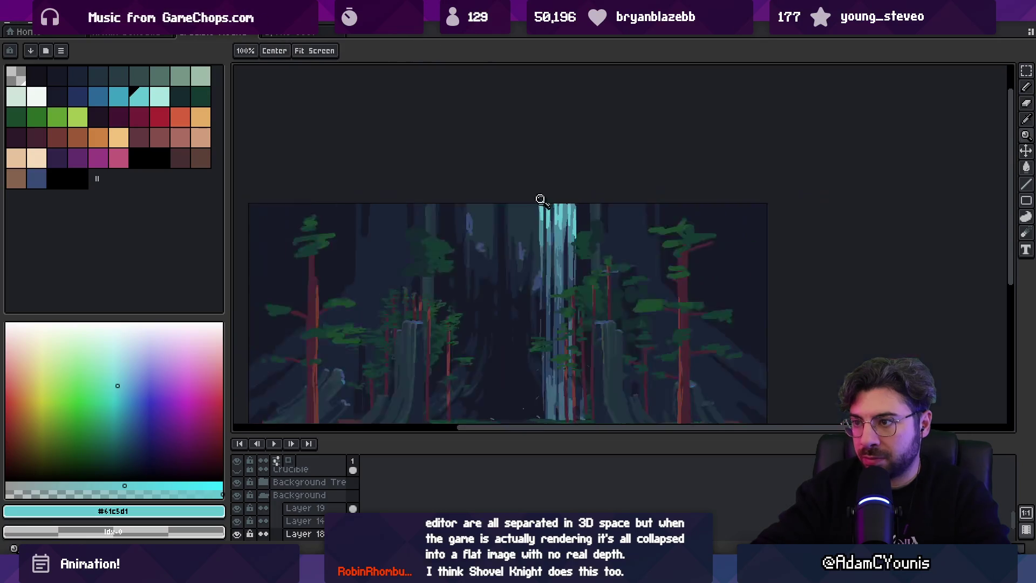
Sample the muted teal #4b889c and extend the dark teal shadow down the waterfall streak.
scroll(560, 197, up, 4)
key(b)
alt+click(603, 200)
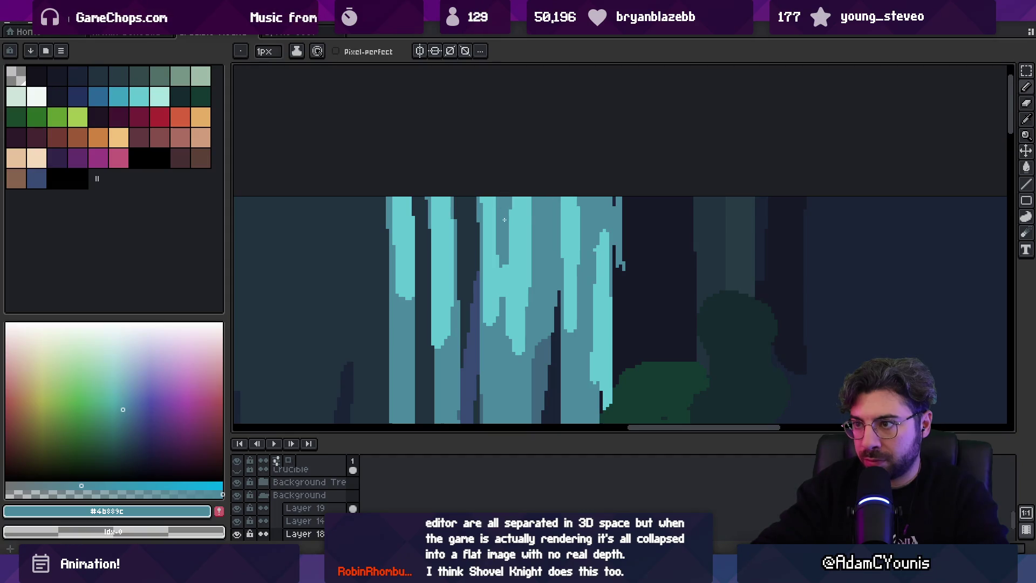
key(z)
scroll(529, 202, down, 3)
scroll(529, 196, up, 4)
key(b)
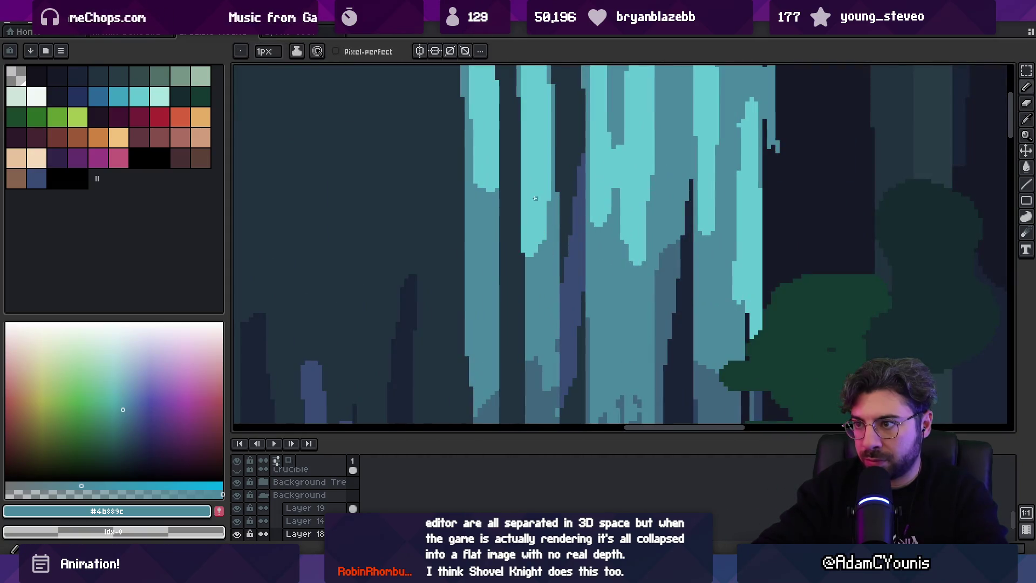
drag(533, 171, 526, 211)
Sample the bright cyan #61c5d1 from the waterfall and inspect it up close.
alt+click(525, 216)
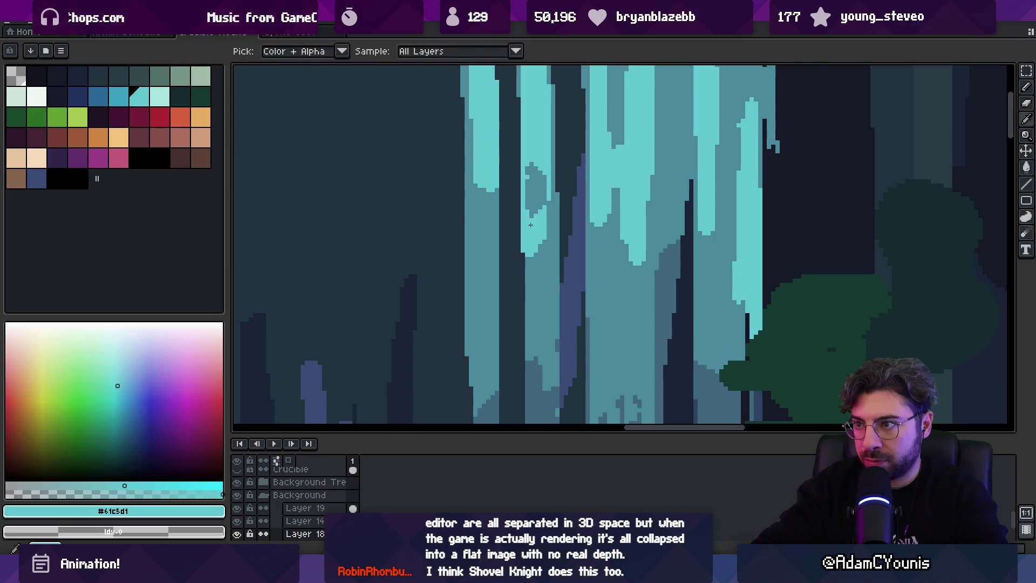
key(z)
scroll(533, 214, down, 3)
scroll(550, 202, up, 3)
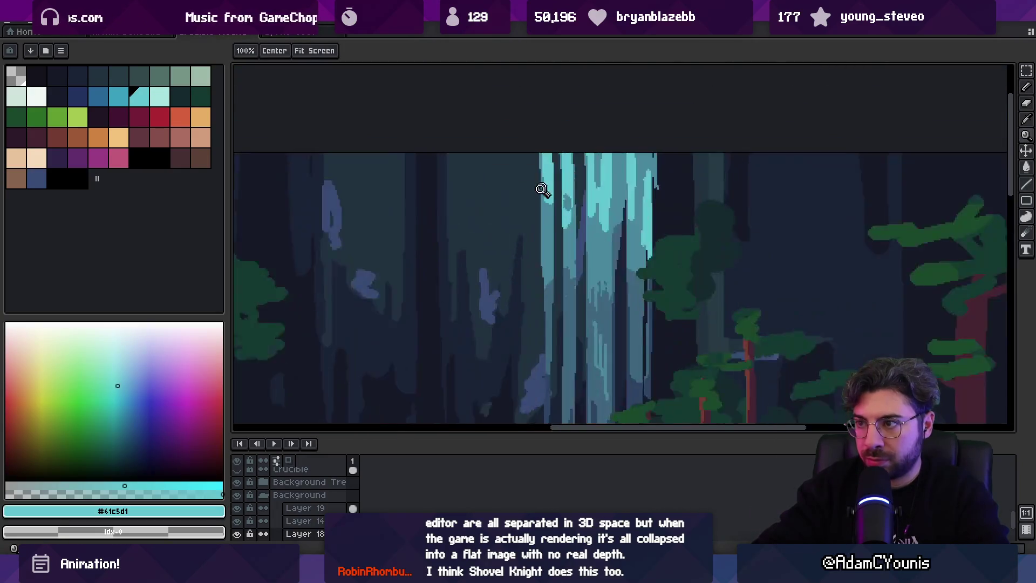
key(b)
Zoom out and reframe the canvas to show the whole redwood forest scene.
key(z)
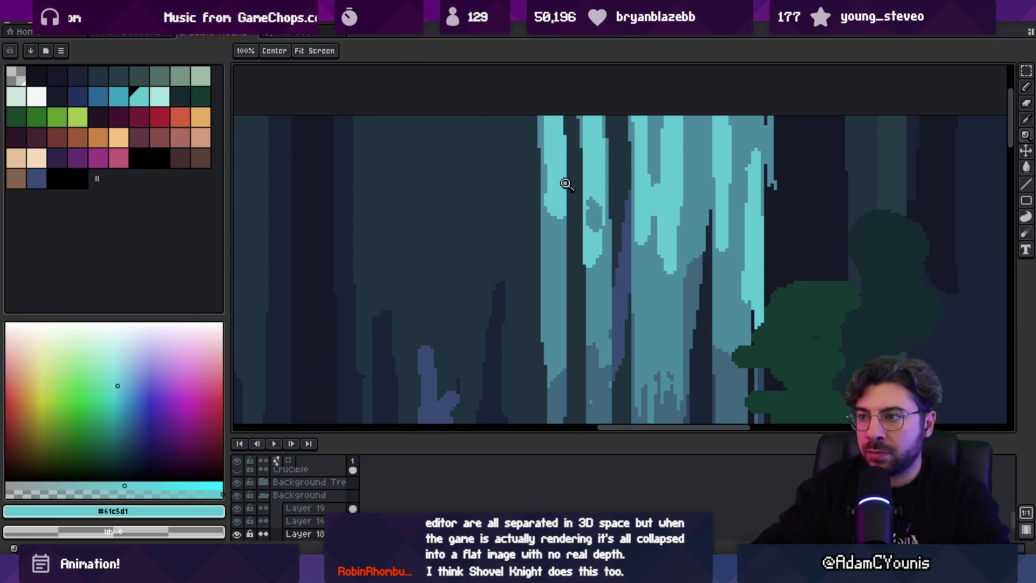
scroll(558, 184, down, 3)
drag(558, 184, 535, 166)
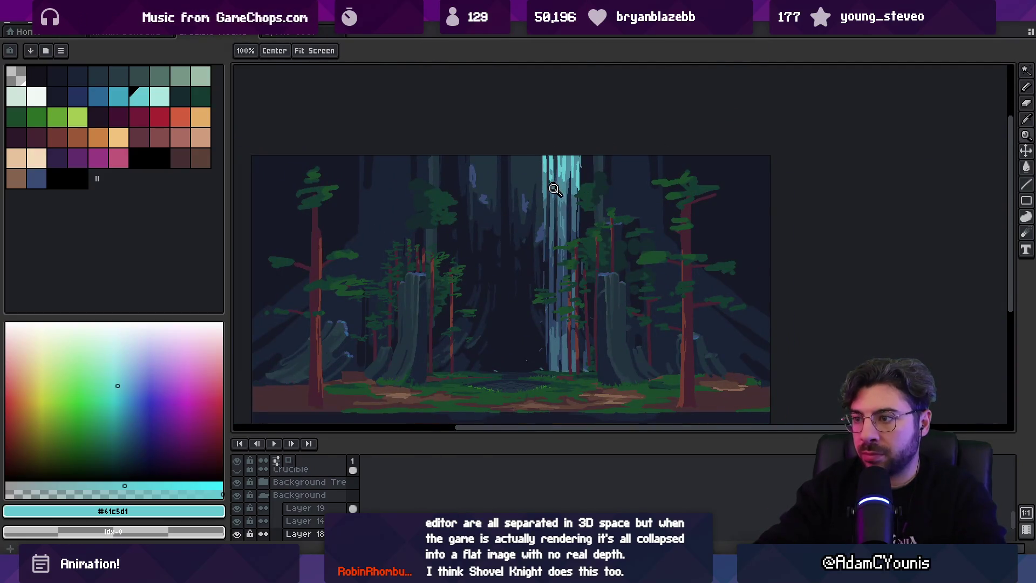
key(v)
click(39, 21)
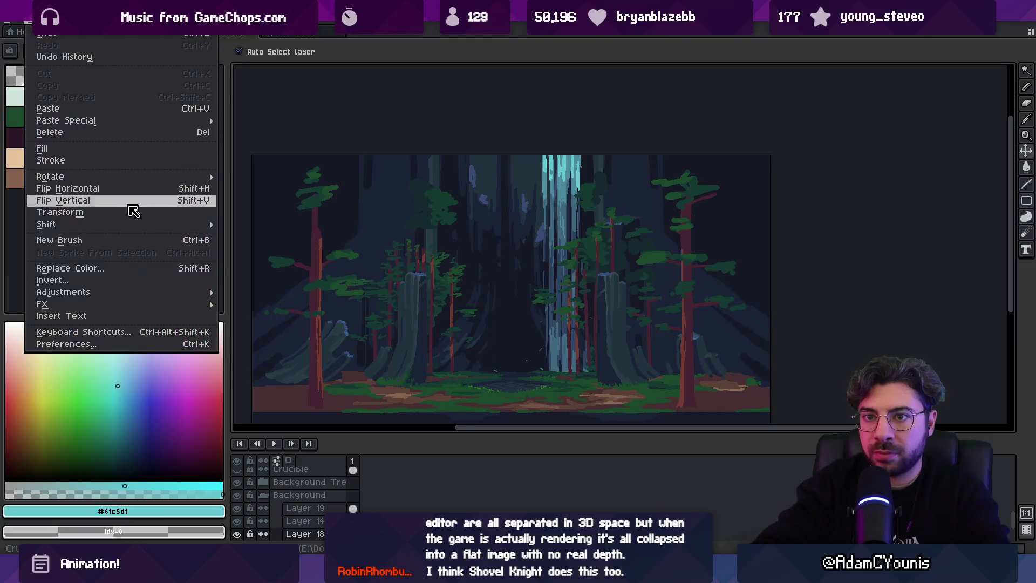
Apply Edit > Adjustments > Hue/Saturation with saturation 26, lightness -8 and hue 2.
mouse_move(205, 292)
click(271, 306)
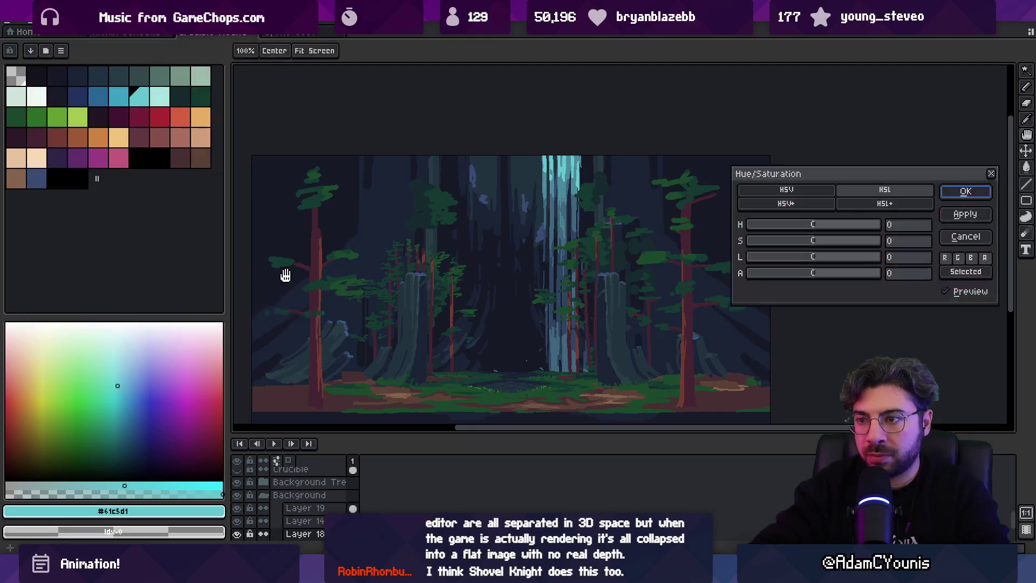
mouse_move(812, 242)
mouse_down()
mouse_move(805, 249)
mouse_move(834, 248)
mouse_move(814, 262)
mouse_up()
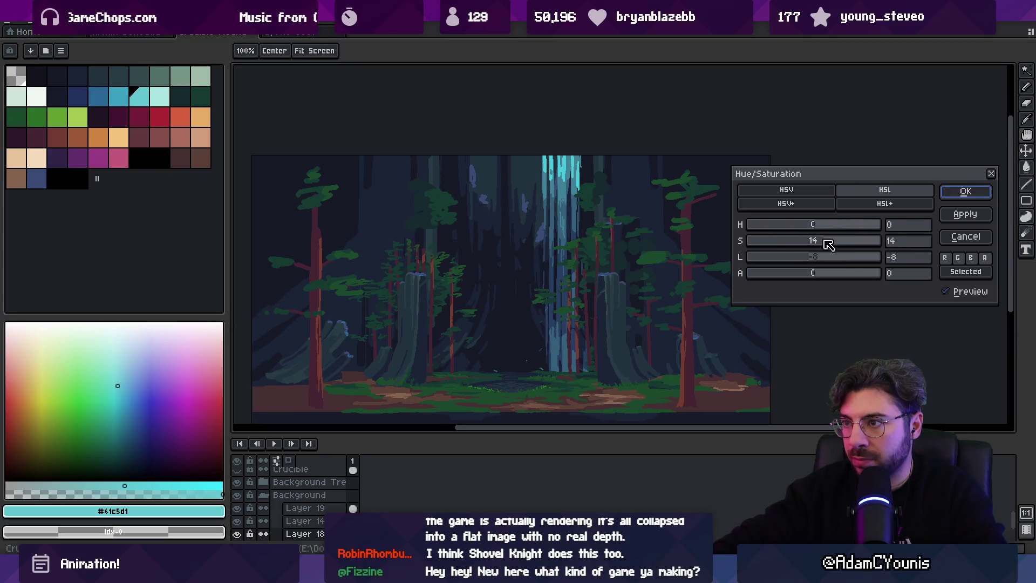
mouse_move(819, 226)
mouse_down()
mouse_move(805, 227)
mouse_move(817, 231)
mouse_up()
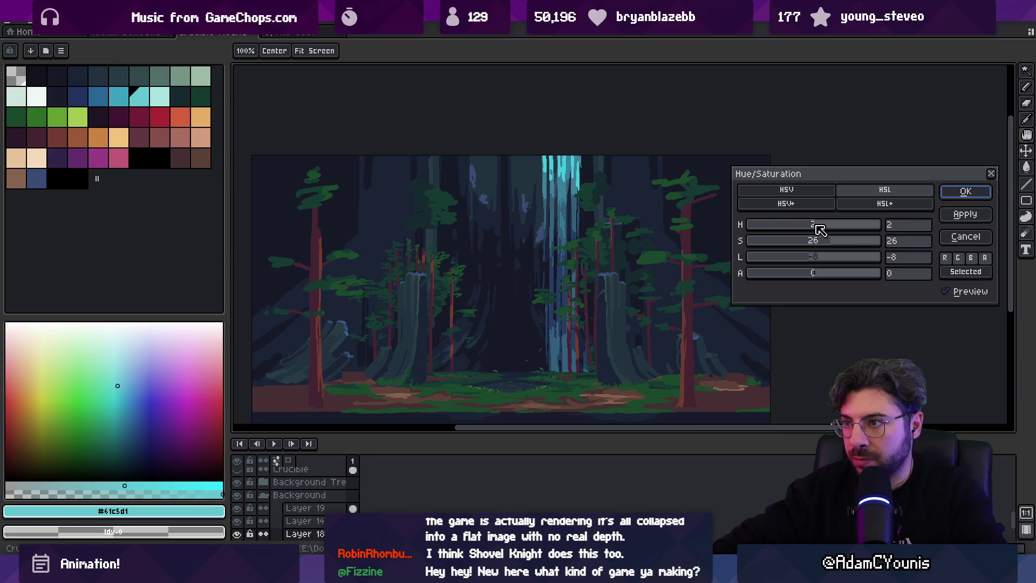
click(965, 192)
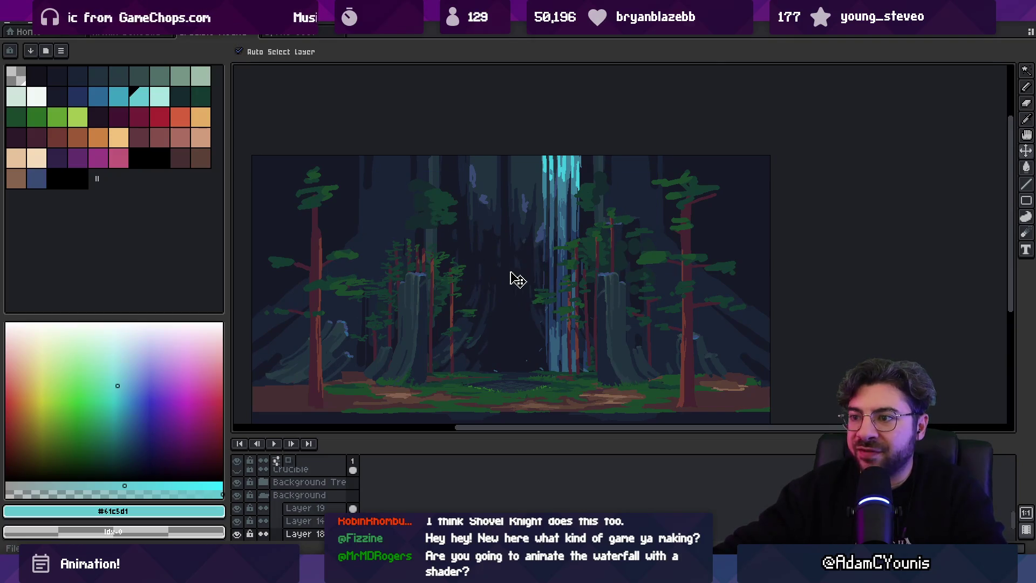
In Unity, frame the forge and its new forest background, enlarge the Scene view, and open the Insignia Graph.
key(alt+Tab)
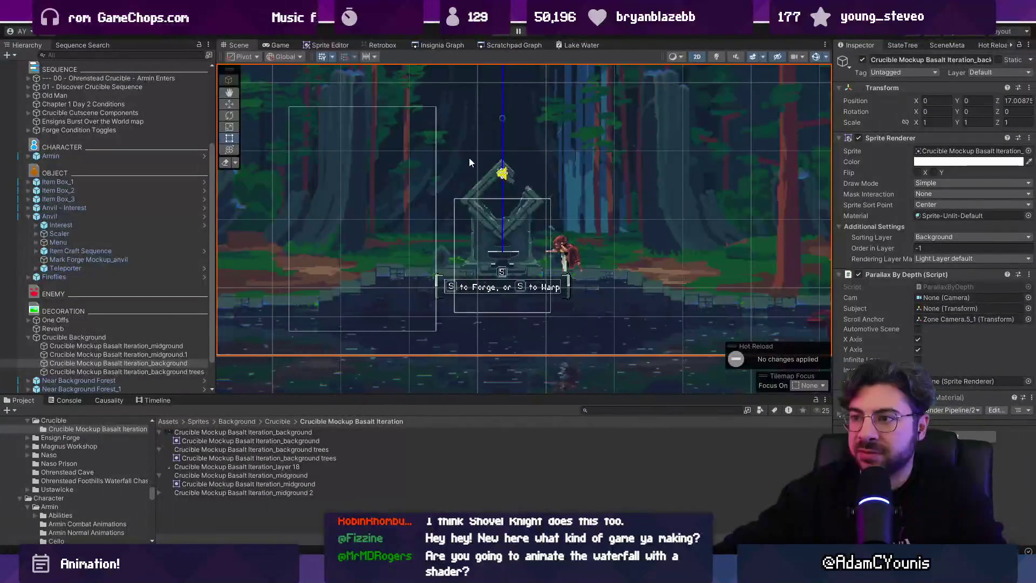
scroll(534, 344, down, 5)
drag(541, 242, 535, 267)
key(w)
scroll(534, 267, up, 3)
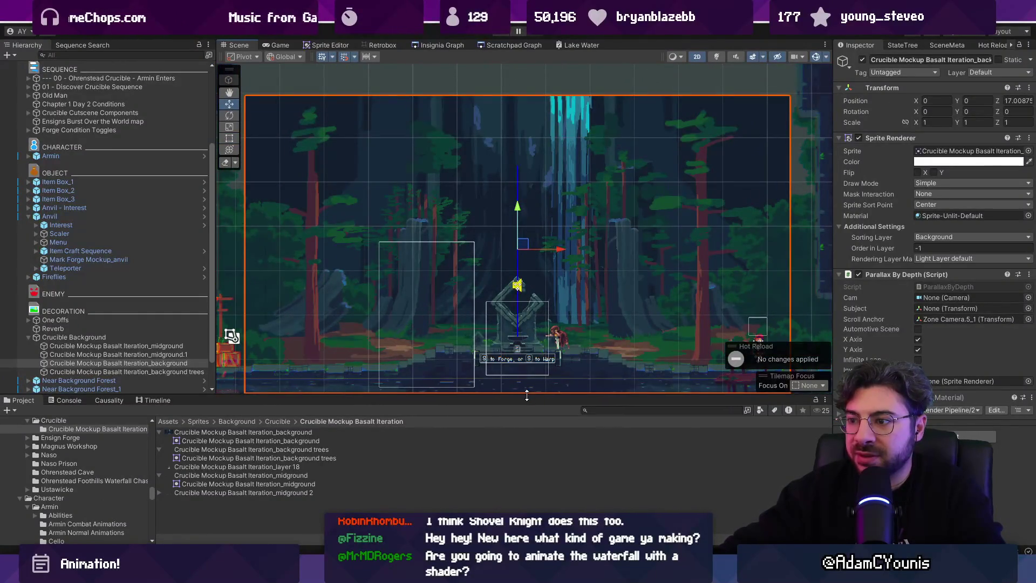
drag(527, 395, 527, 445)
click(426, 47)
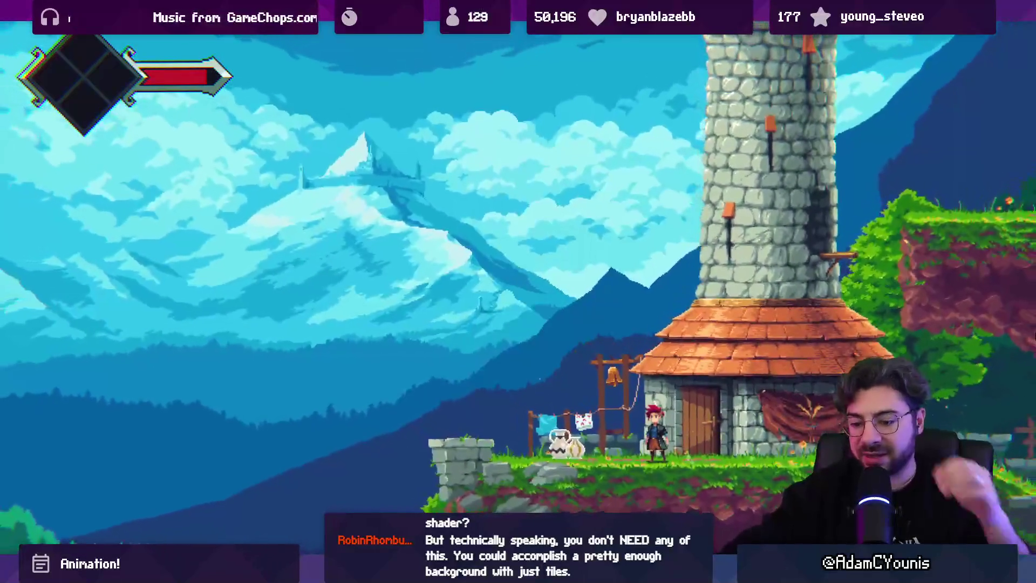
Stop the running game, dismiss the Shortcut Conflict warning, and return to the Insignia Graph.
key(F9)
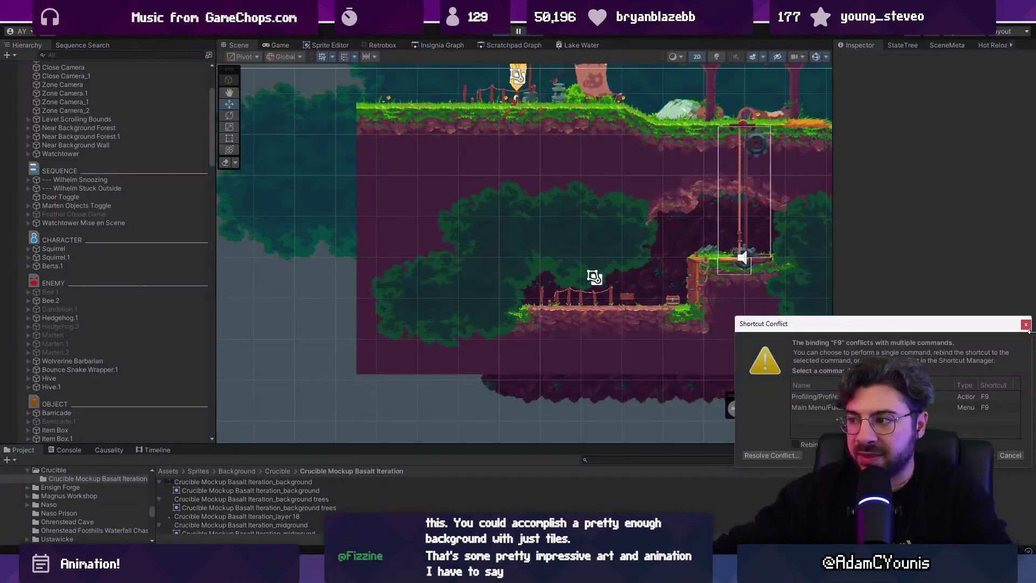
click(1025, 324)
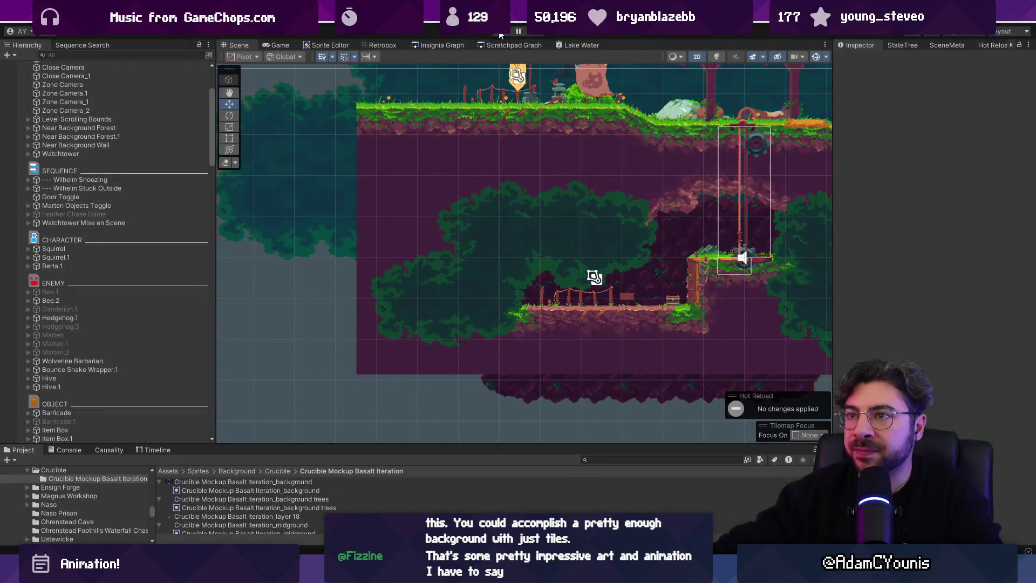
click(440, 46)
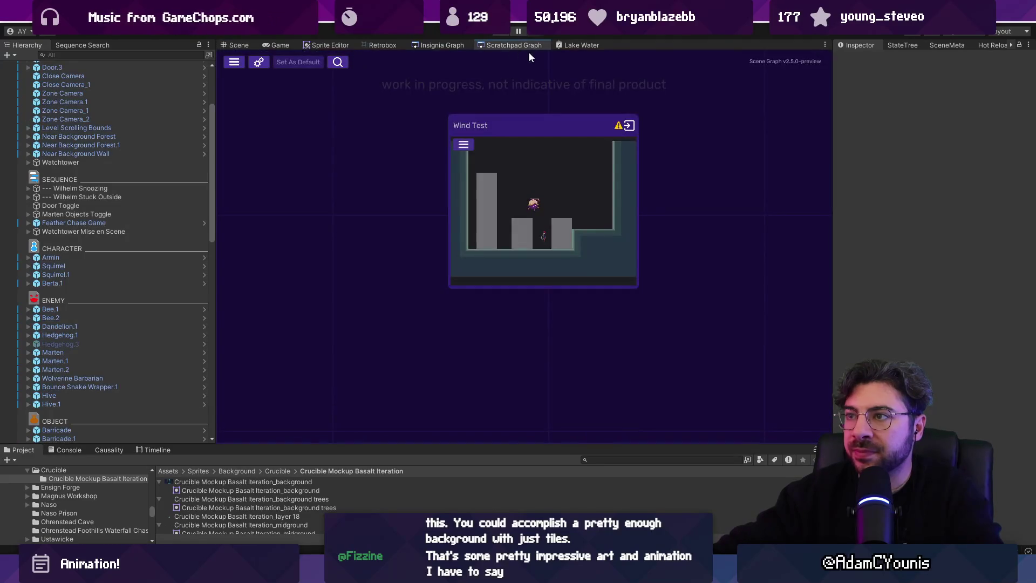
scroll(721, 207, down, 5)
scroll(426, 241, up, 5)
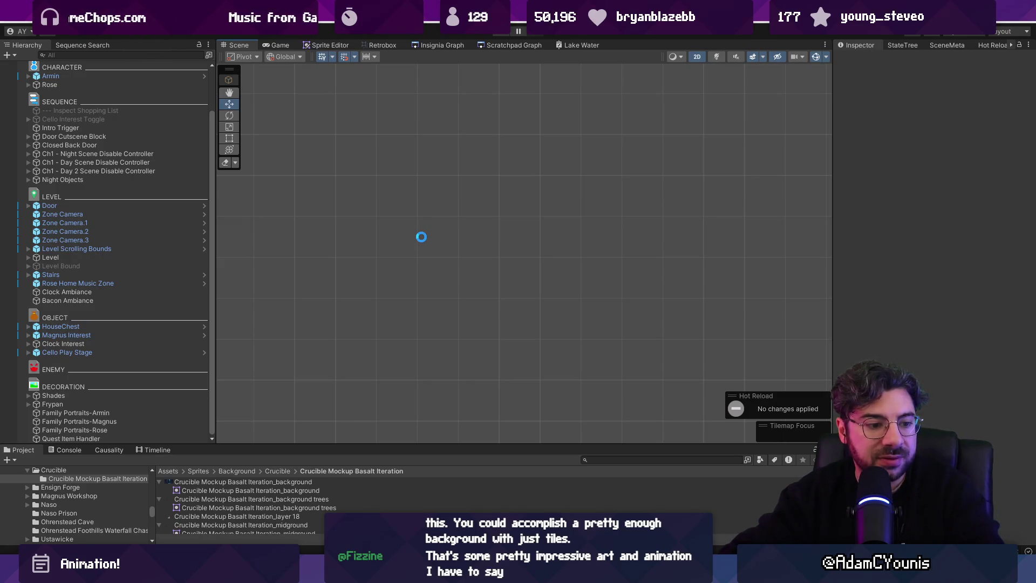
Restart Play mode with the Game view maximized to full screen.
key(Escape)
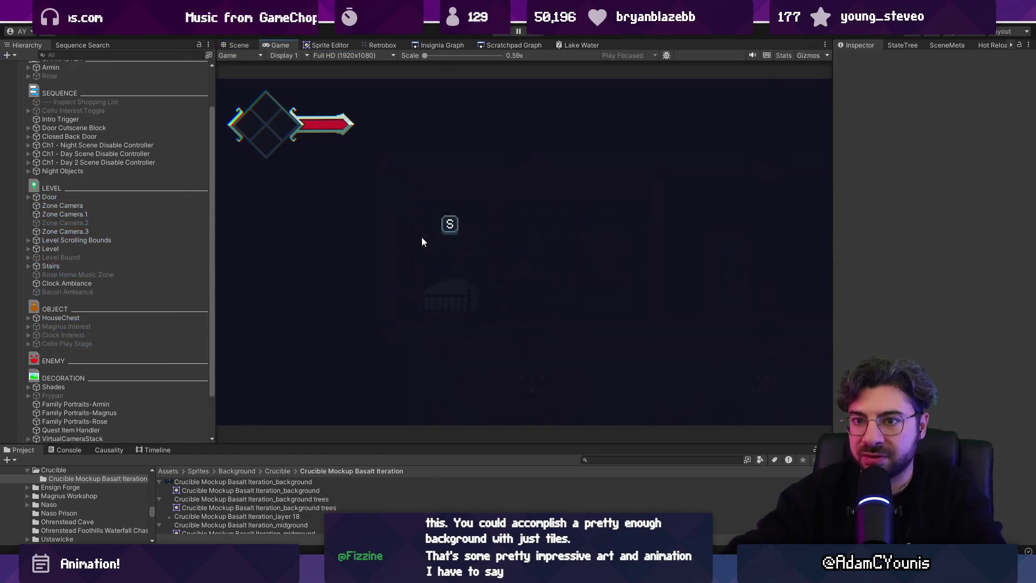
key(ctrl+p)
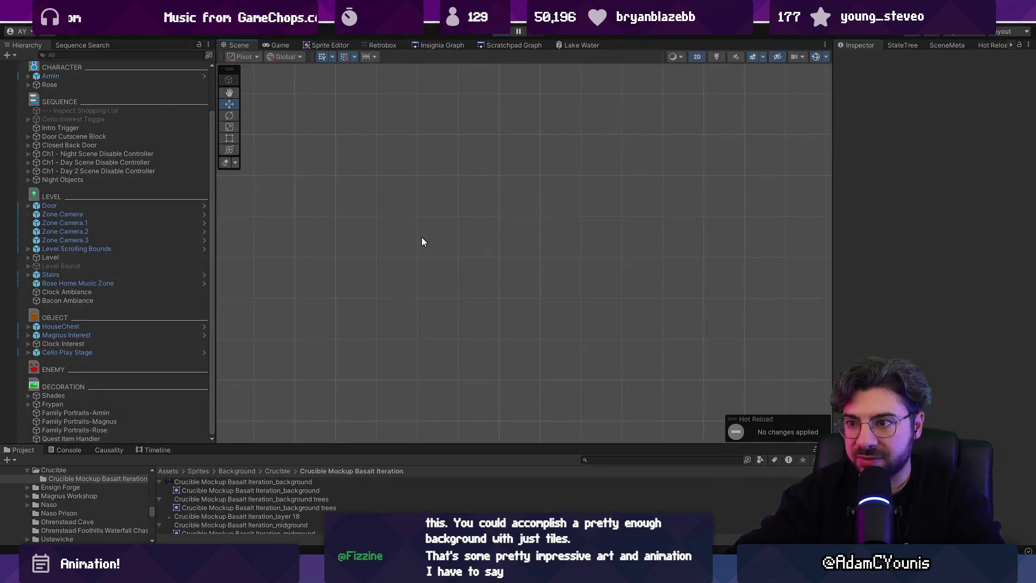
key(ctrl+p)
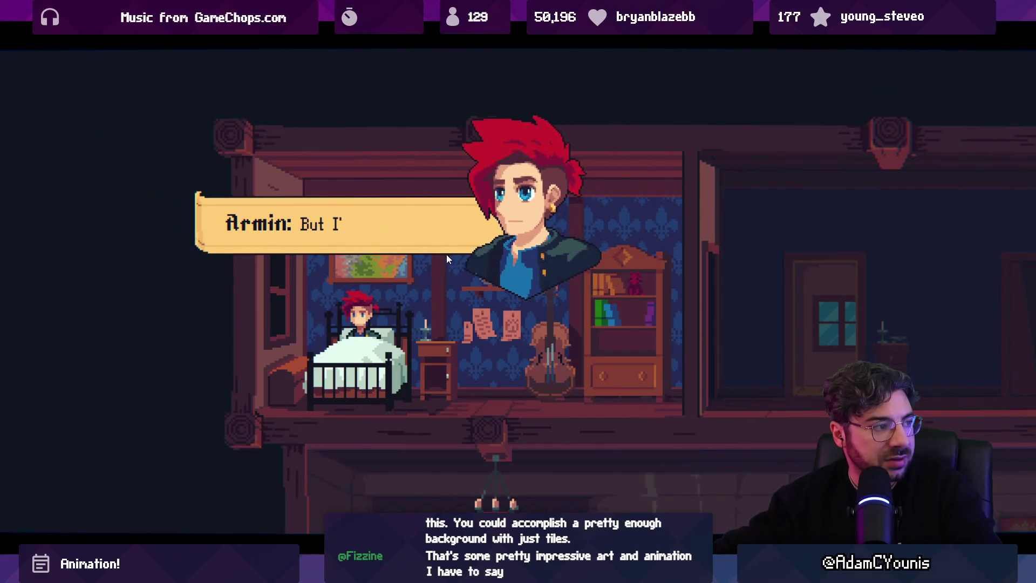
key(shift+space)
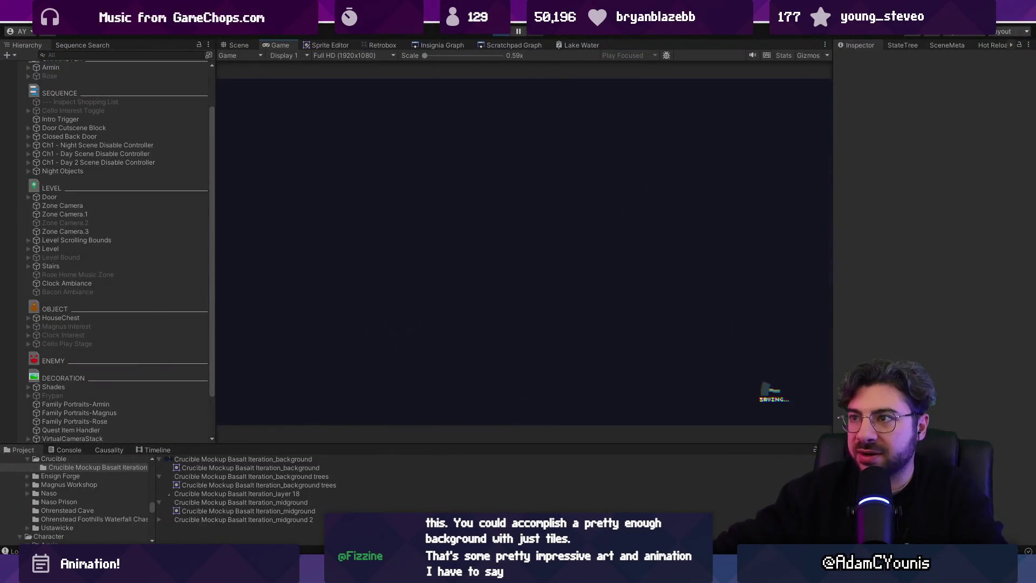
key(shift+space)
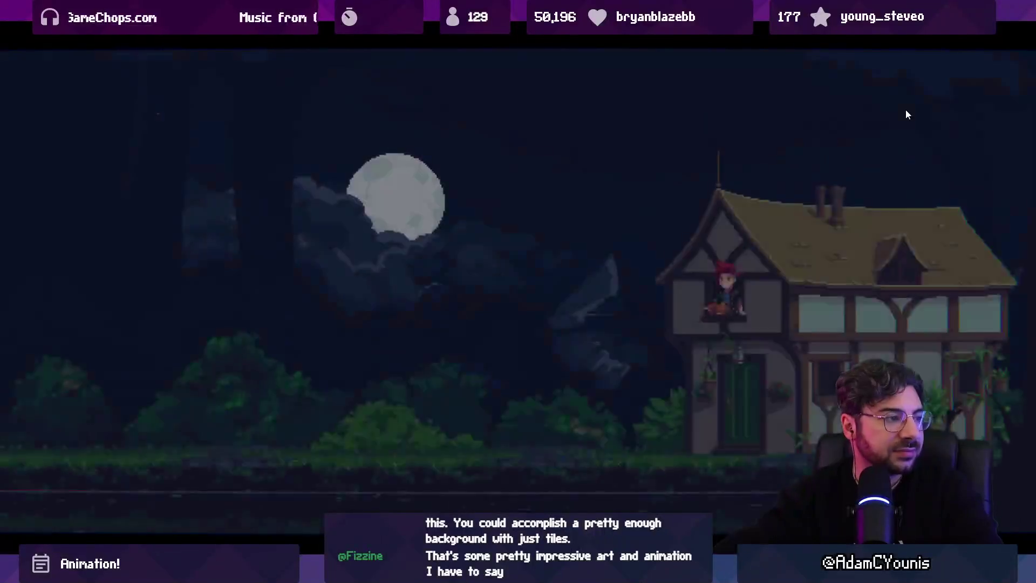
Run left through the moonlit forest to the lantern girl and advance through her dialogue.
key(Left)
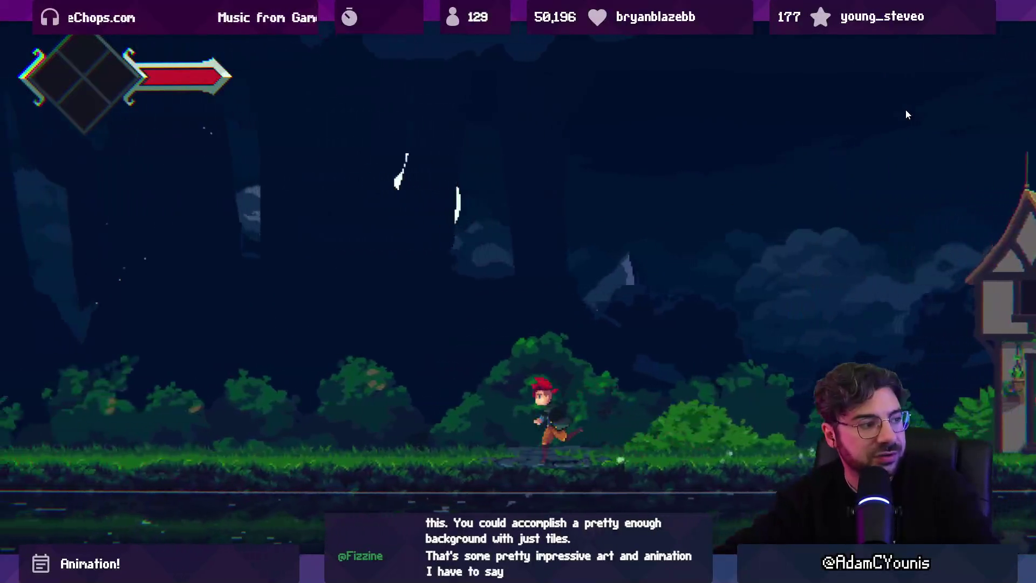
key(Left)
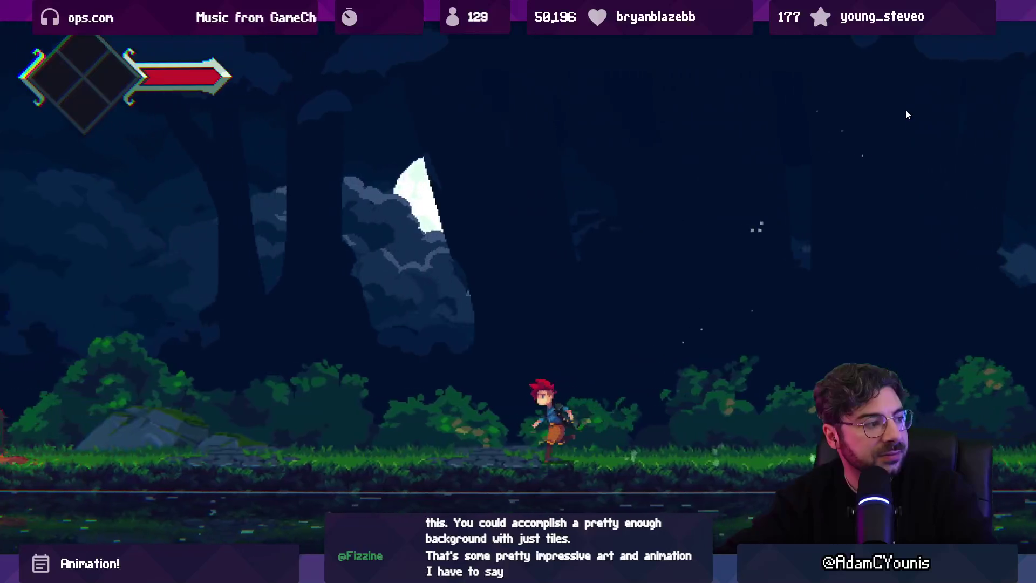
key(e)
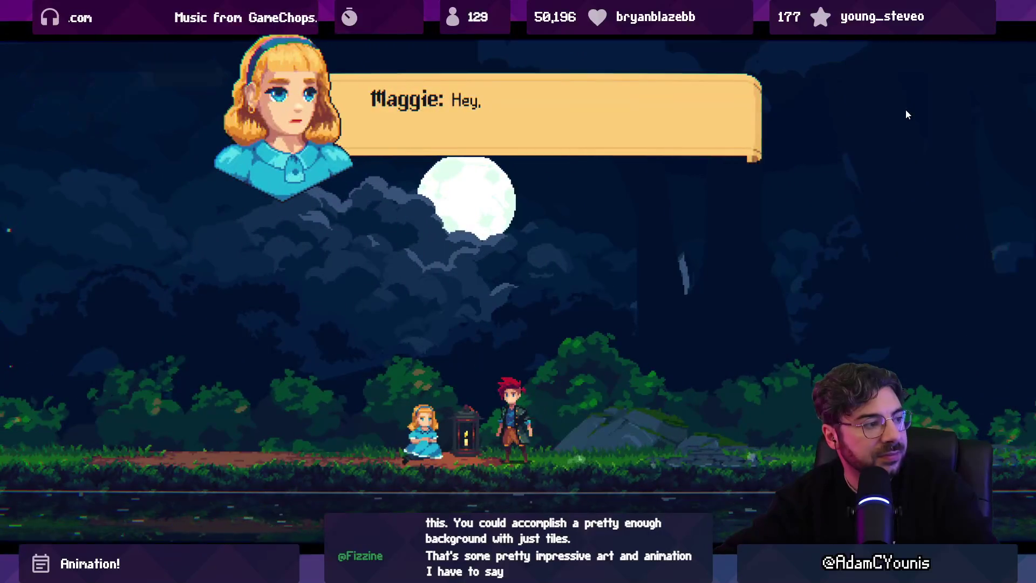
key(e)
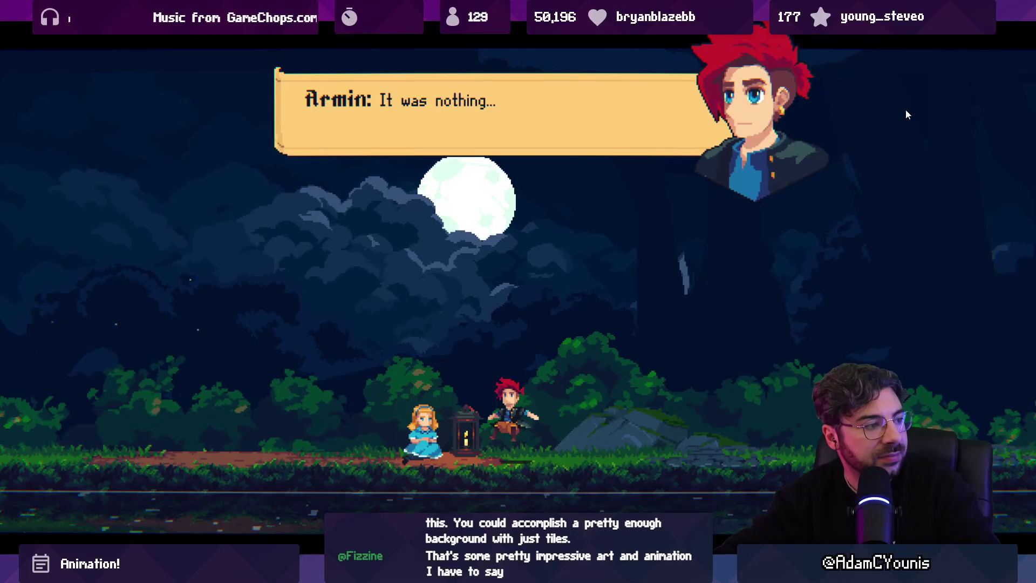
key(e)
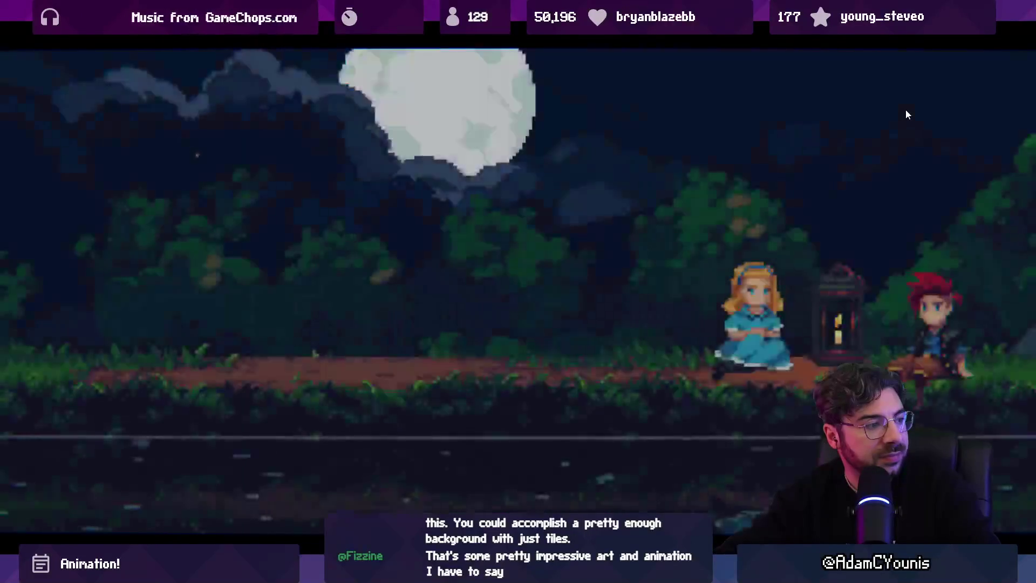
key(e)
key(e)
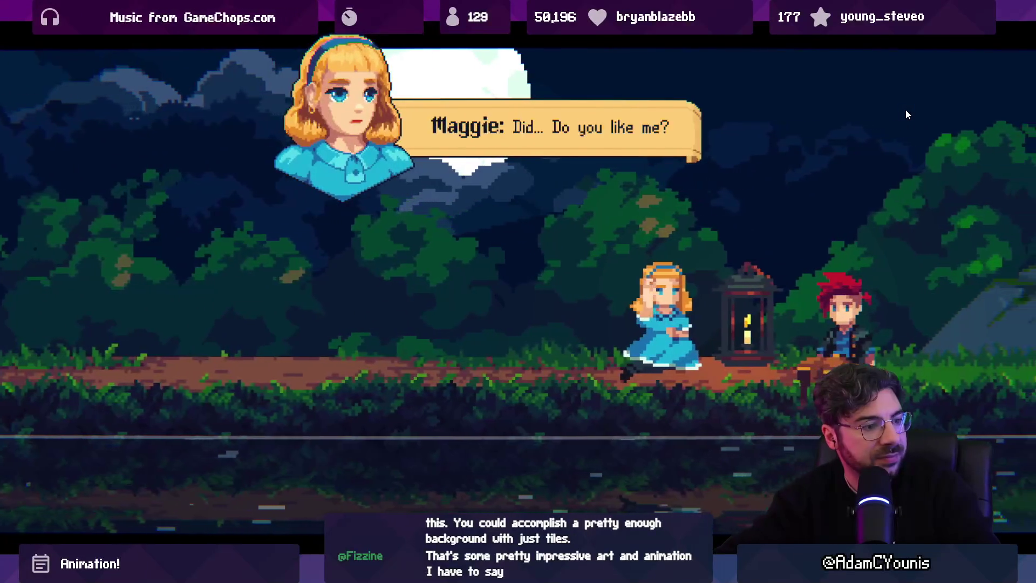
key(e)
Exit full screen, finish the conversation, and return to the Insignia Graph.
key(shift+space)
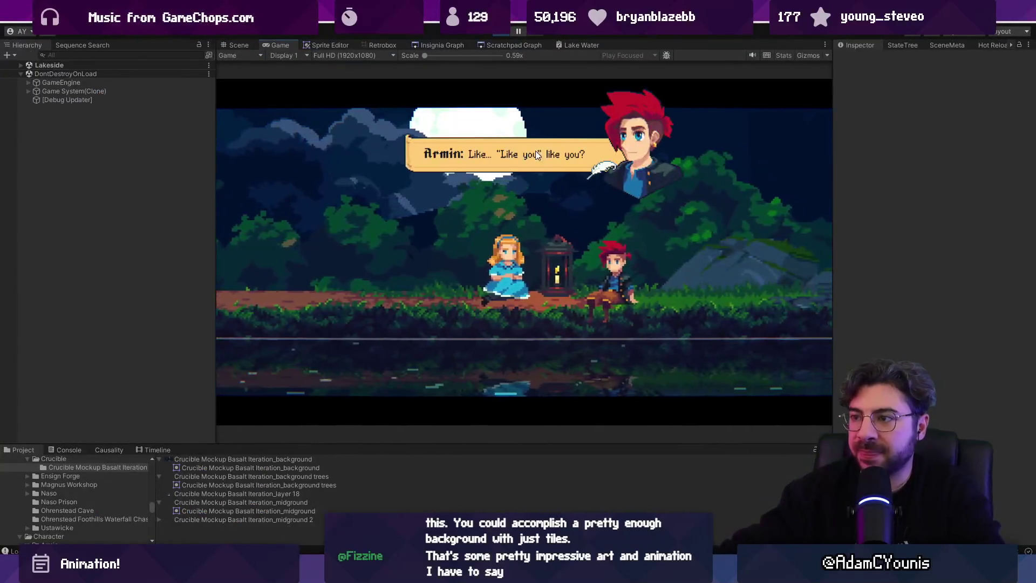
key(e)
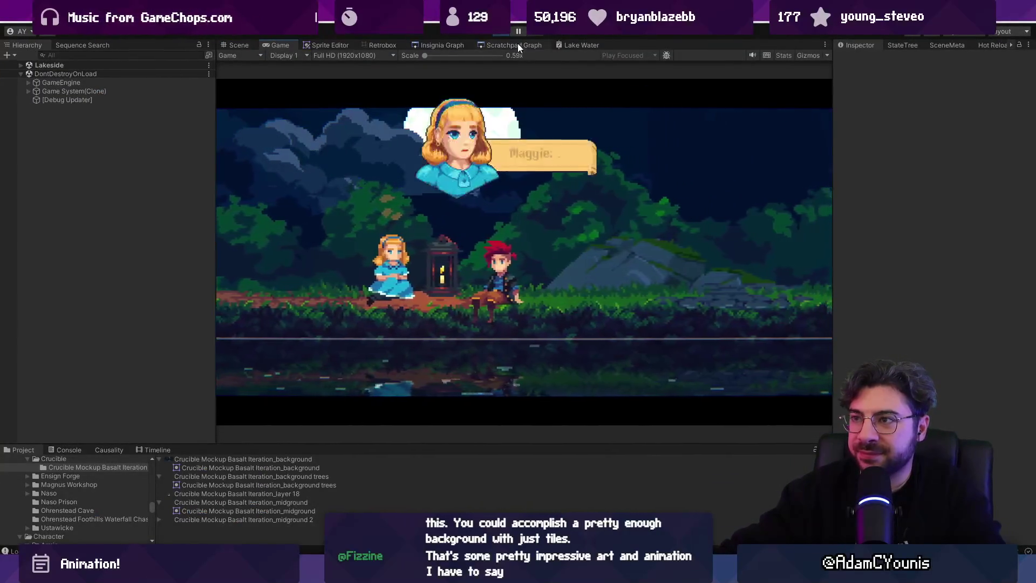
key(e)
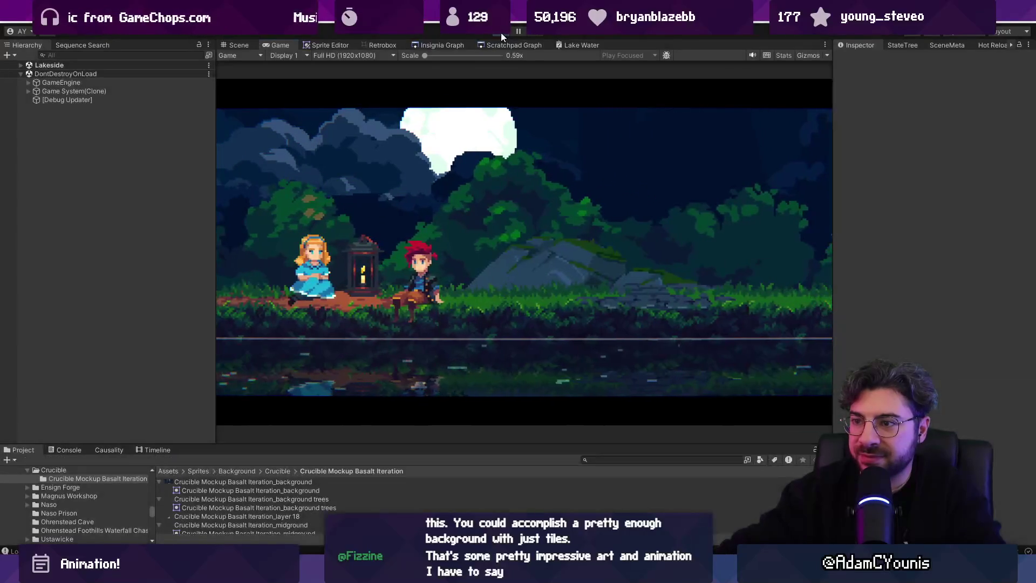
click(439, 43)
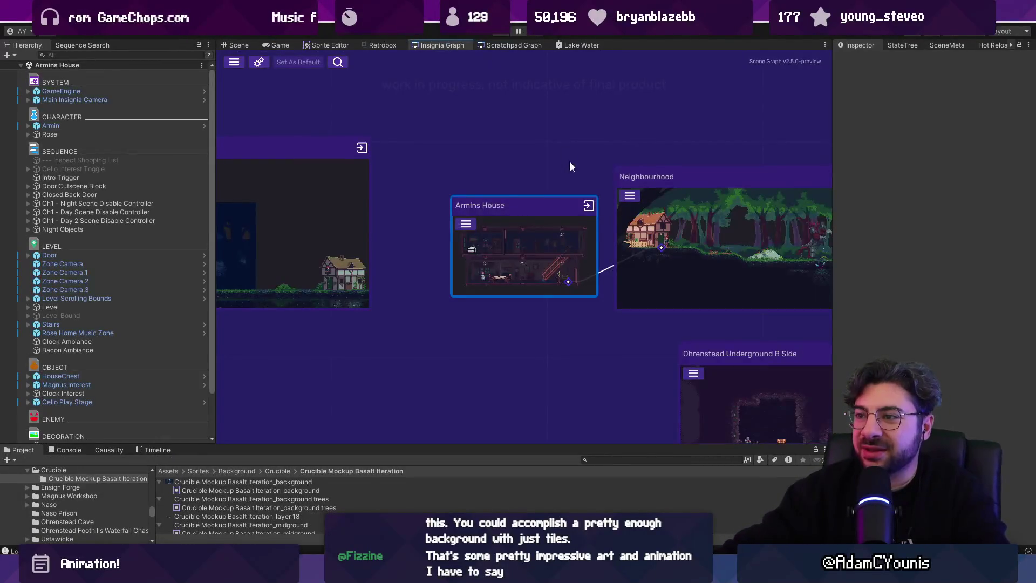